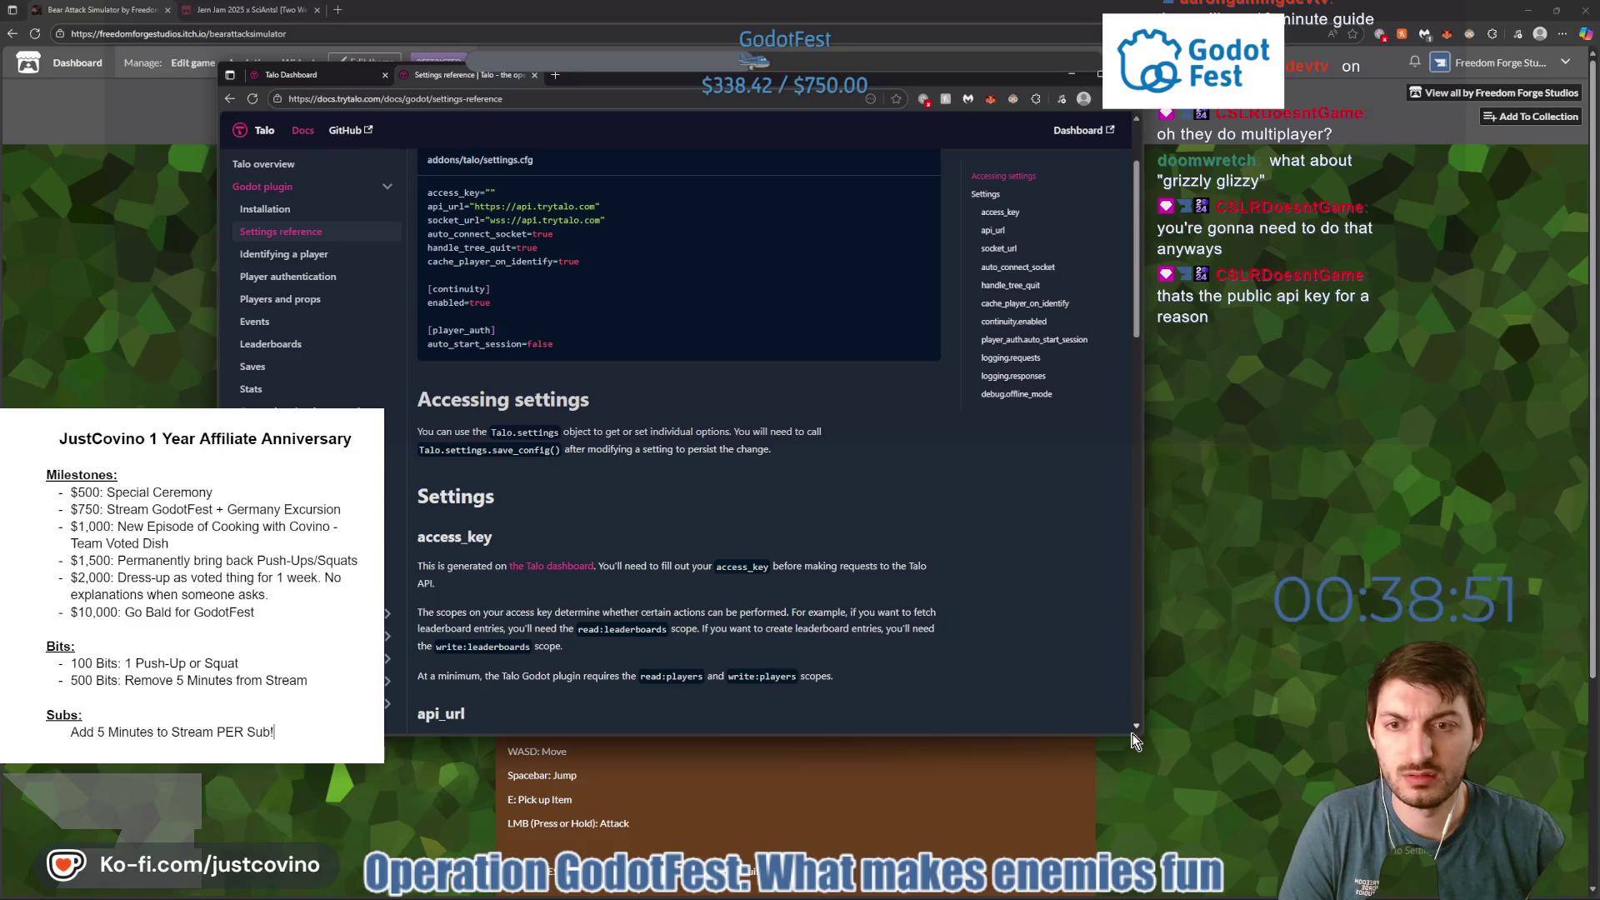
Enlarge the docs window and read the access_key, api_url and socket_url settings.
left_click_drag(1136, 736, 1352, 779)
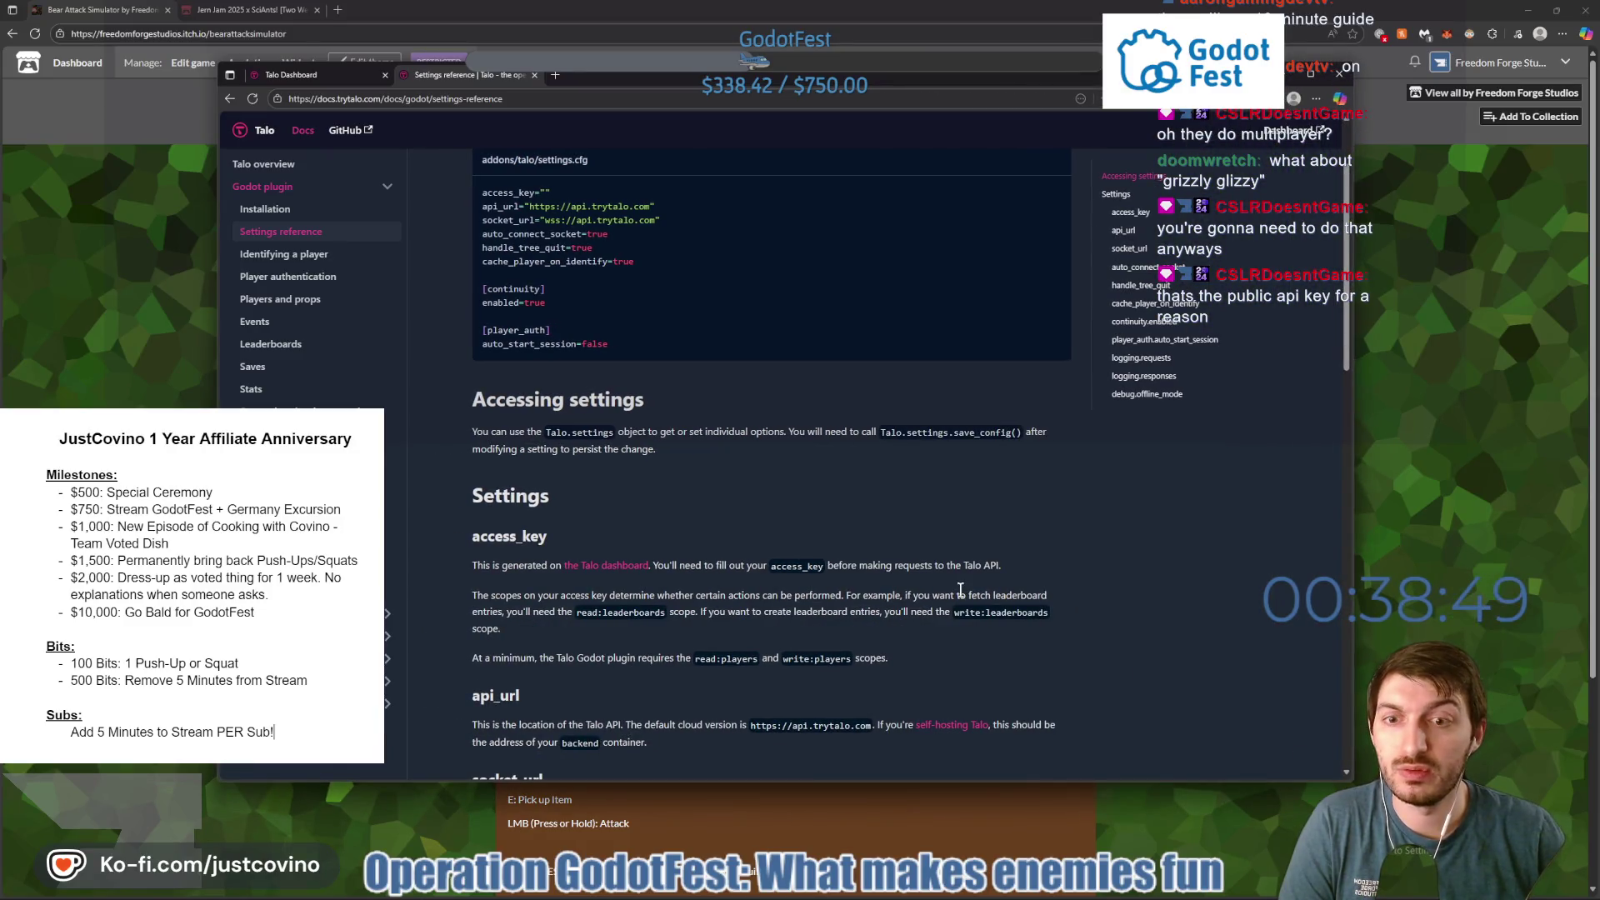
scroll(825, 476, "down", 3)
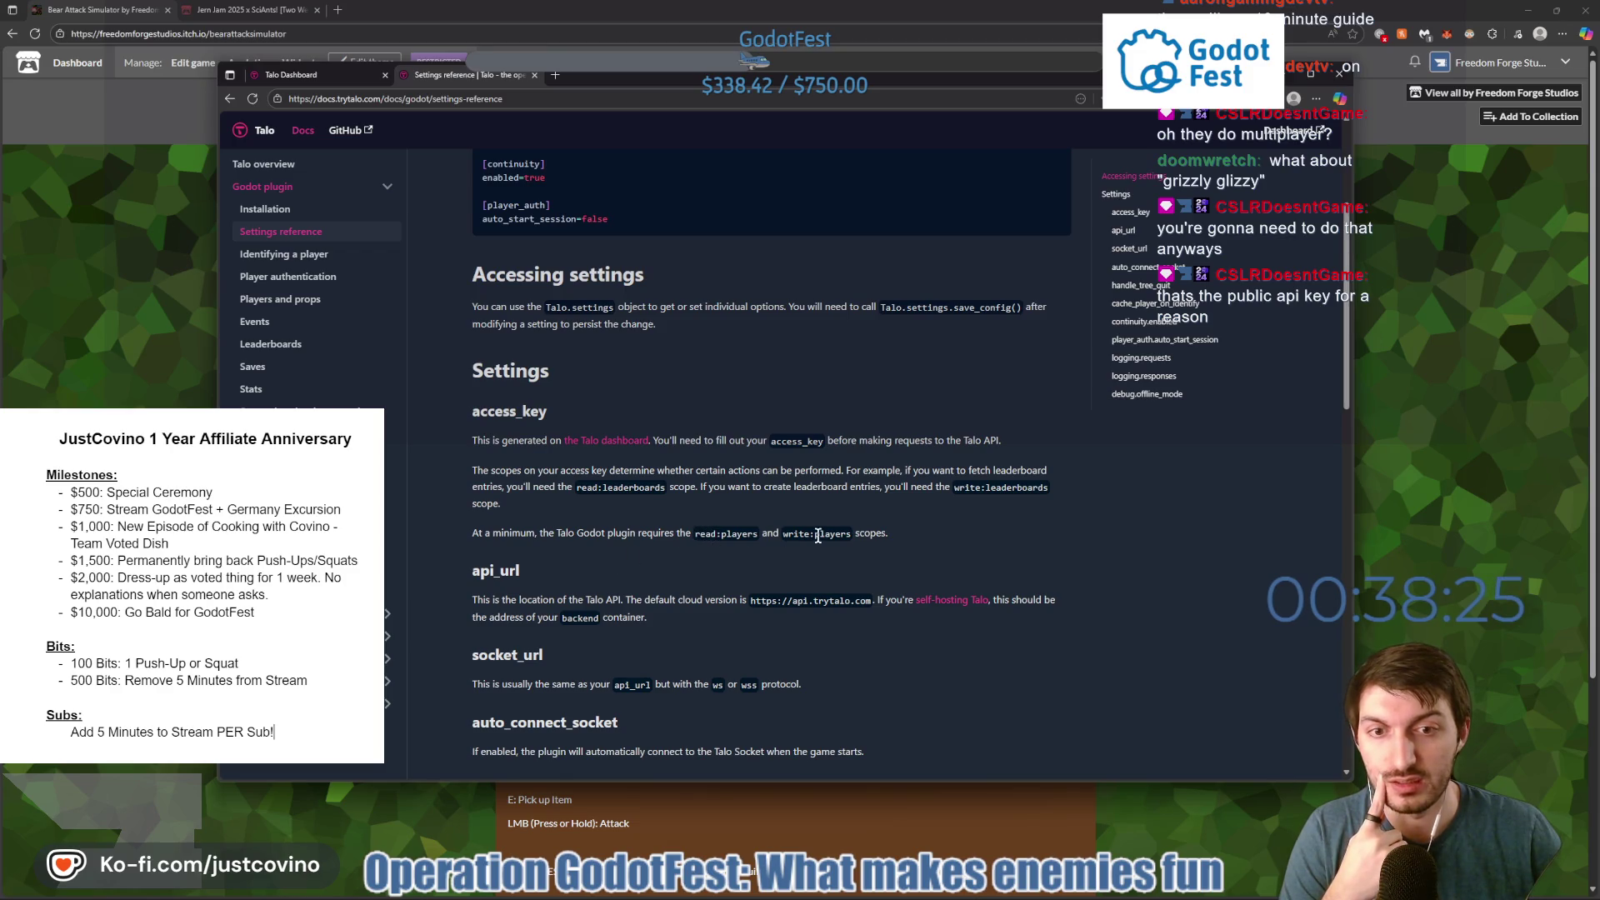
scroll(756, 532, "down", 3)
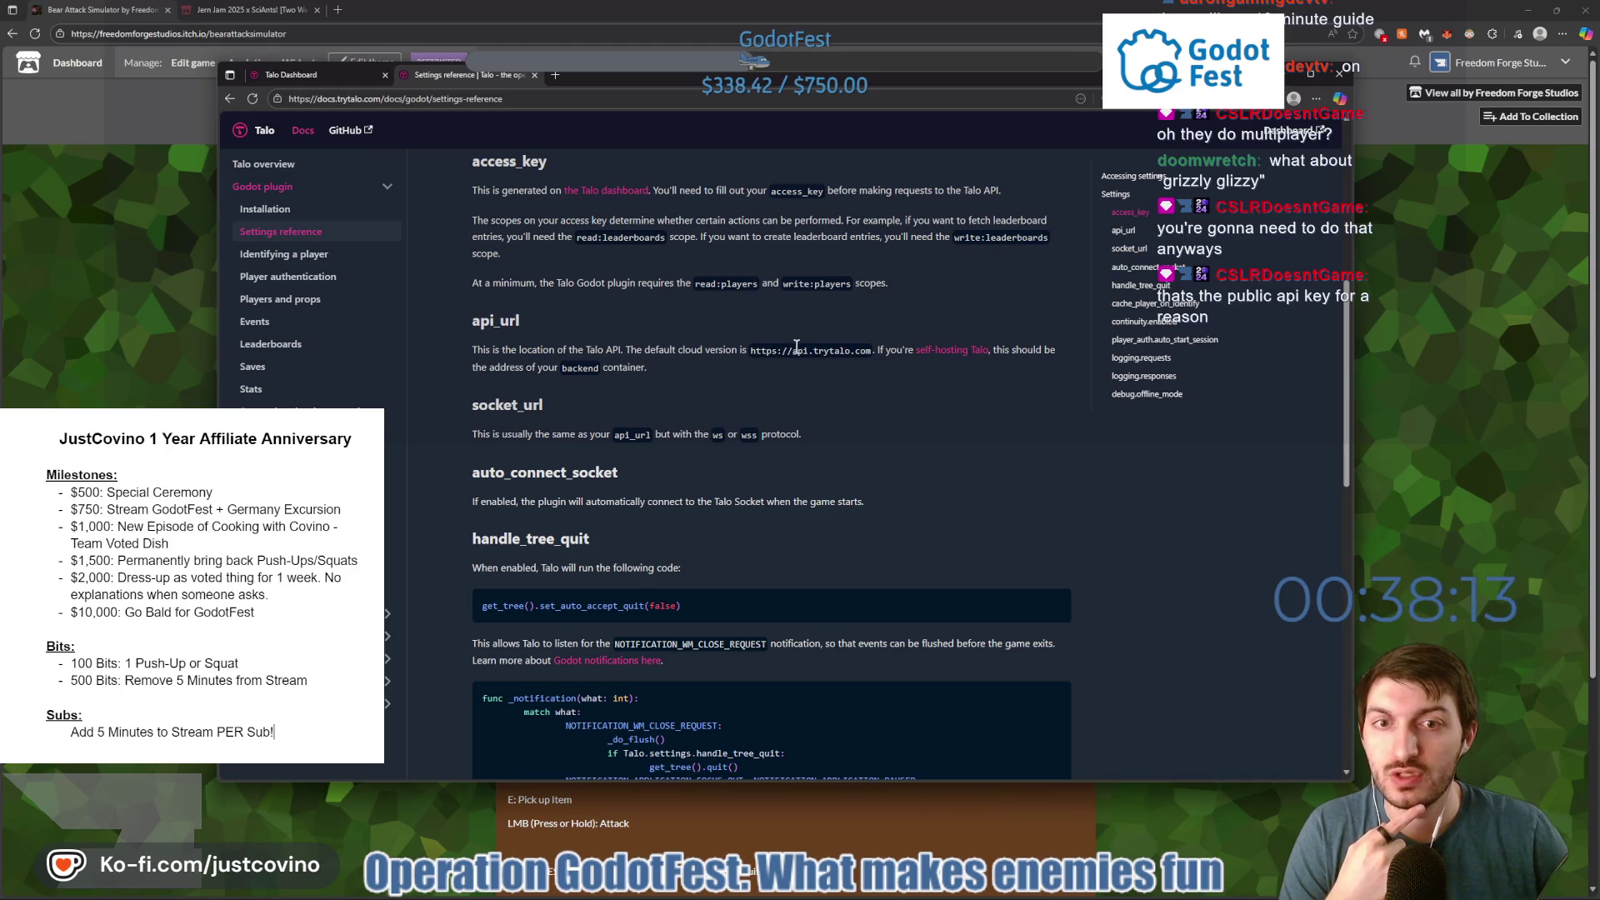
left_click_drag(750, 352, 869, 358)
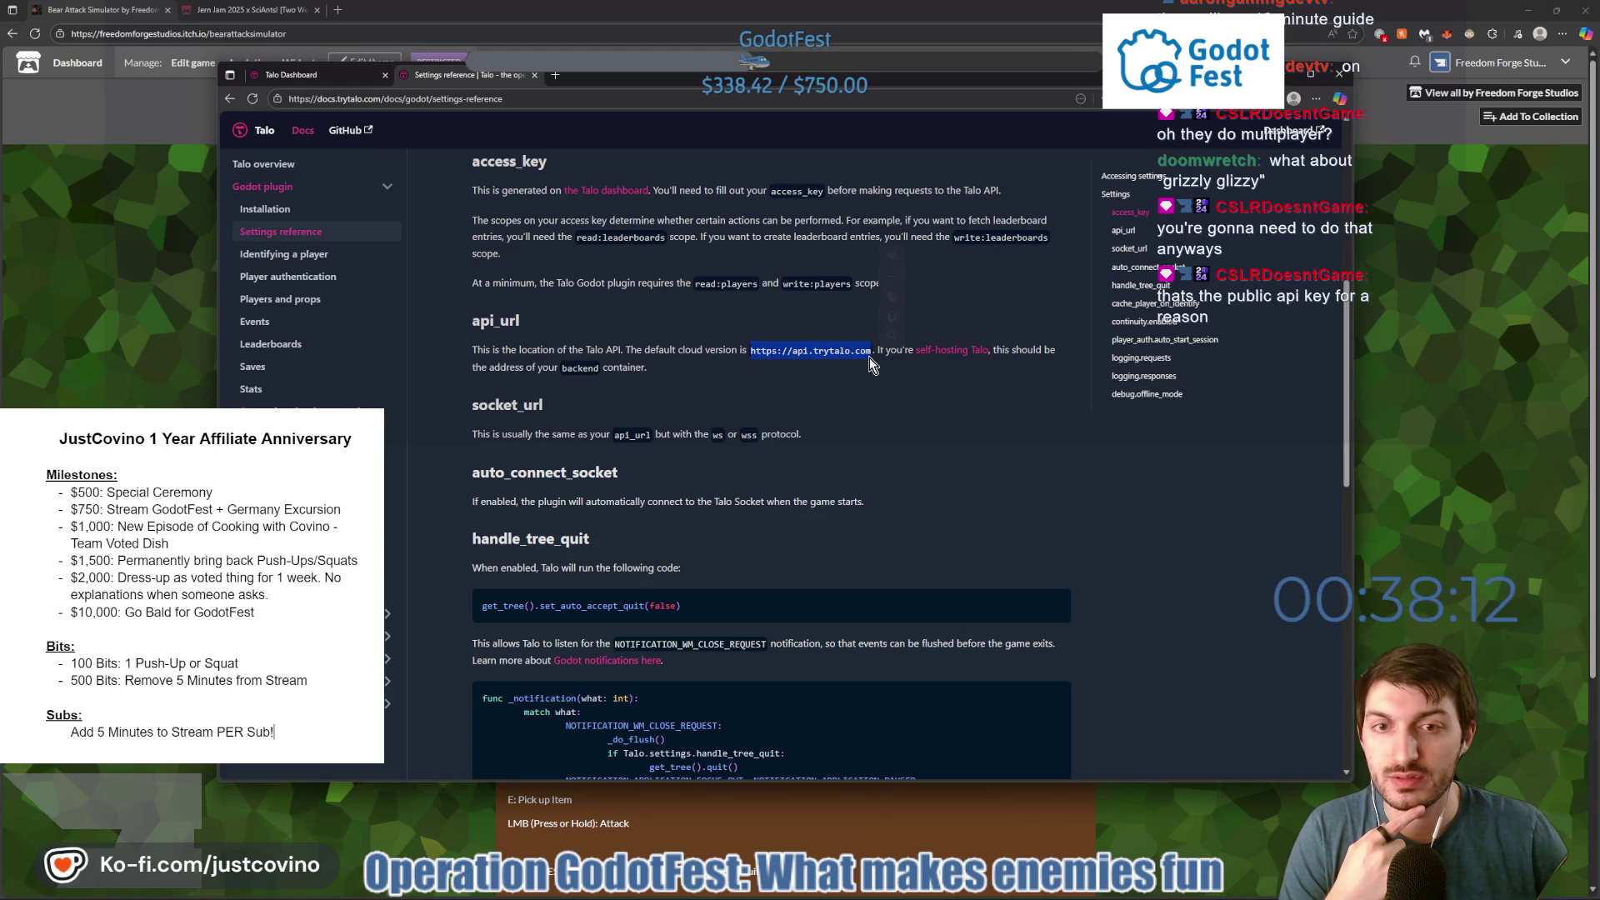
left_click(750, 380)
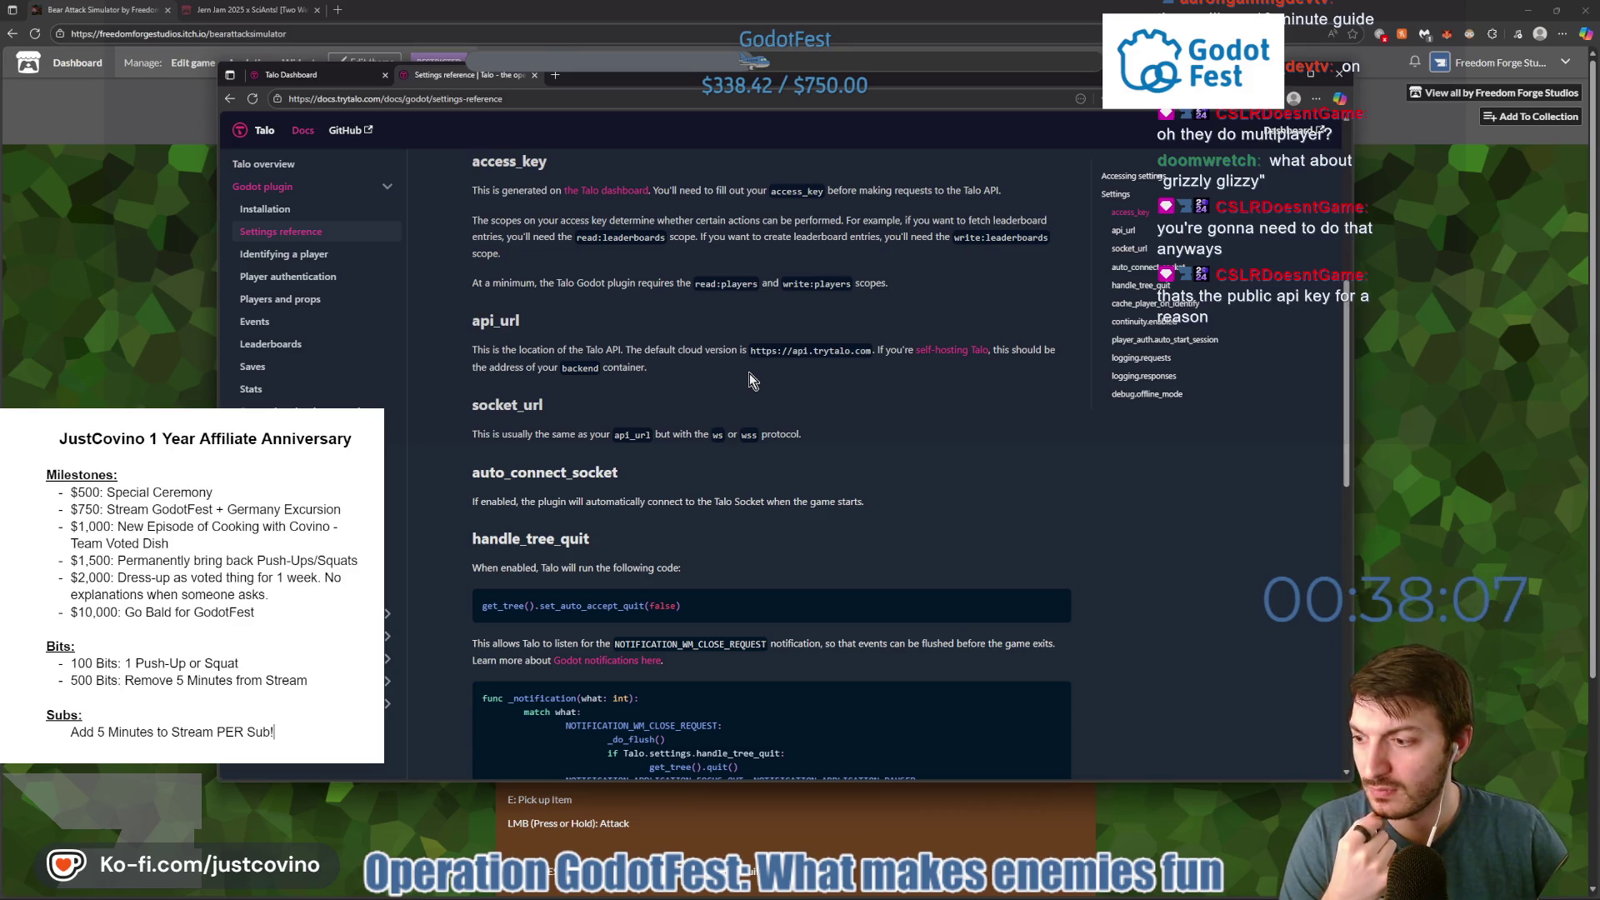
scroll(826, 382, "down", 2)
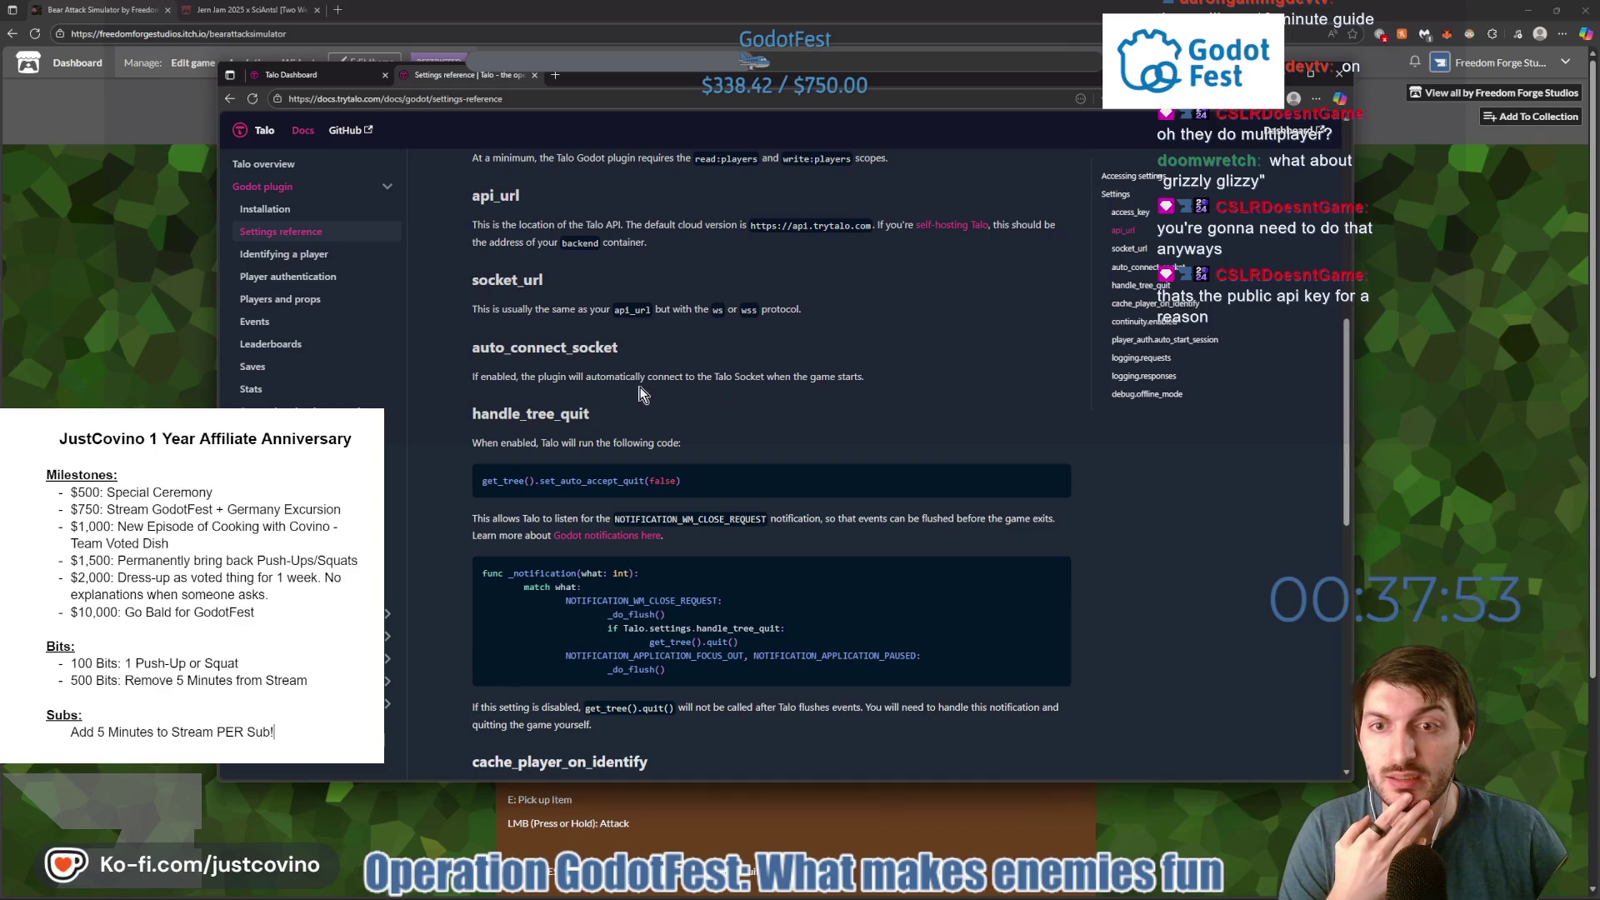
Read down through cache_player_on_identify, continuity.enabled, logging and debug.offline_mode.
scroll(623, 381, "down", 1)
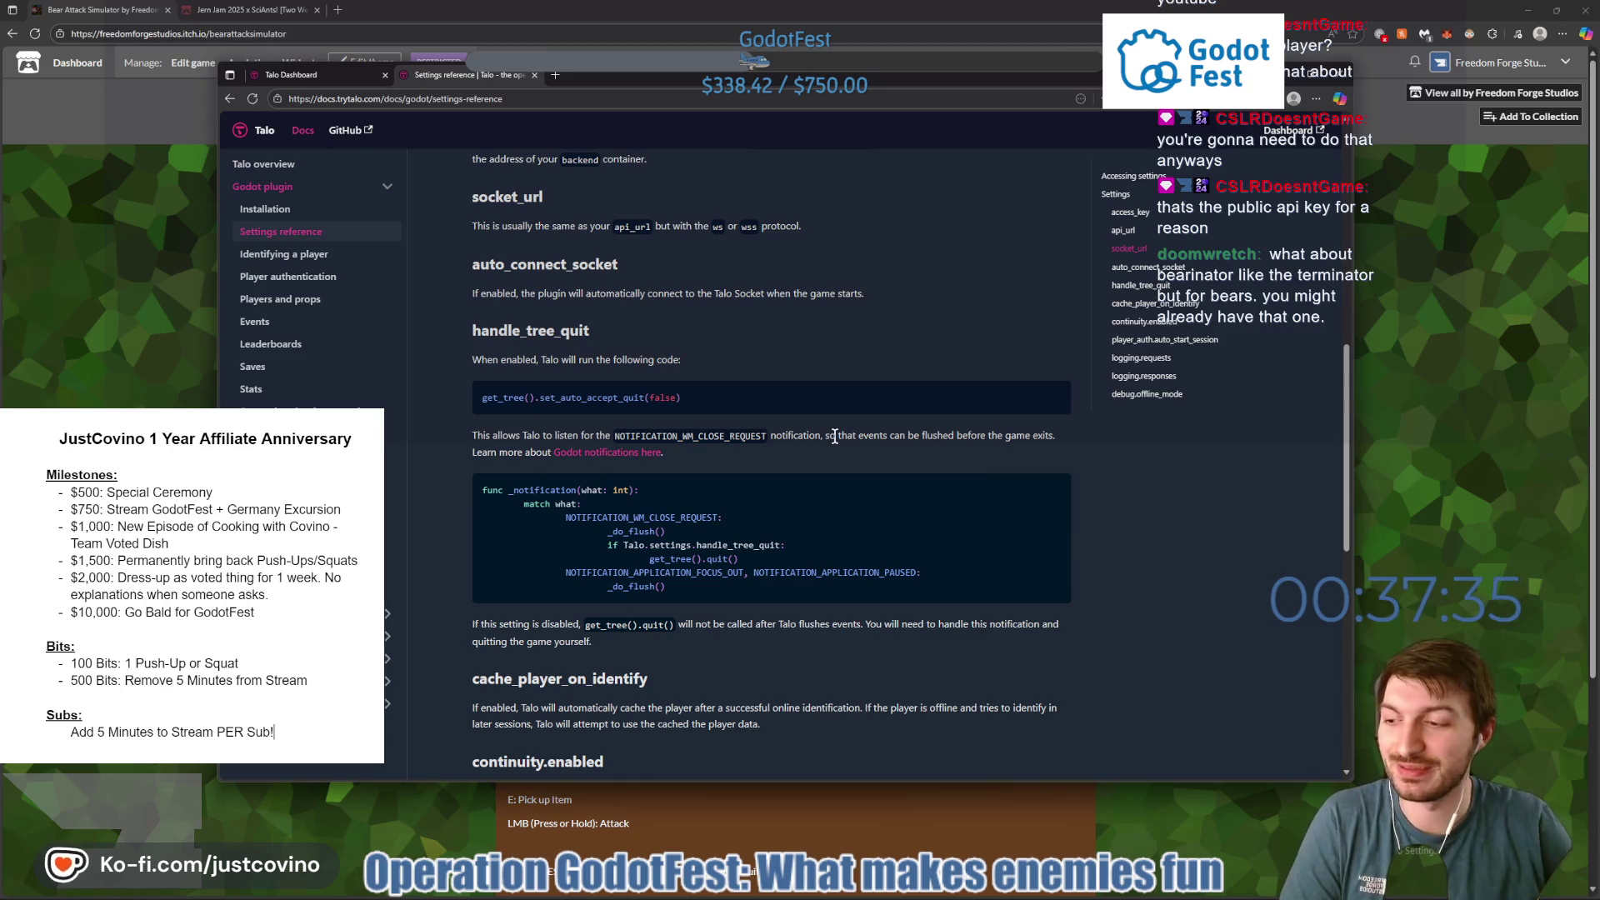
scroll(836, 438, "down", 3)
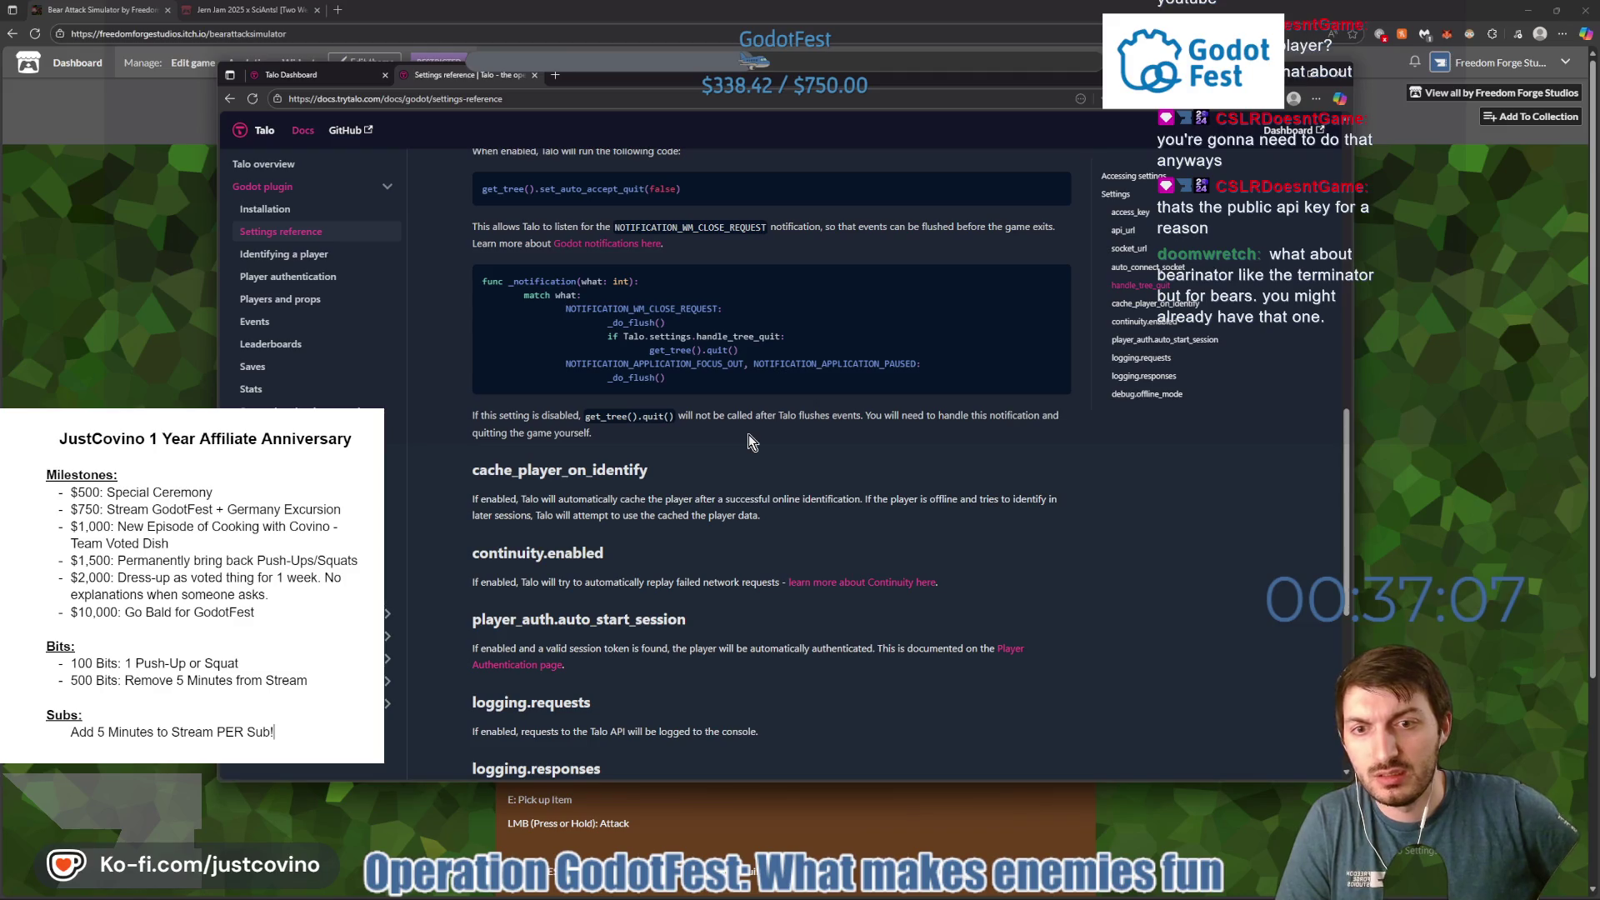
scroll(821, 467, "down", 2)
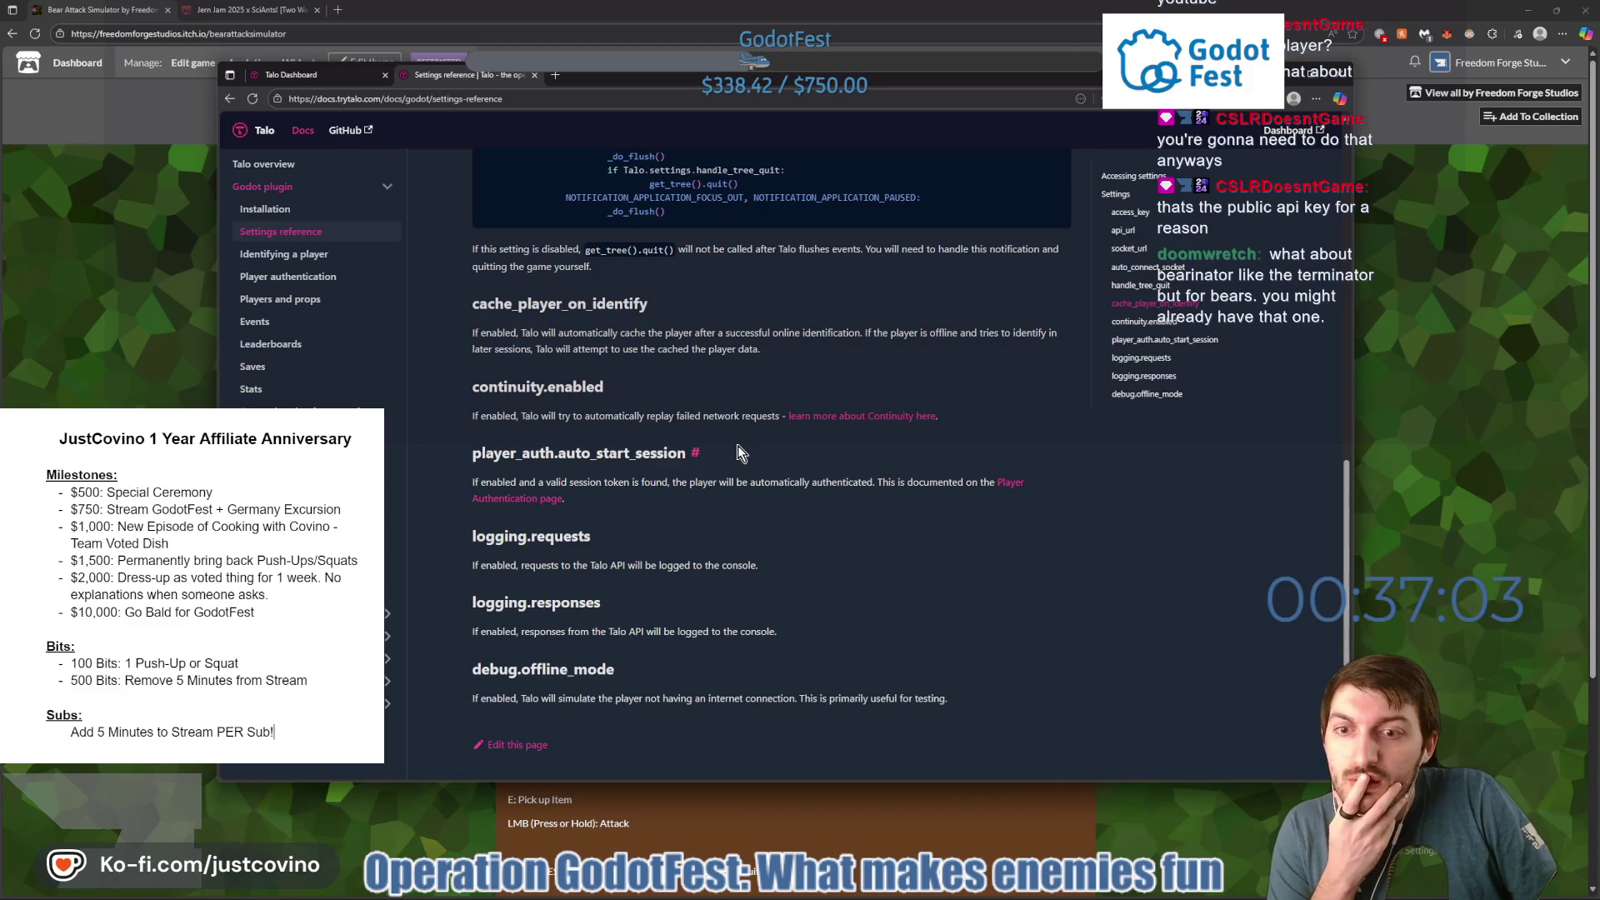
scroll(737, 446, "down", 2)
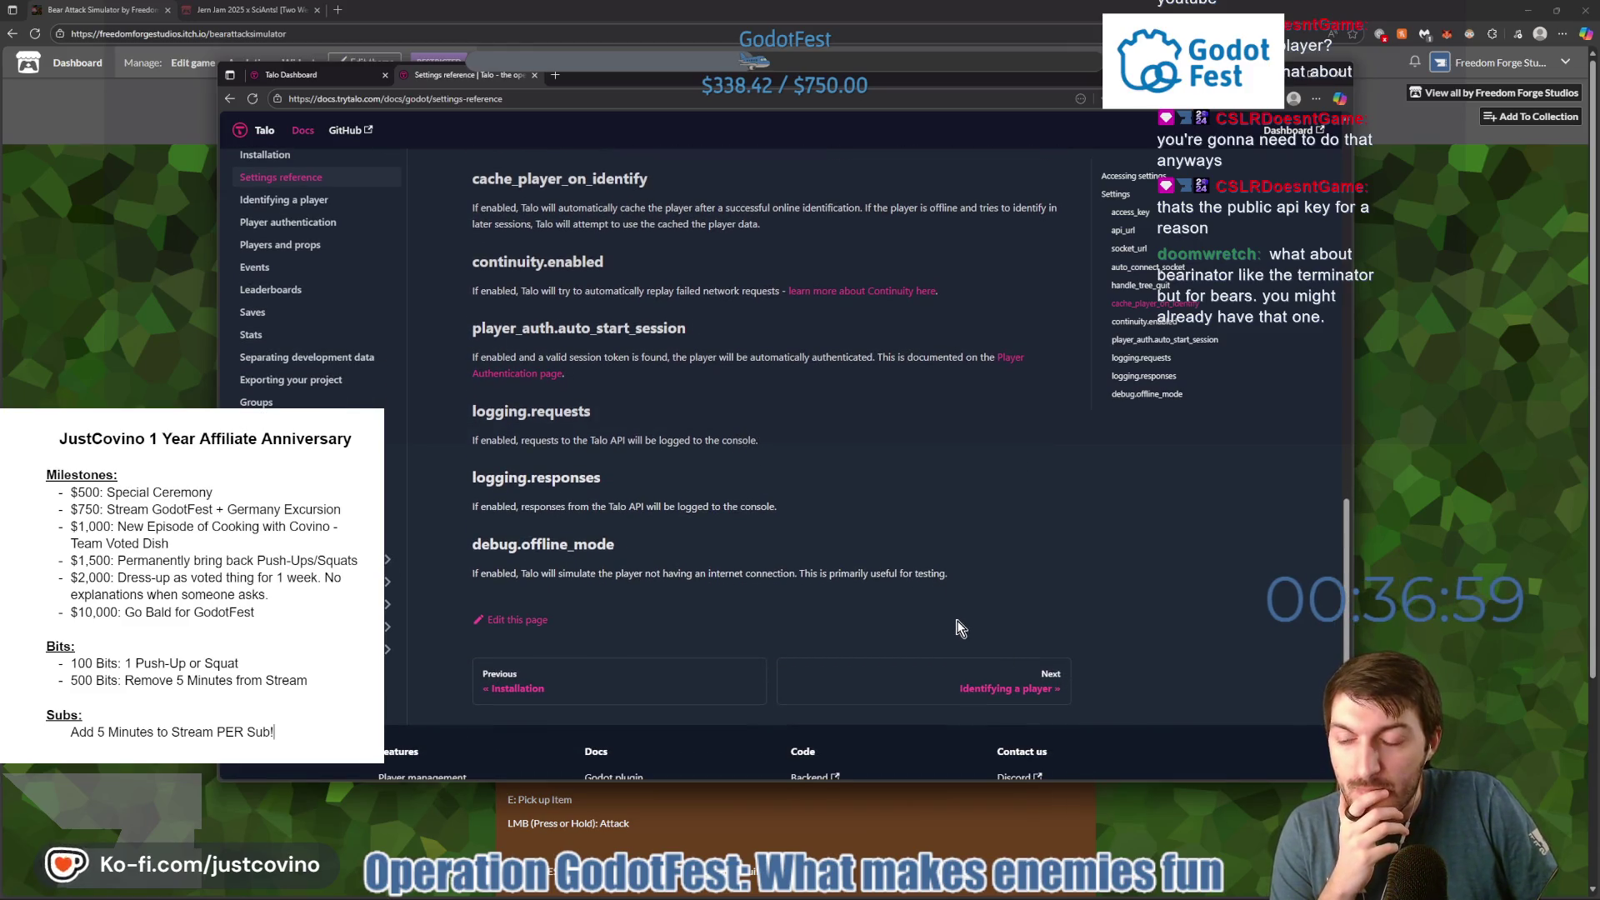
Open 'Identifying a player', study its identify code sample, and return to game_ui.gd.
left_click(950, 678)
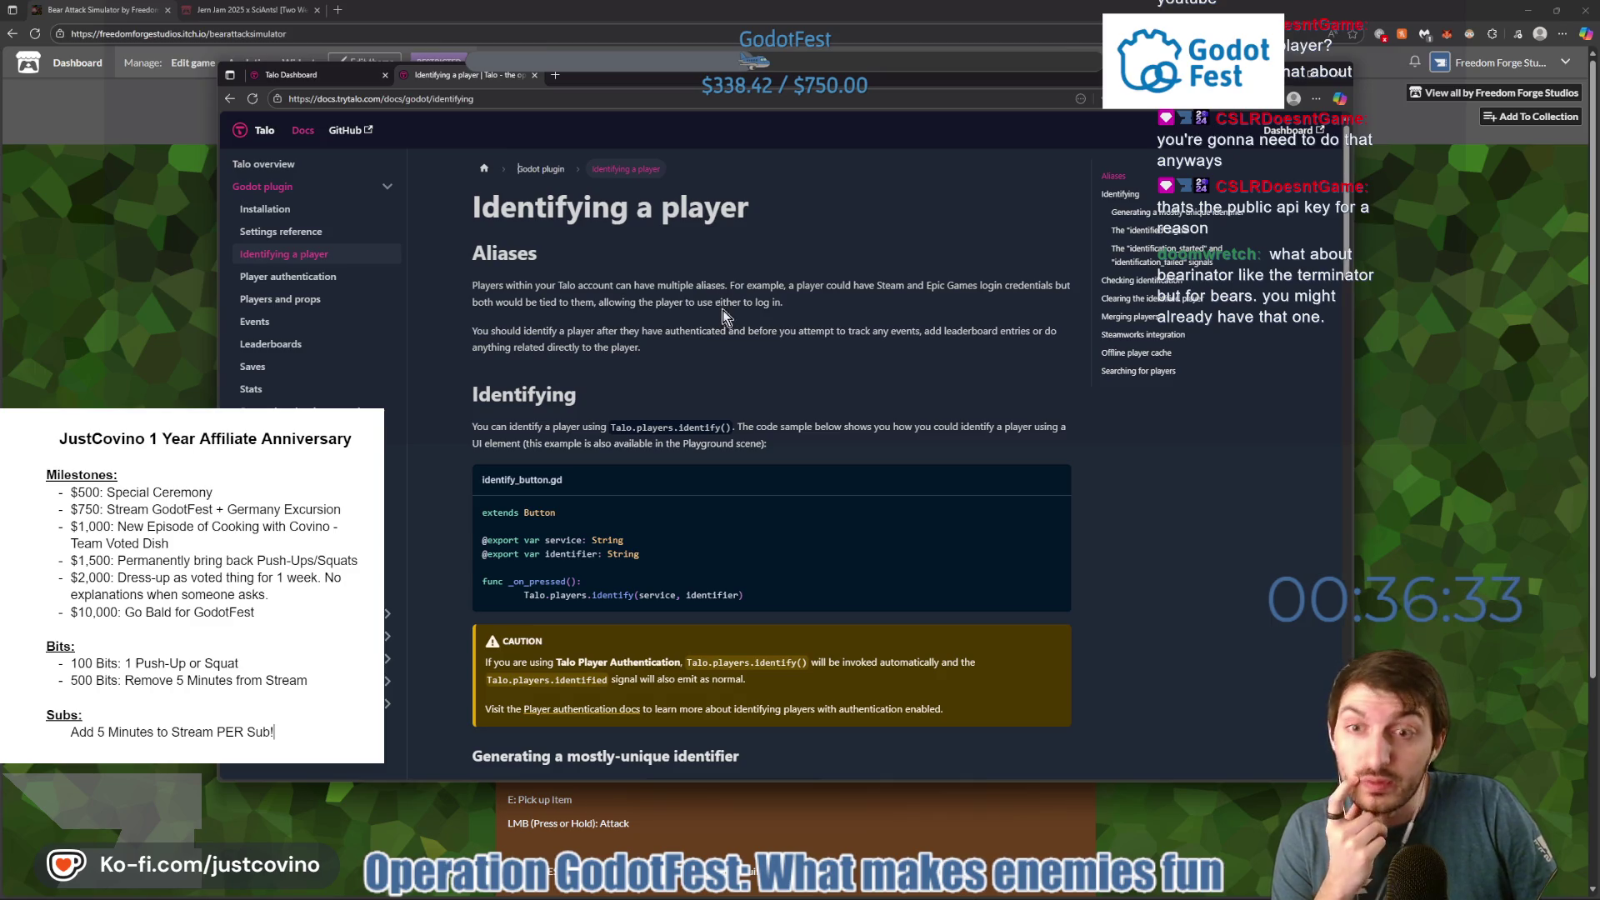
scroll(733, 391, "down", 2)
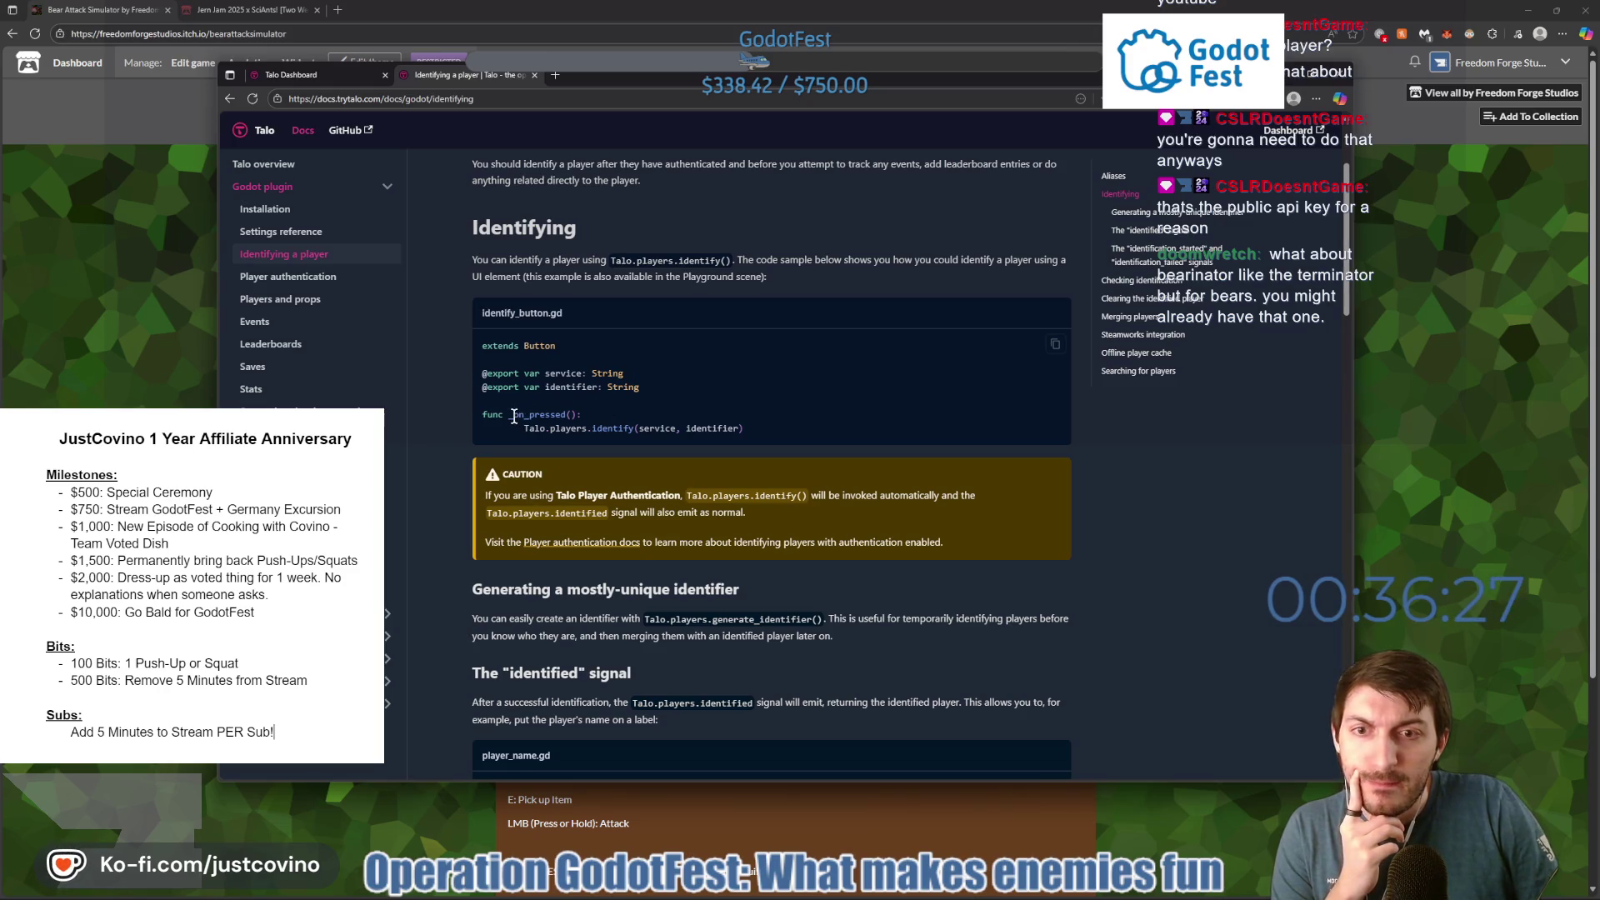
mouse_move(756, 427)
left_mouse_down()
mouse_move(485, 416)
mouse_move(540, 374)
mouse_move(639, 387)
left_mouse_up()
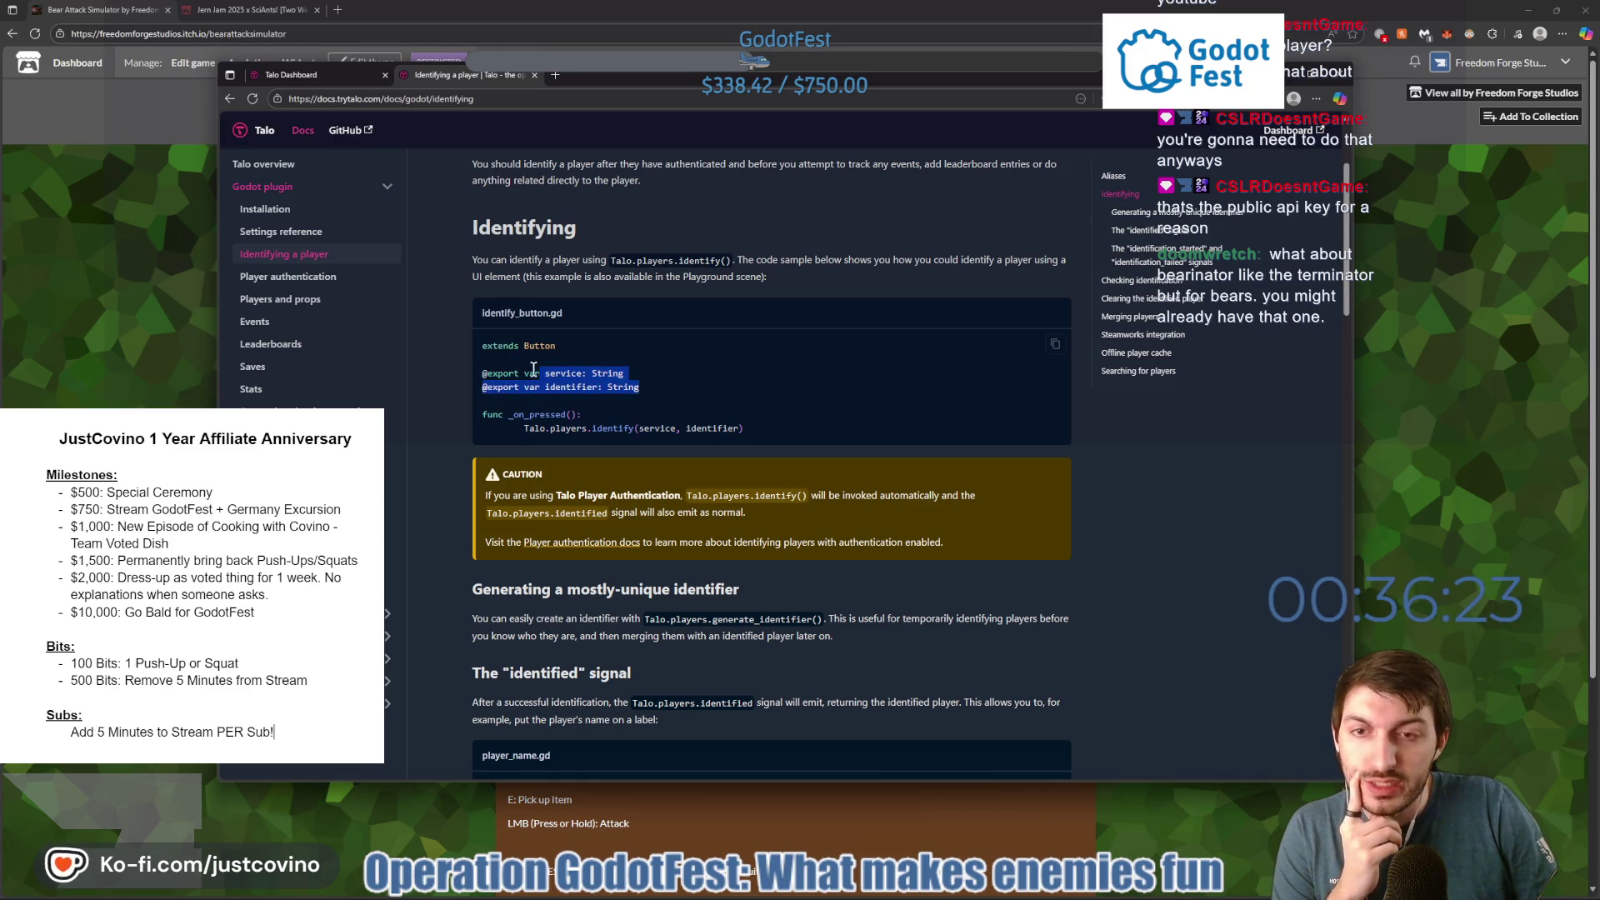
left_click(655, 388)
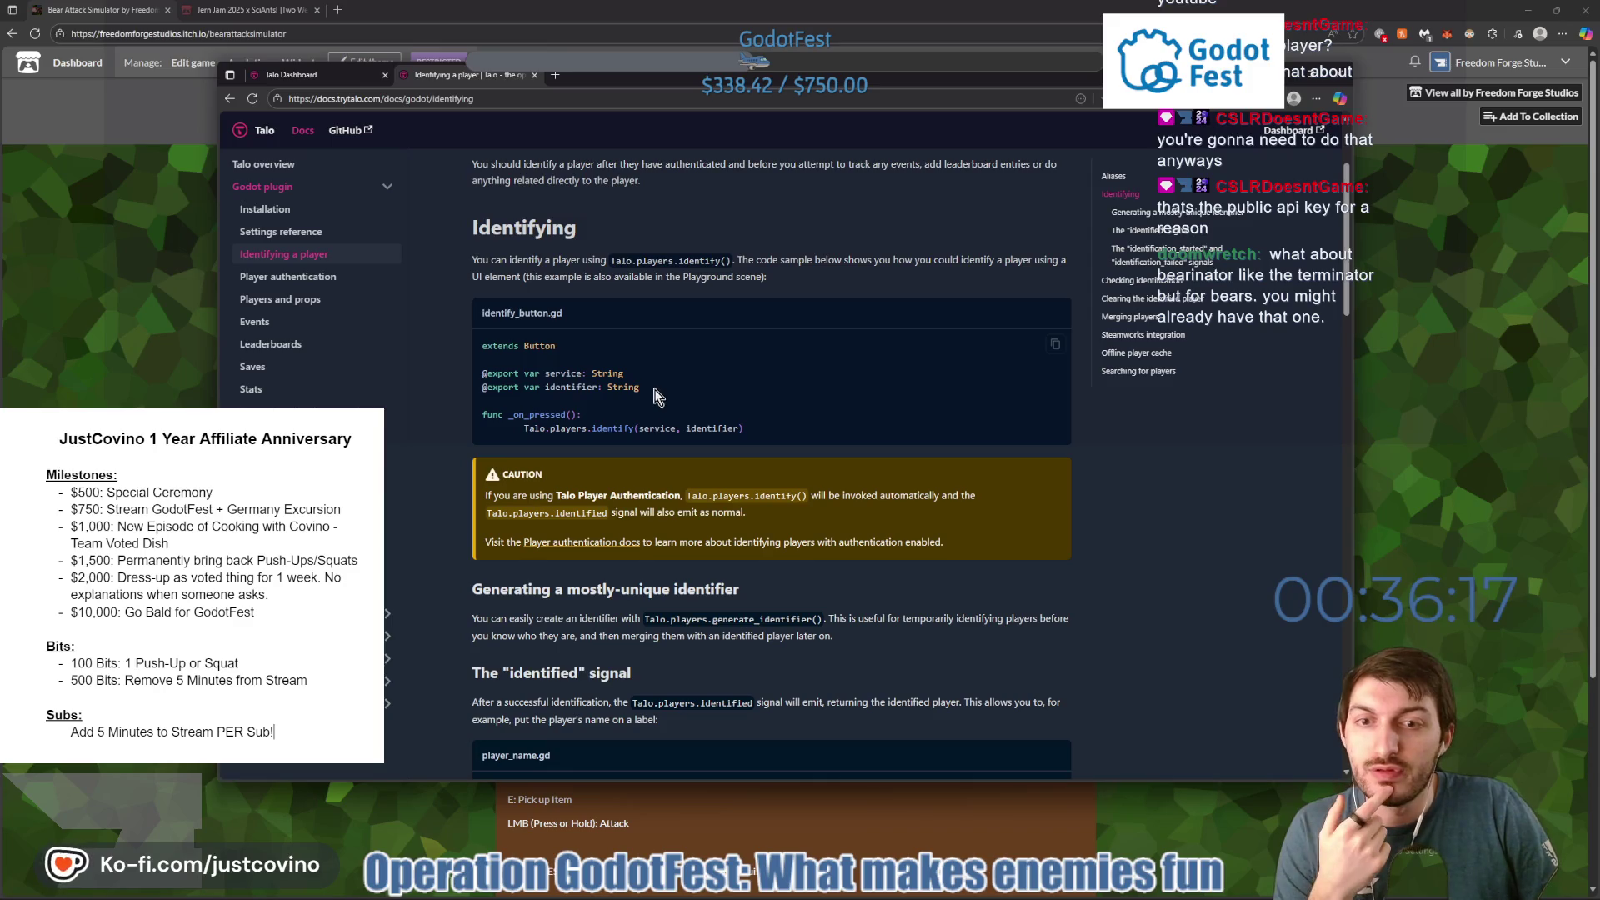
scroll(667, 400, "down", 1)
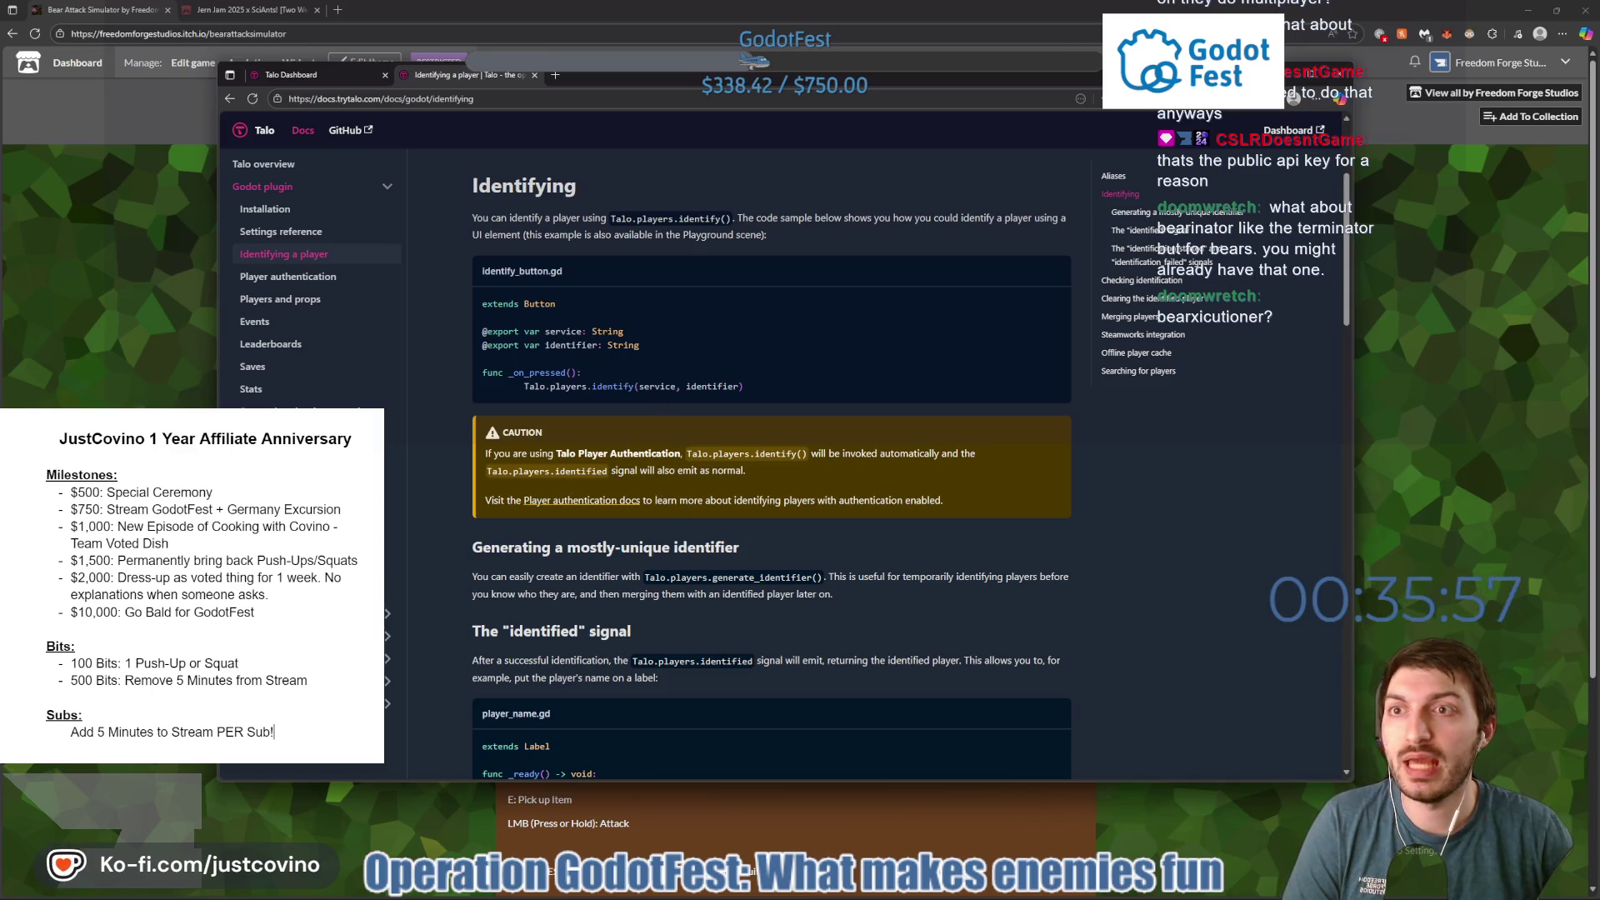
key("alt+Tab")
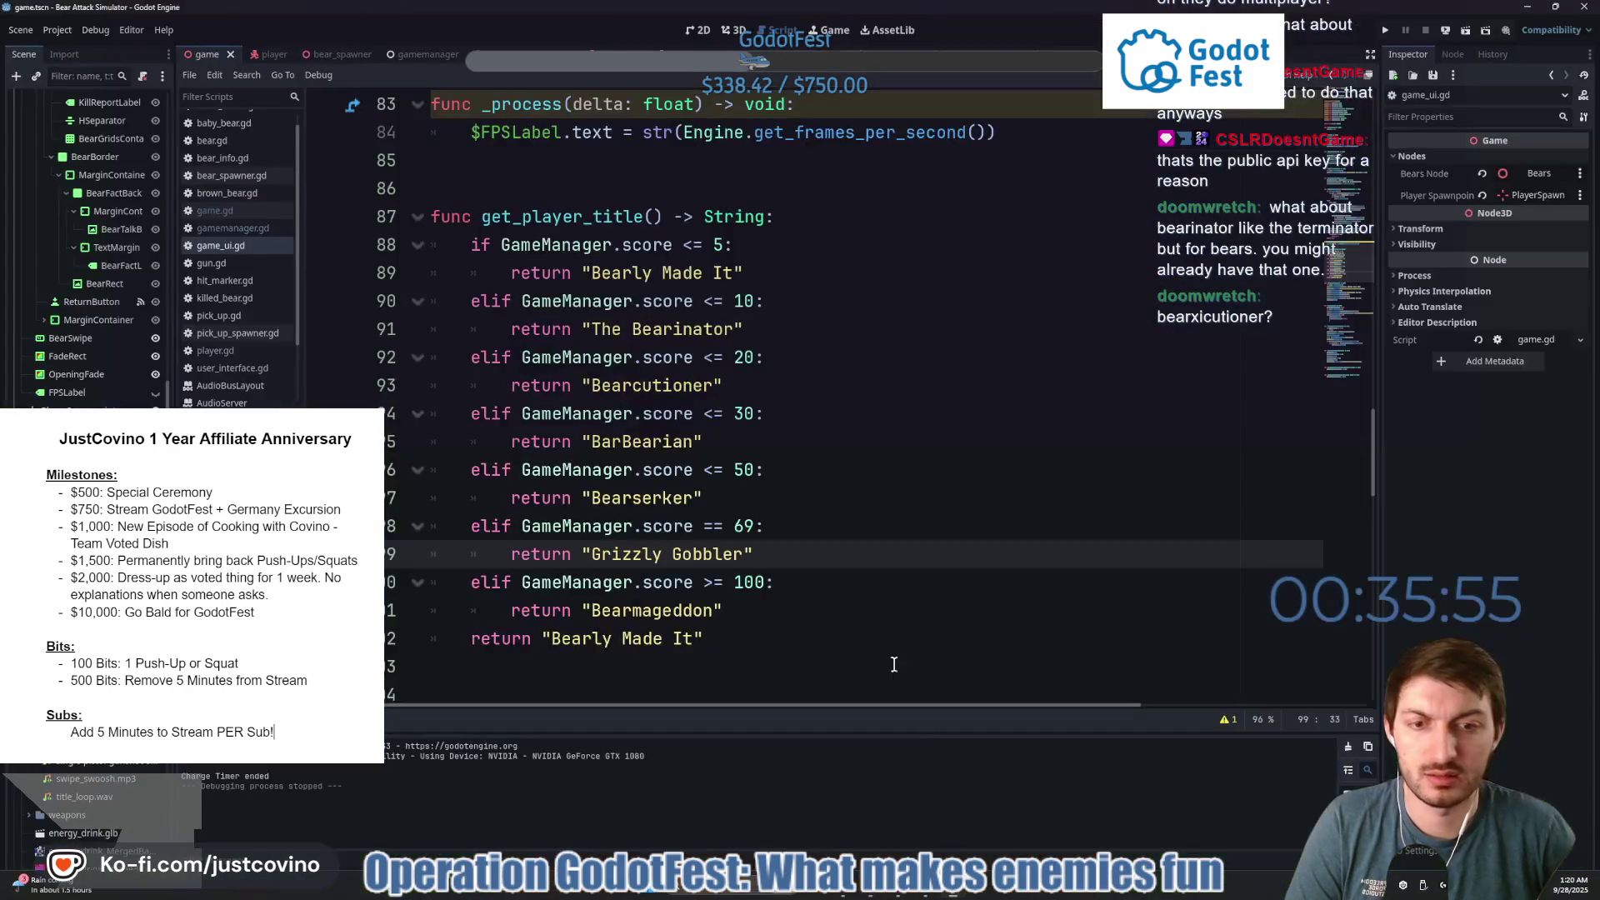
double_click(650, 384)
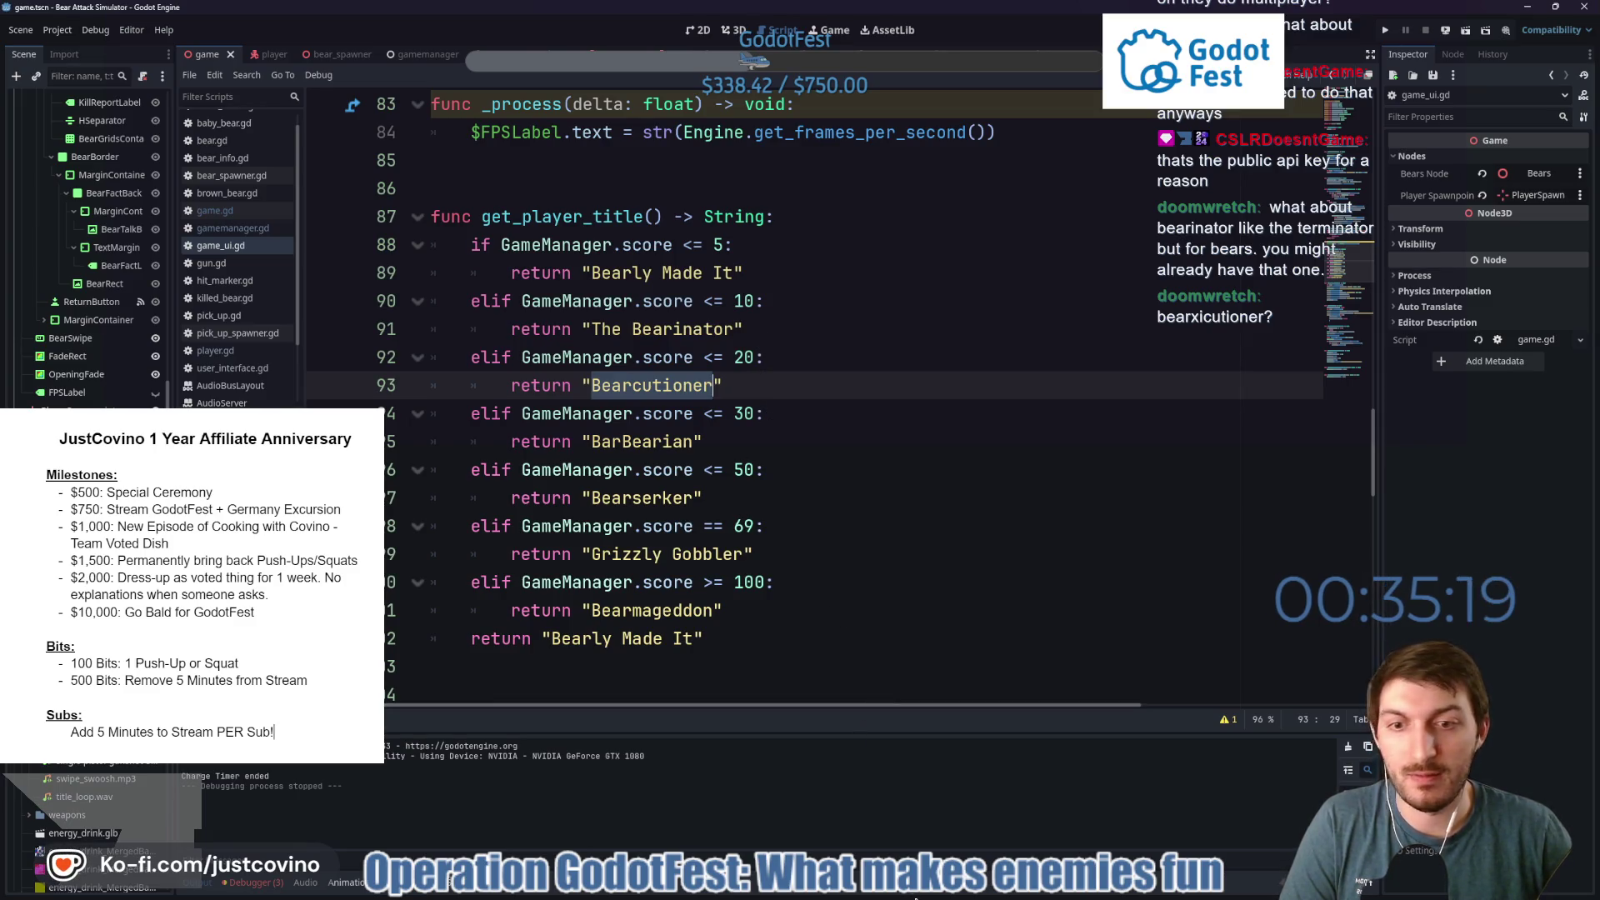
mouse_move(879, 892)
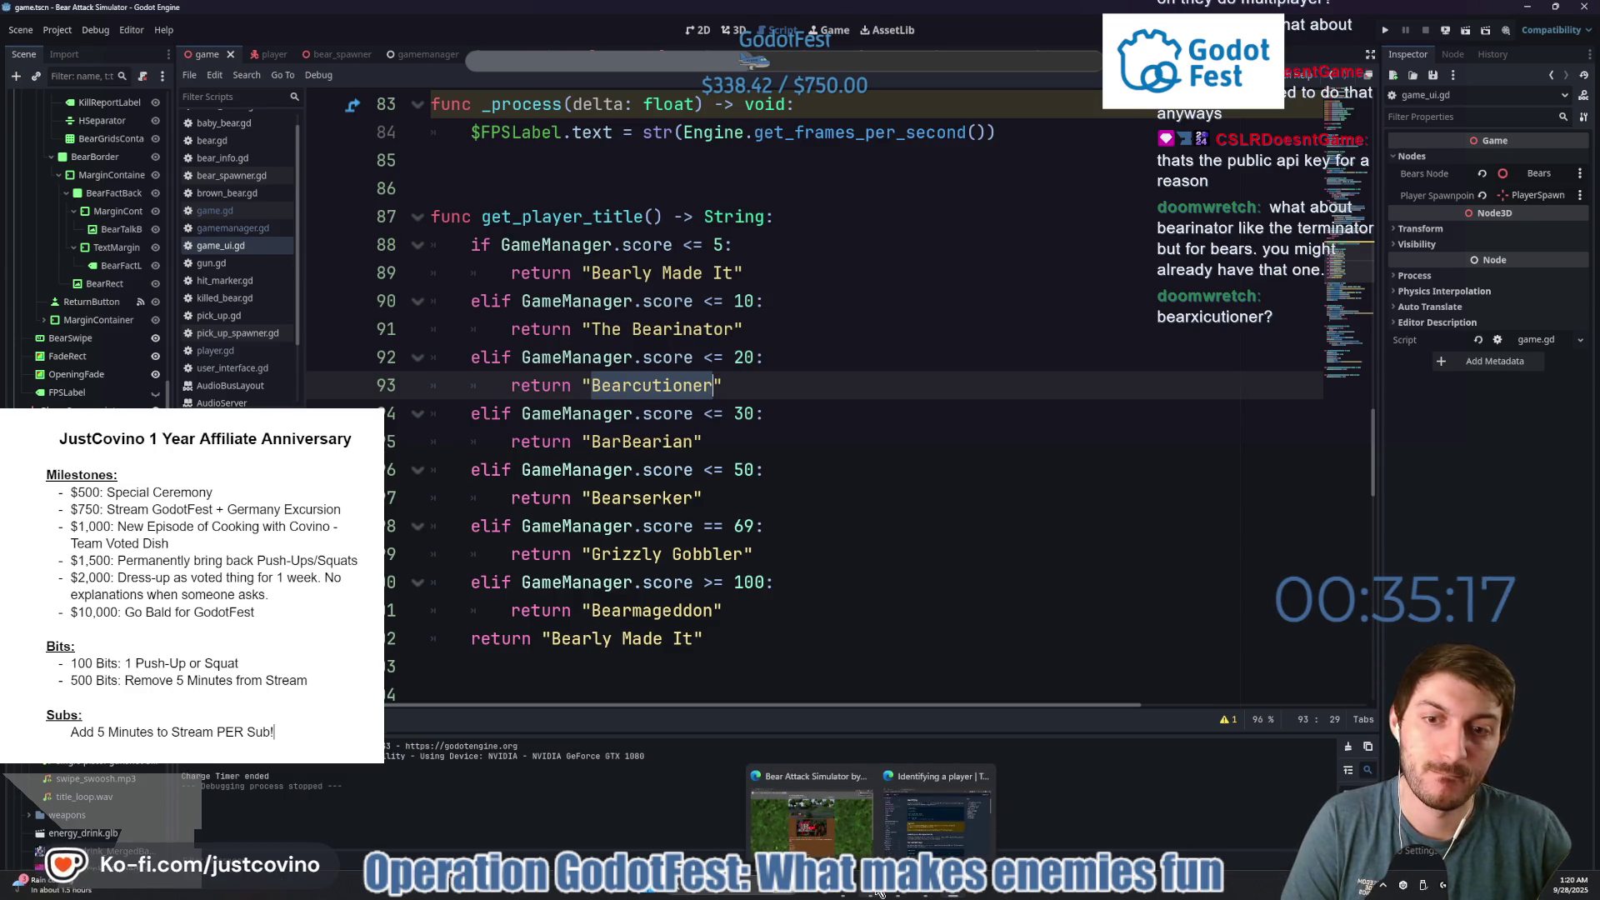
left_click(950, 821)
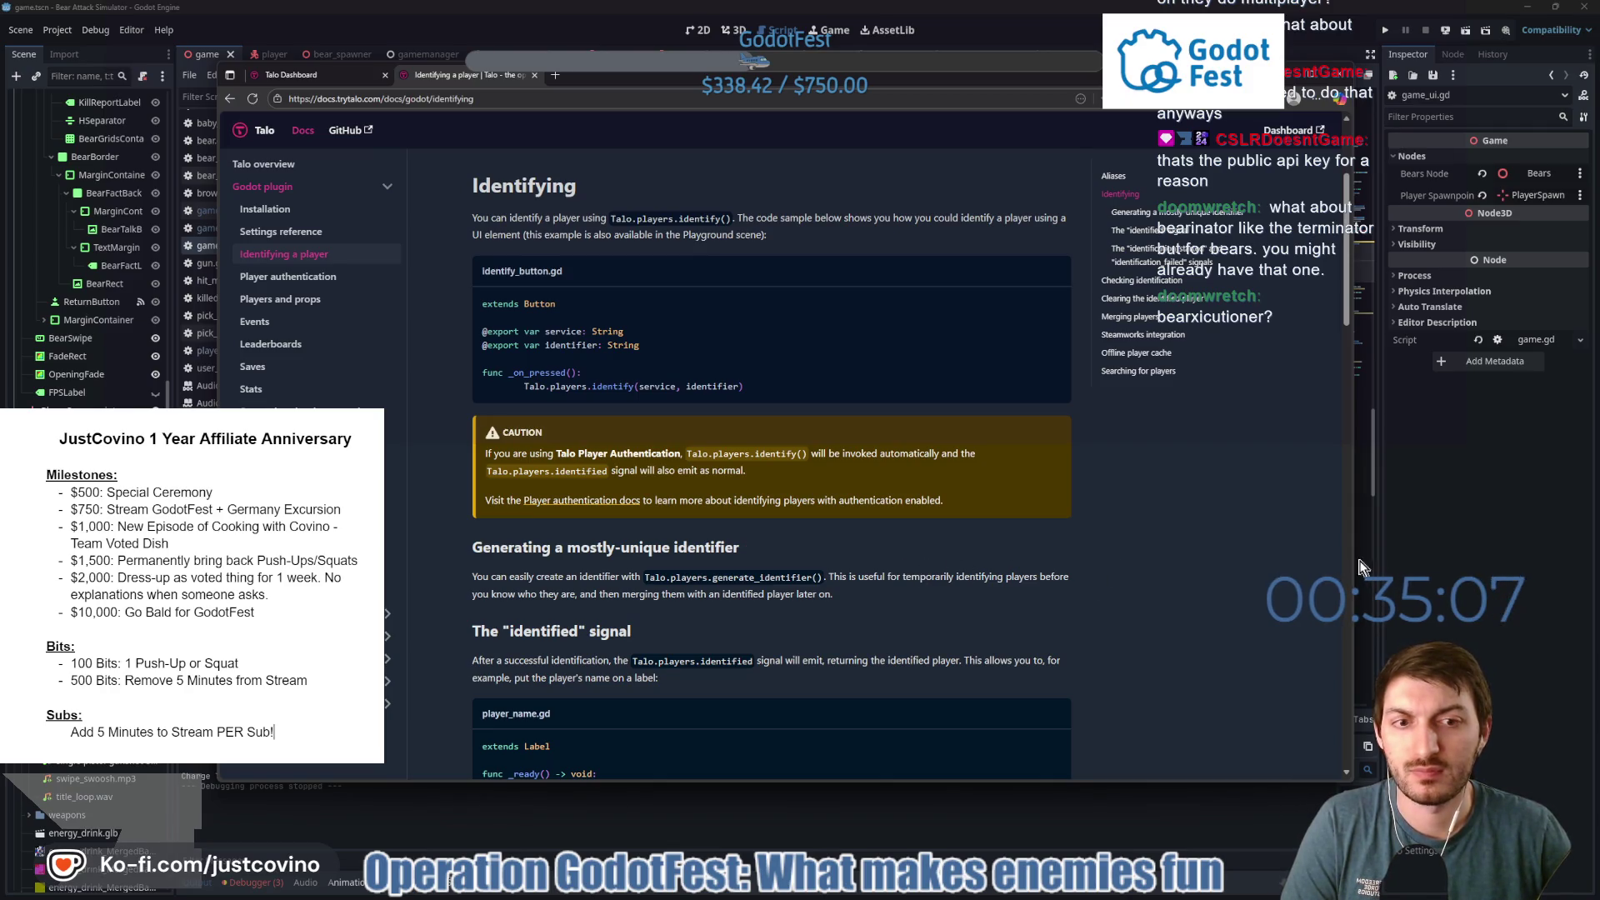
scroll(883, 550, "down", 2)
scroll(879, 548, "down", 1)
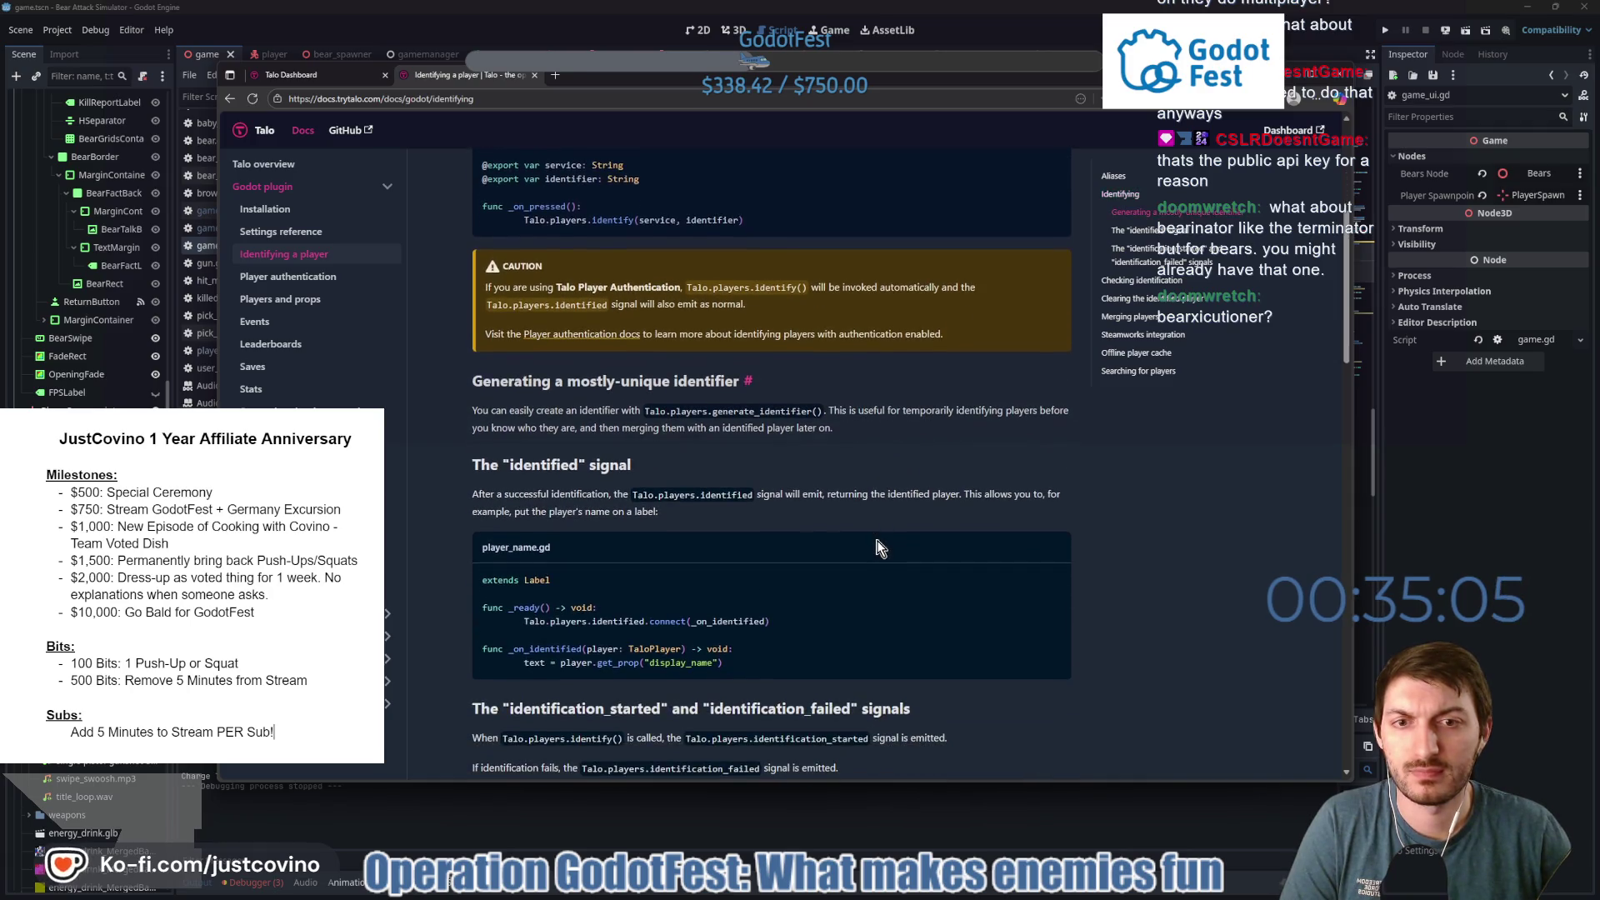
left_click(1462, 513)
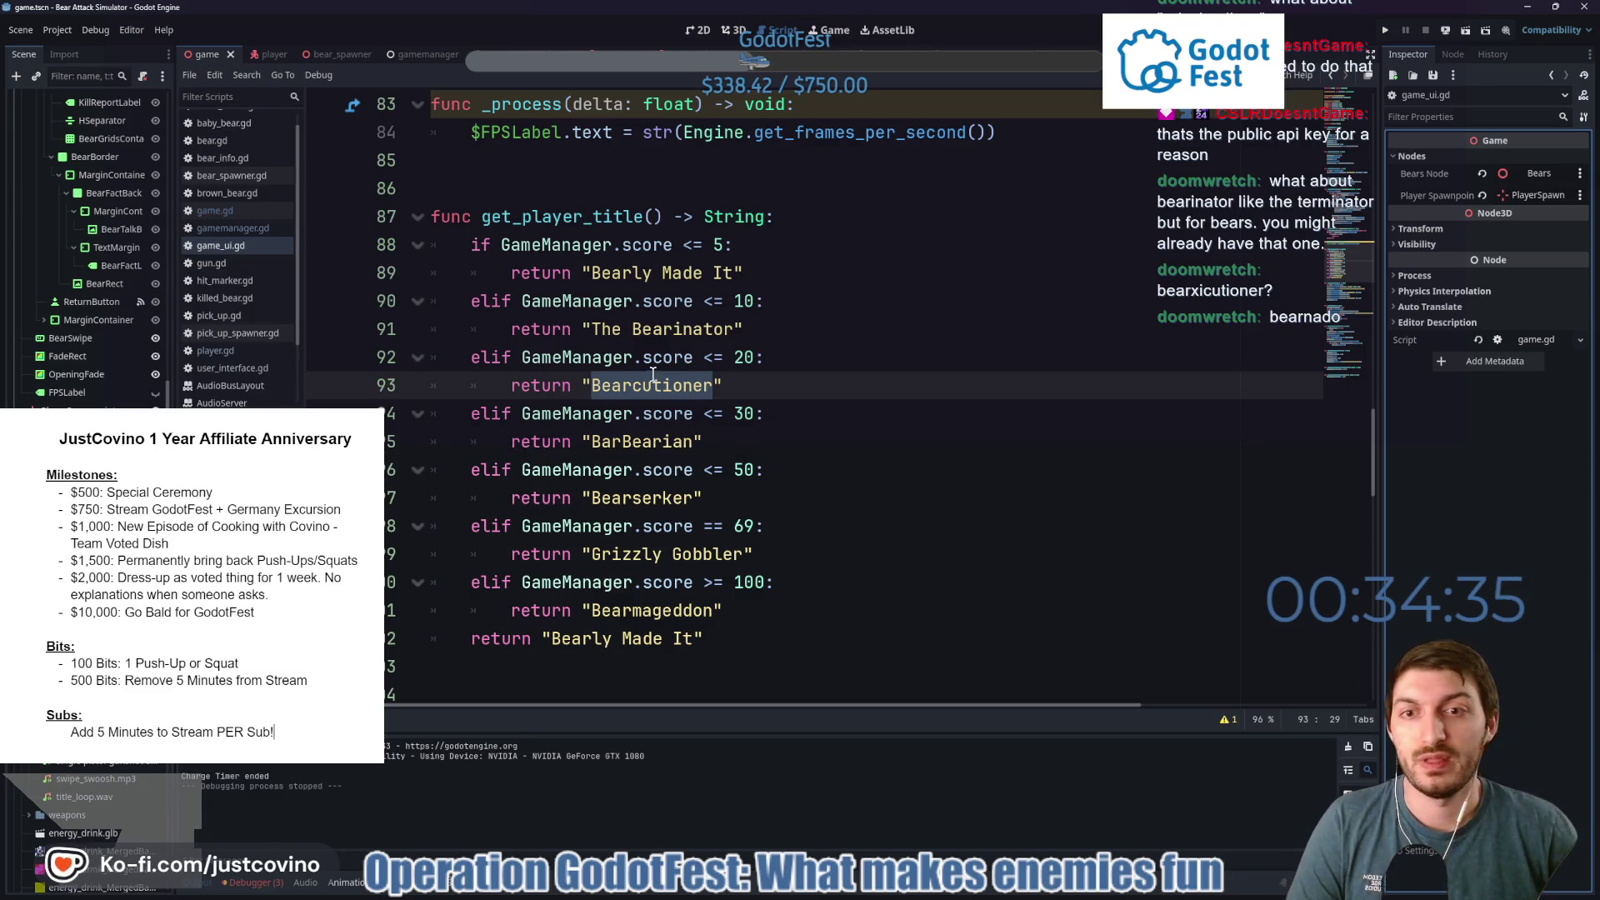
left_click(641, 324)
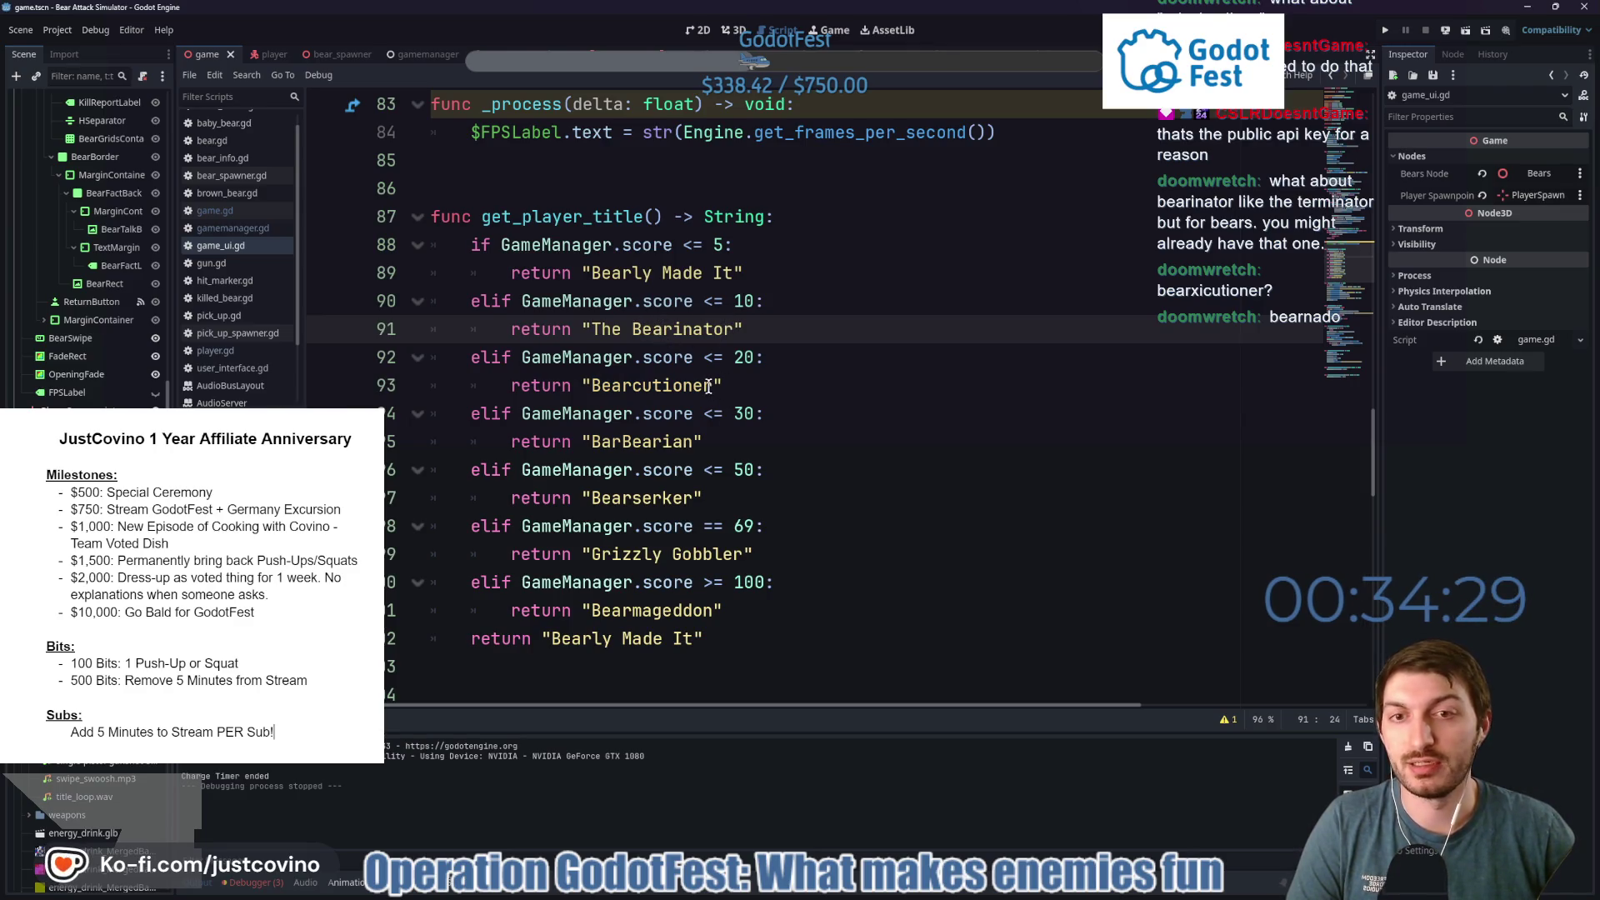
Replace the line 91 title 'Bearinator' with 'Bearcutioner'.
left_click_drag(712, 386, 591, 386)
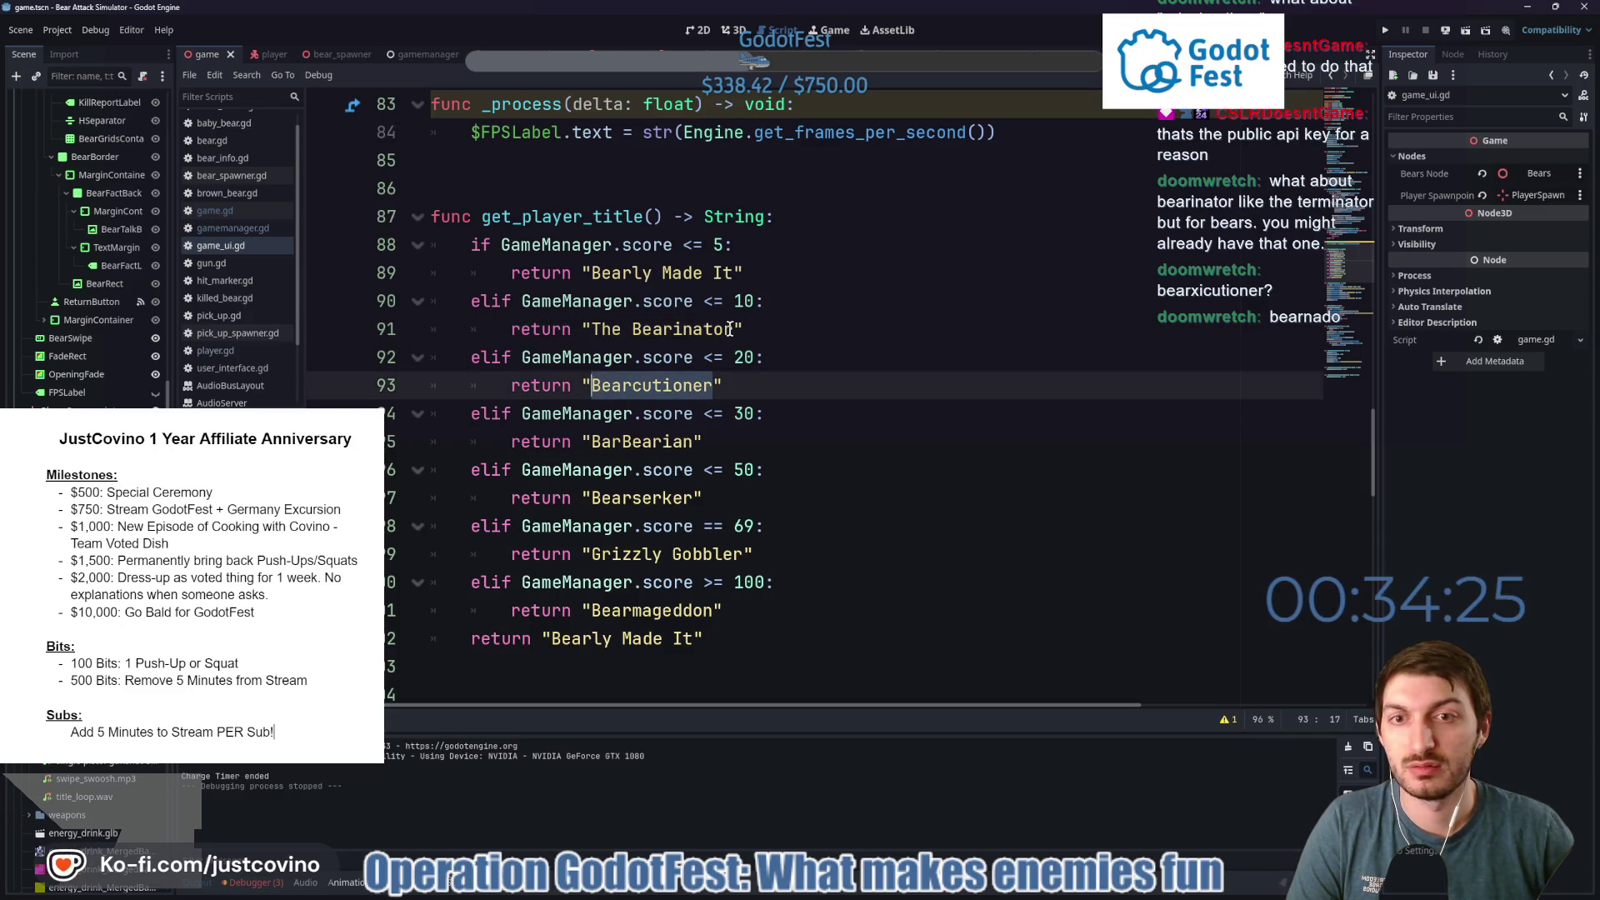
left_click_drag(733, 329, 606, 325)
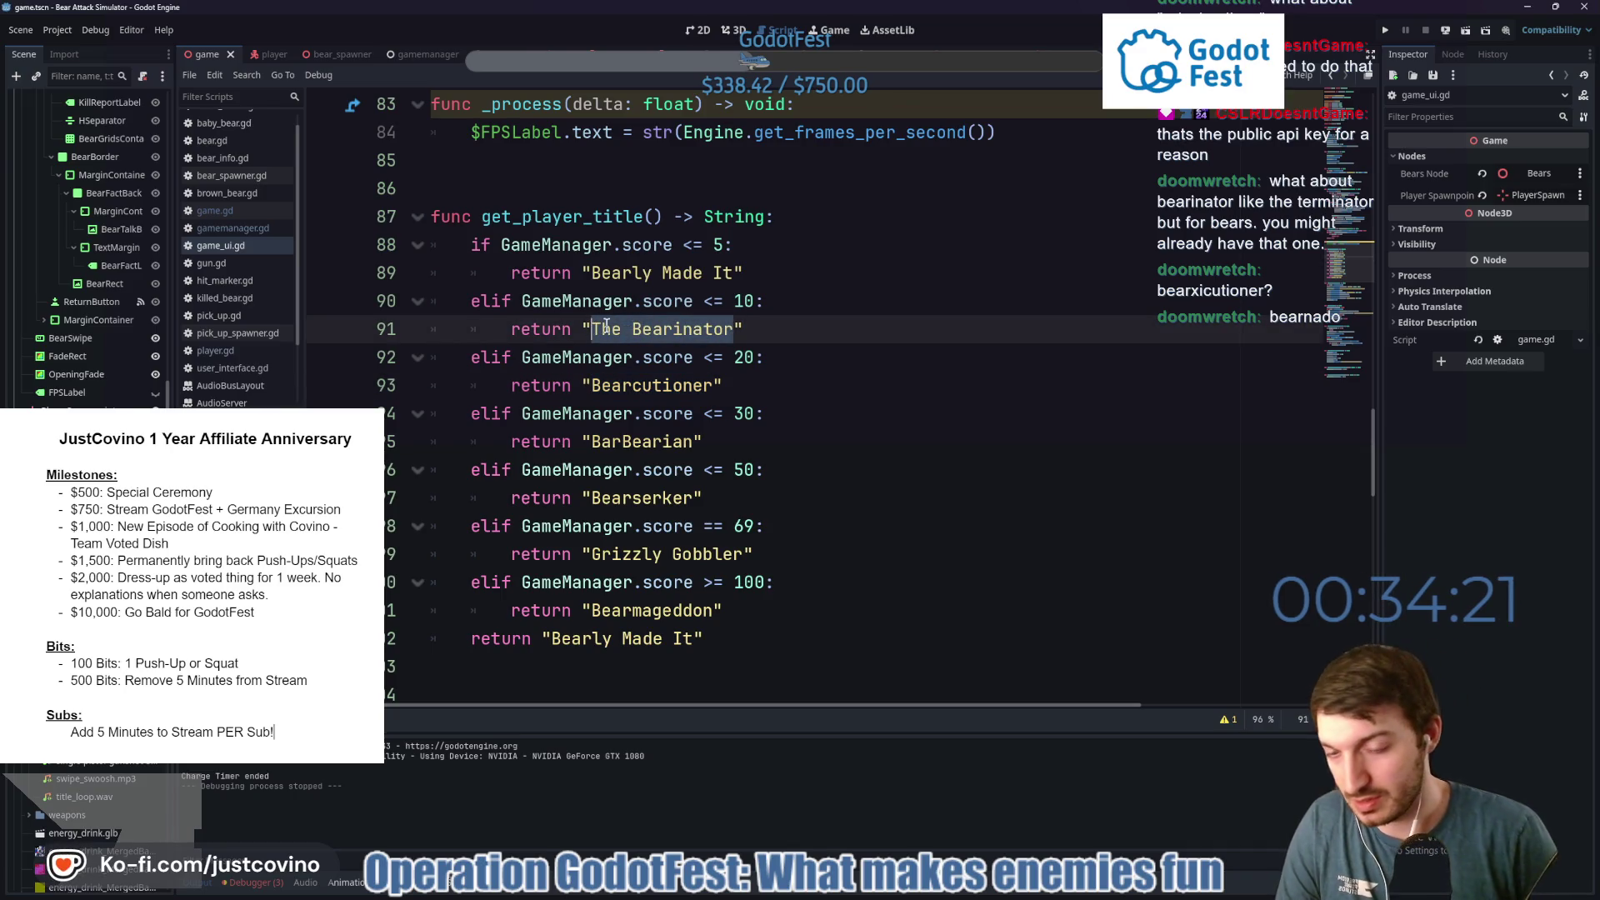
type("Bearcutioner")
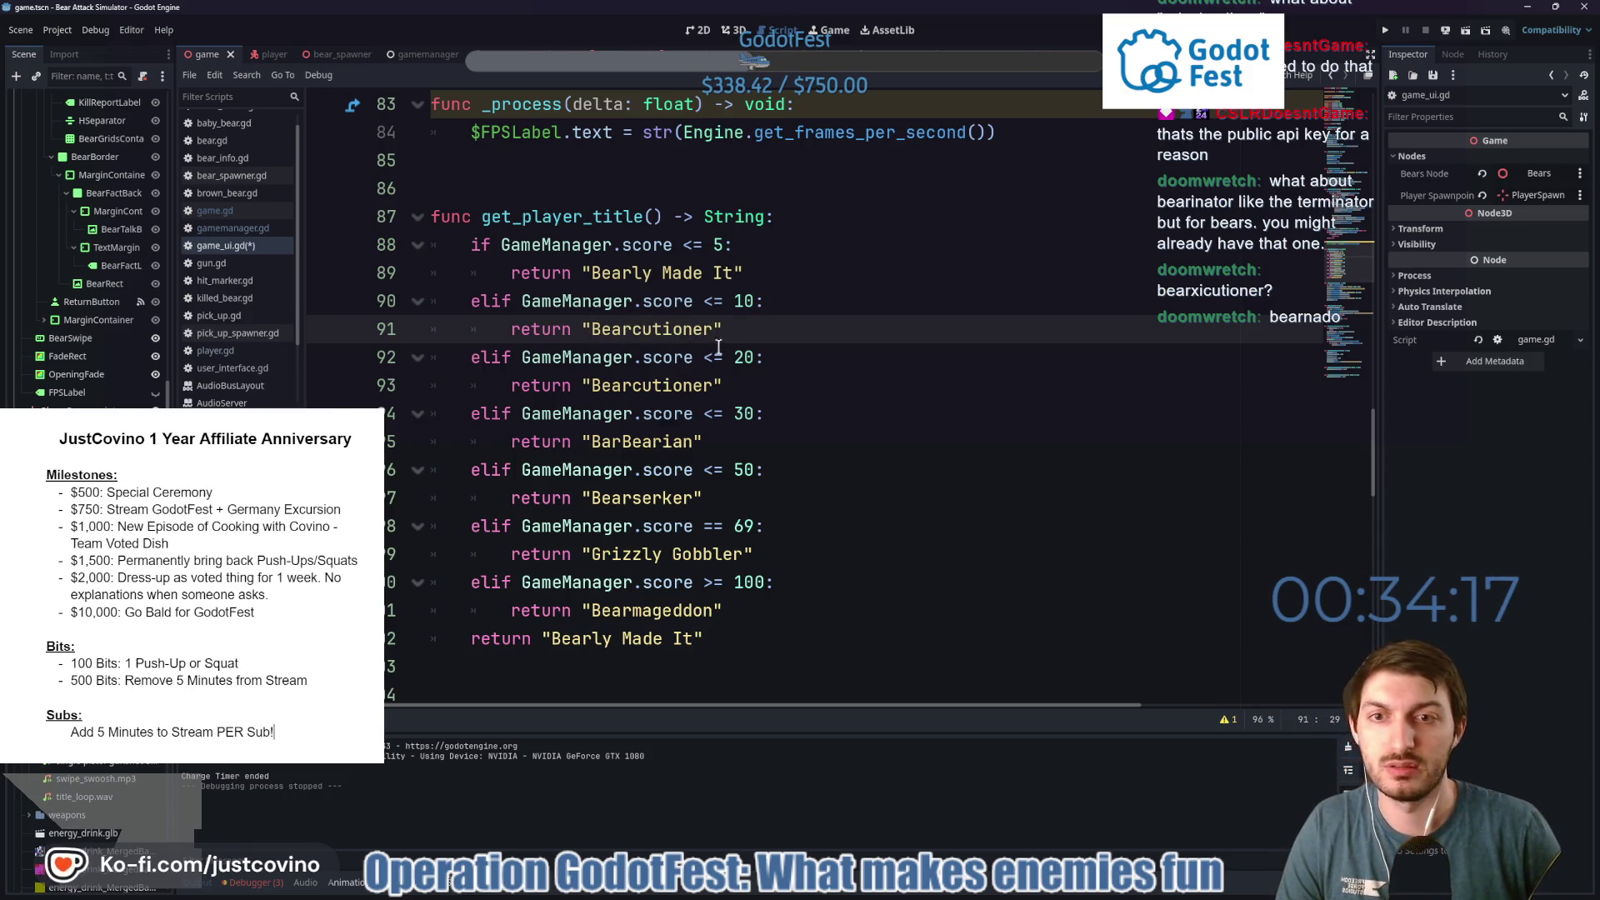
Change the line 93 title from 'Bearcutioner' to 'The Bearminator'.
left_click_drag(714, 385, 595, 385)
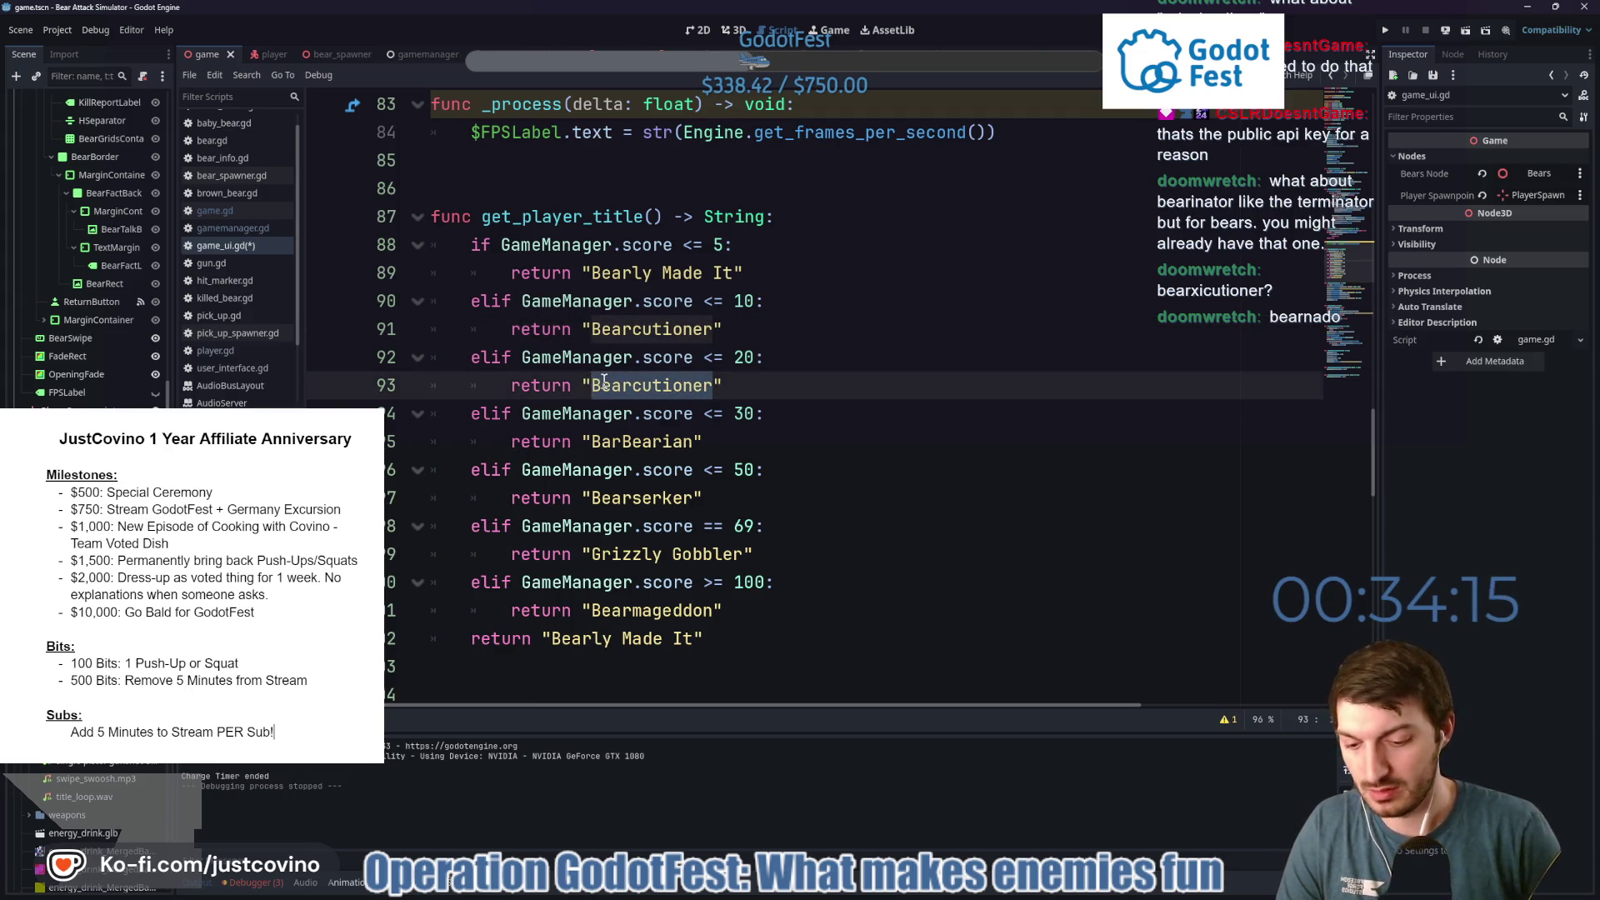
type("The Bear")
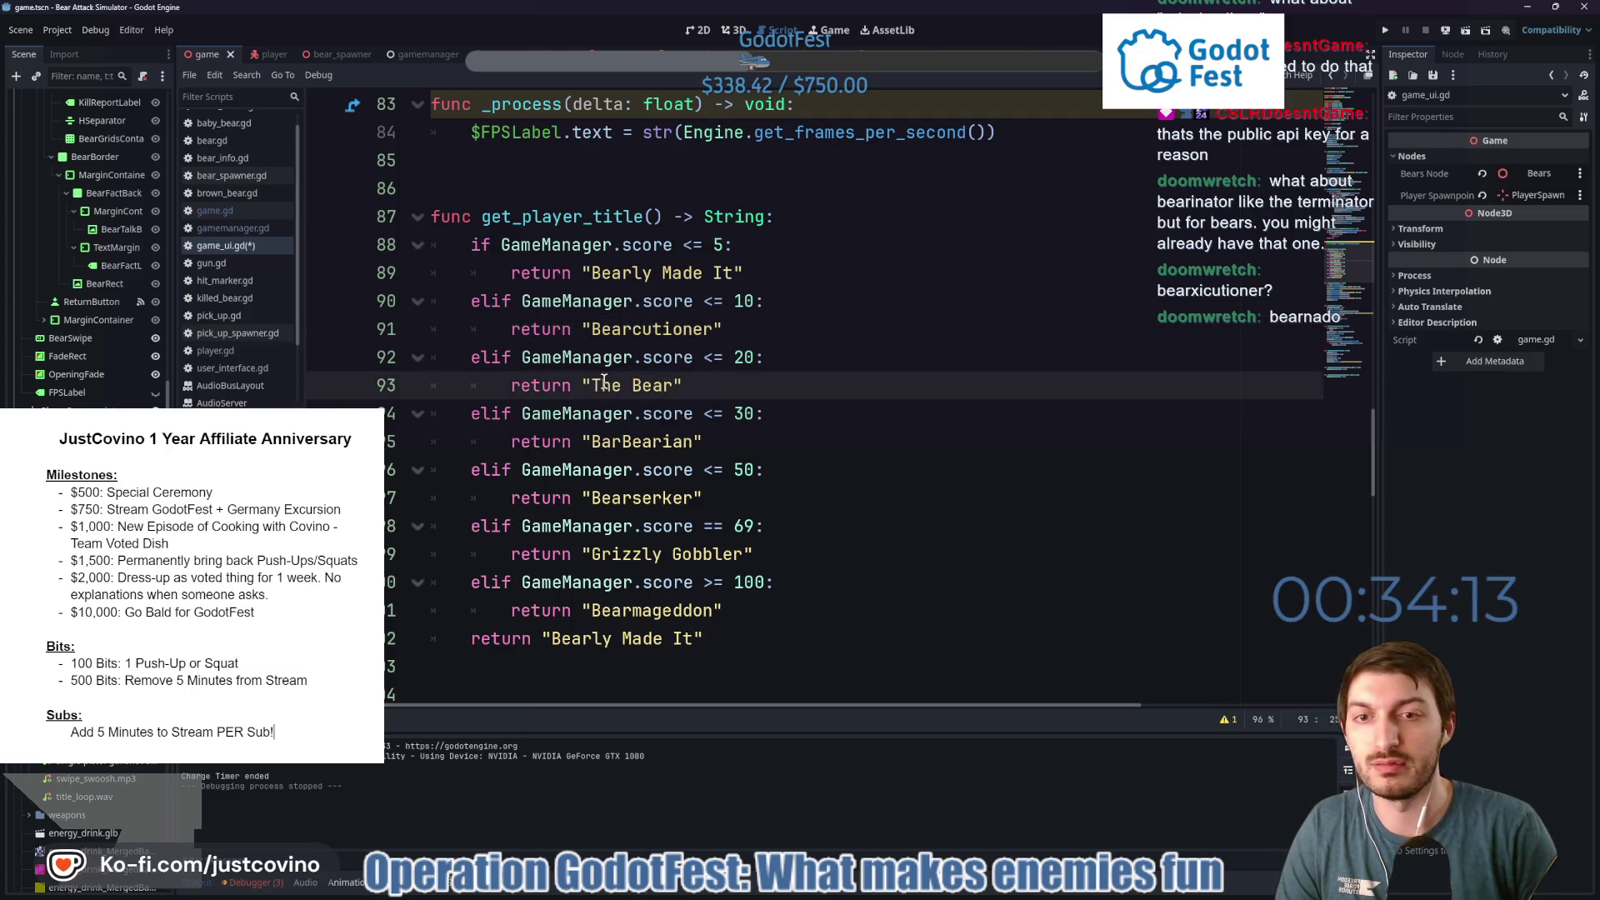
type("en")
key("BackSpace")
key("BackSpace")
key("BackSpace")
type("an")
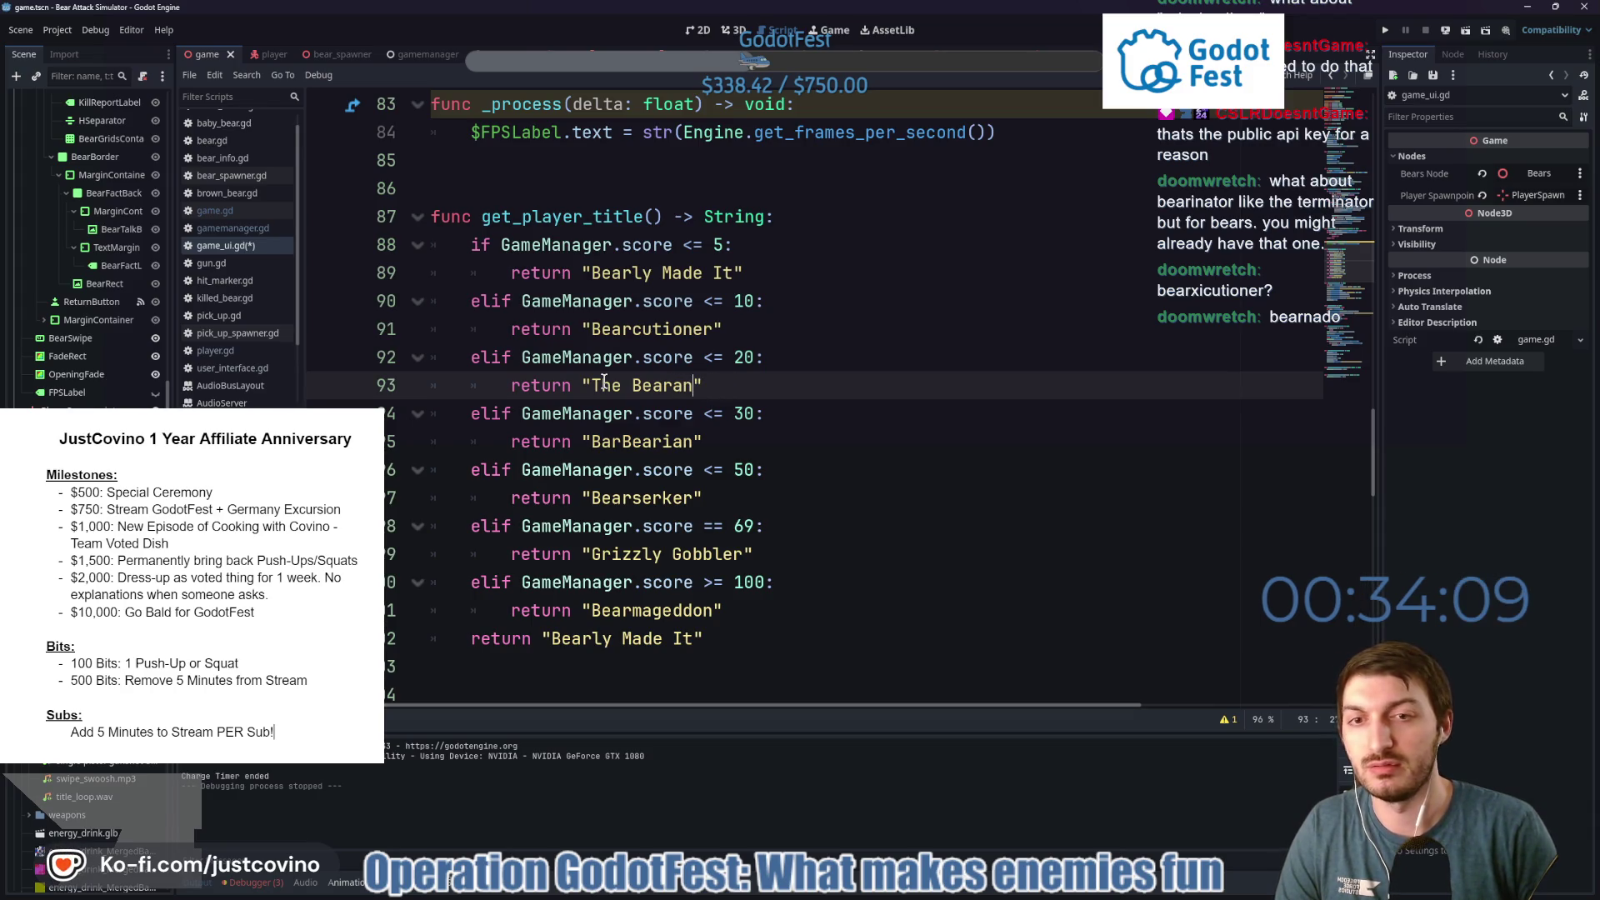
key("BackSpace")
key("BackSpace")
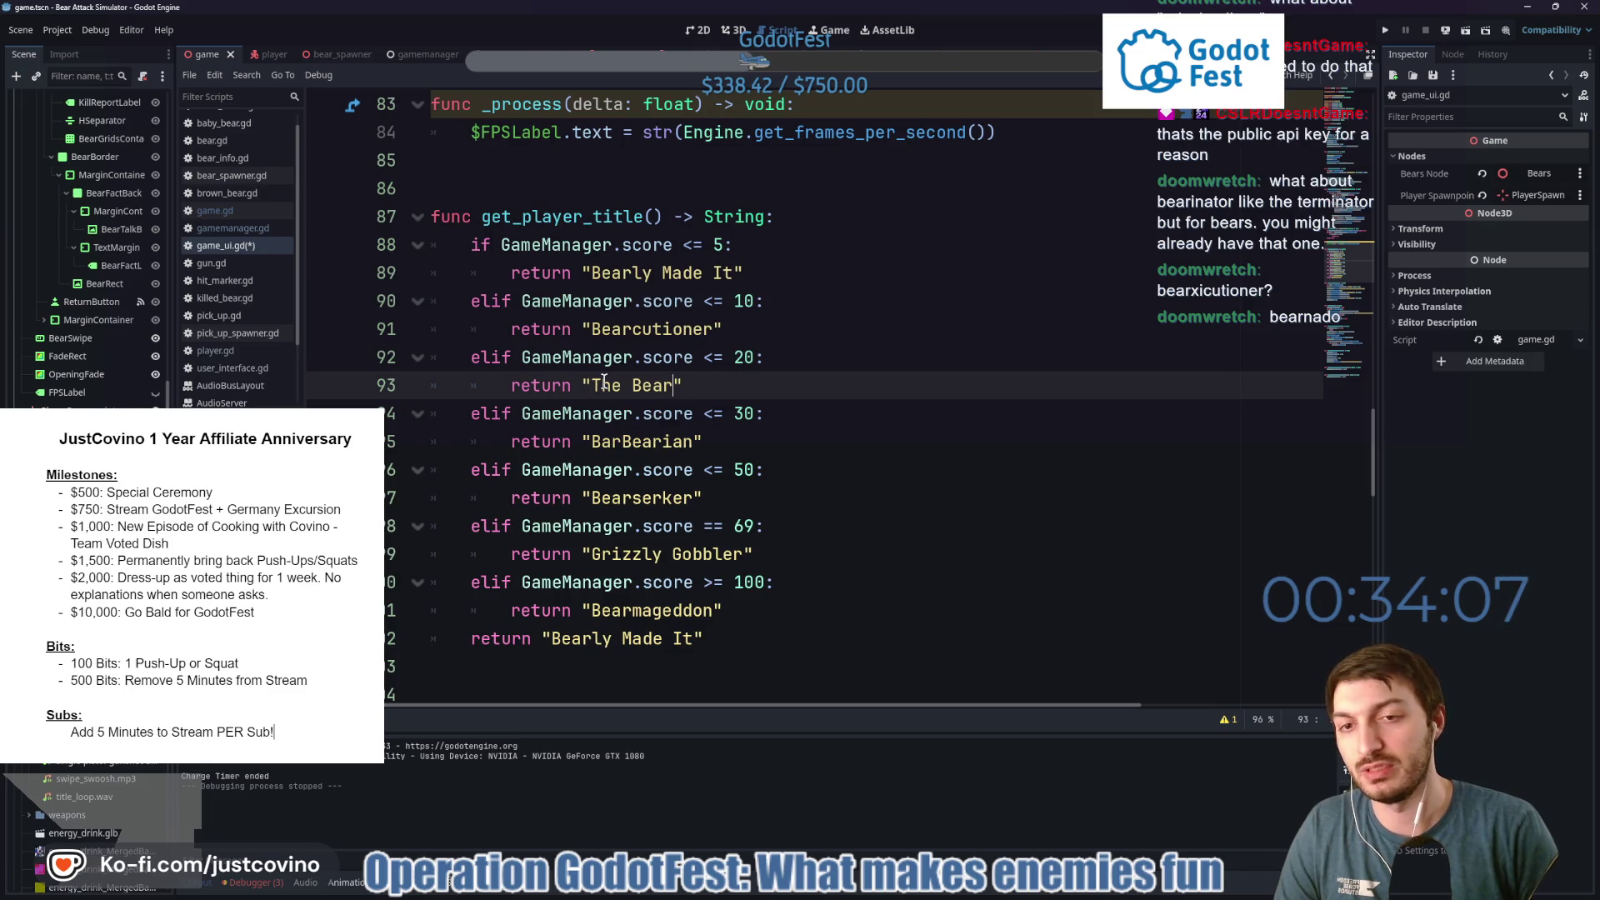
type("terminat")
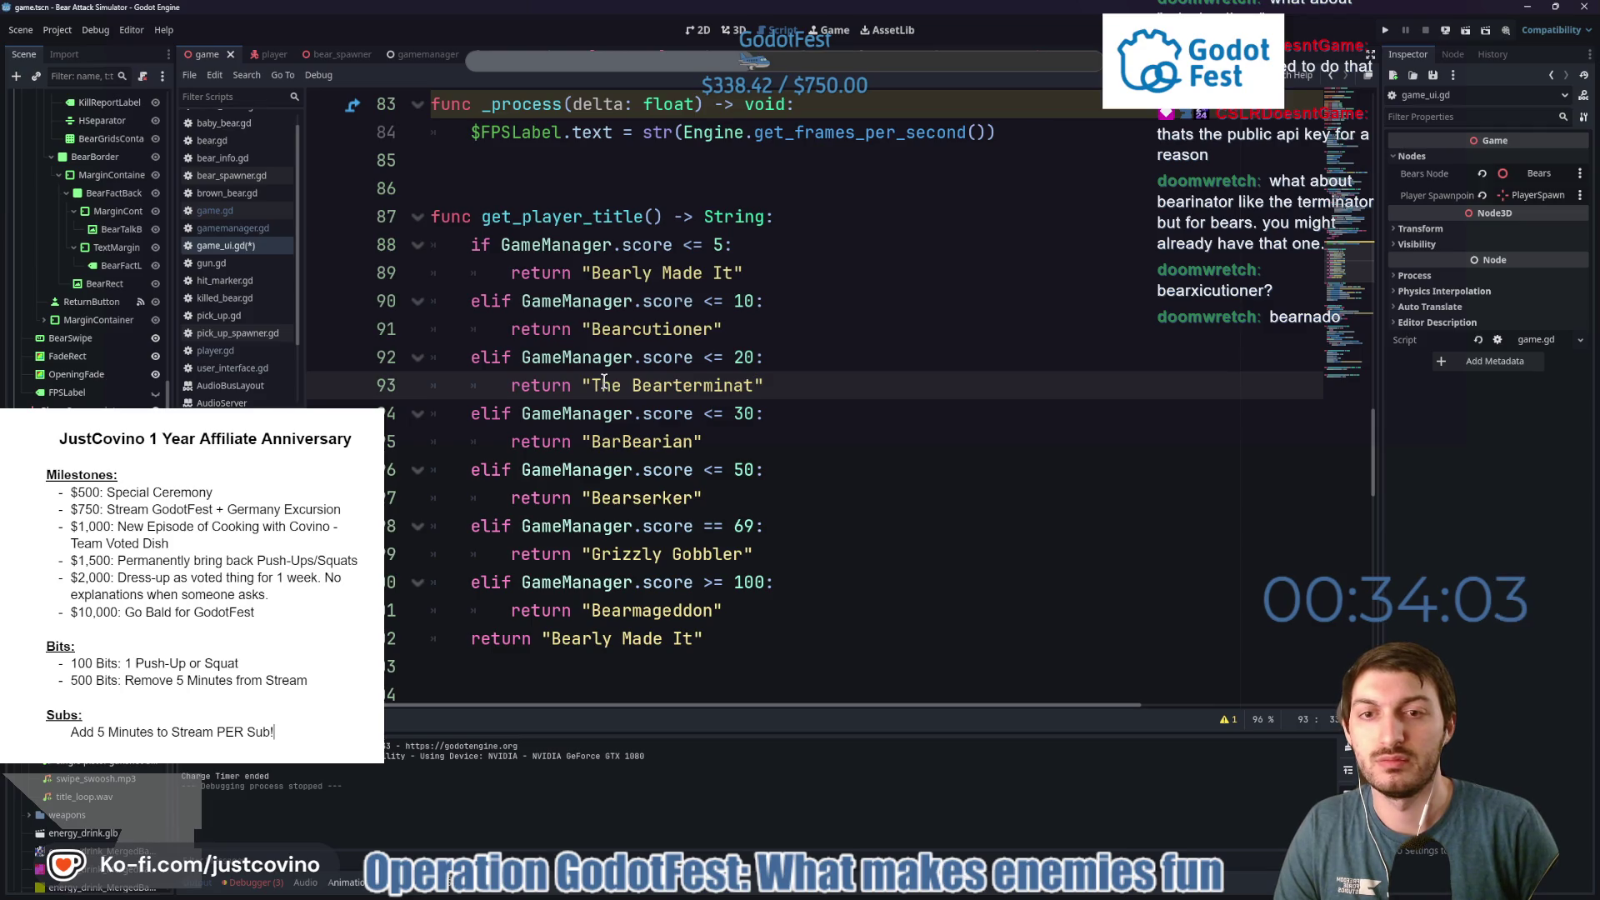
key("BackSpace")
key("BackSpace")
key("BackSpace")
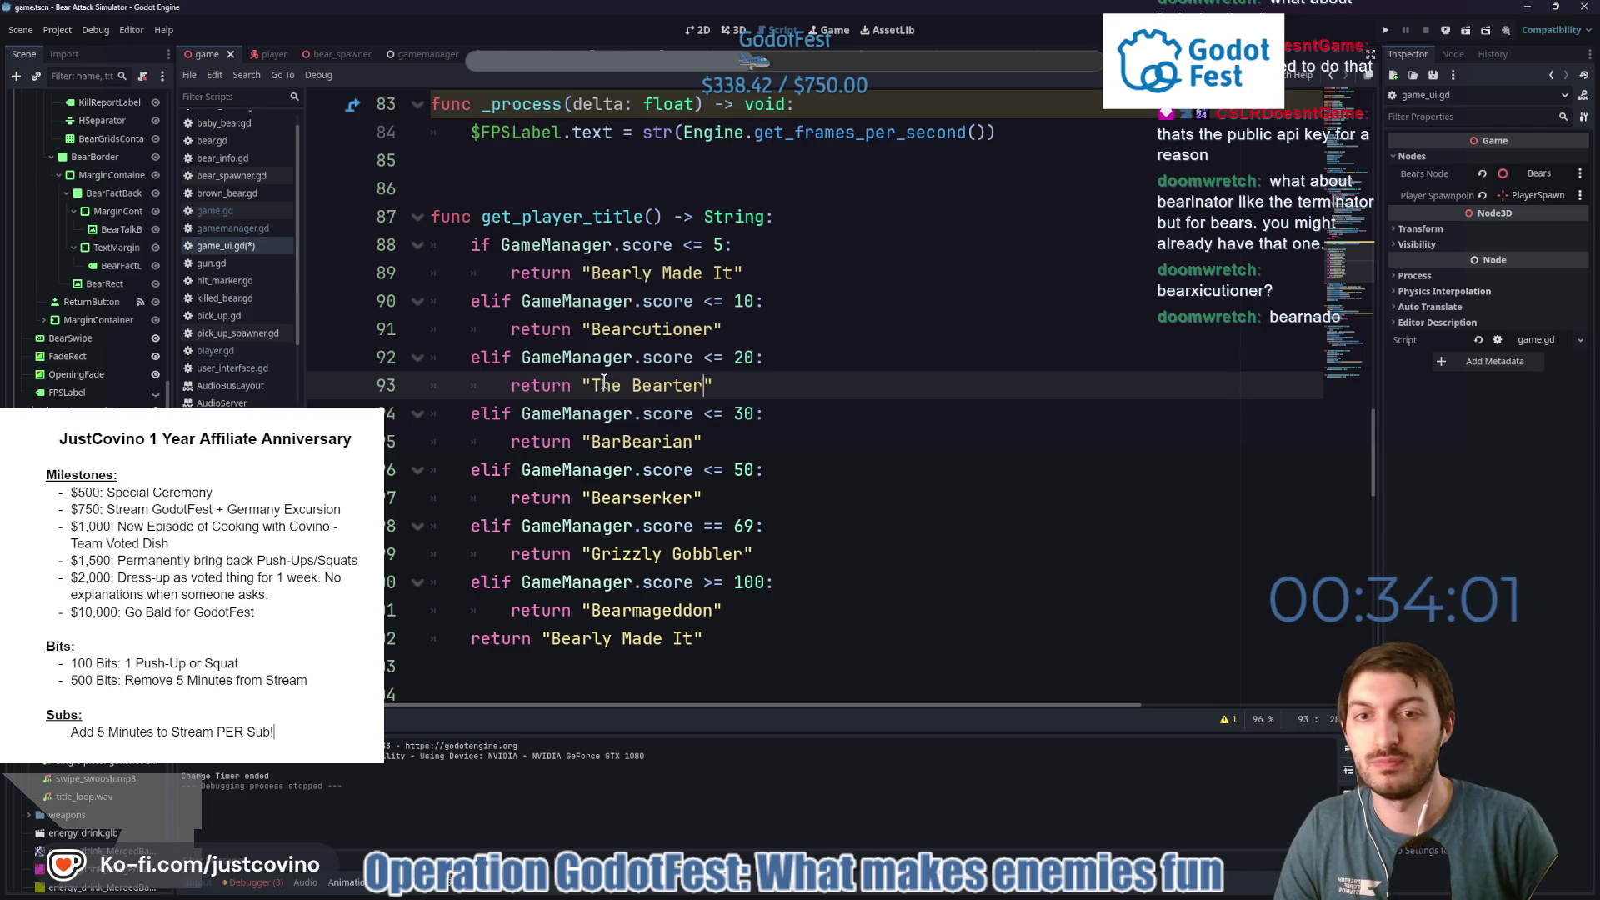
type("minator")
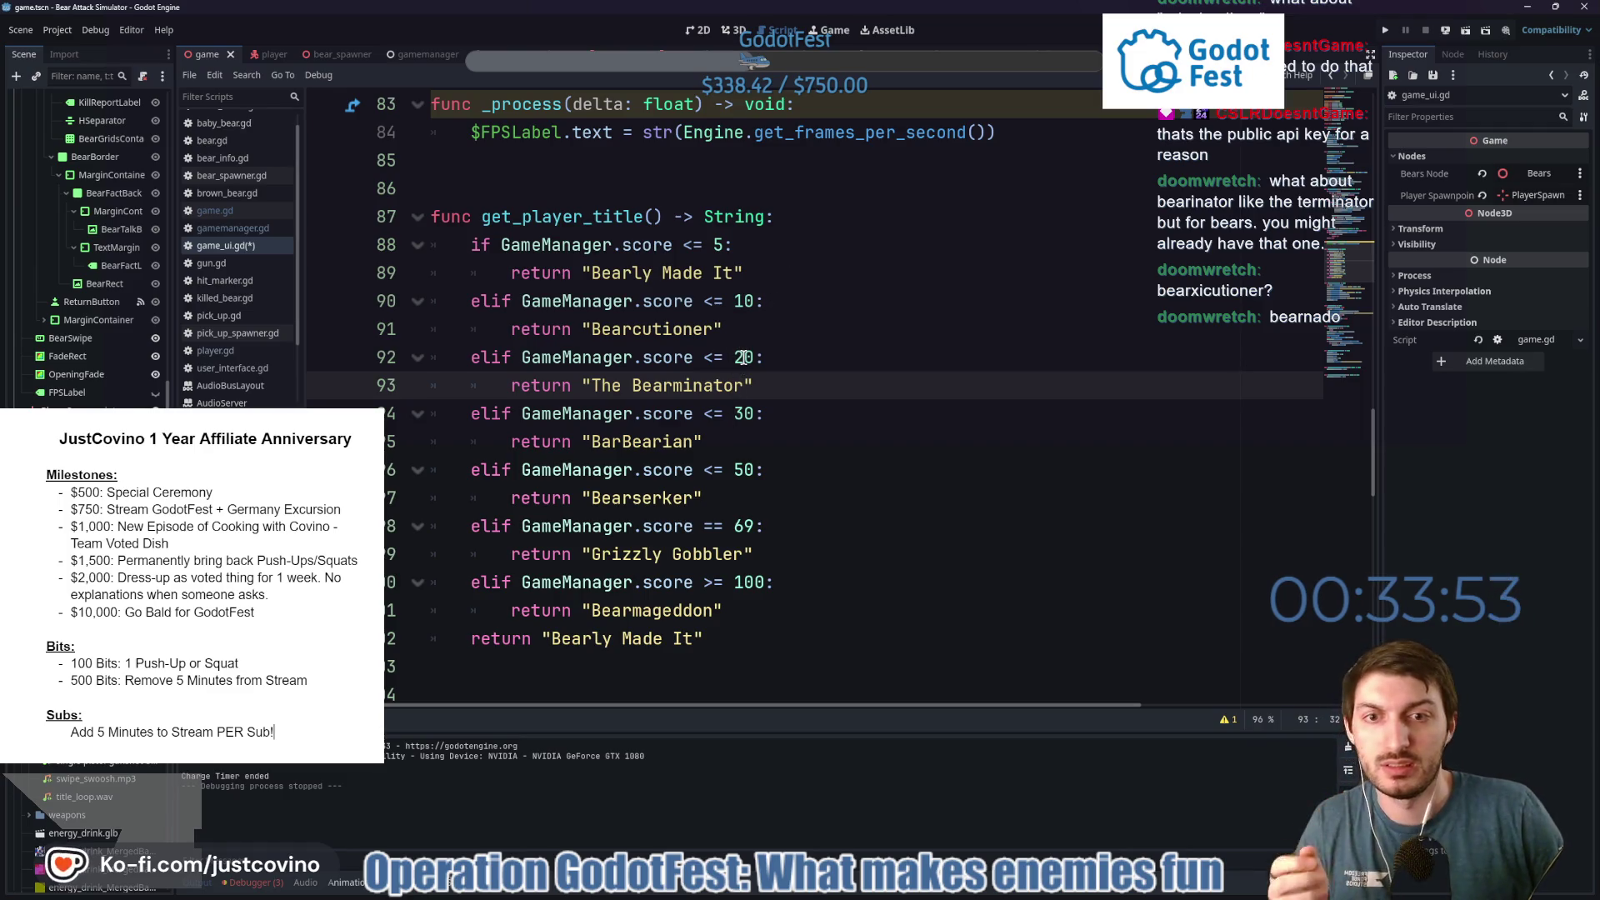
Raise the score thresholds on lines 92 and 94 from 20 to 30 and 30 to 40.
left_click(744, 357)
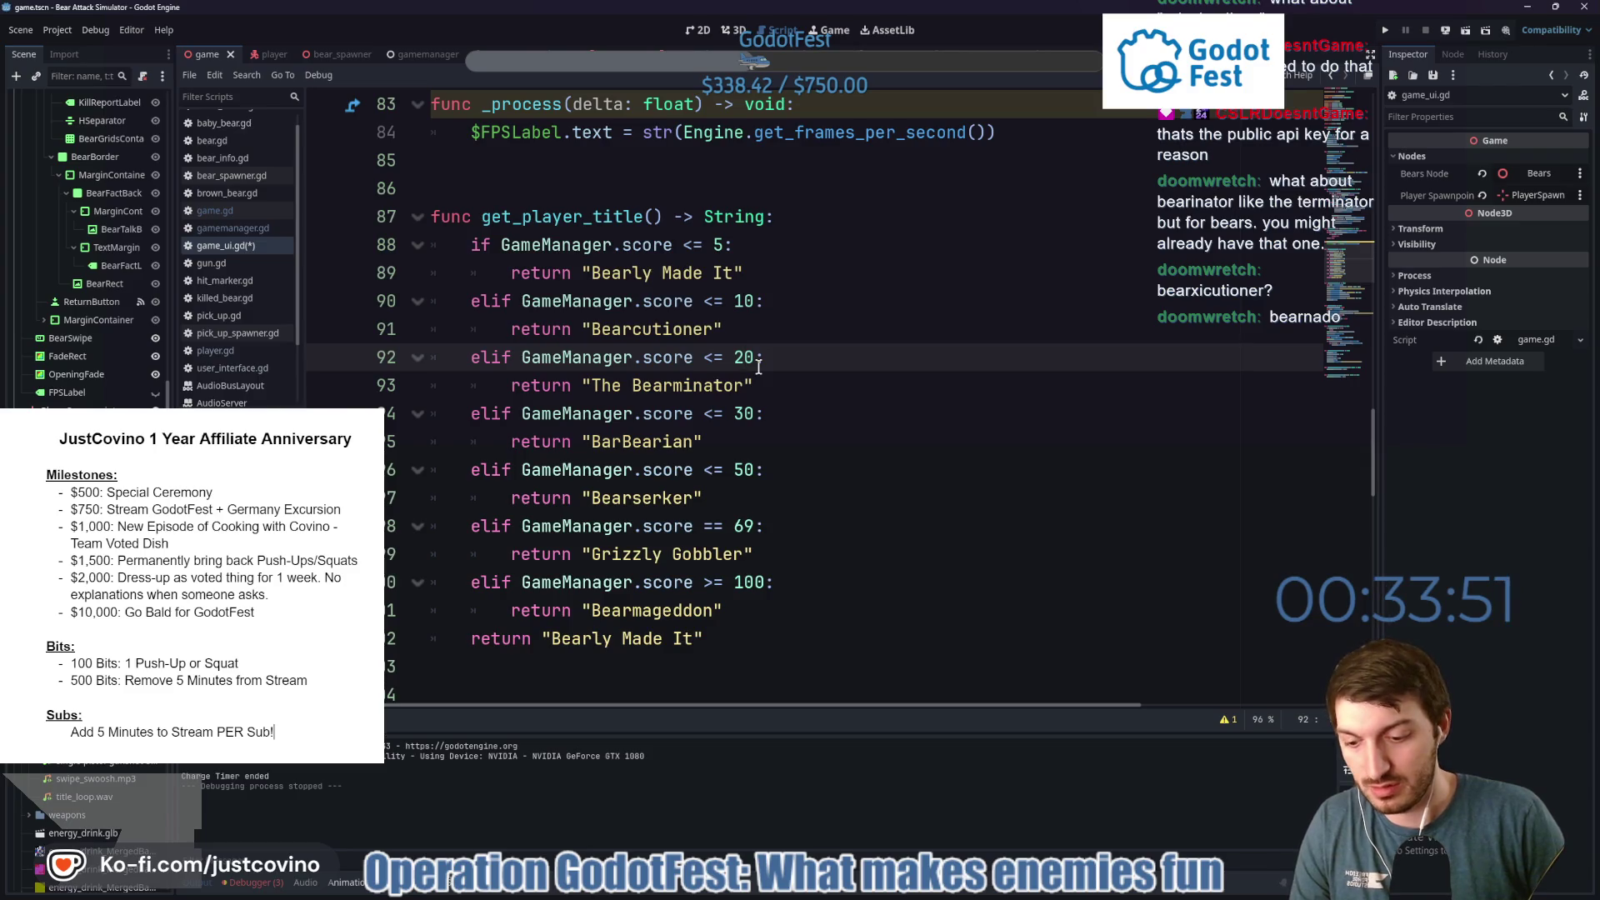
key("BackSpace")
type("3")
left_click(744, 416)
key("BackSpace")
type("4")
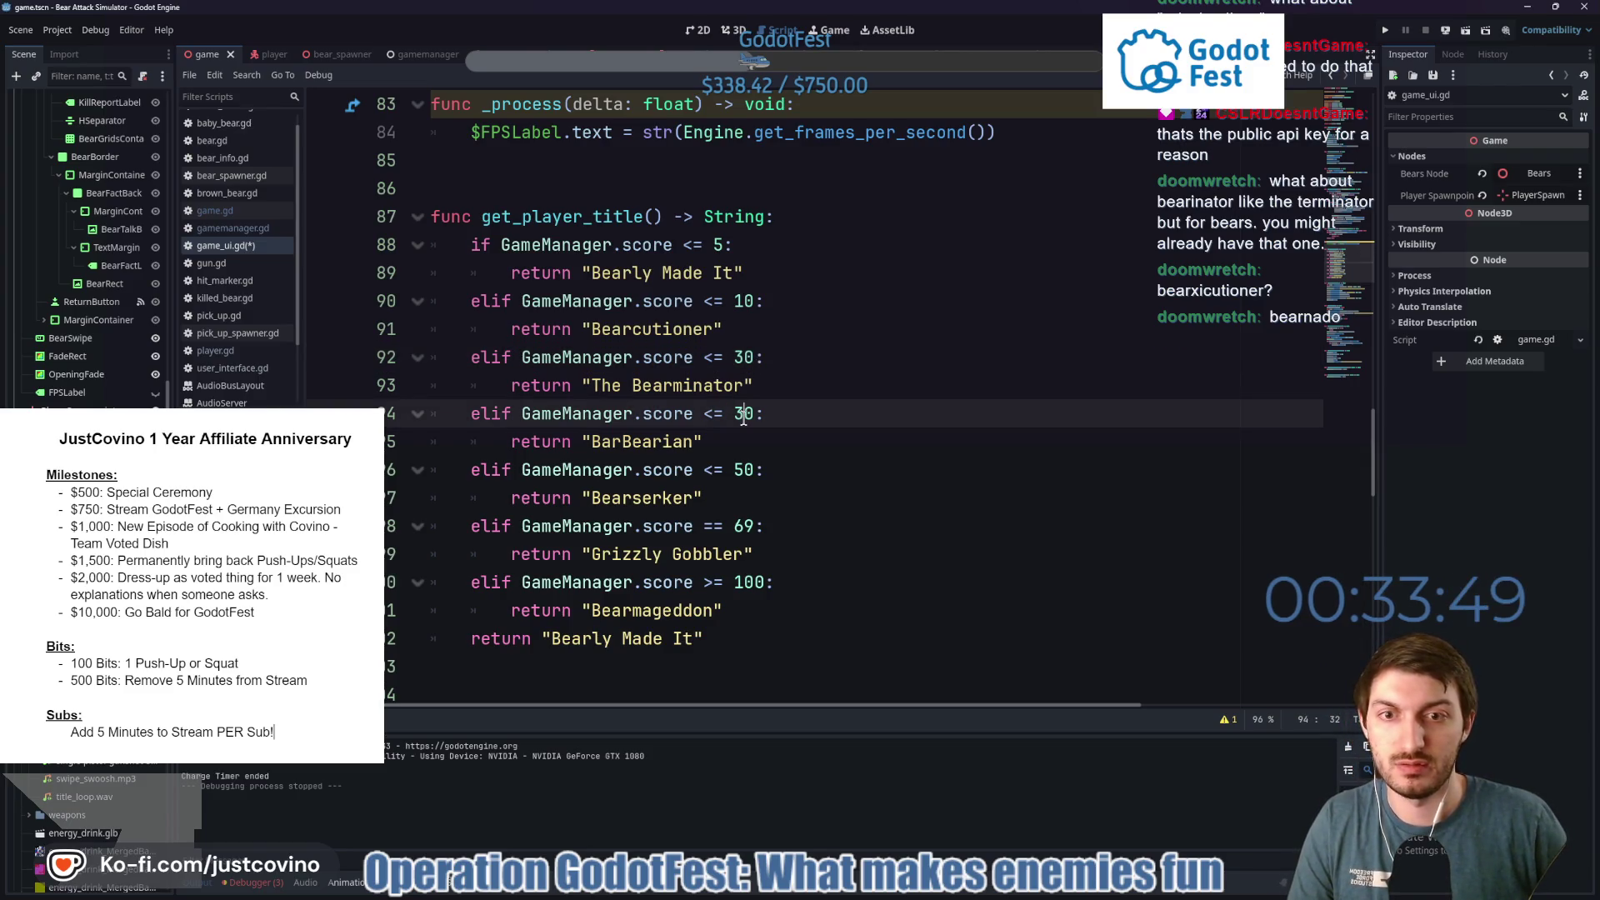
left_click(744, 471)
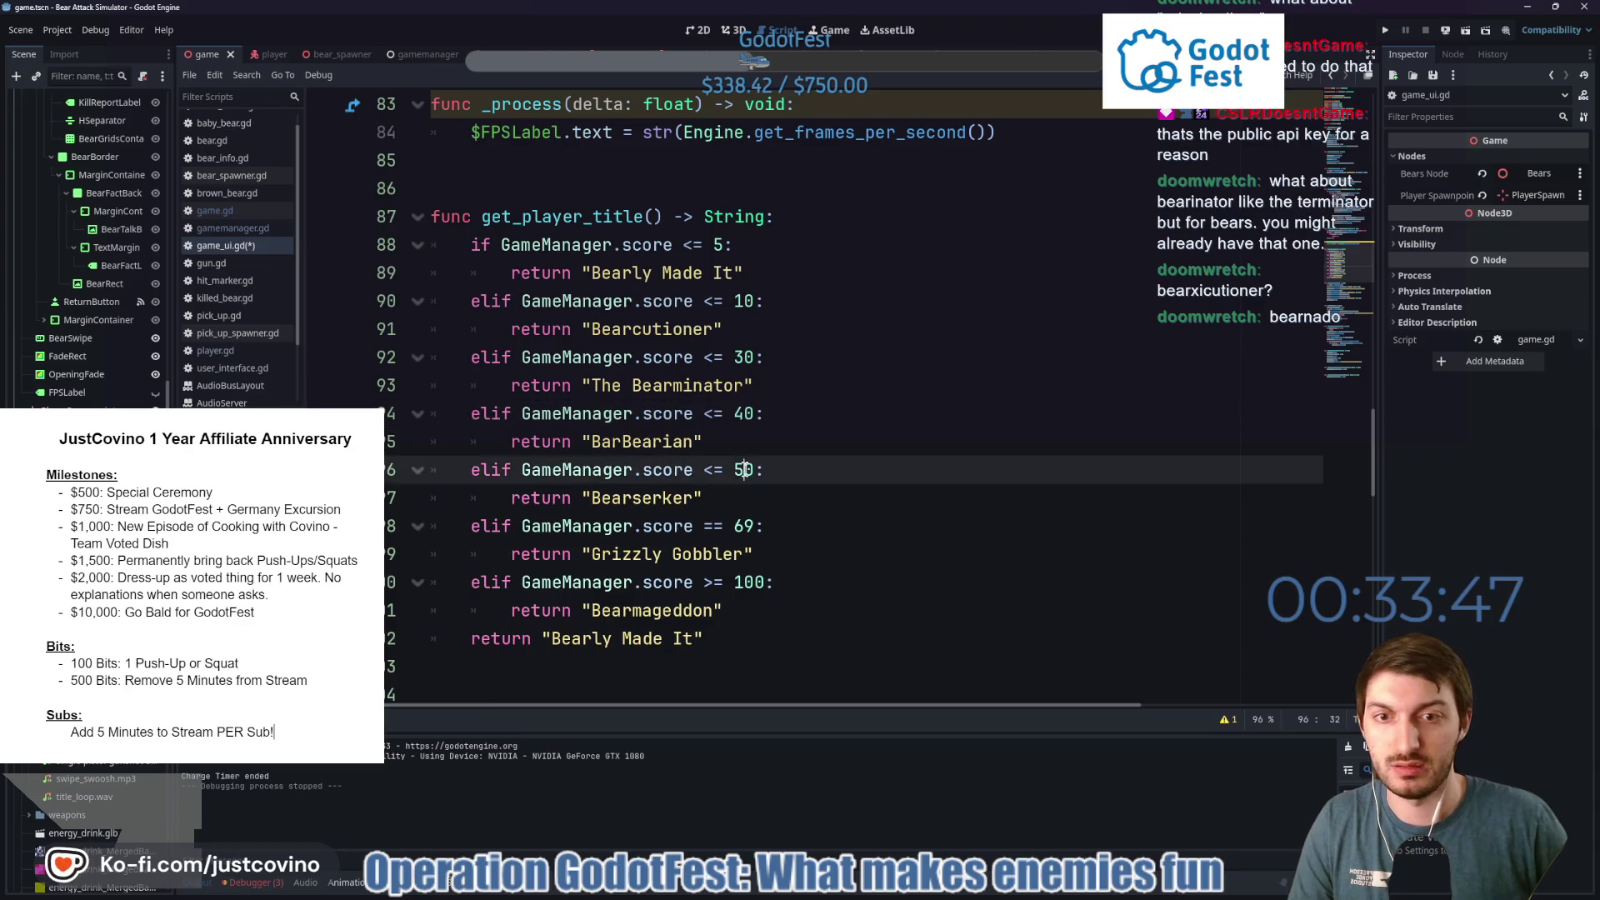
Insert an elif GameManager.score <= 20 branch returning "Bearnado" after Bearcutioner.
left_click(741, 327)
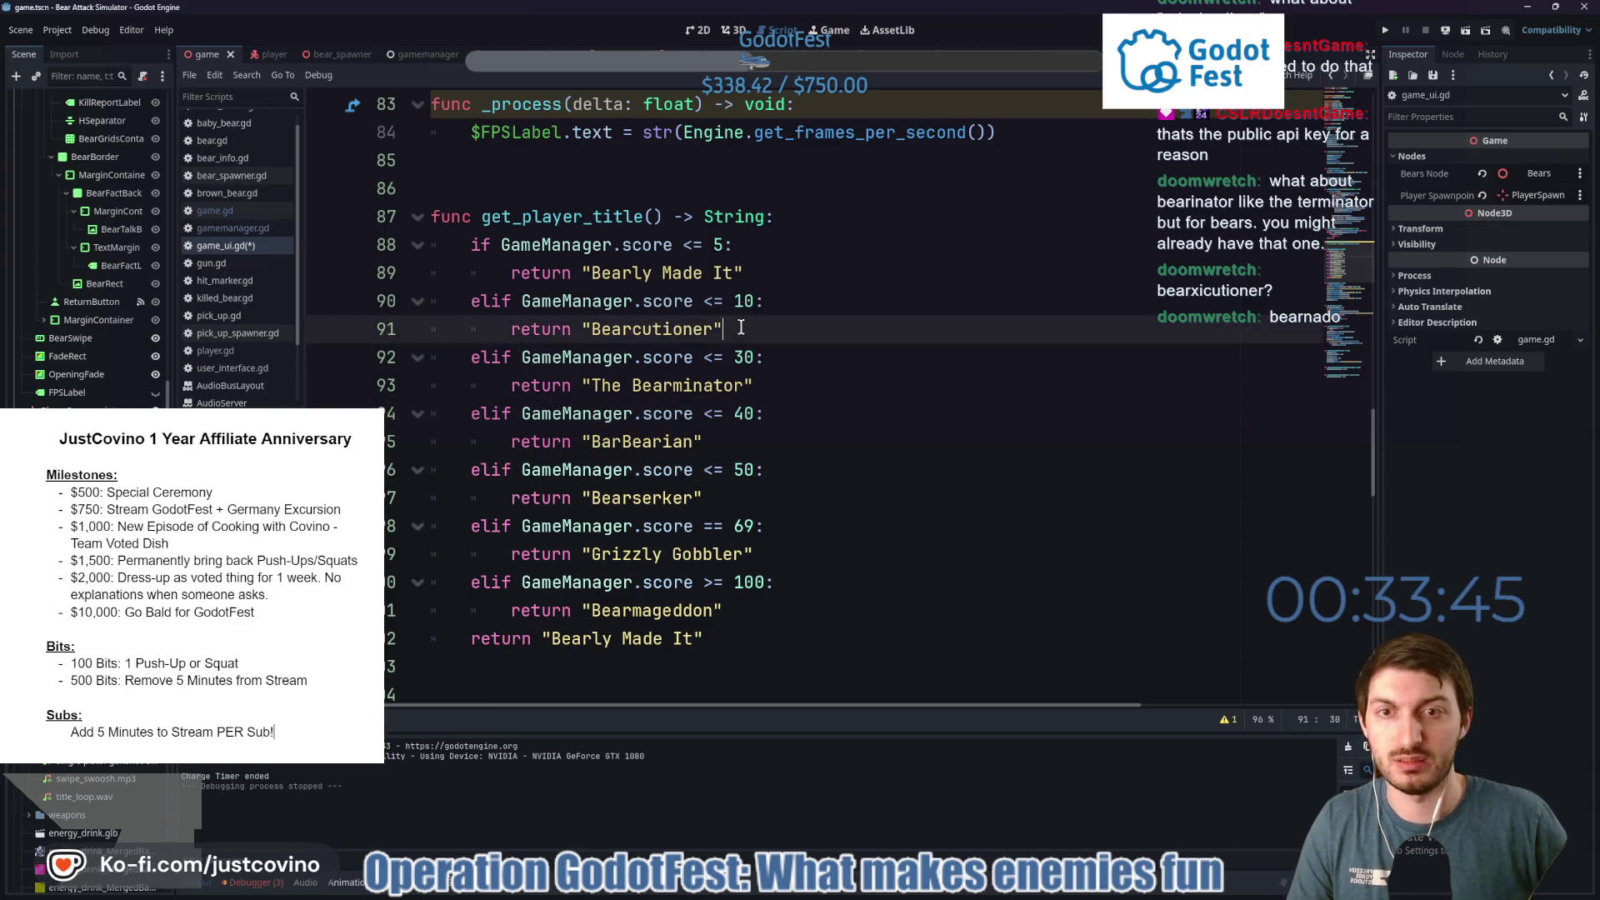
key("Return")
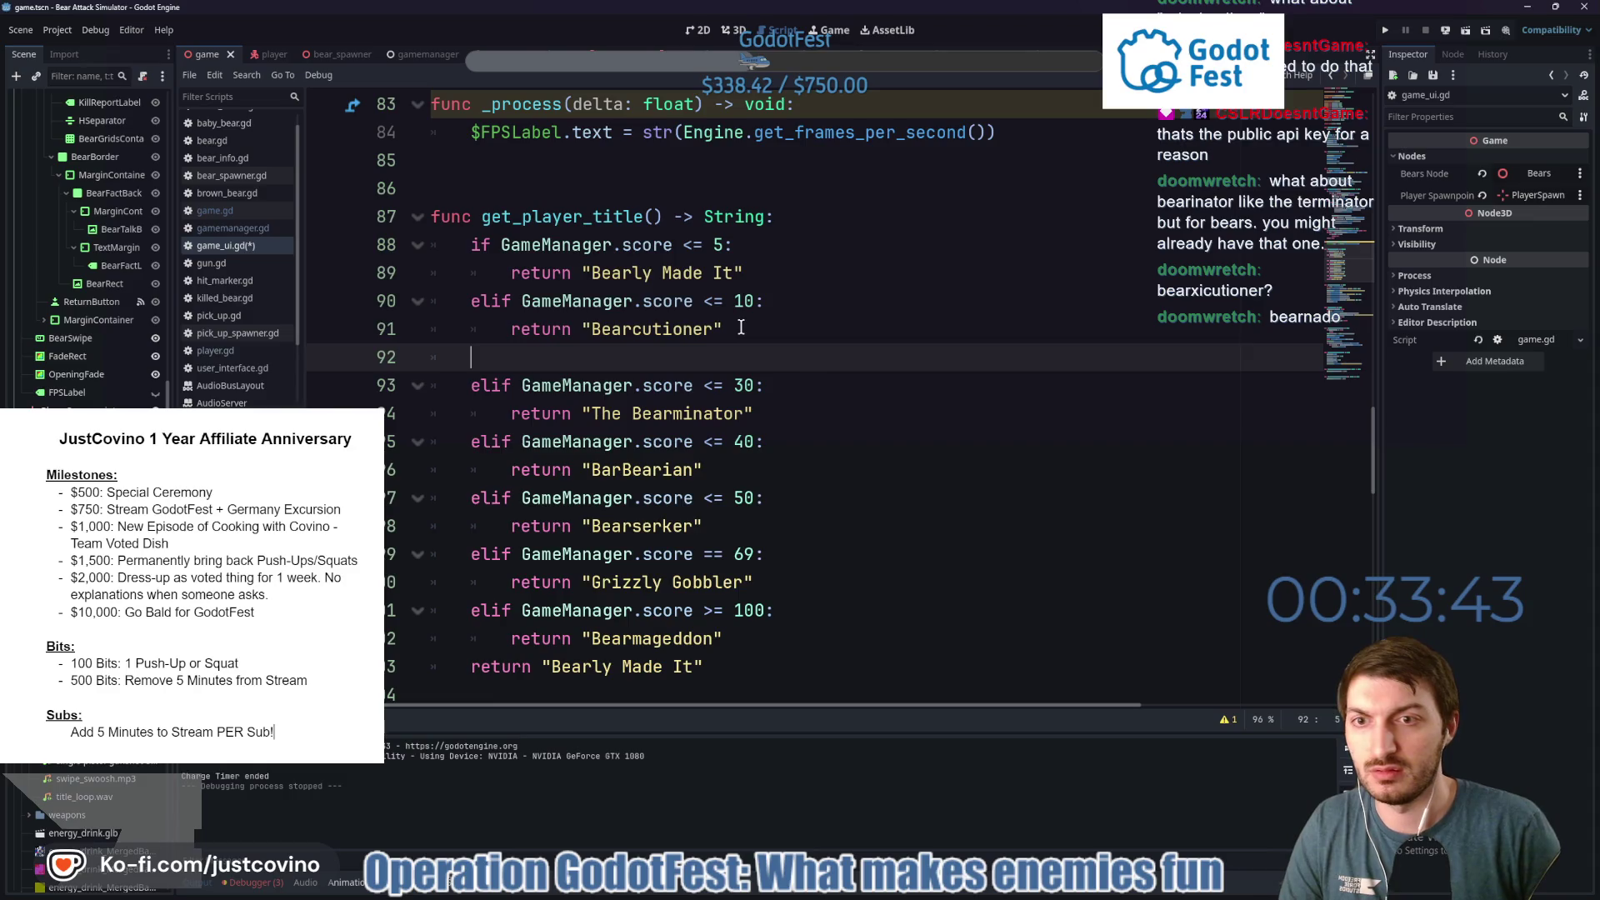
type("elif GameMa")
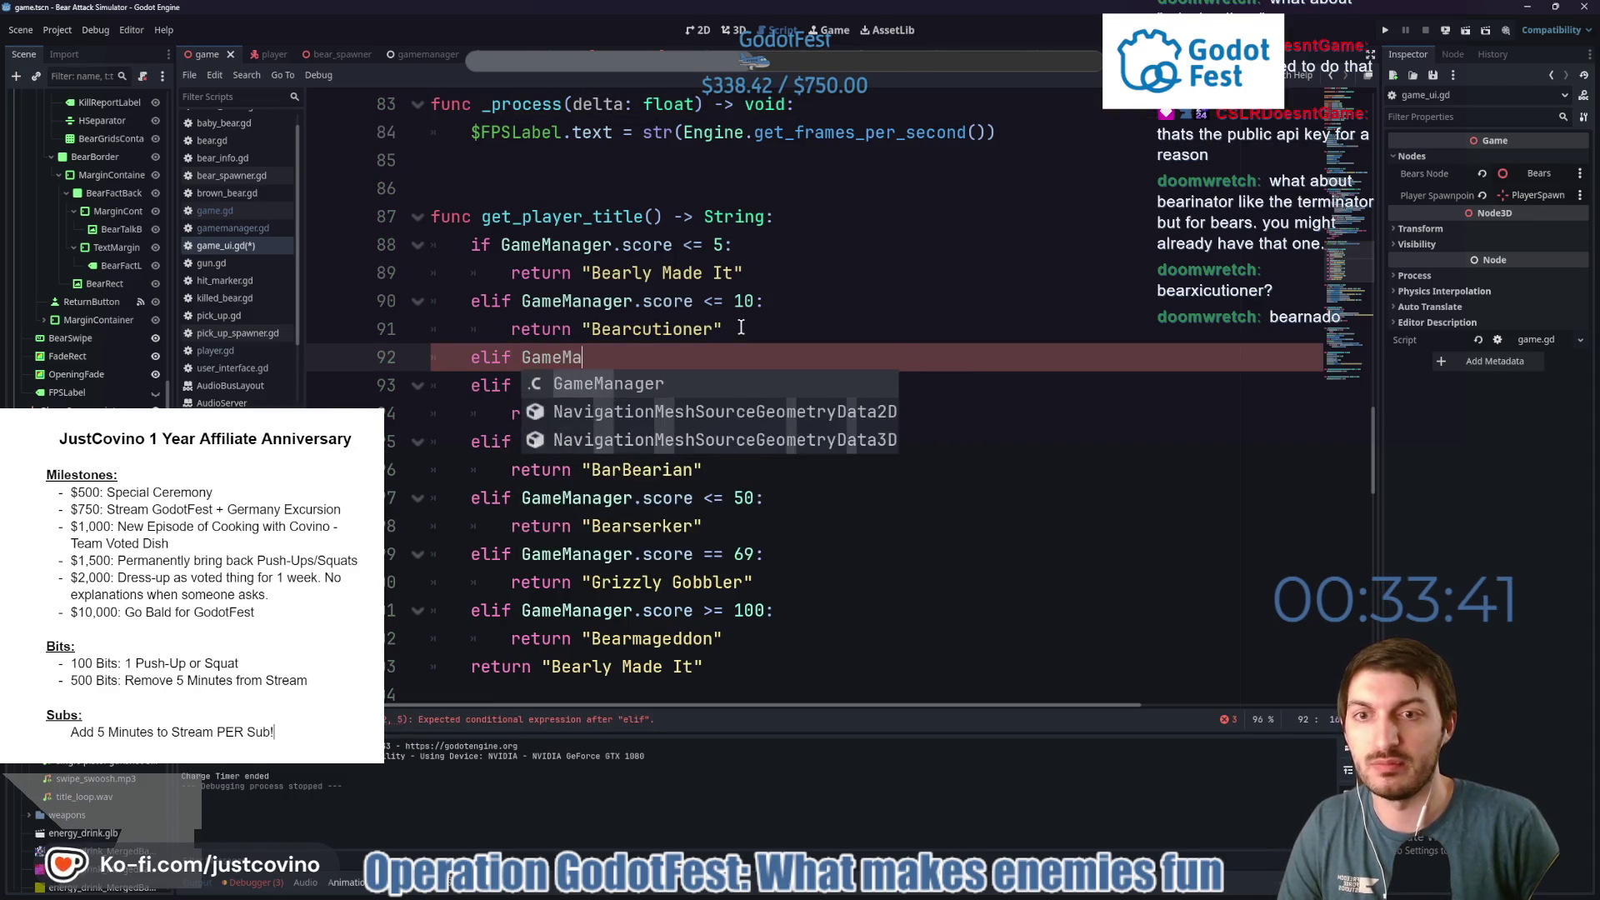
key("Return")
type(".score")
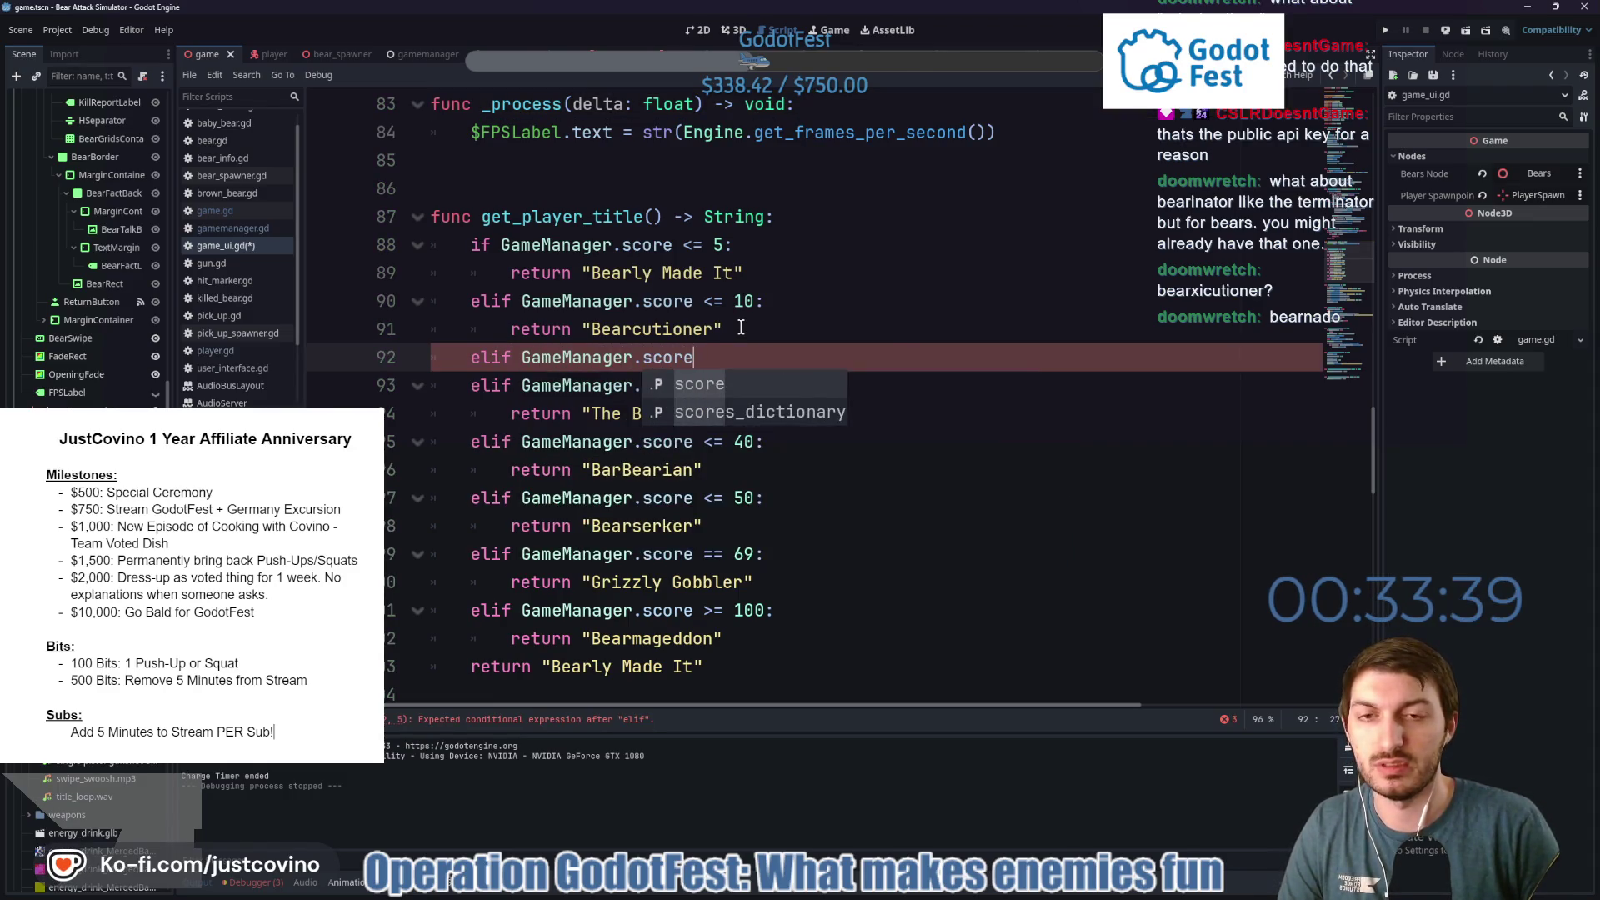
type(" <= 2-")
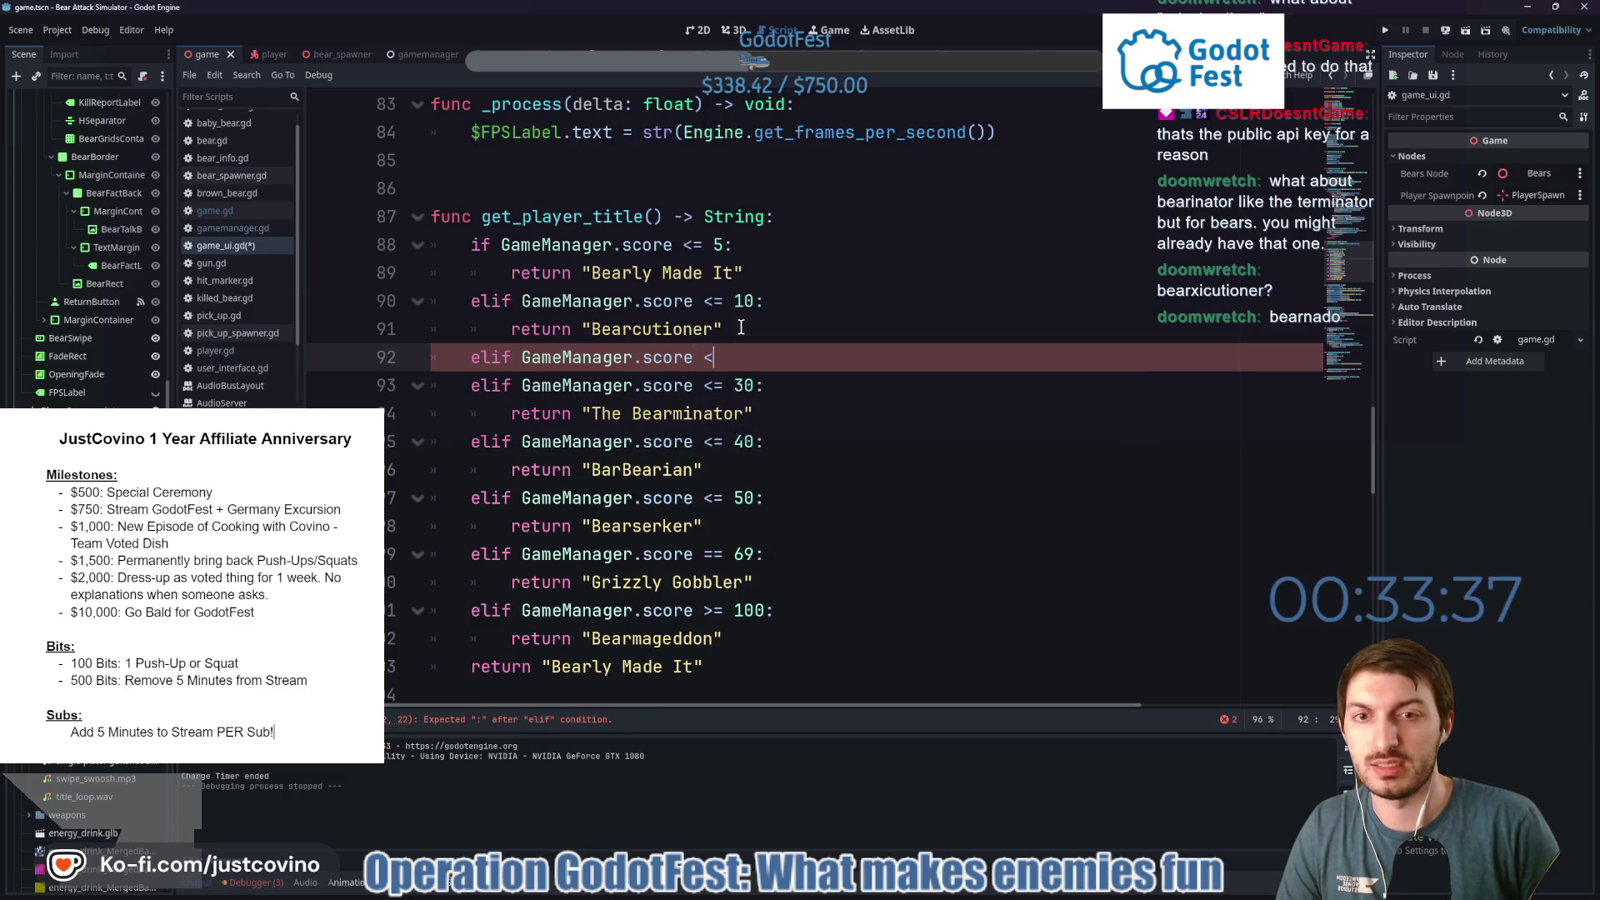
key("BackSpace")
type("0:")
key("Return")
type("re")
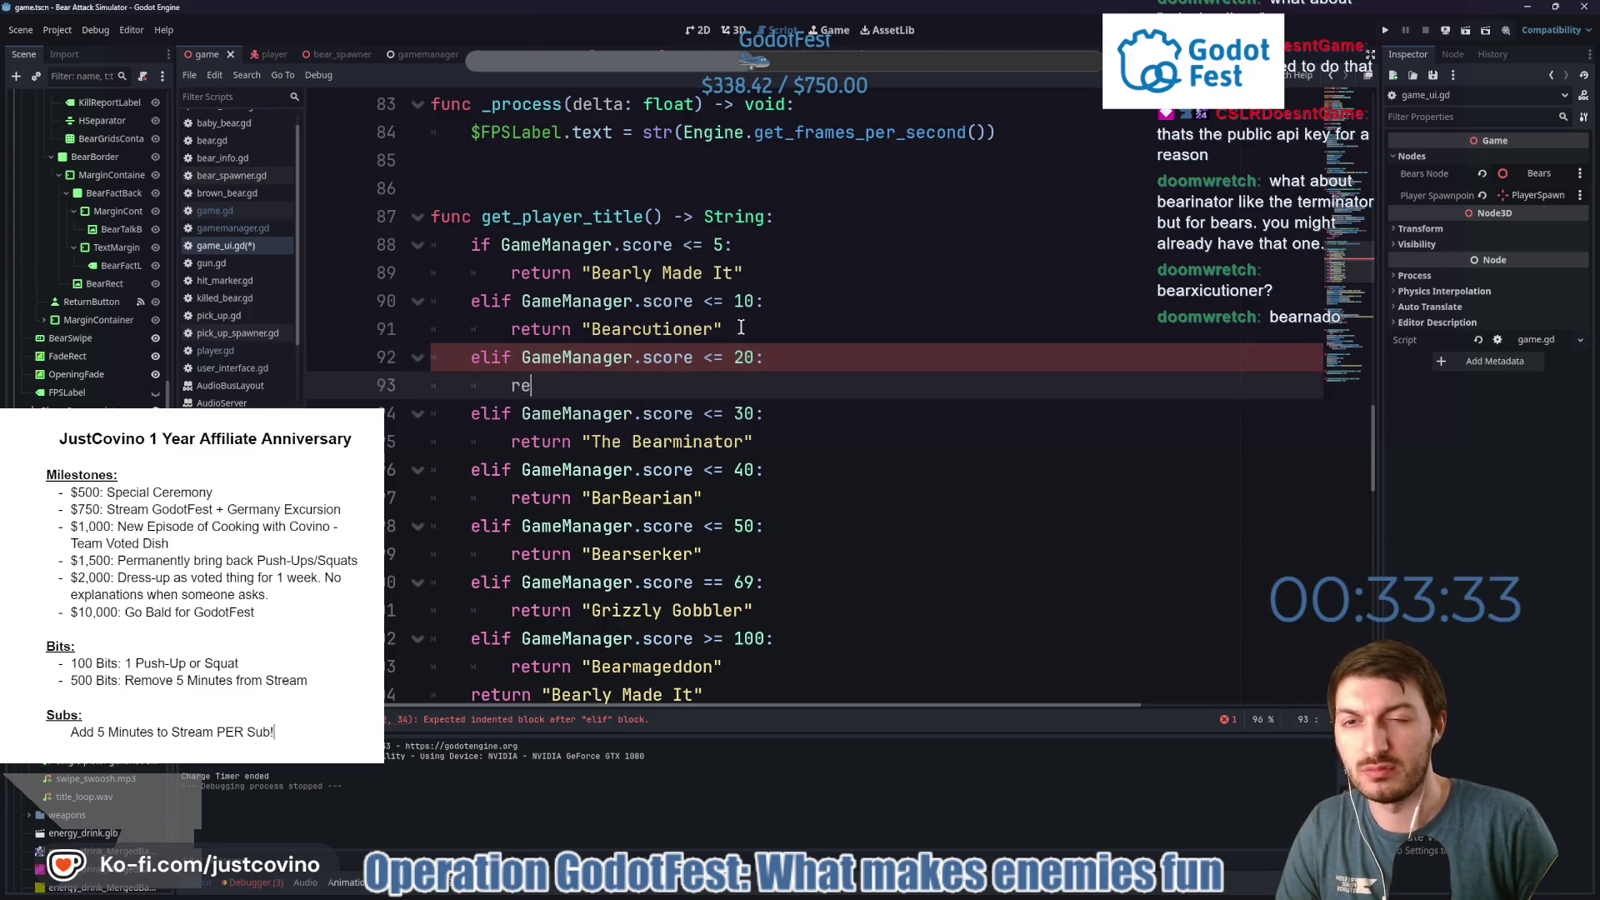
type("turn")
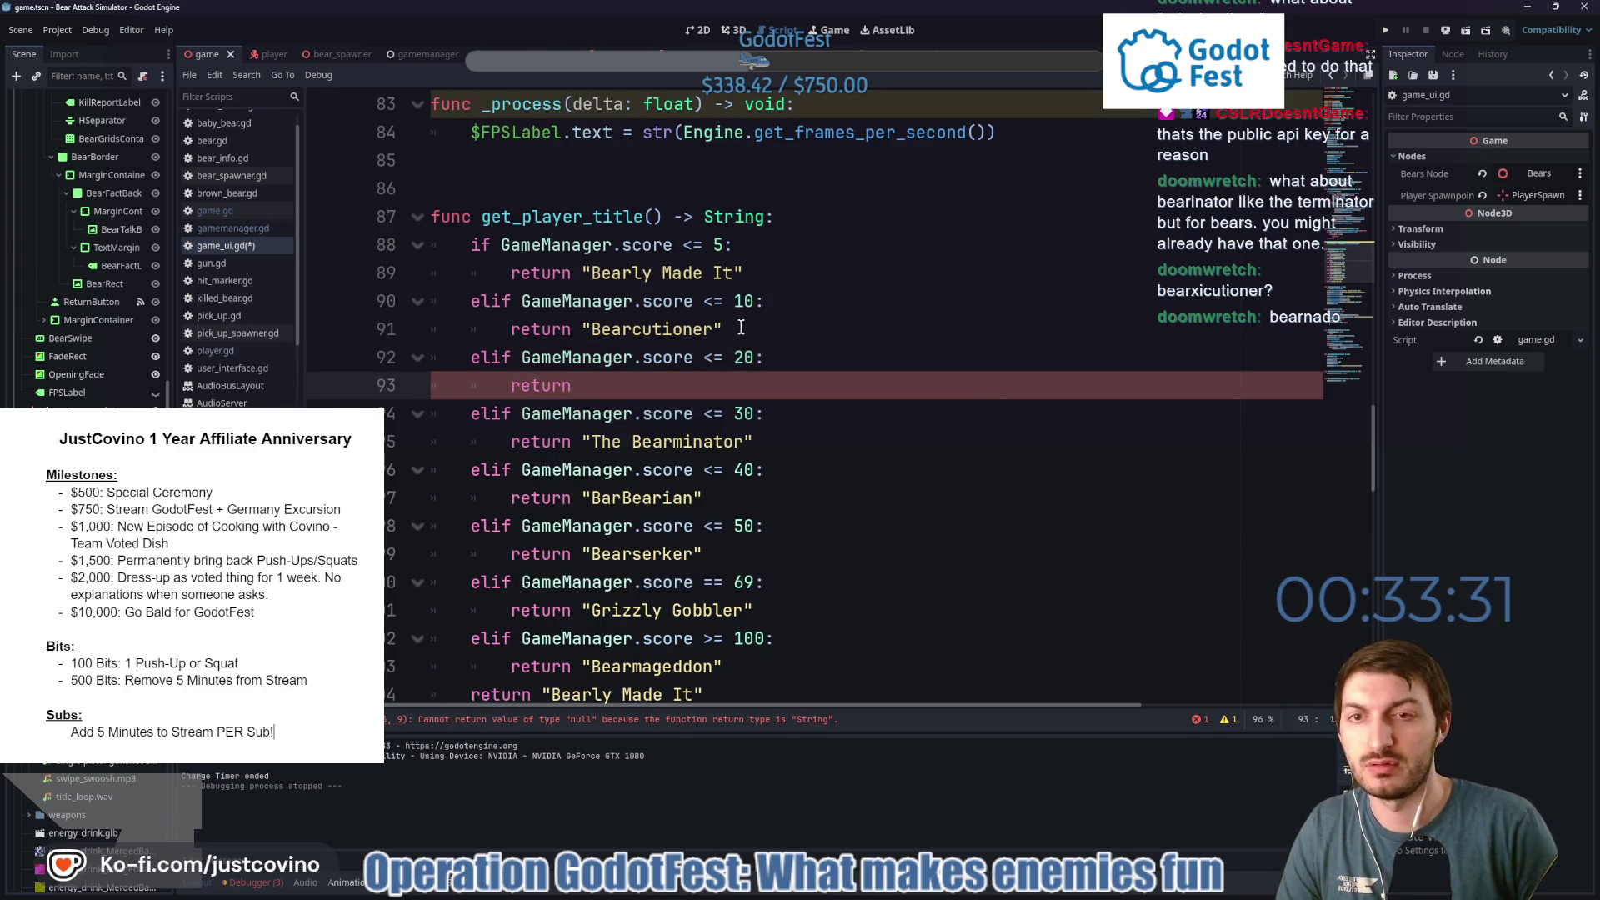
type(" \"Bearnado")
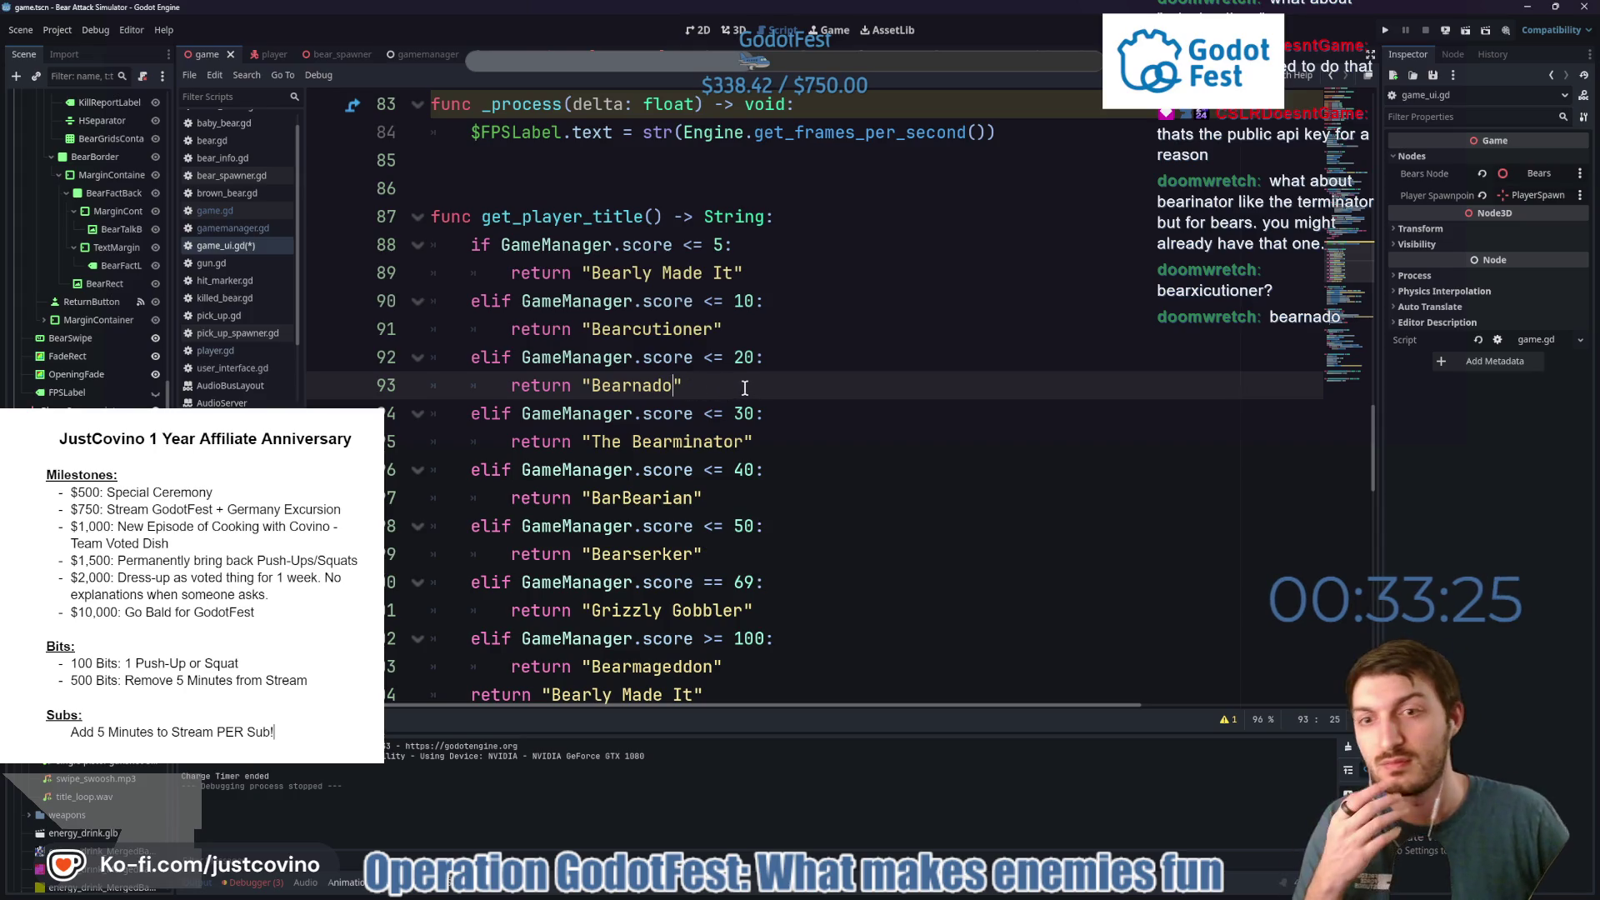
Save the game_ui.gd script.
scroll(750, 394, "down", 1)
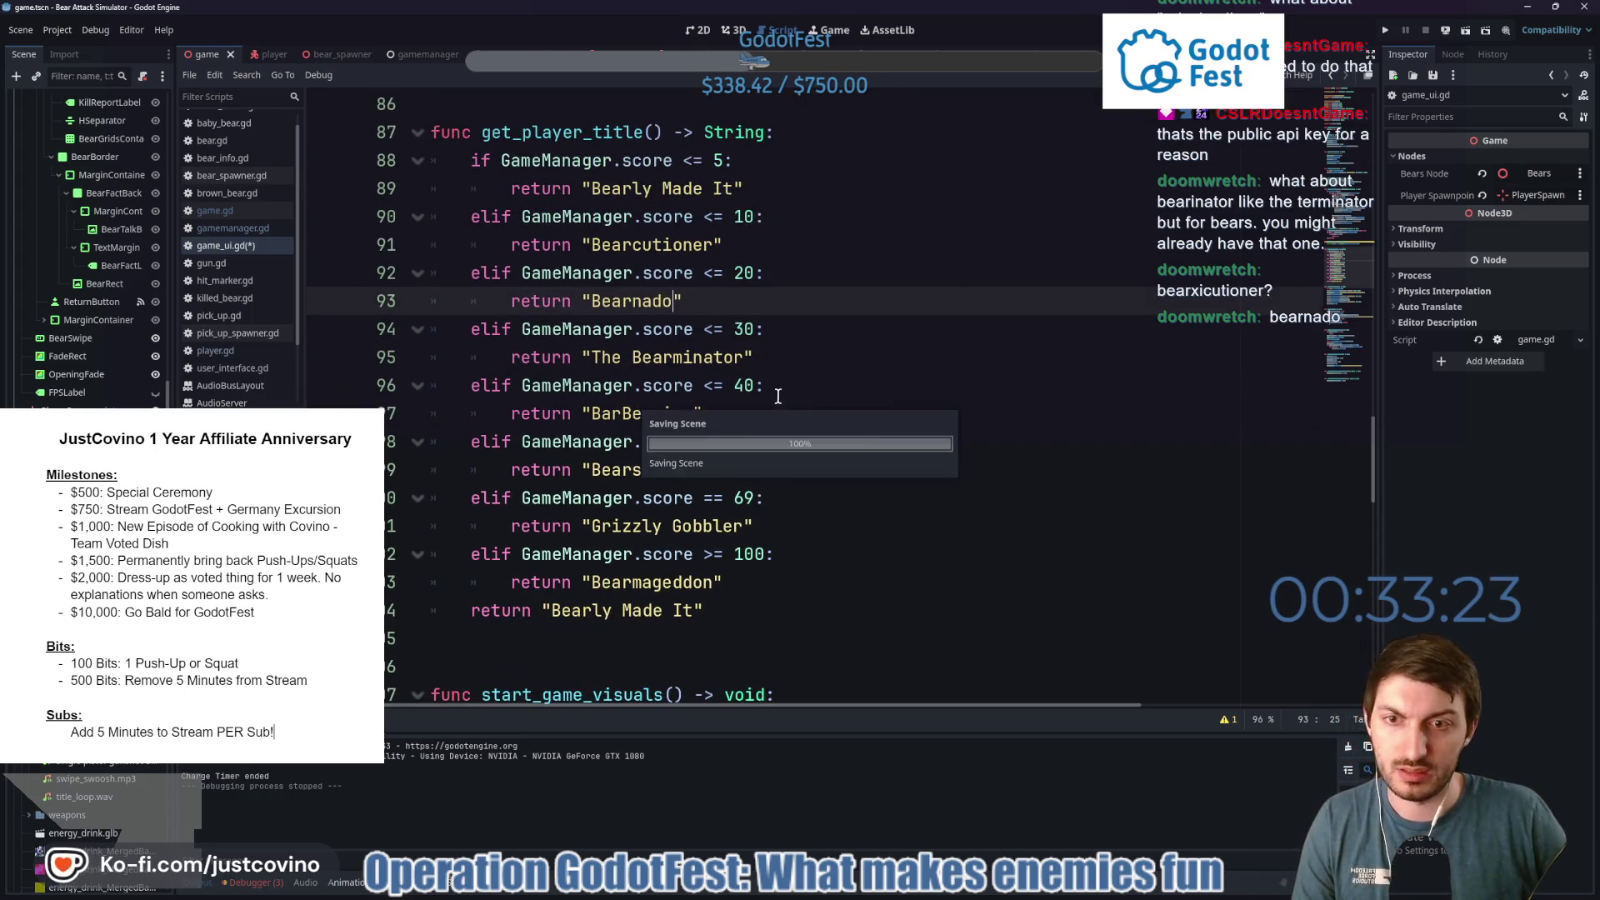
key("ctrl+s")
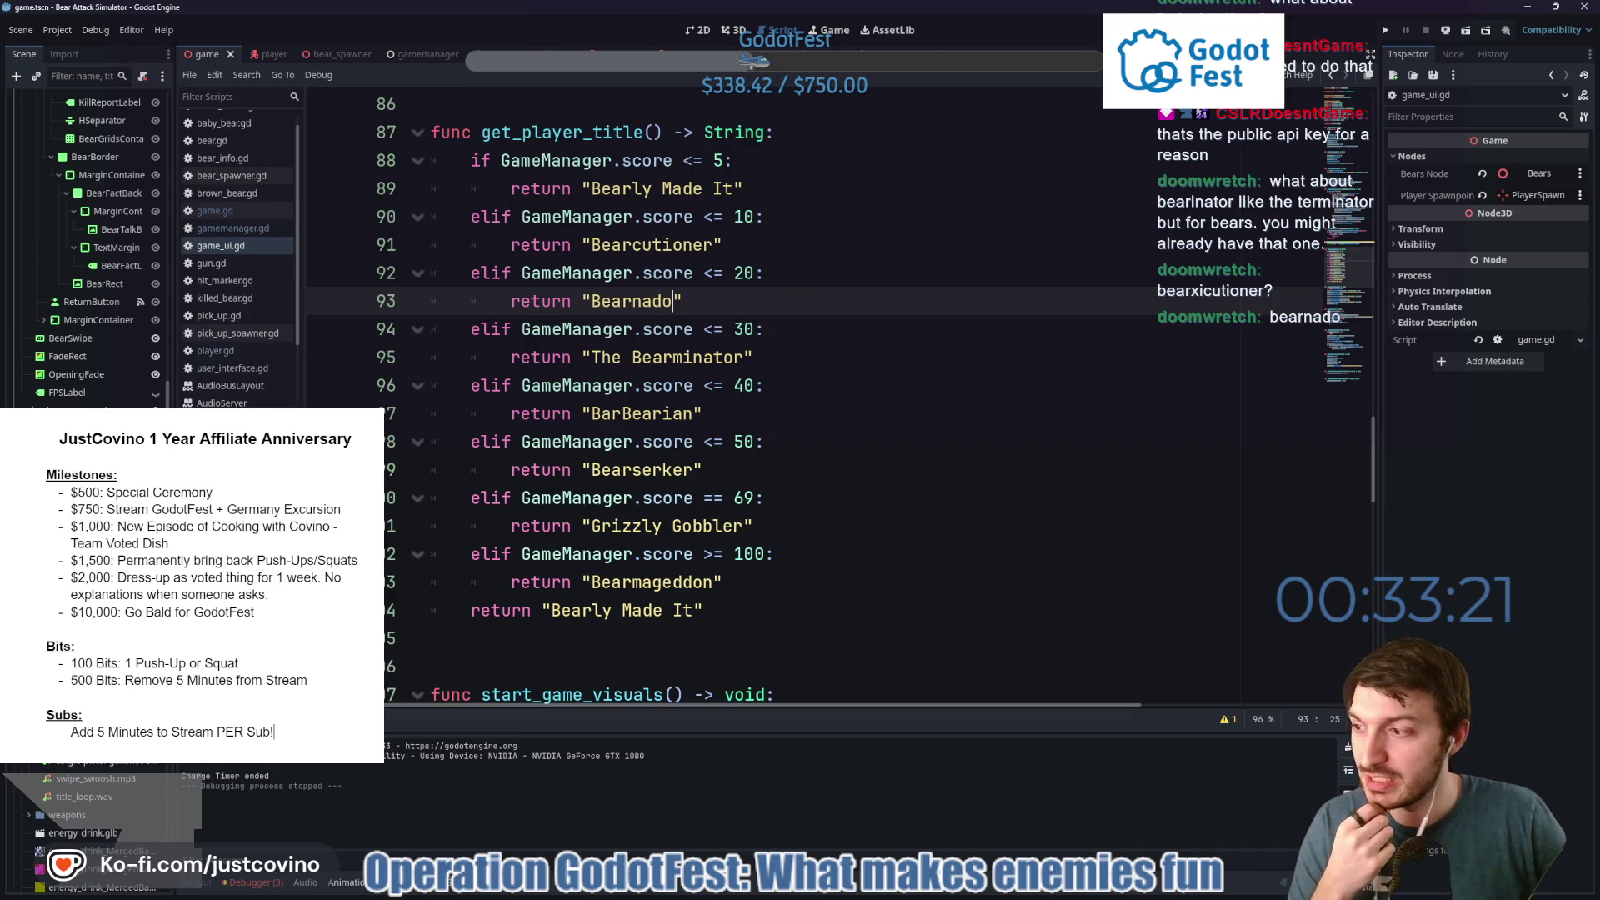
mouse_move(877, 894)
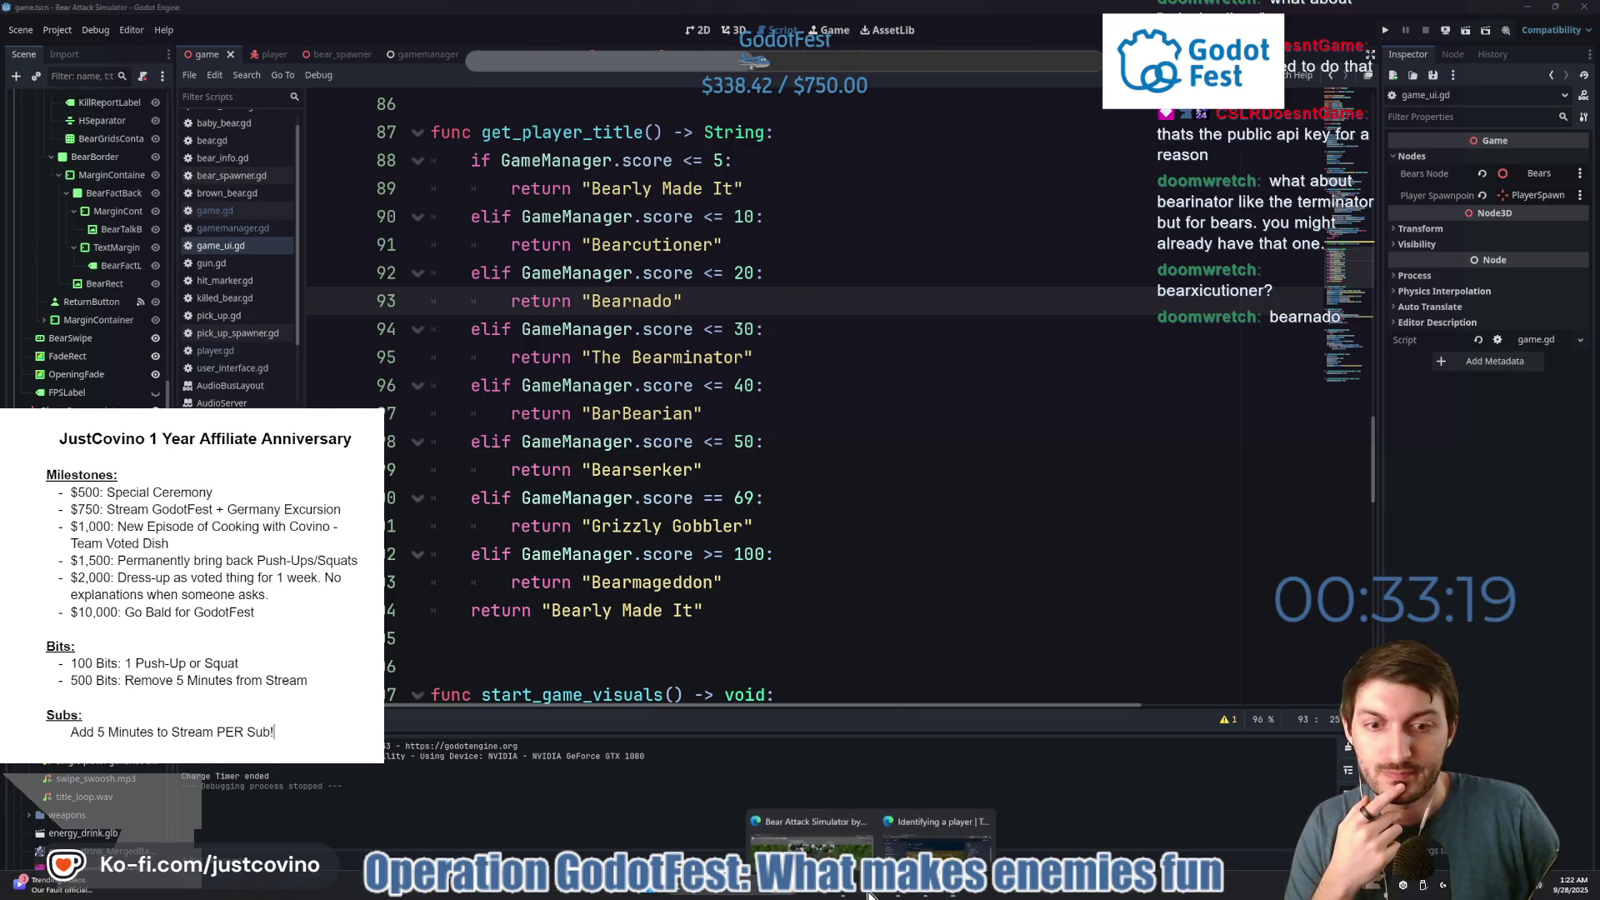
mouse_move(843, 832)
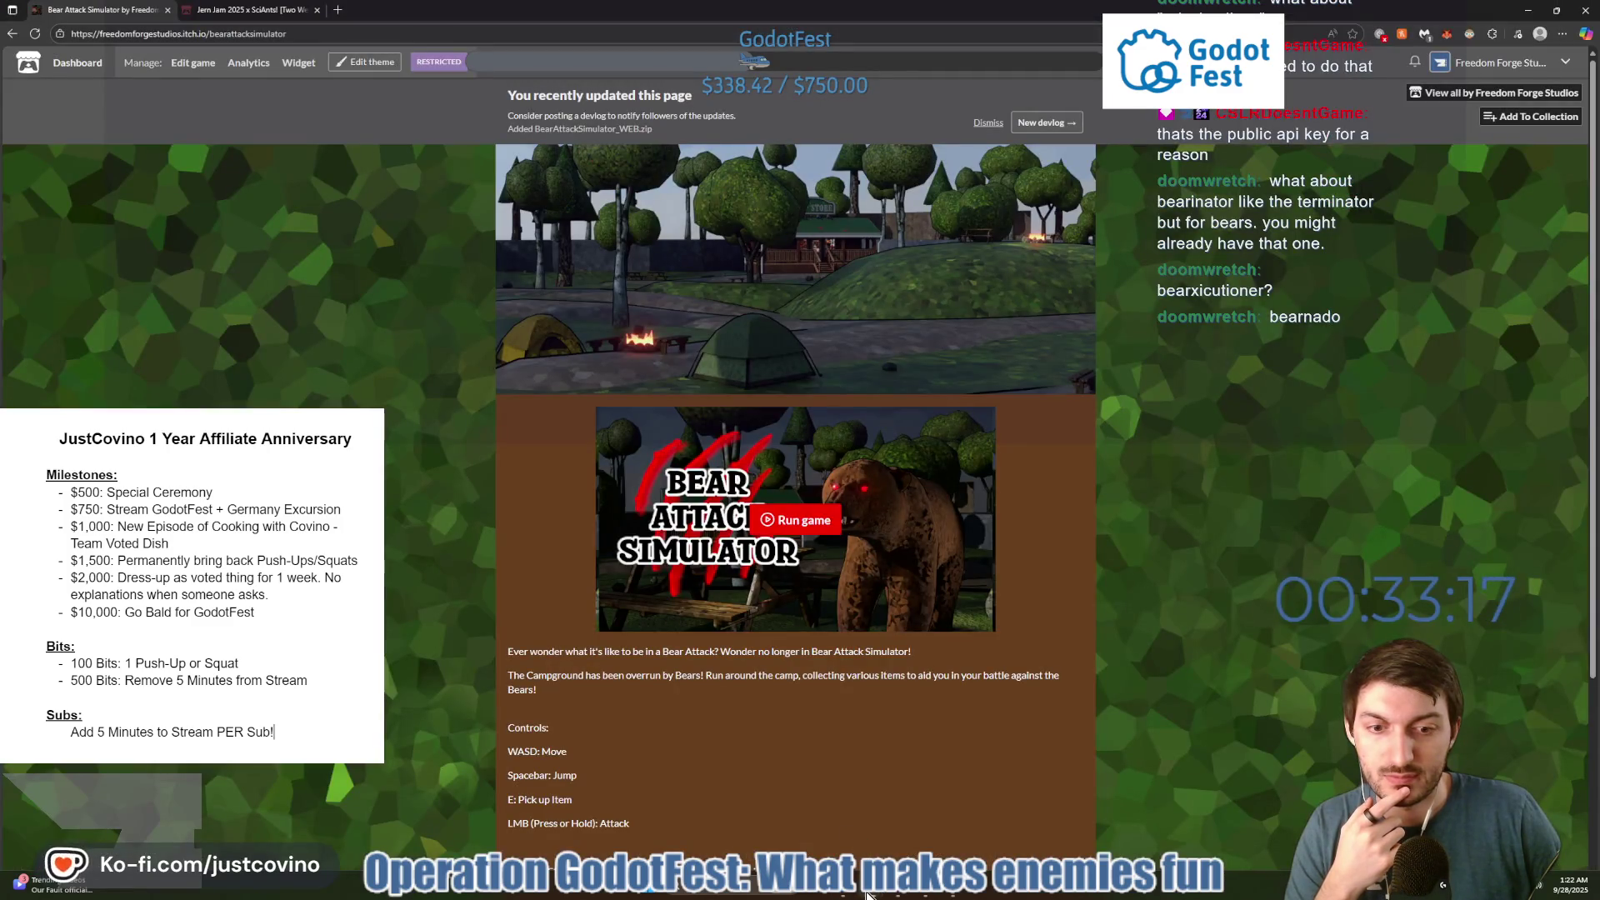
left_click(908, 840)
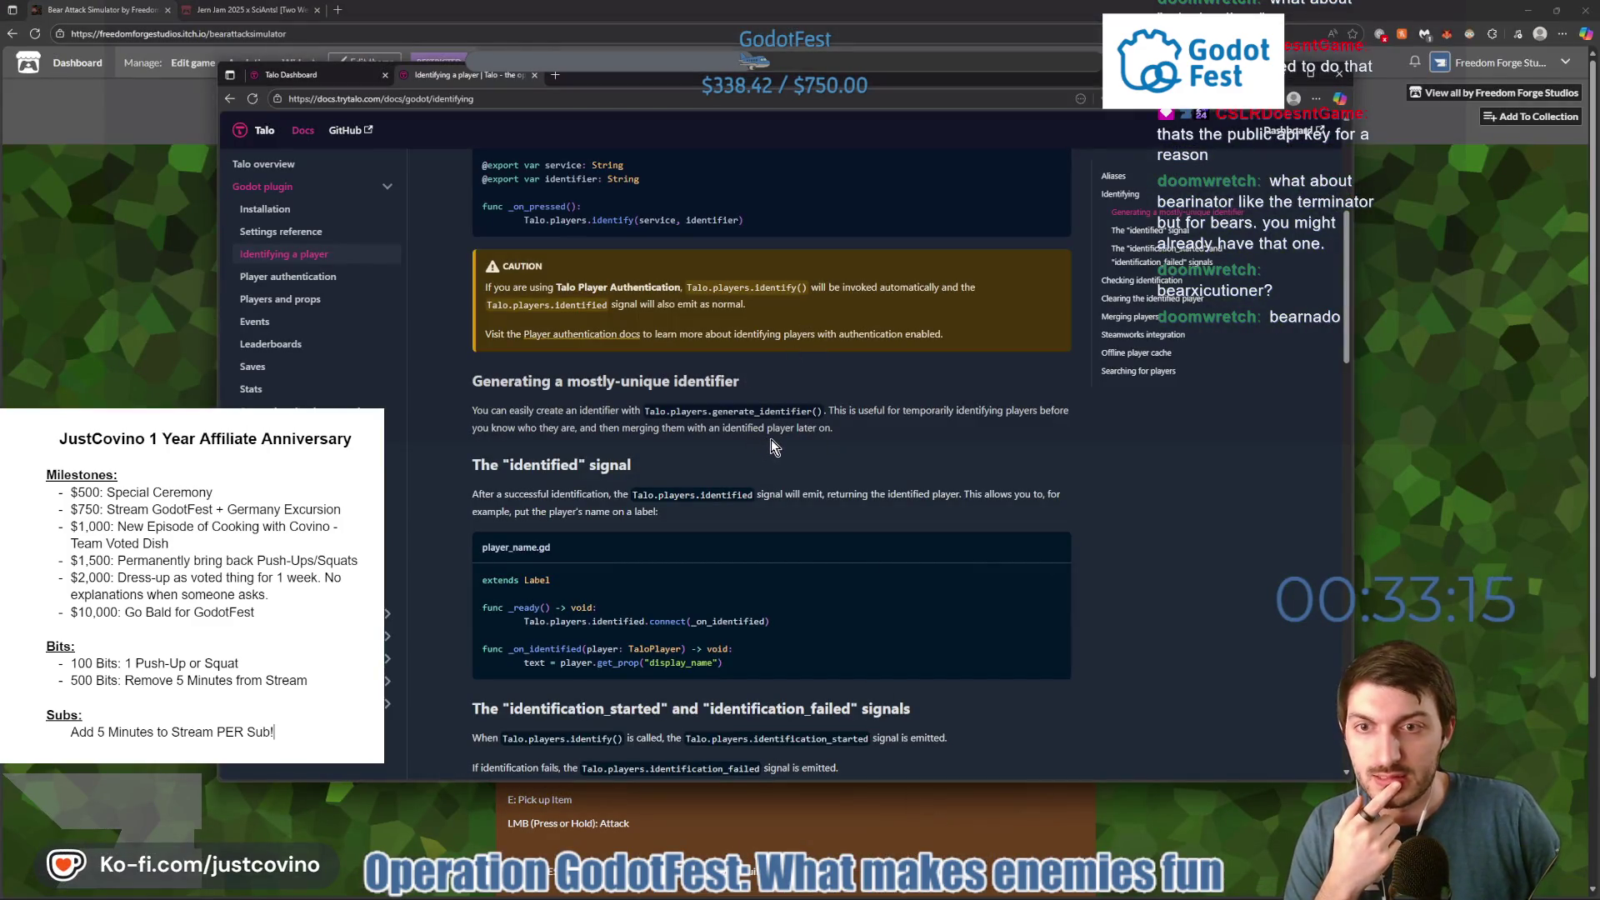
scroll(772, 440, "down", 2)
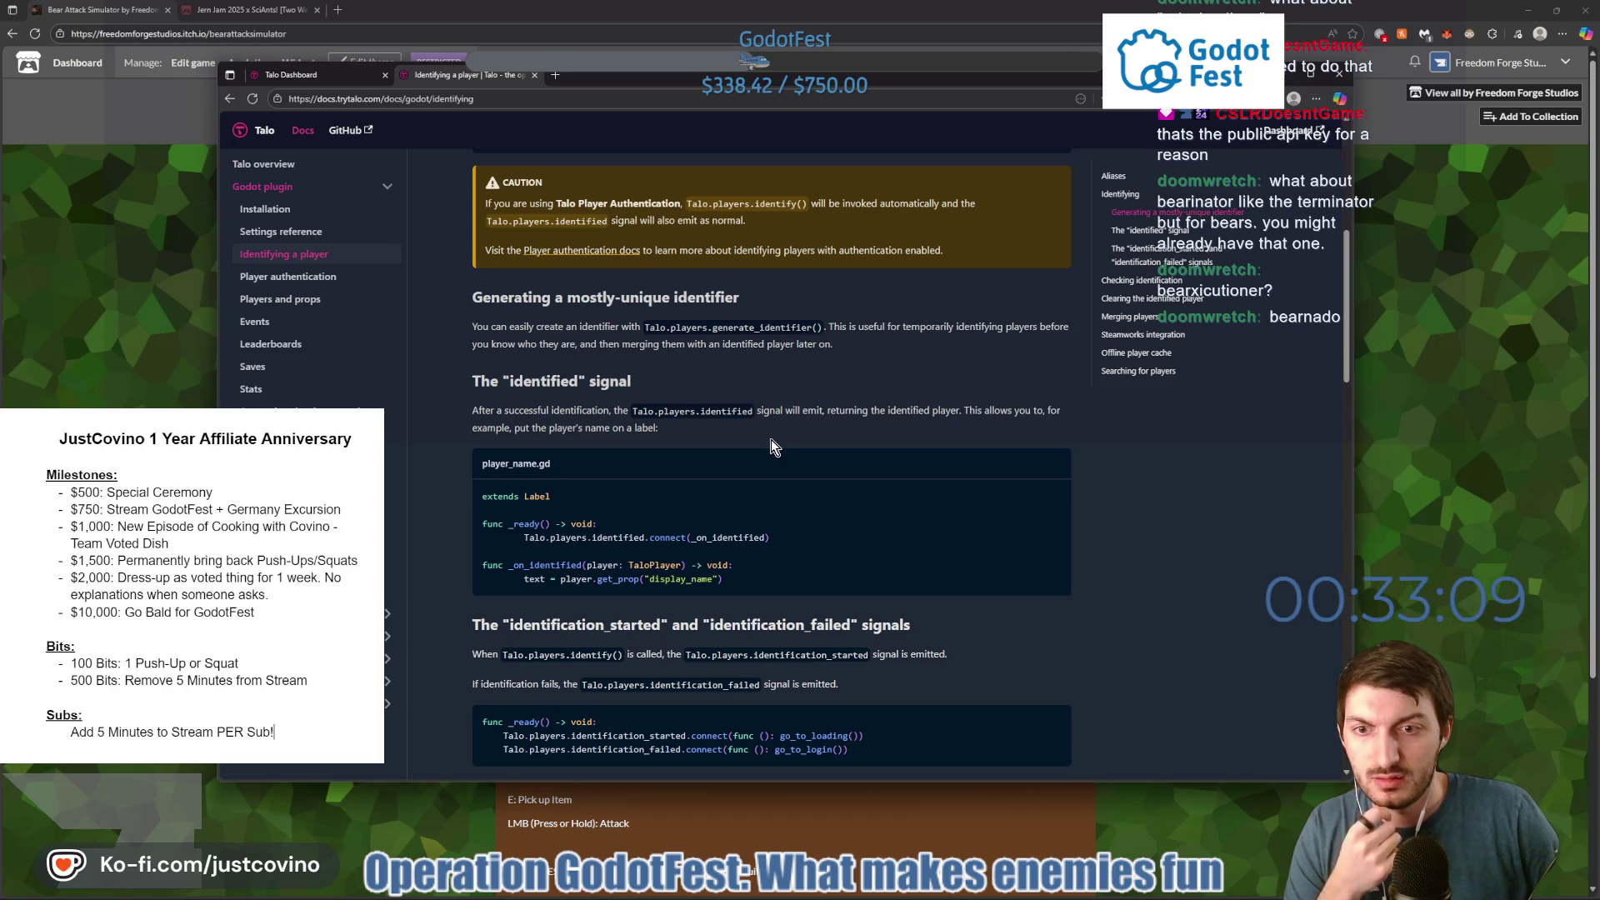
scroll(772, 439, "down", 1)
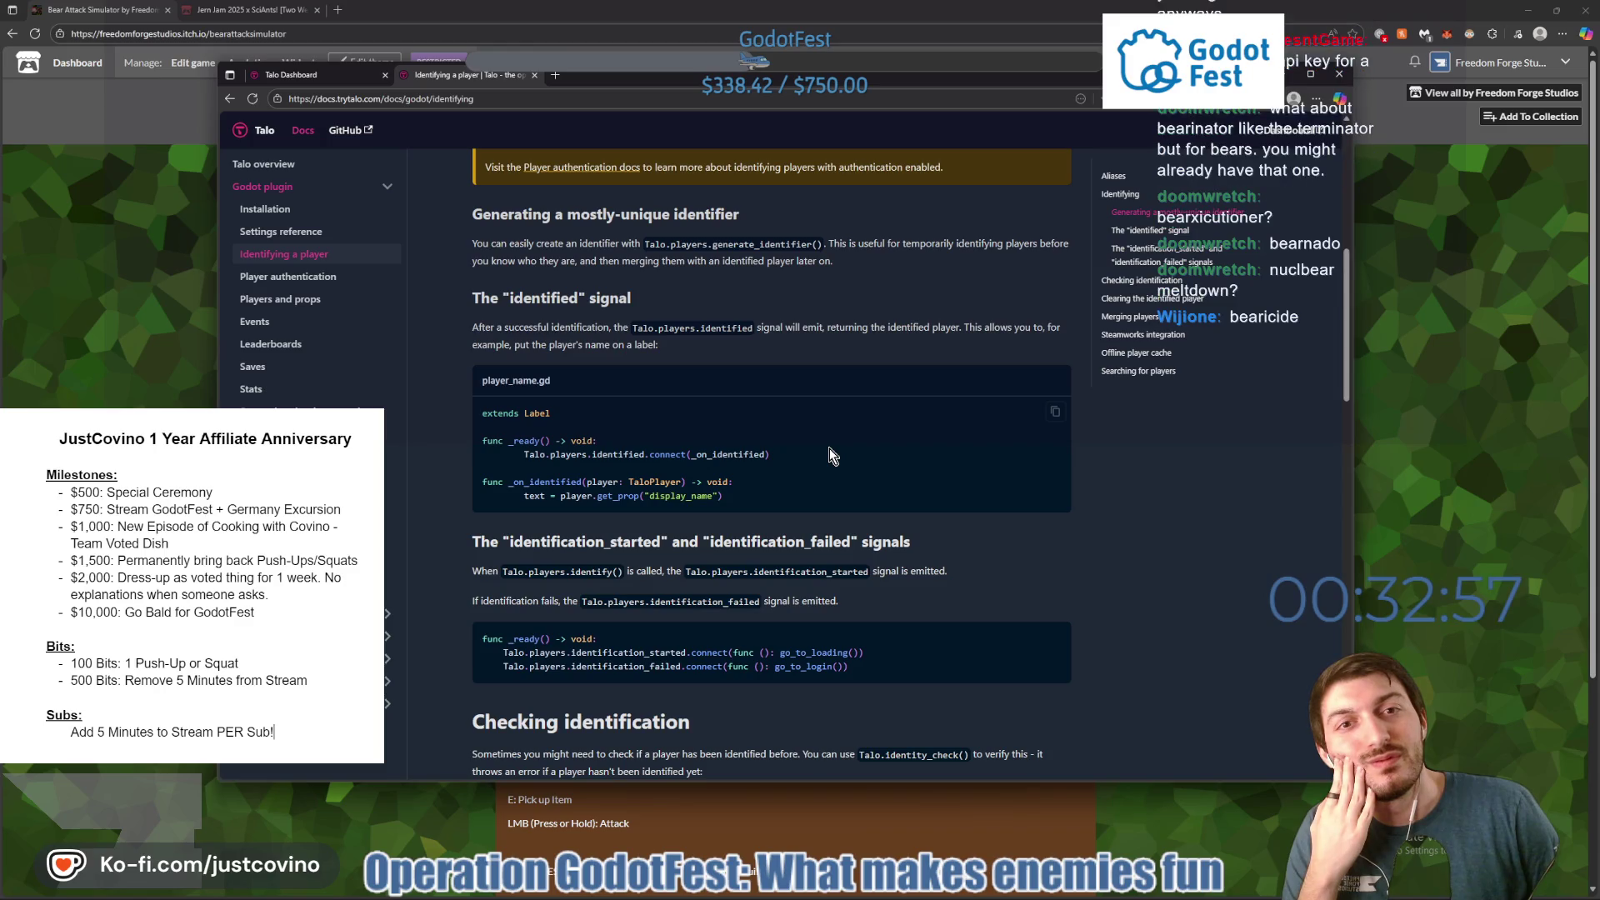
left_click(1449, 472)
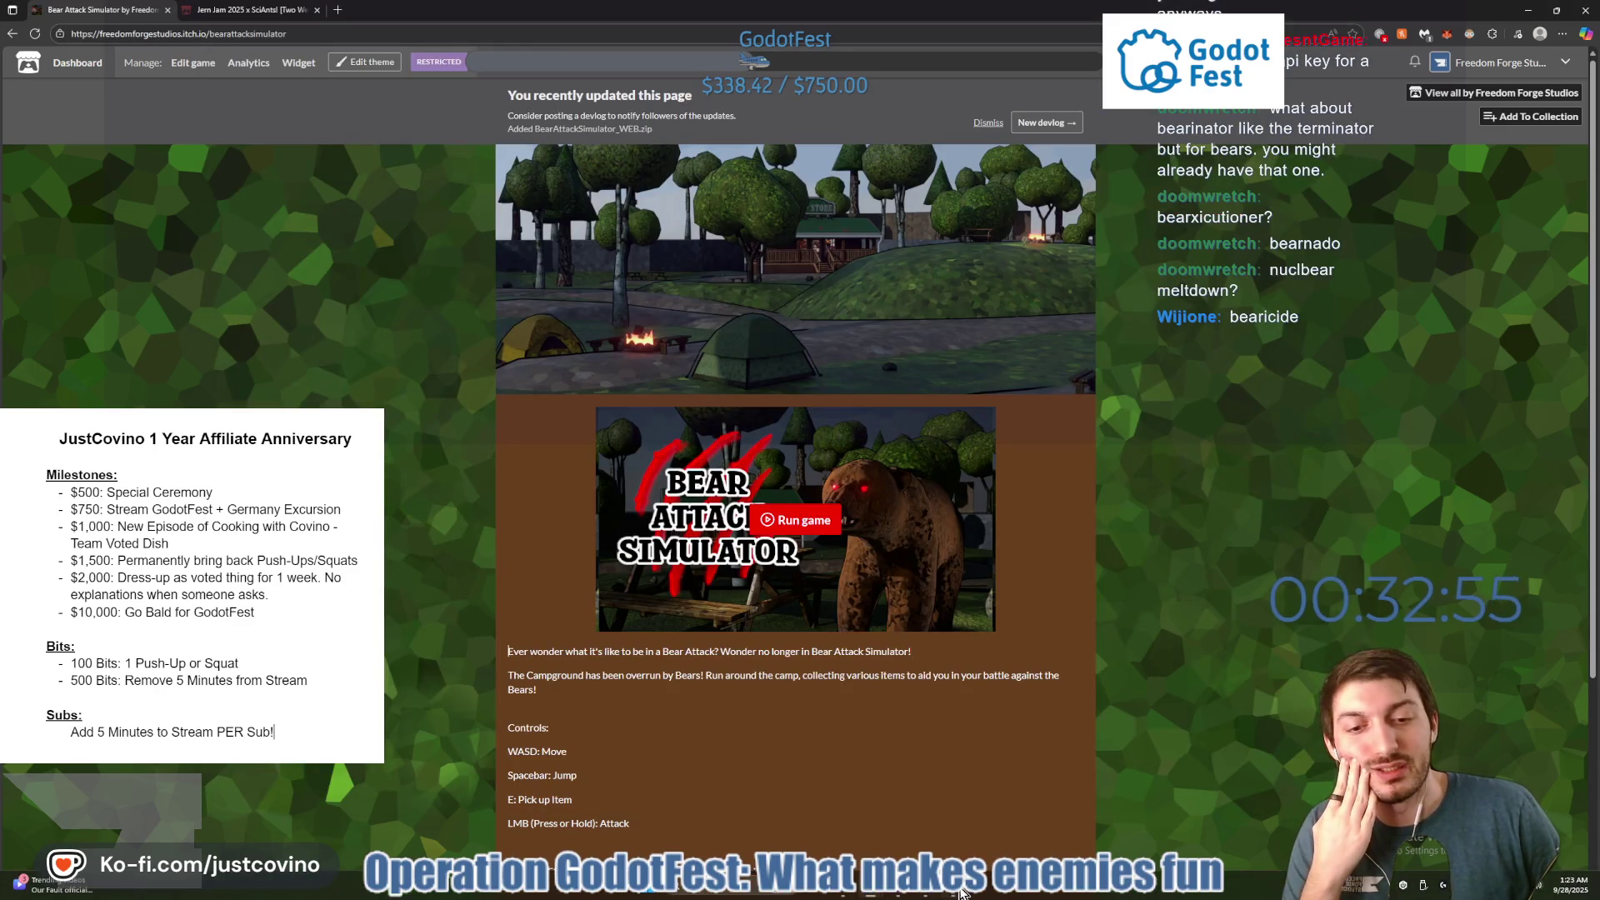
left_click(926, 893)
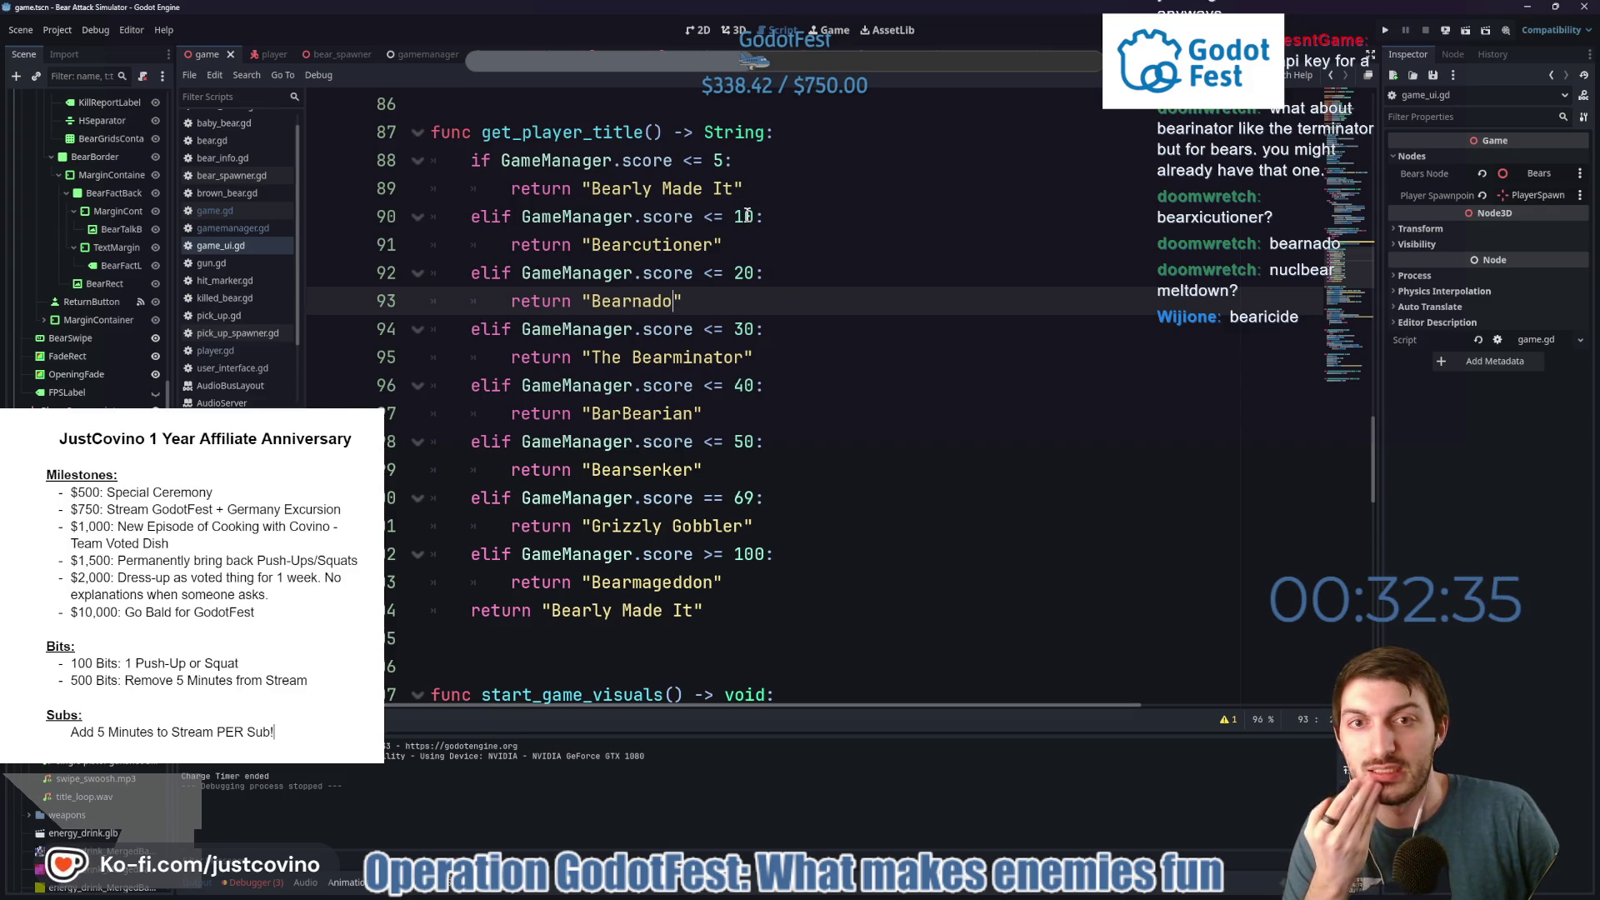
Add a new elif branch returning "Bearcutioner" and retitle line 91 'Bear Knuckled'.
left_click(729, 241)
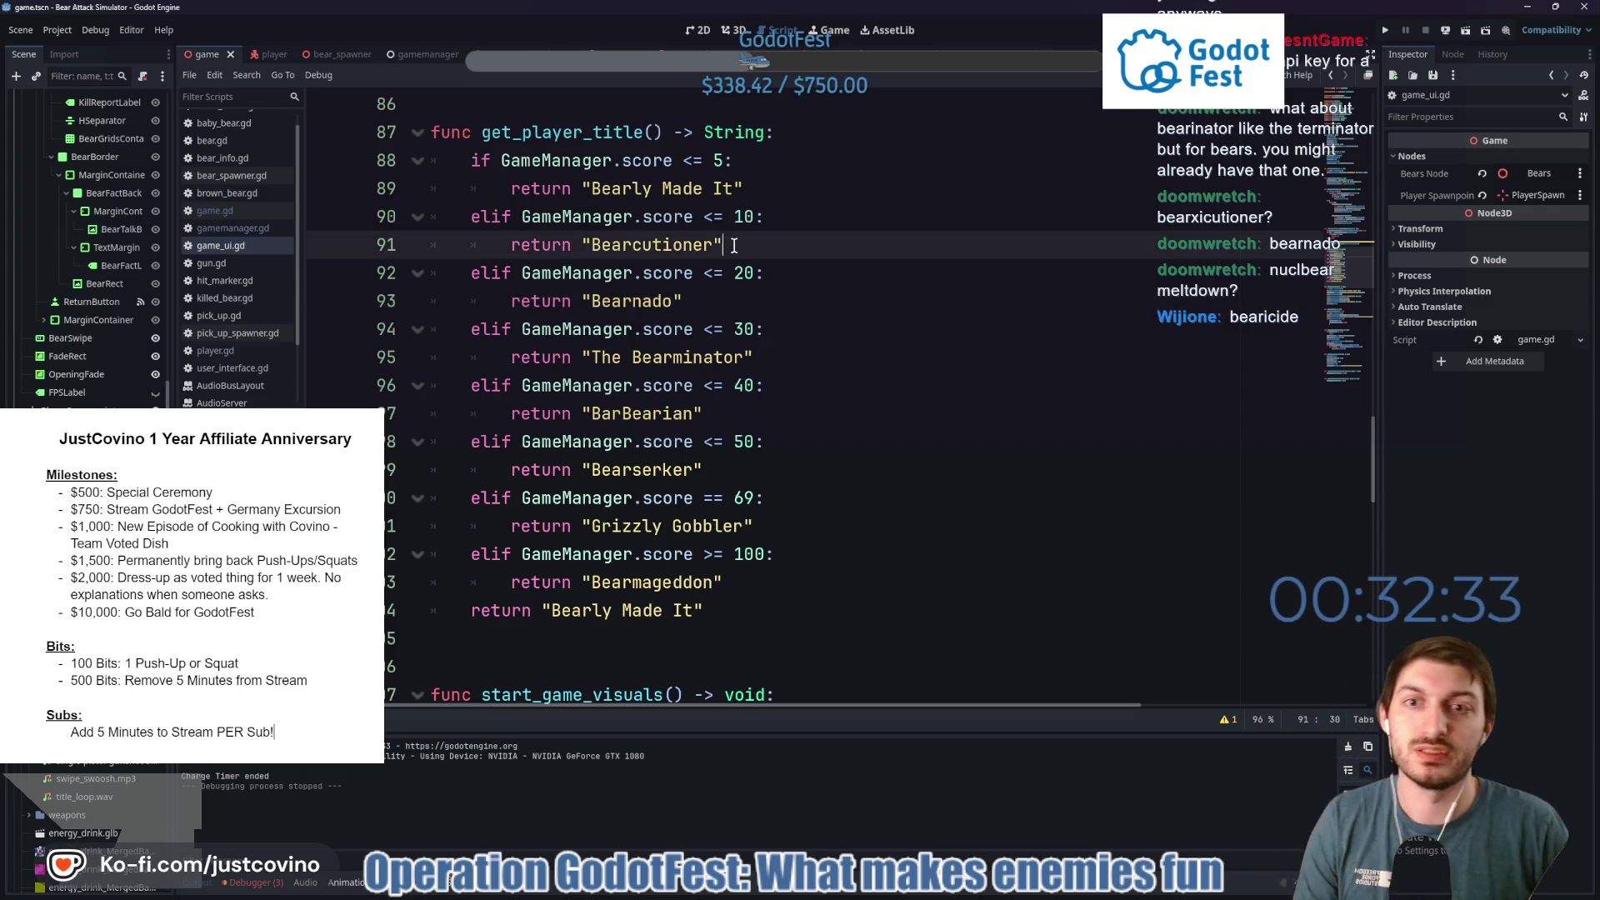
key("Return")
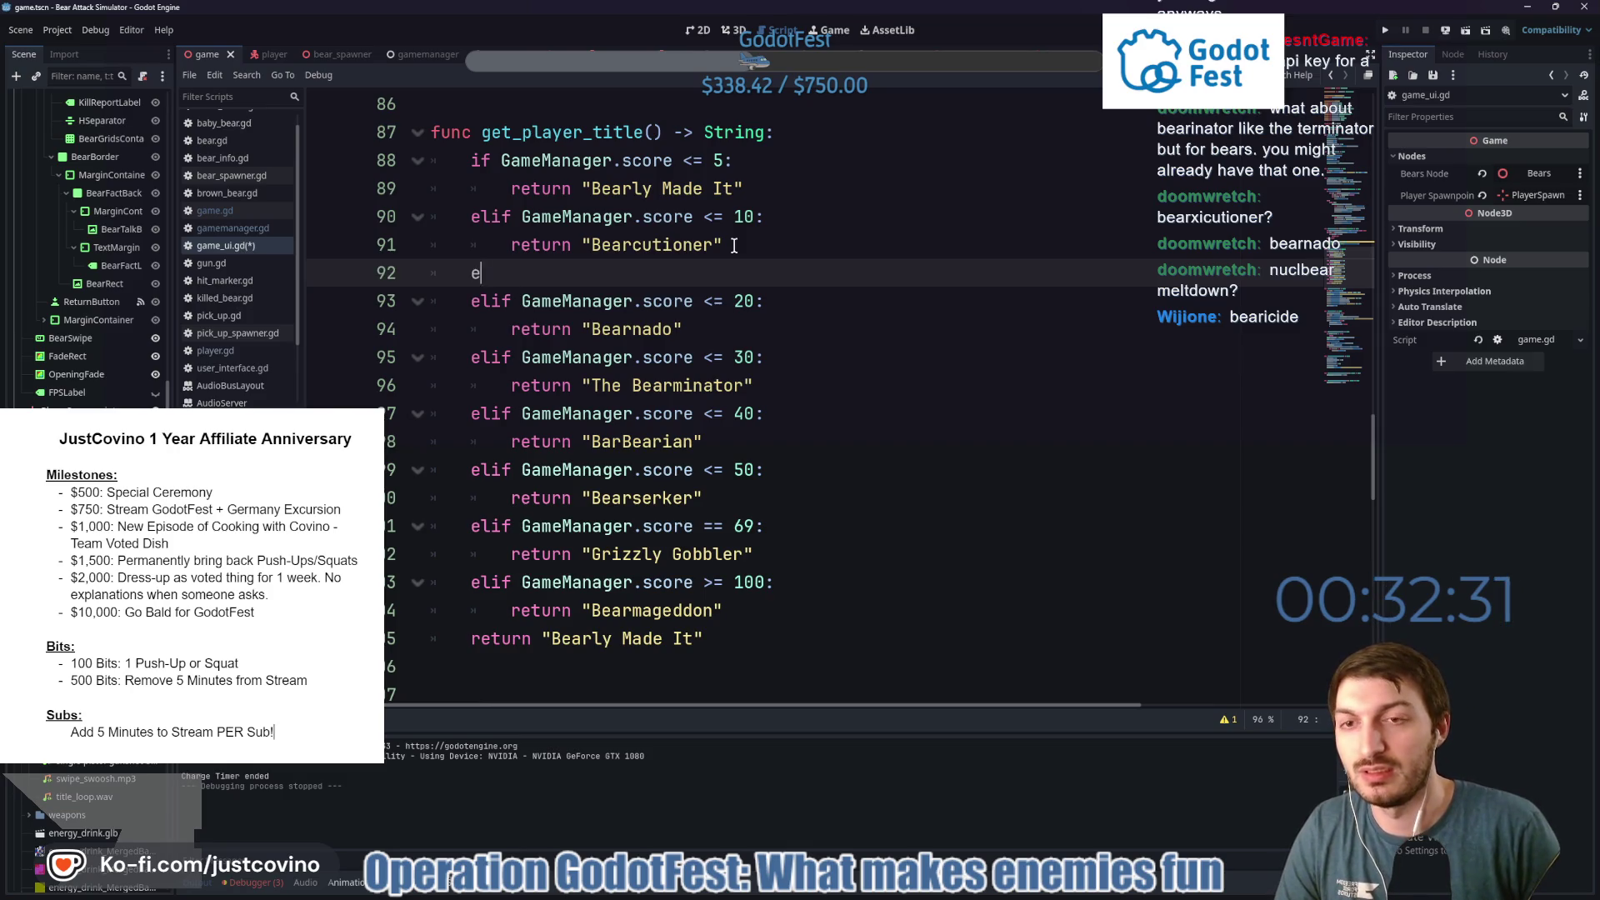
type("elif GameManager.score <=")
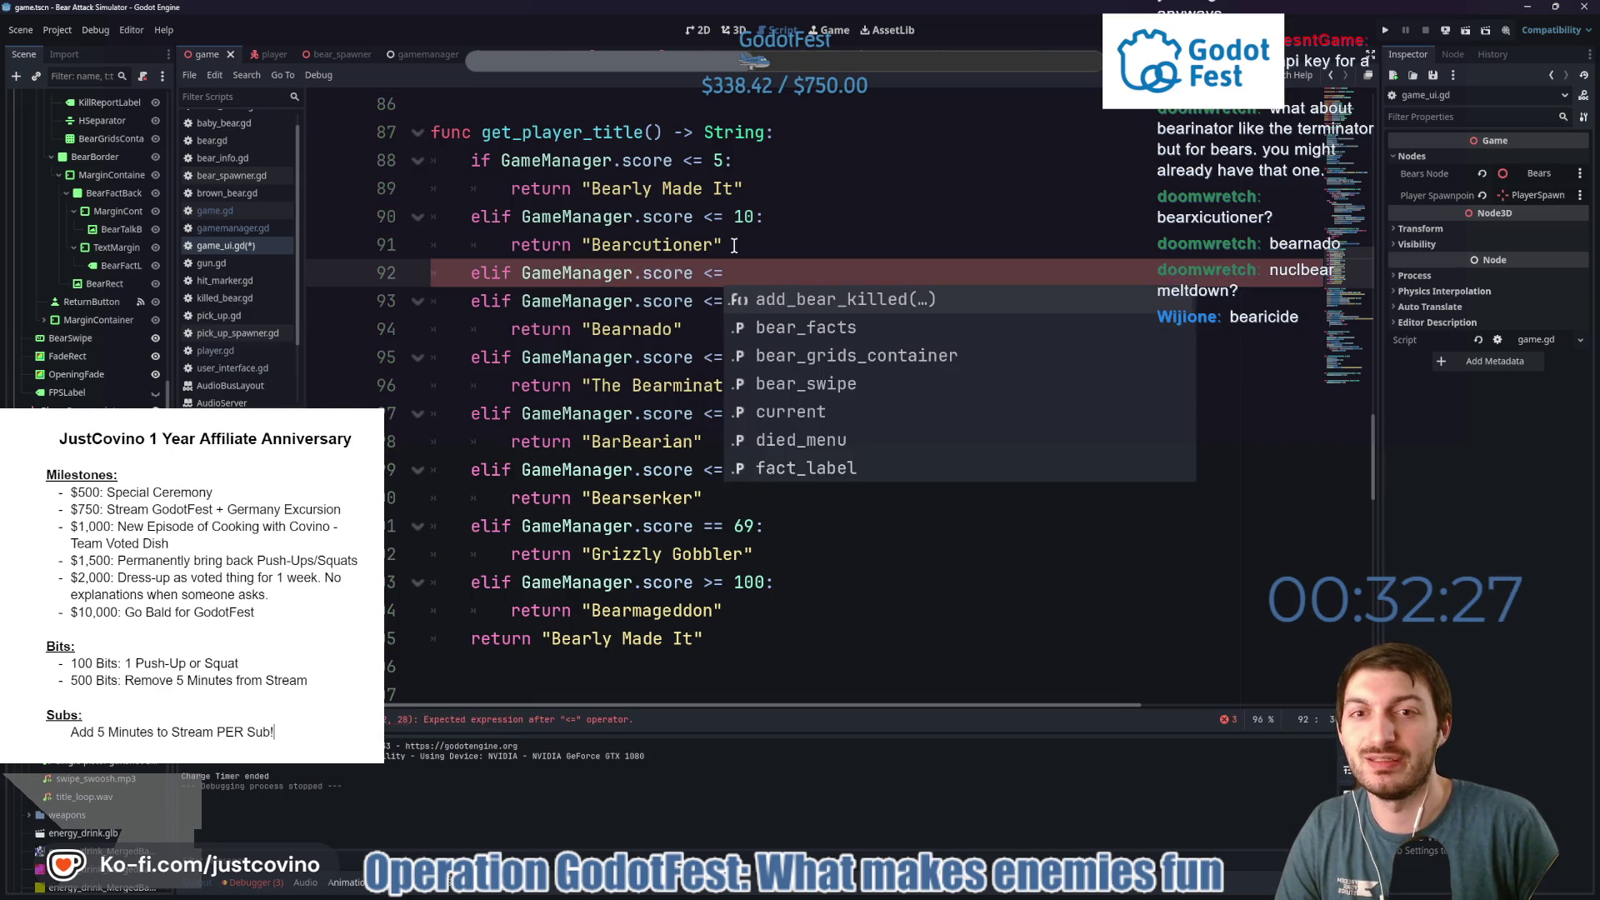
type(" 15:")
key("Return")
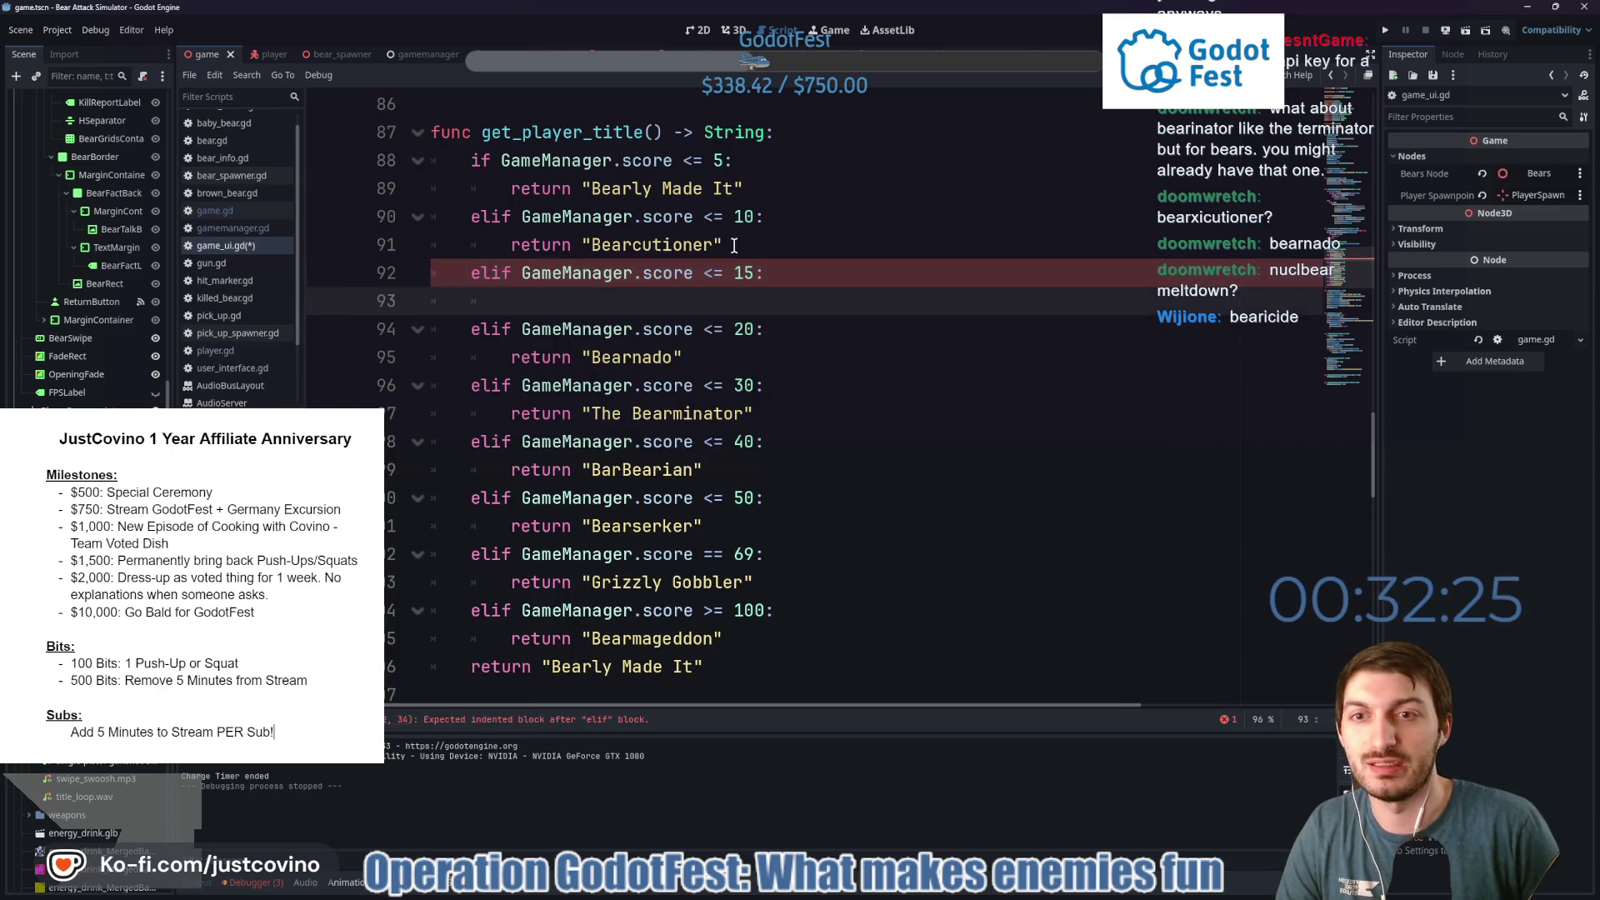
type("return \"Bear")
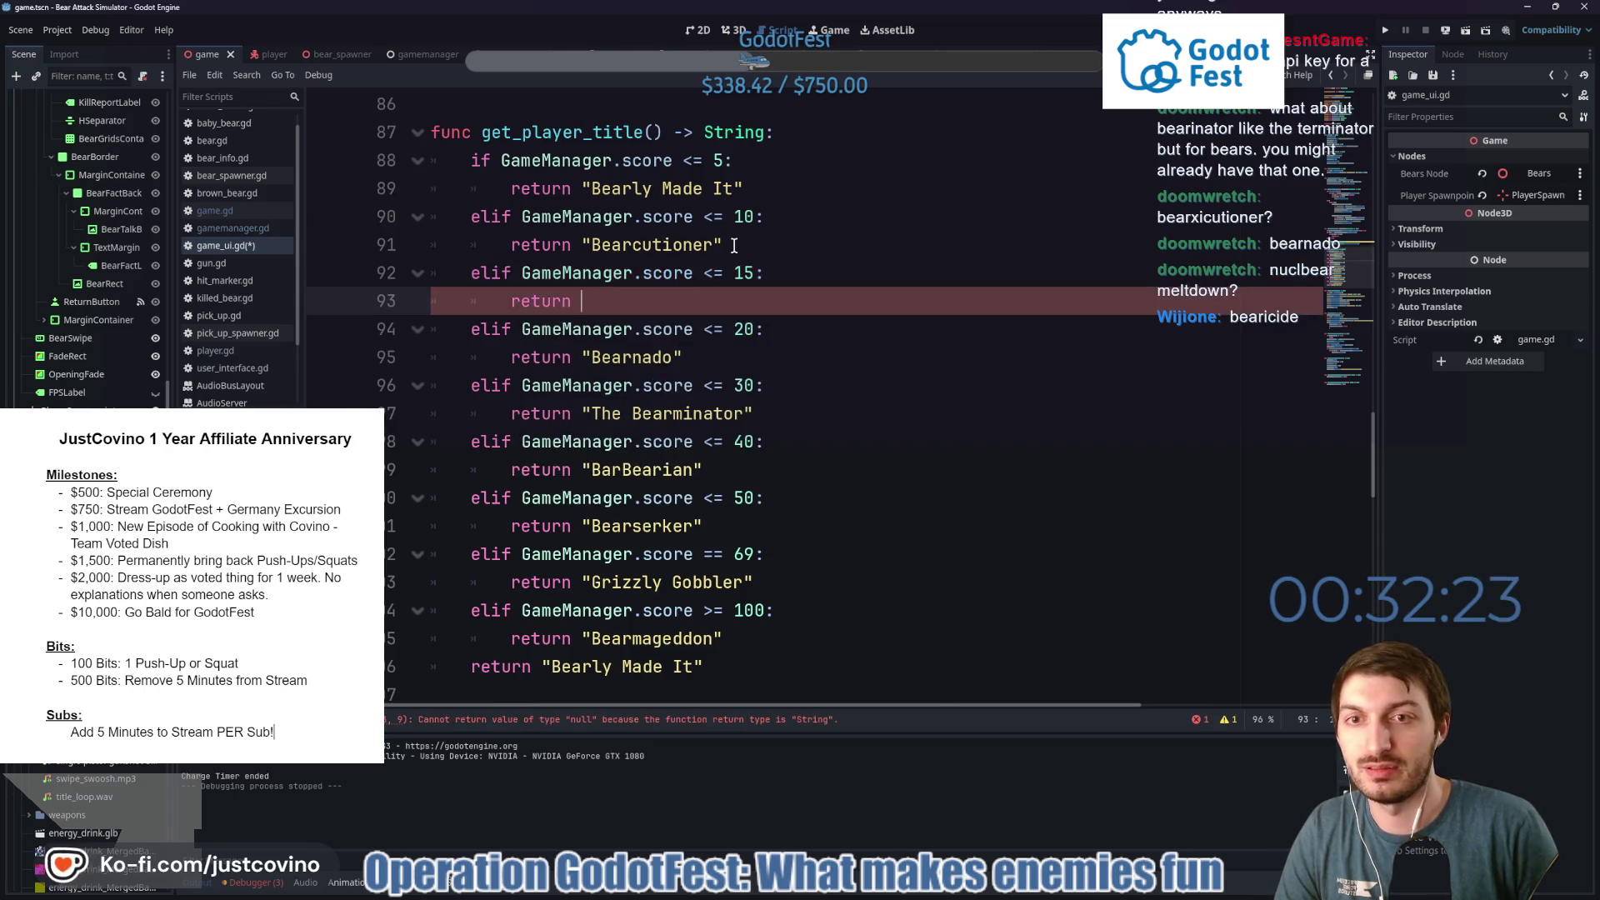
type("cuti")
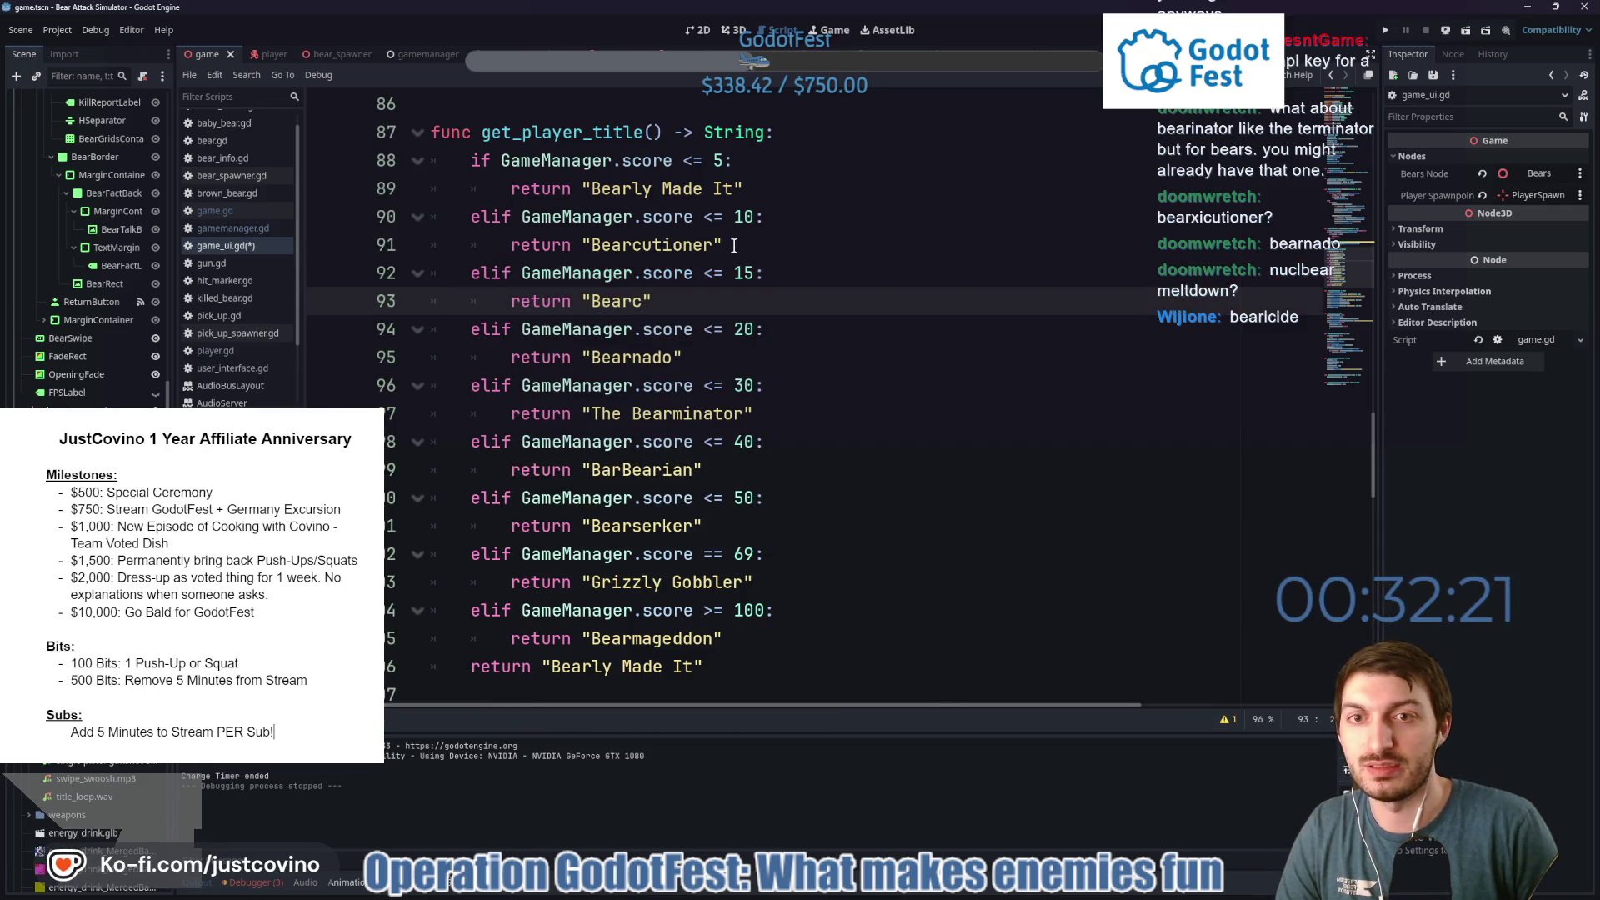
type("oner")
left_click_drag(712, 245, 631, 244)
type("Knuckled")
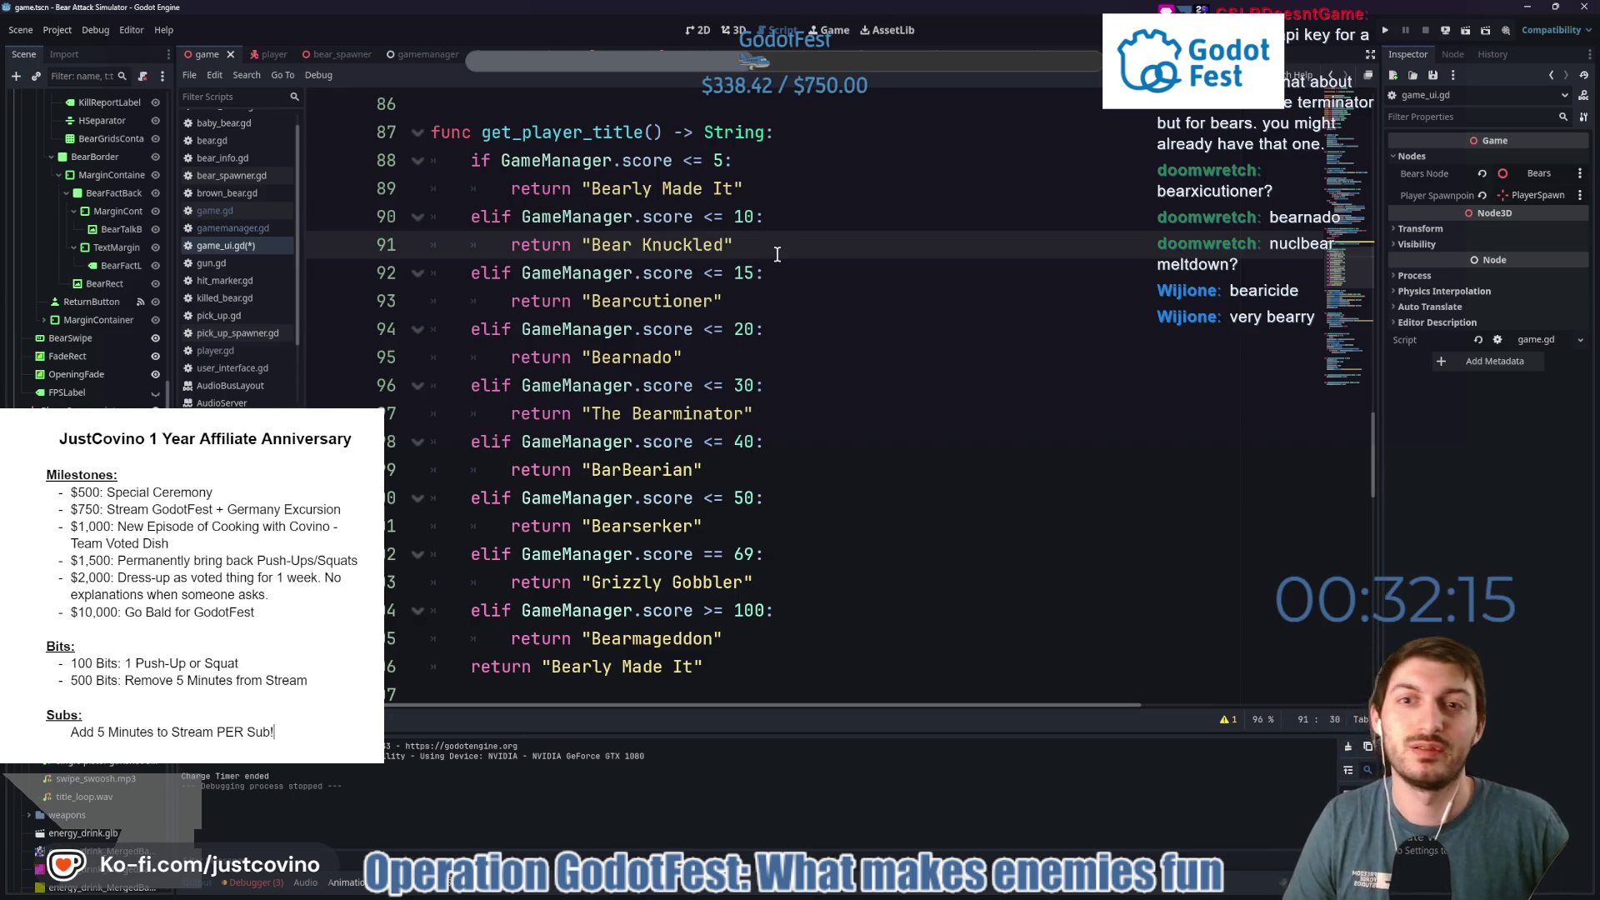
Save the script and bring the Talo docs to the front.
key("ctrl+s")
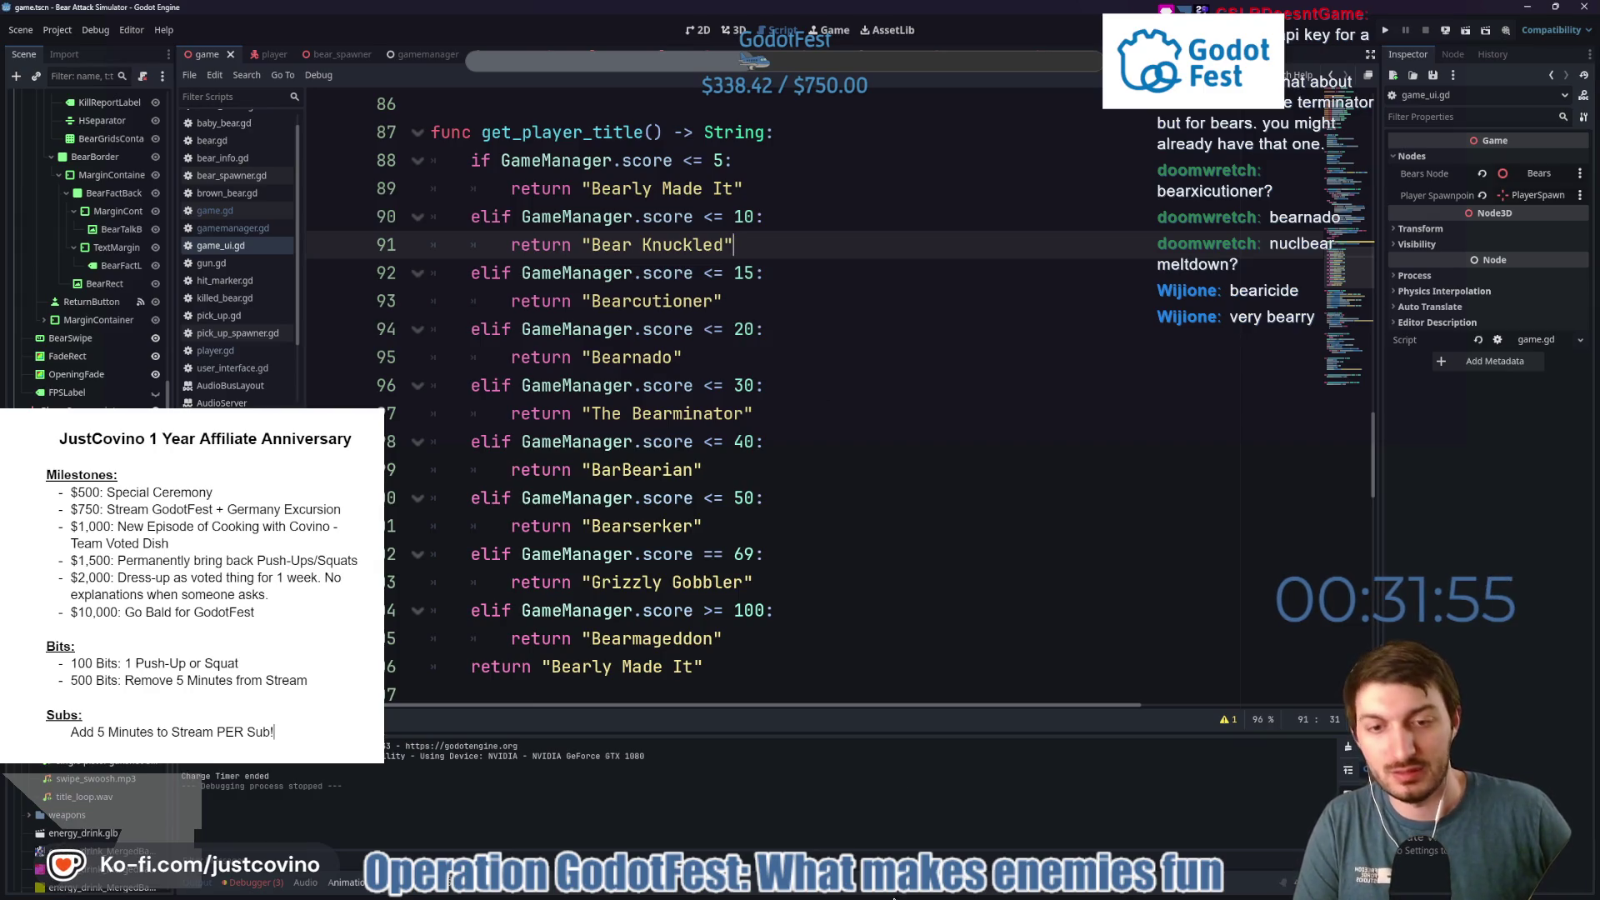
mouse_move(871, 885)
left_click(905, 822)
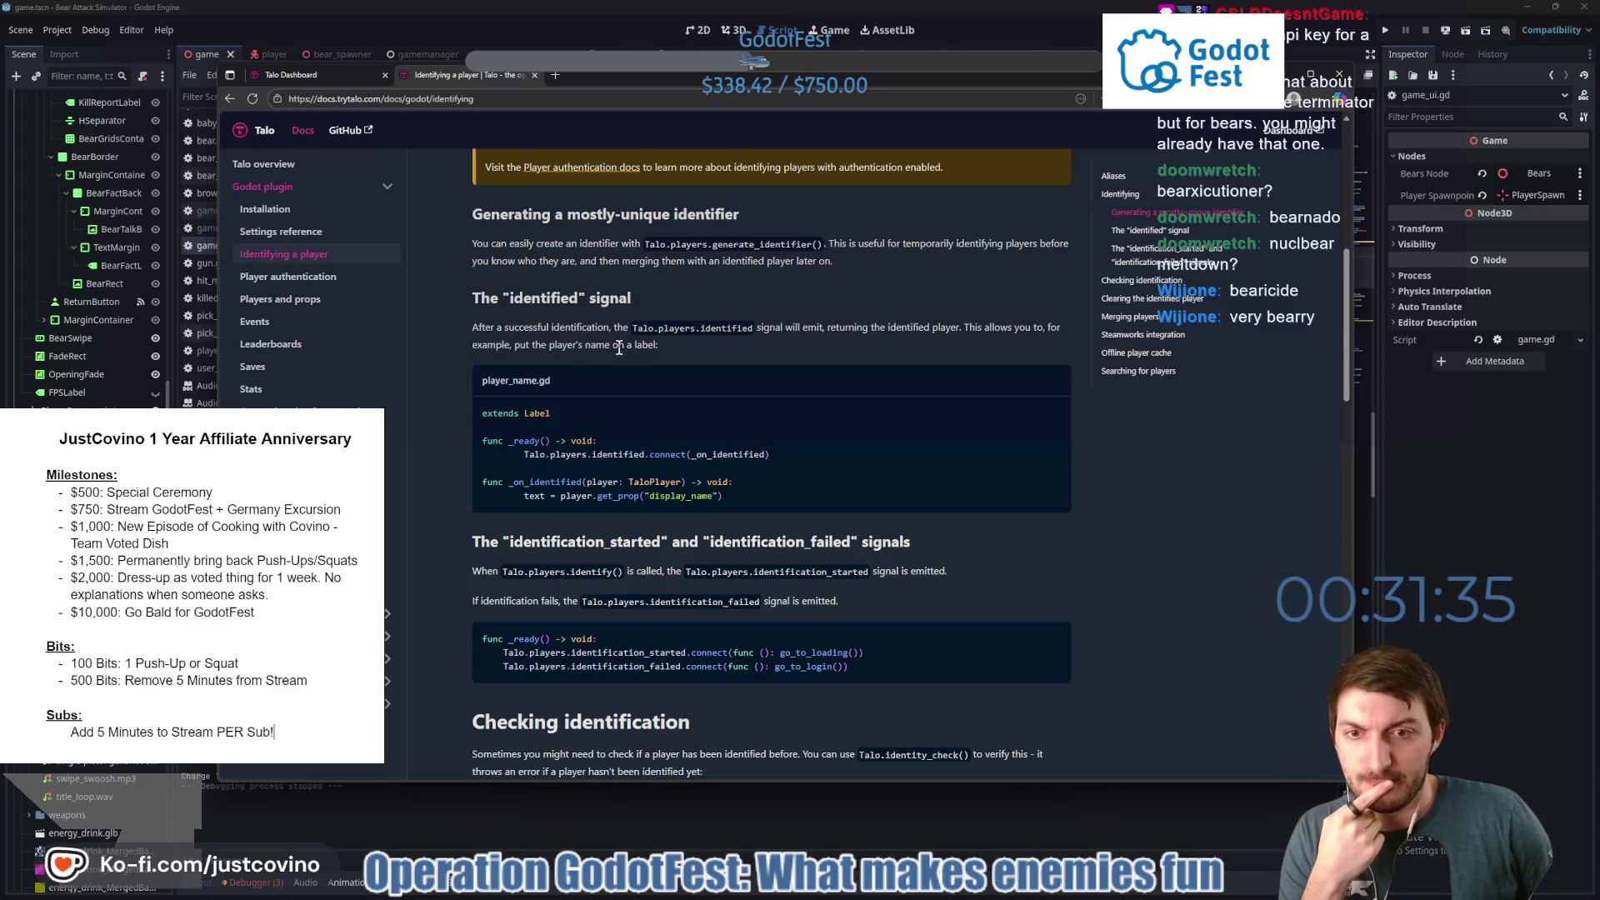
scroll(623, 357, "down", 3)
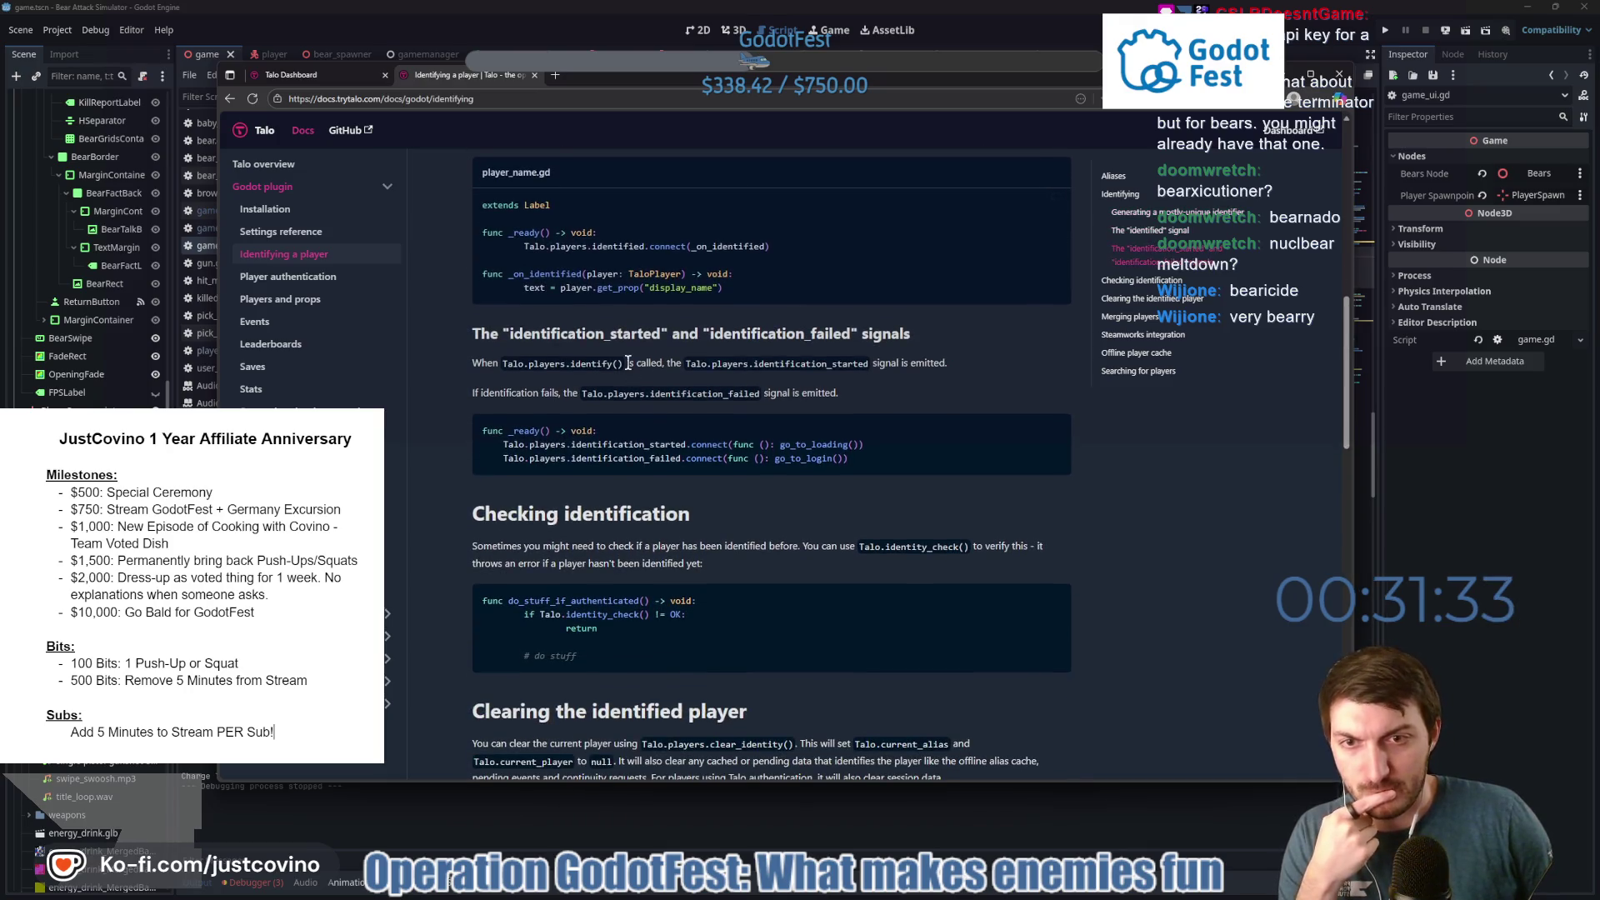
scroll(628, 362, "down", 2)
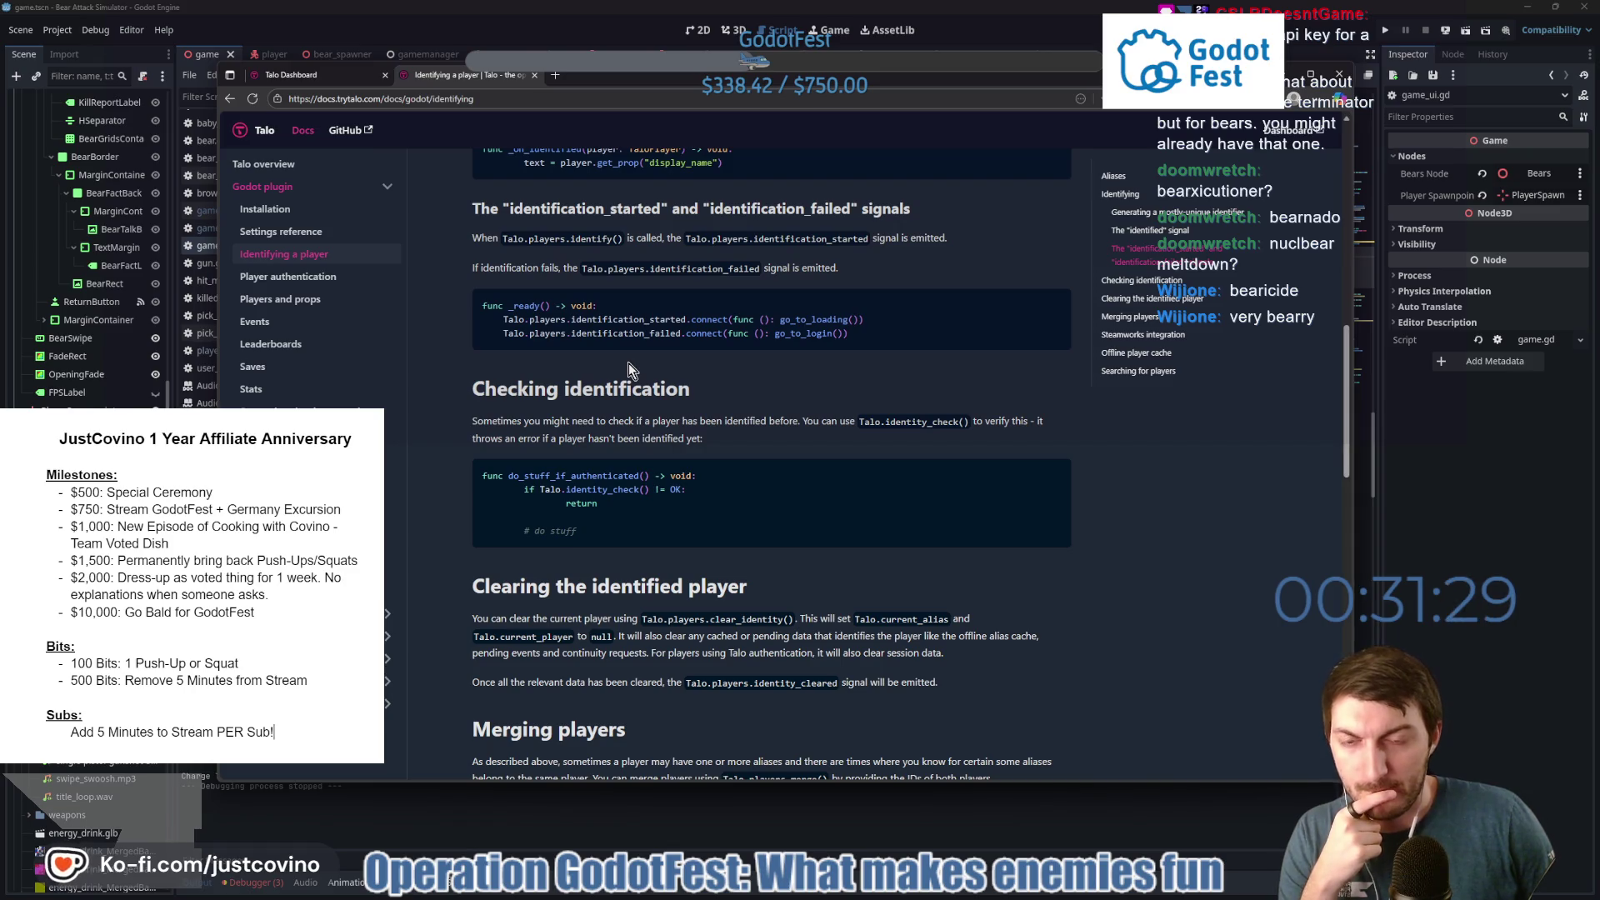
scroll(628, 369, "down", 2)
scroll(629, 370, "down", 4)
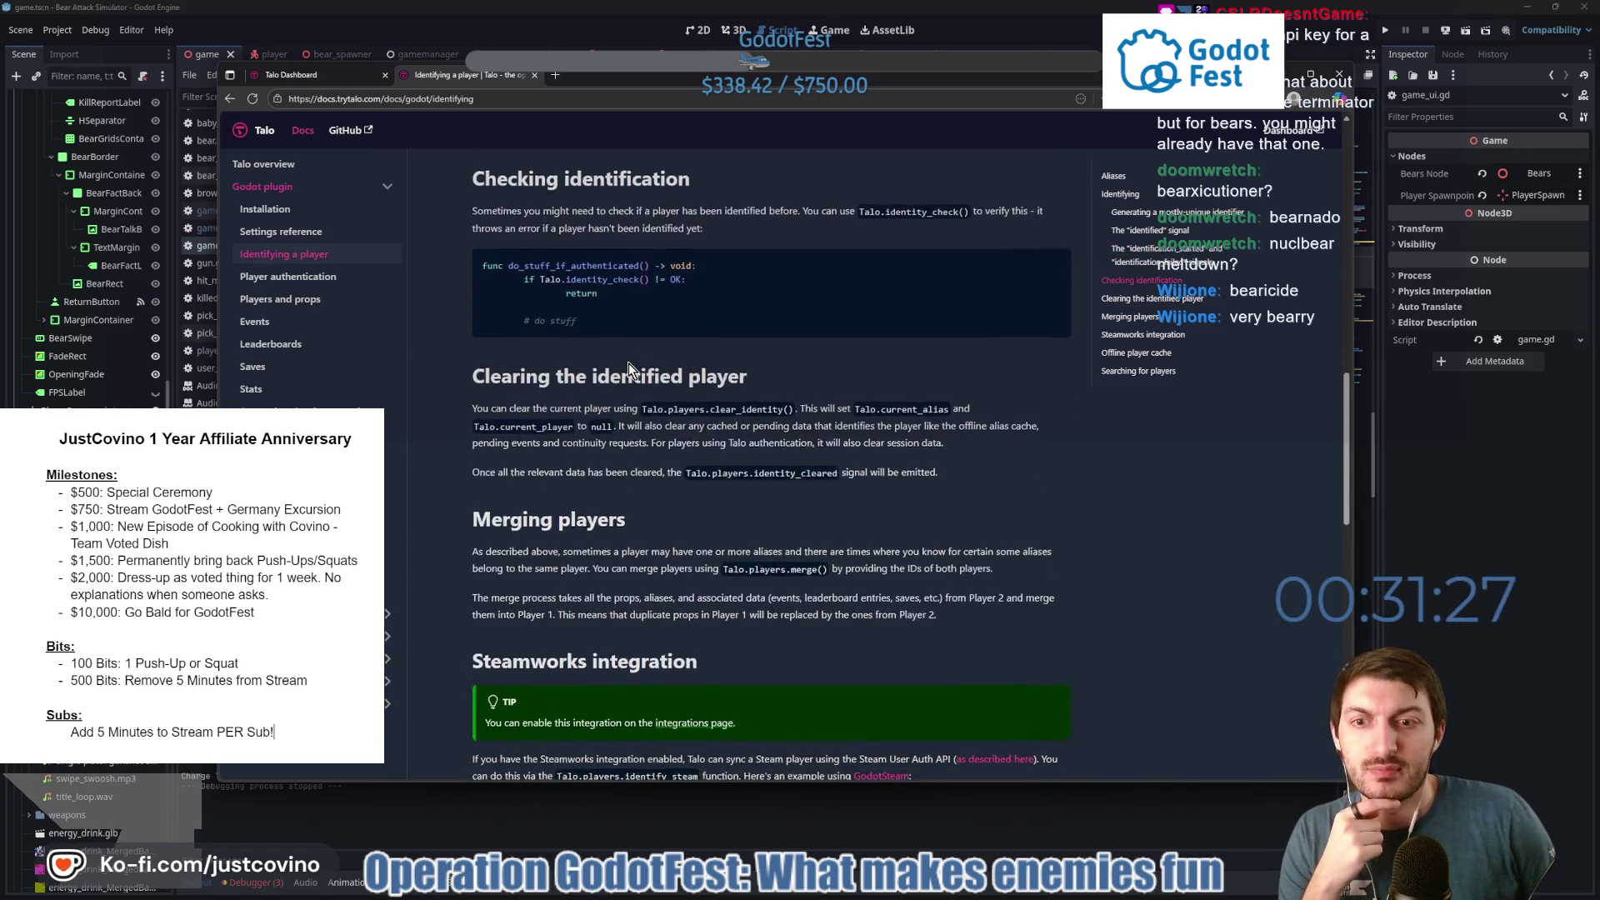
scroll(628, 370, "down", 1)
scroll(629, 369, "down", 1)
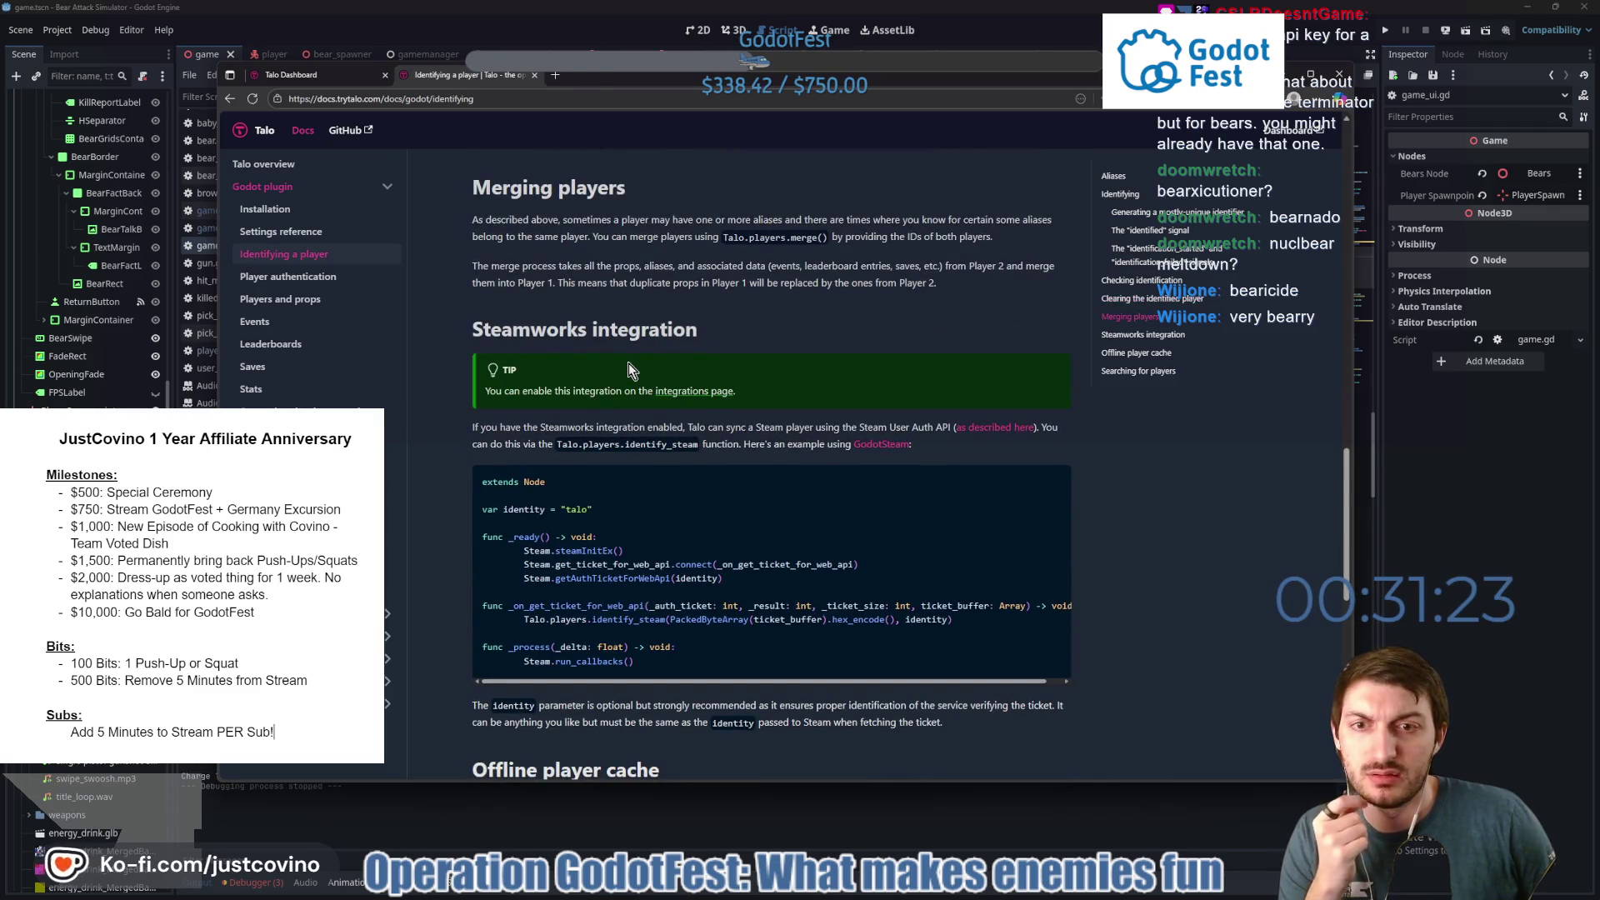
scroll(628, 369, "down", 6)
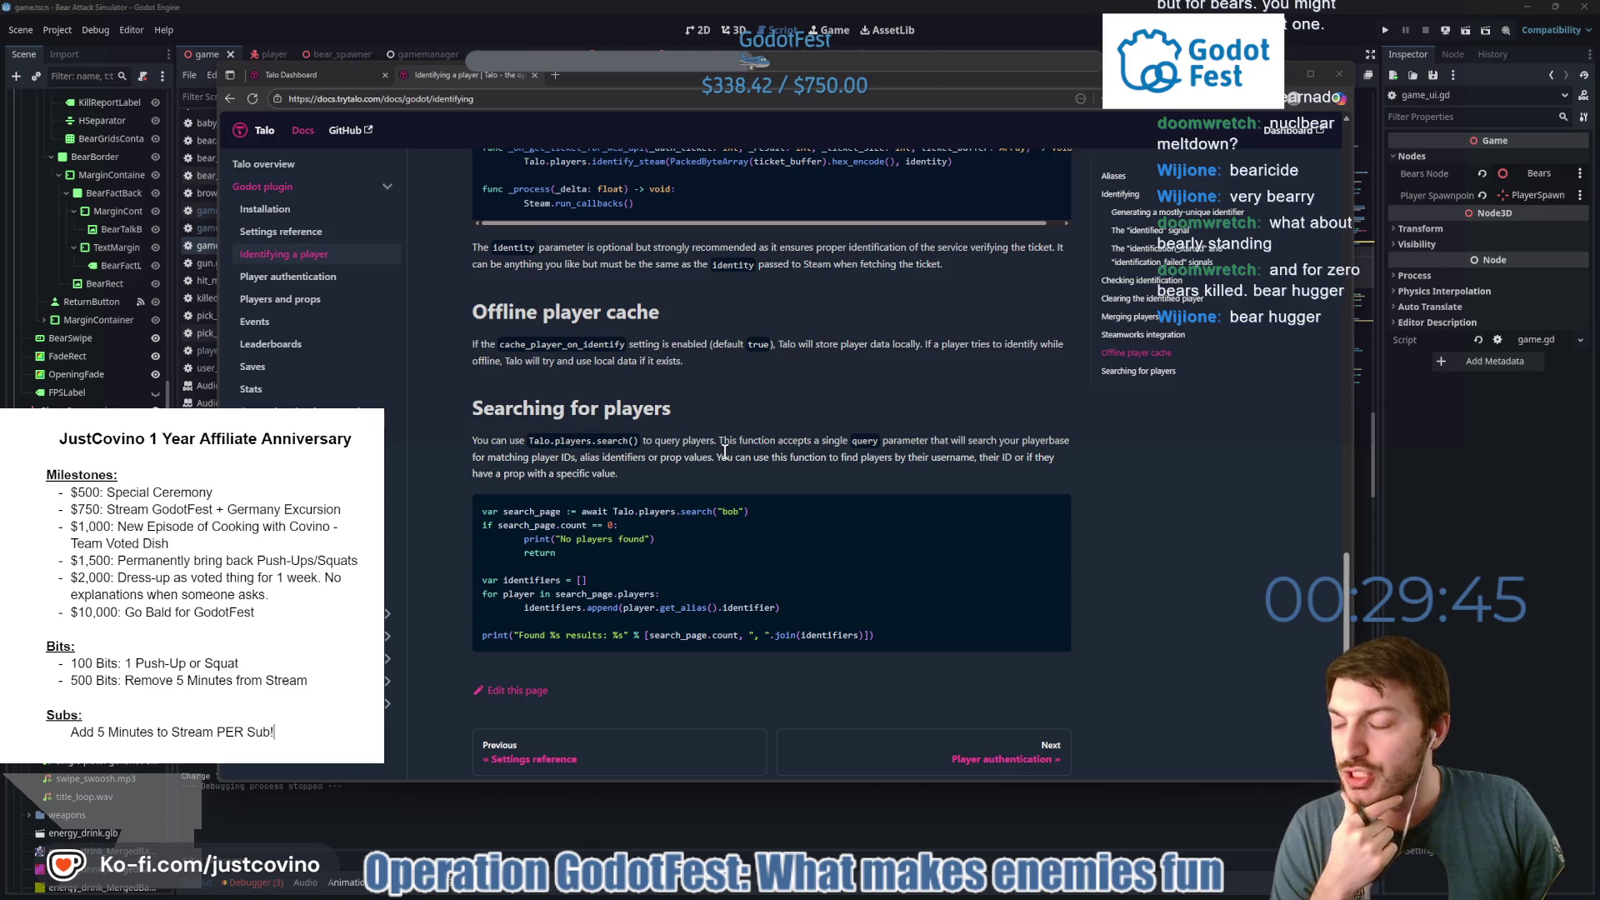
scroll(724, 451, "down", 5)
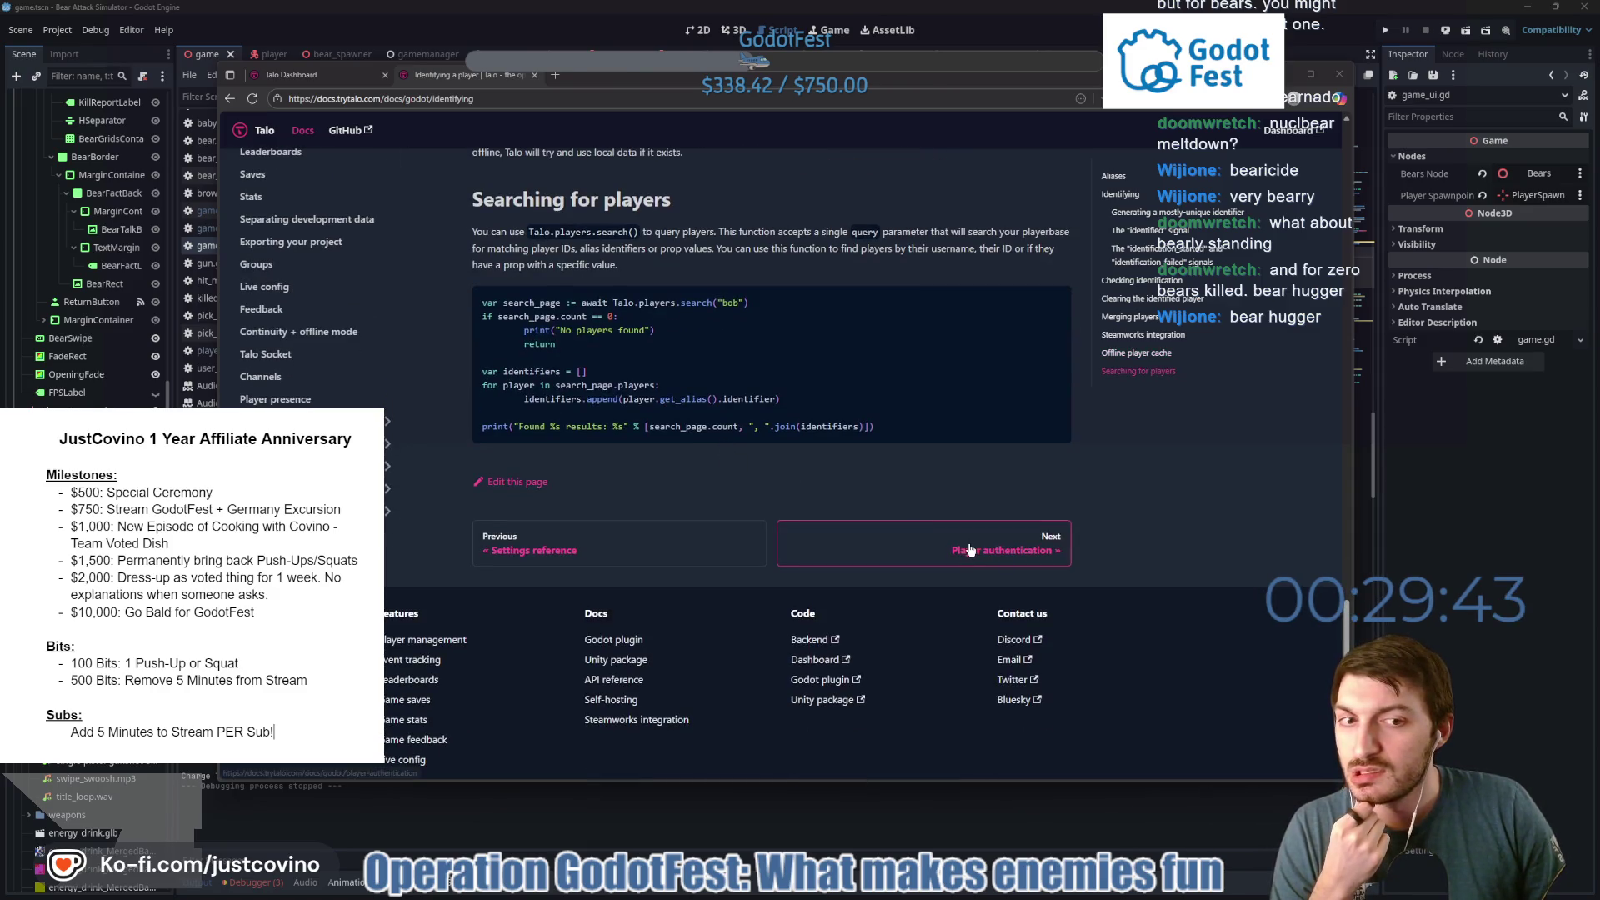
Open the Player authentication page, then minimize the browser to reveal game_ui.gd.
left_click(971, 549)
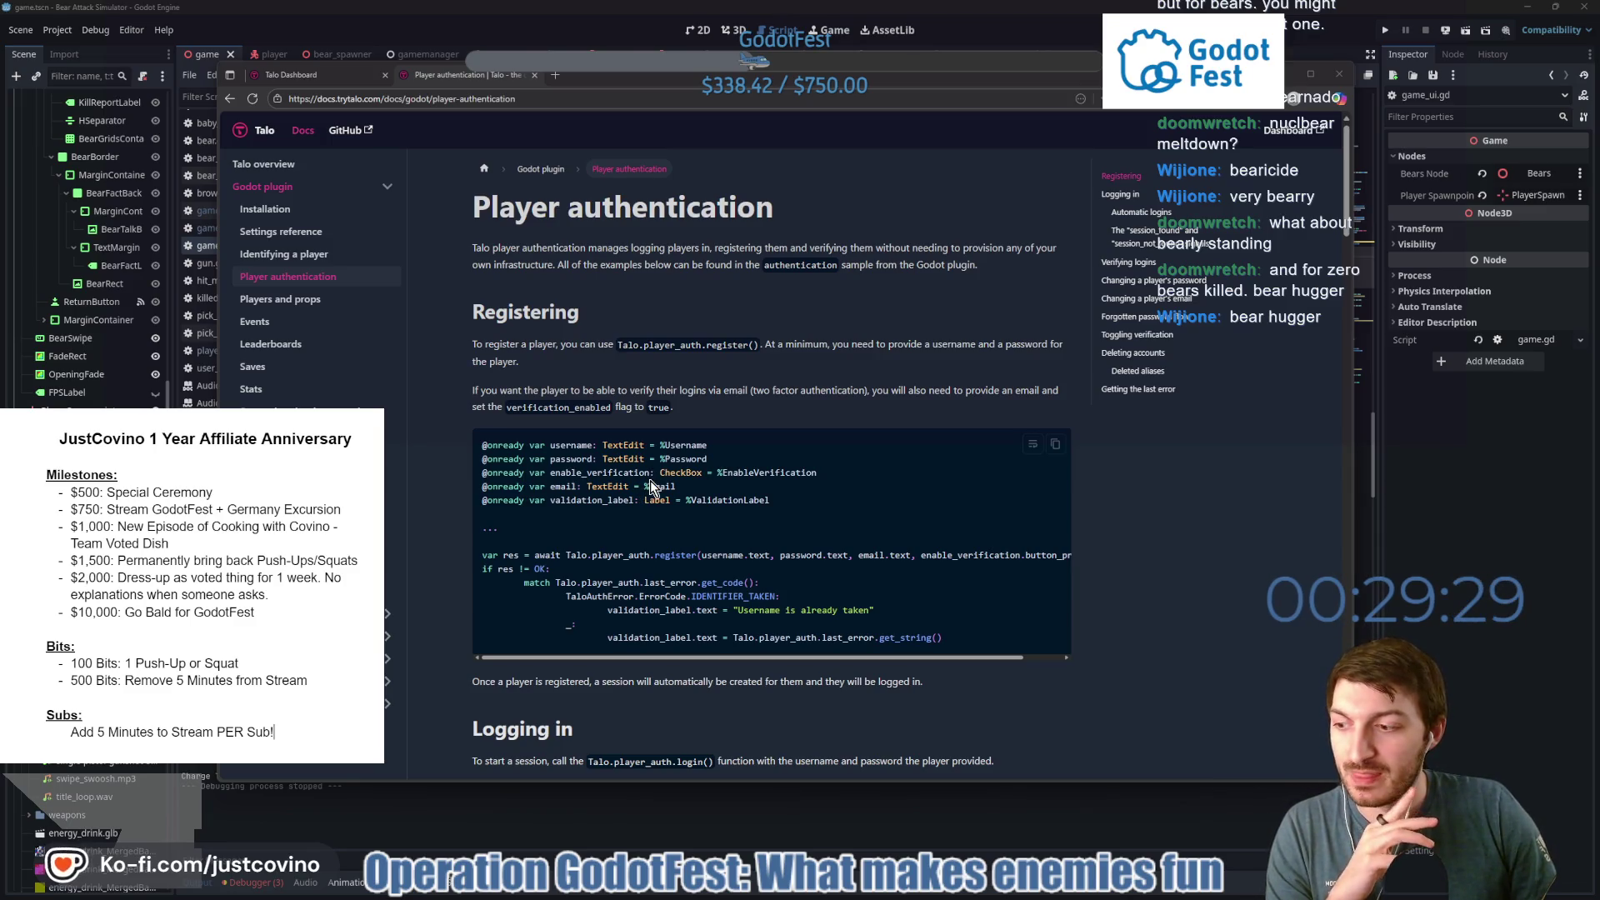
left_click(1472, 552)
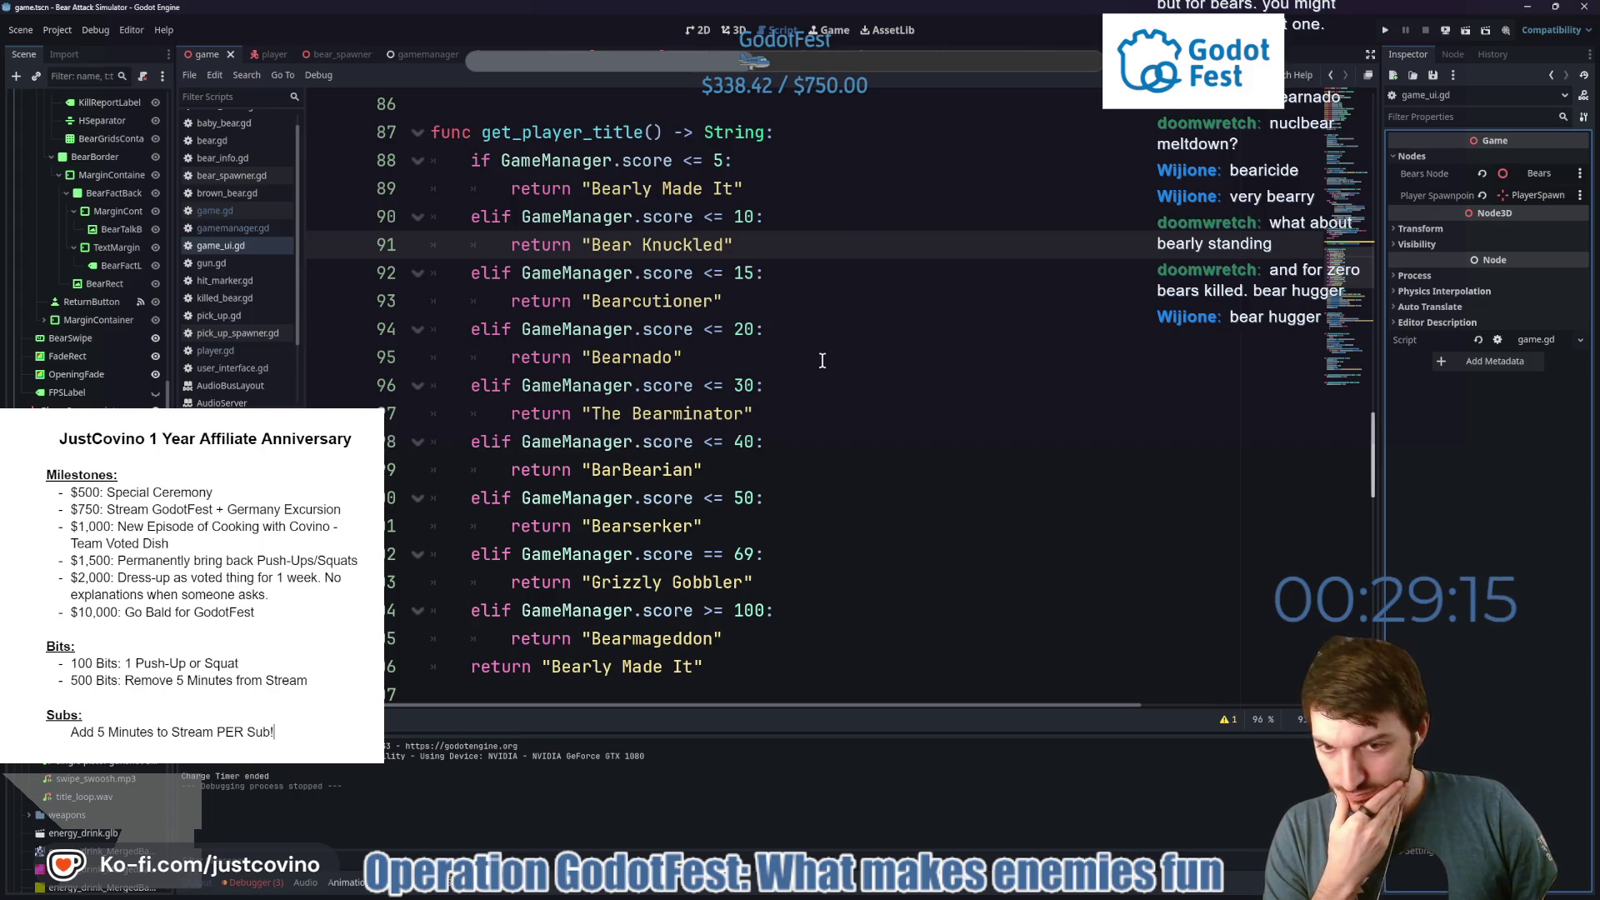
Select lines 90–106 of get_player_title to review them, then reopen the authentication docs.
mouse_move(886, 634)
left_mouse_down()
mouse_move(833, 413)
mouse_move(834, 132)
left_mouse_up()
left_click(831, 528)
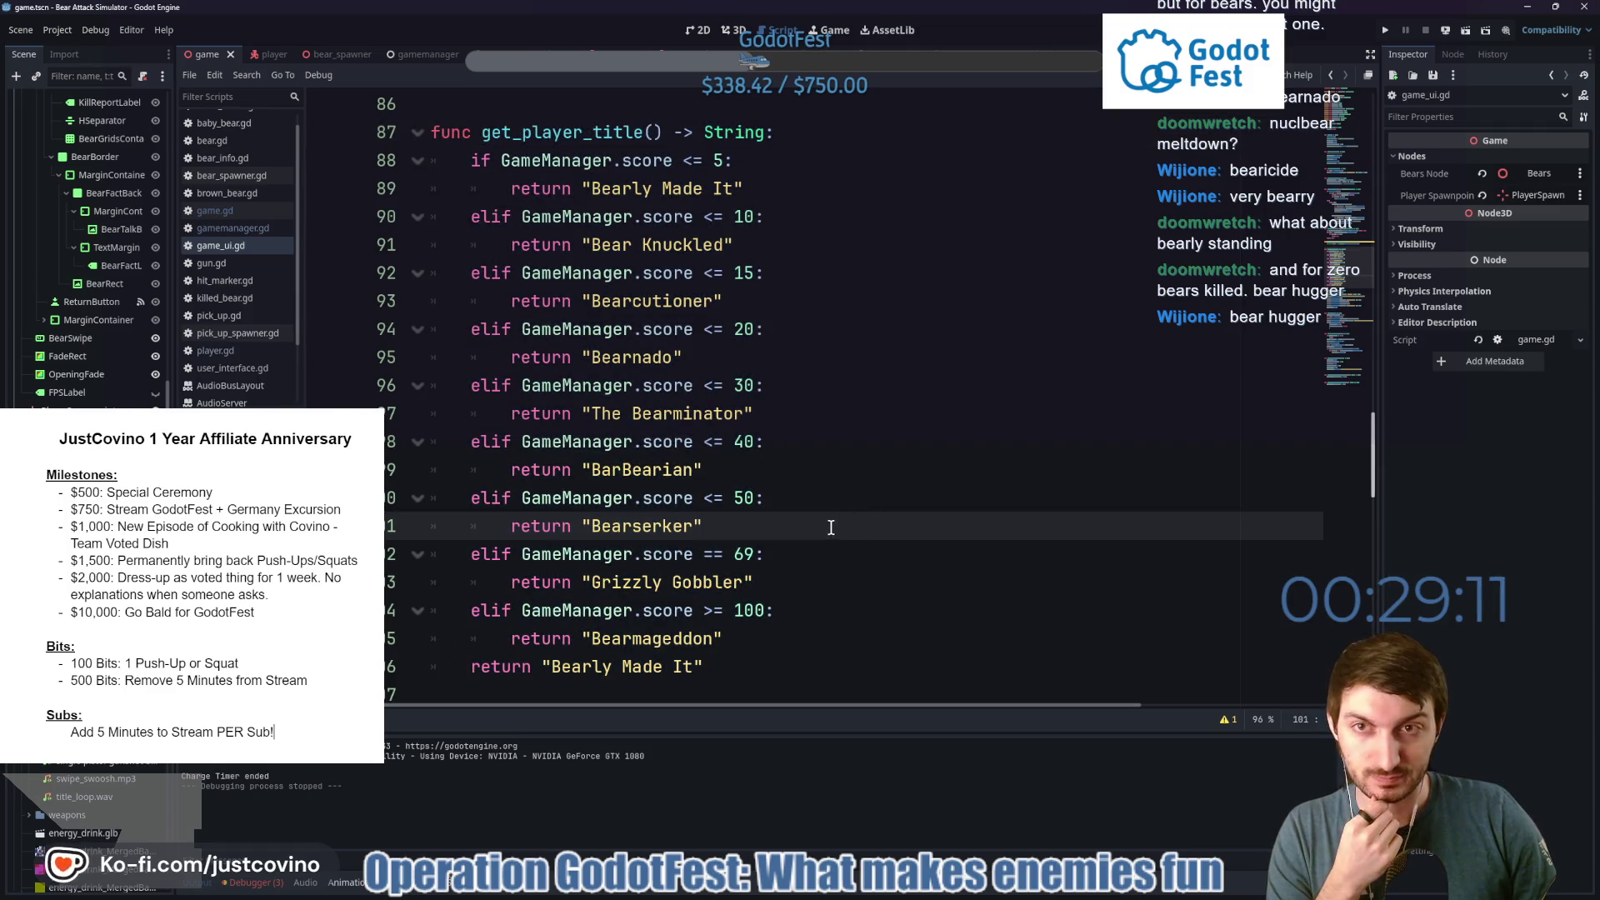
left_click(806, 696)
key("shift+Up")
key("shift+Up")
key("shift+Up")
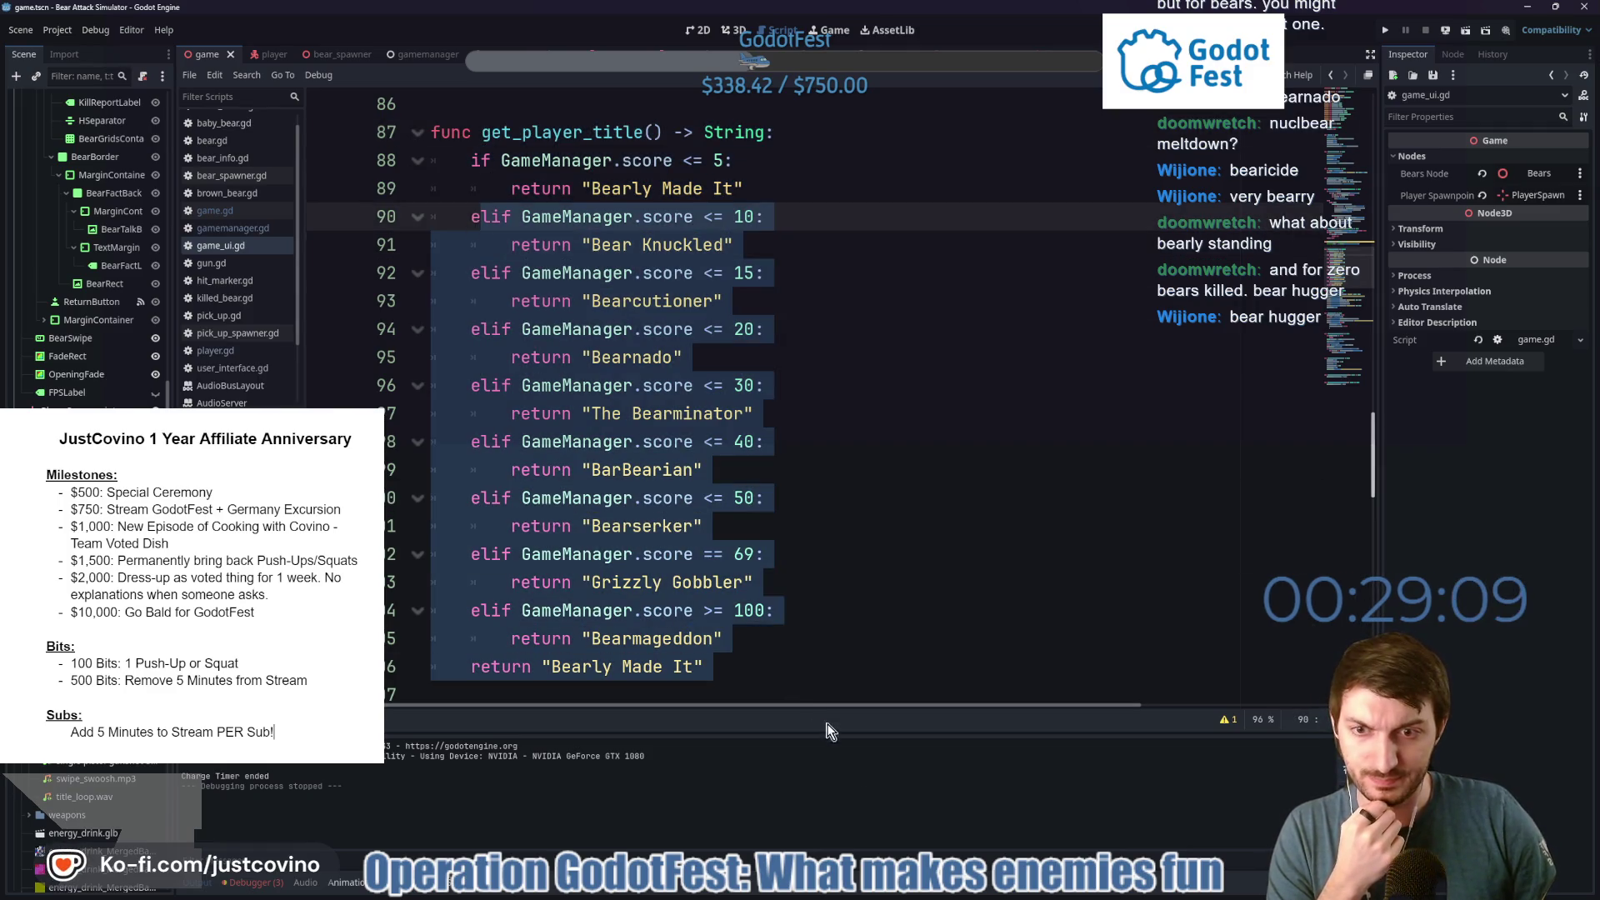
left_click(787, 615)
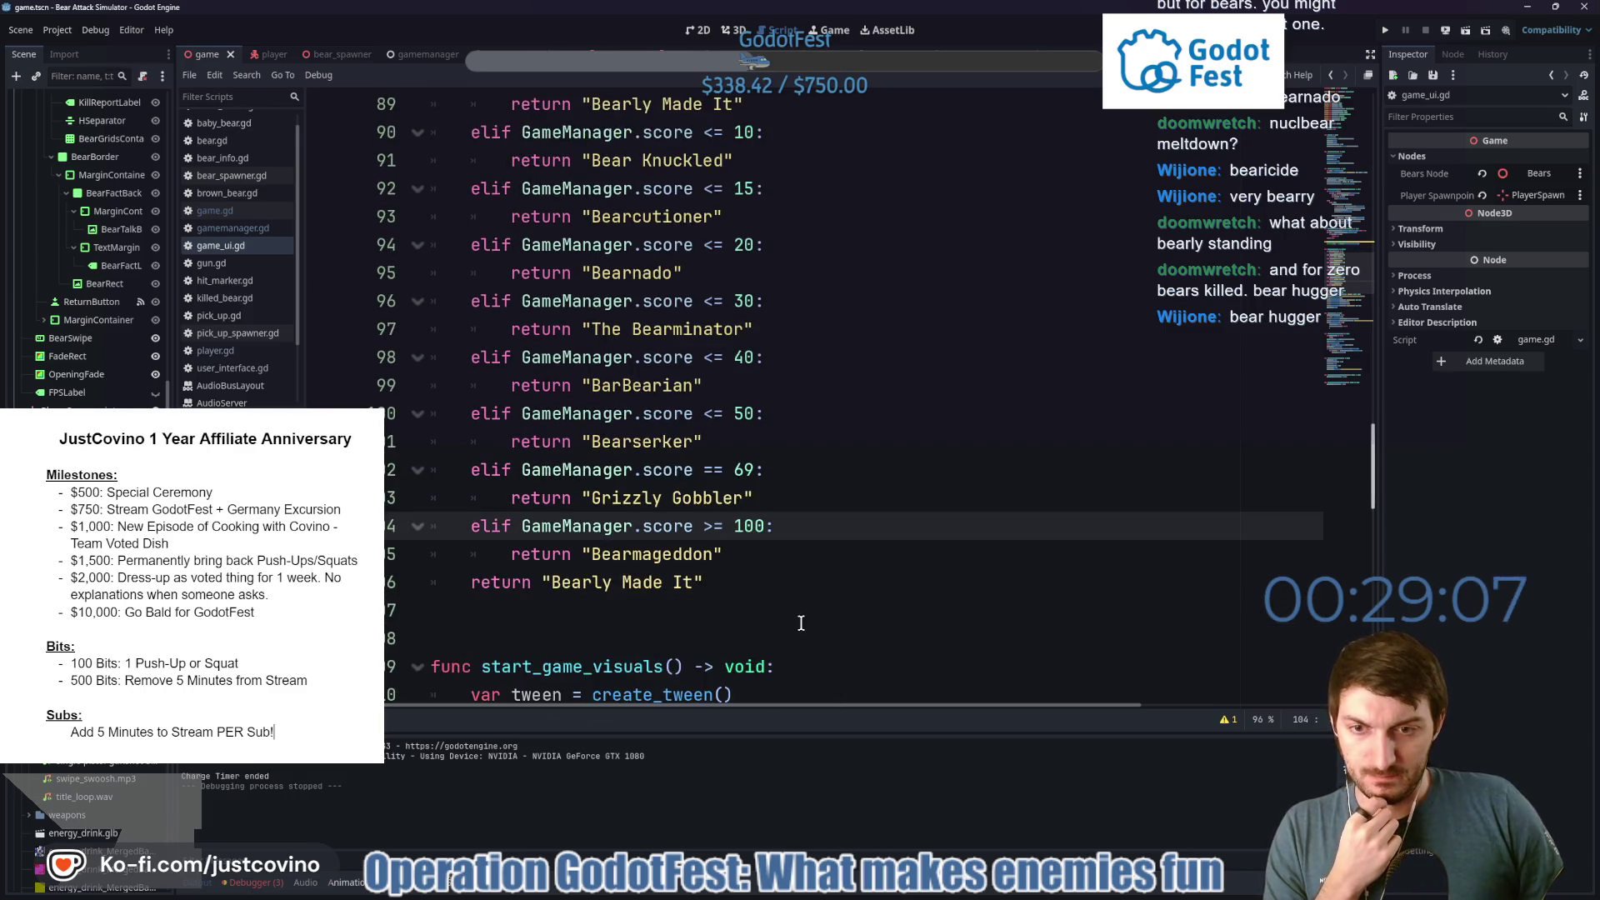
mouse_move(901, 894)
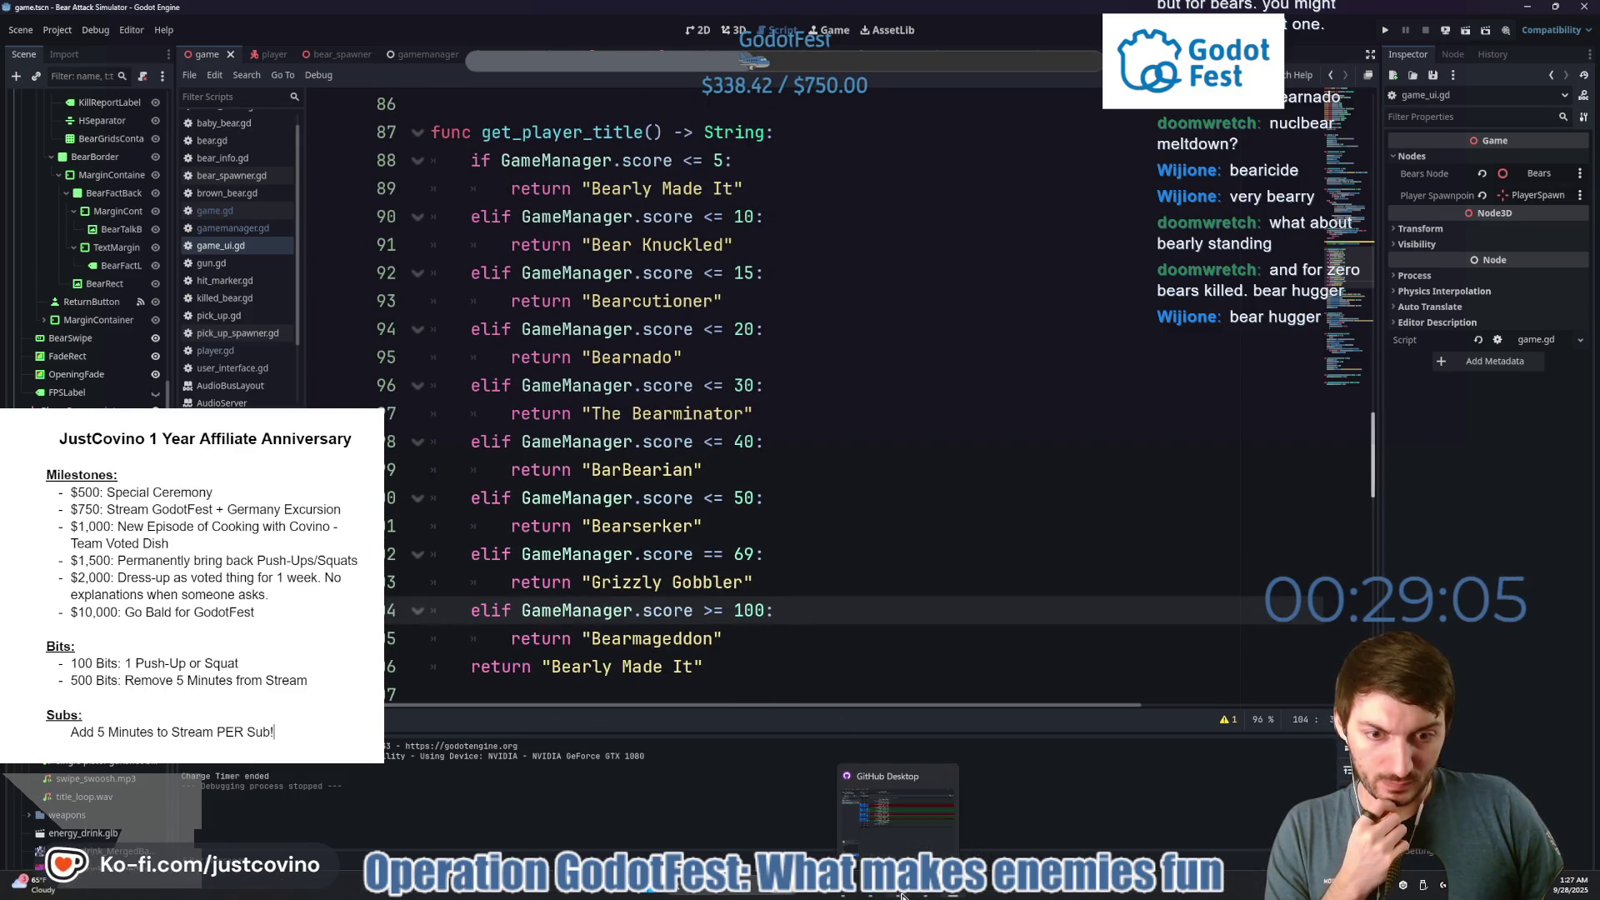
left_click(871, 894)
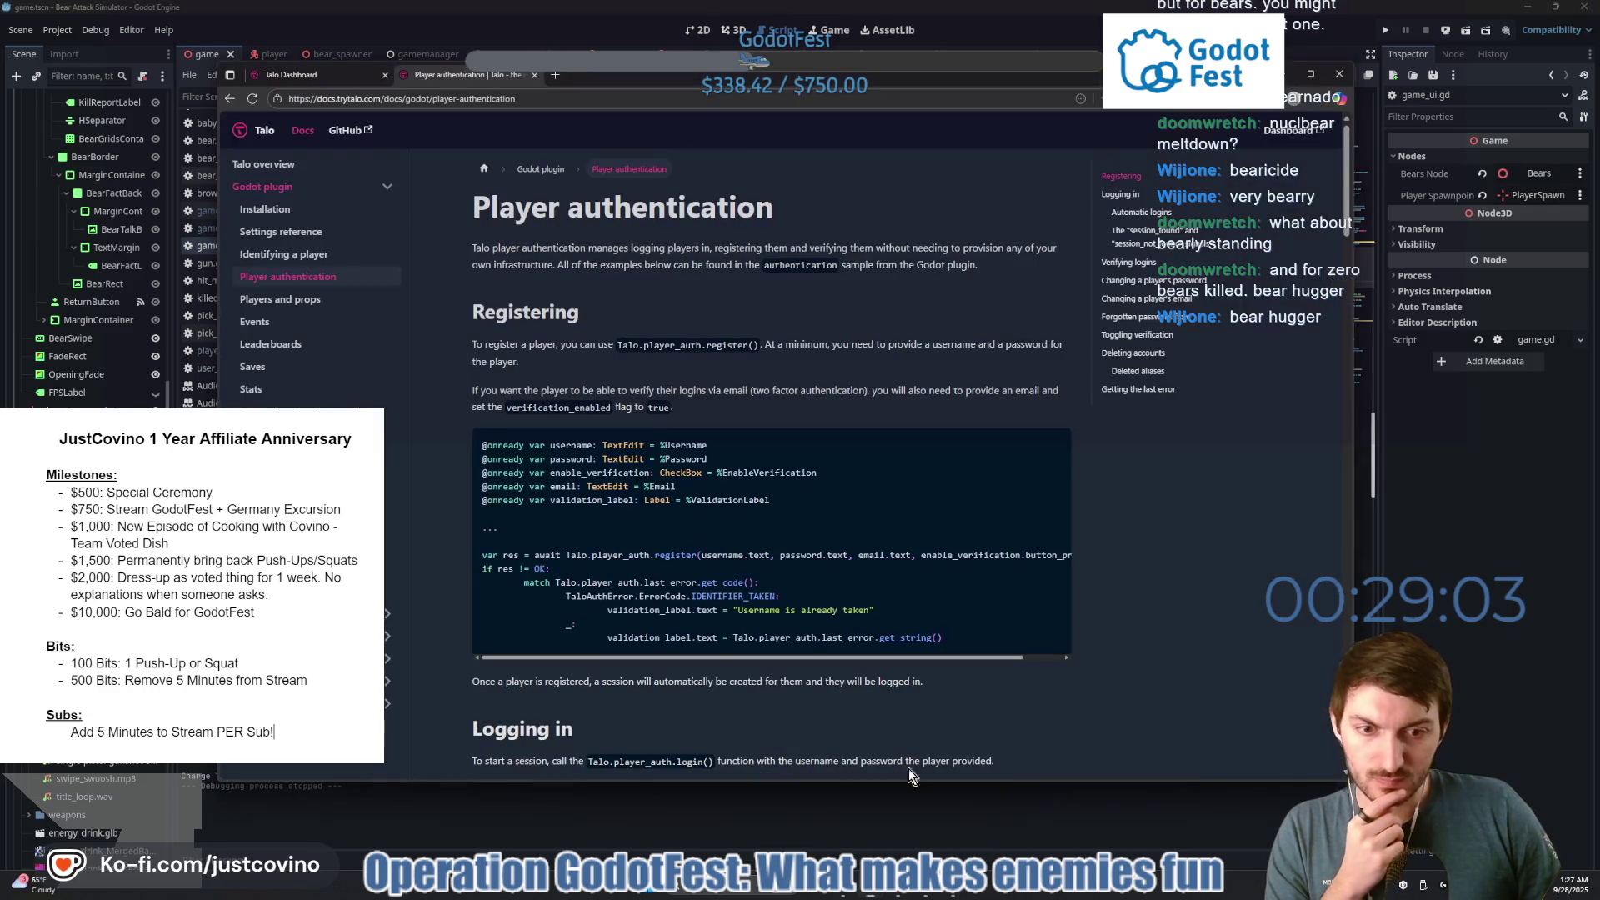
Scroll through the rest of the Player authentication page.
scroll(817, 367, "down", 2)
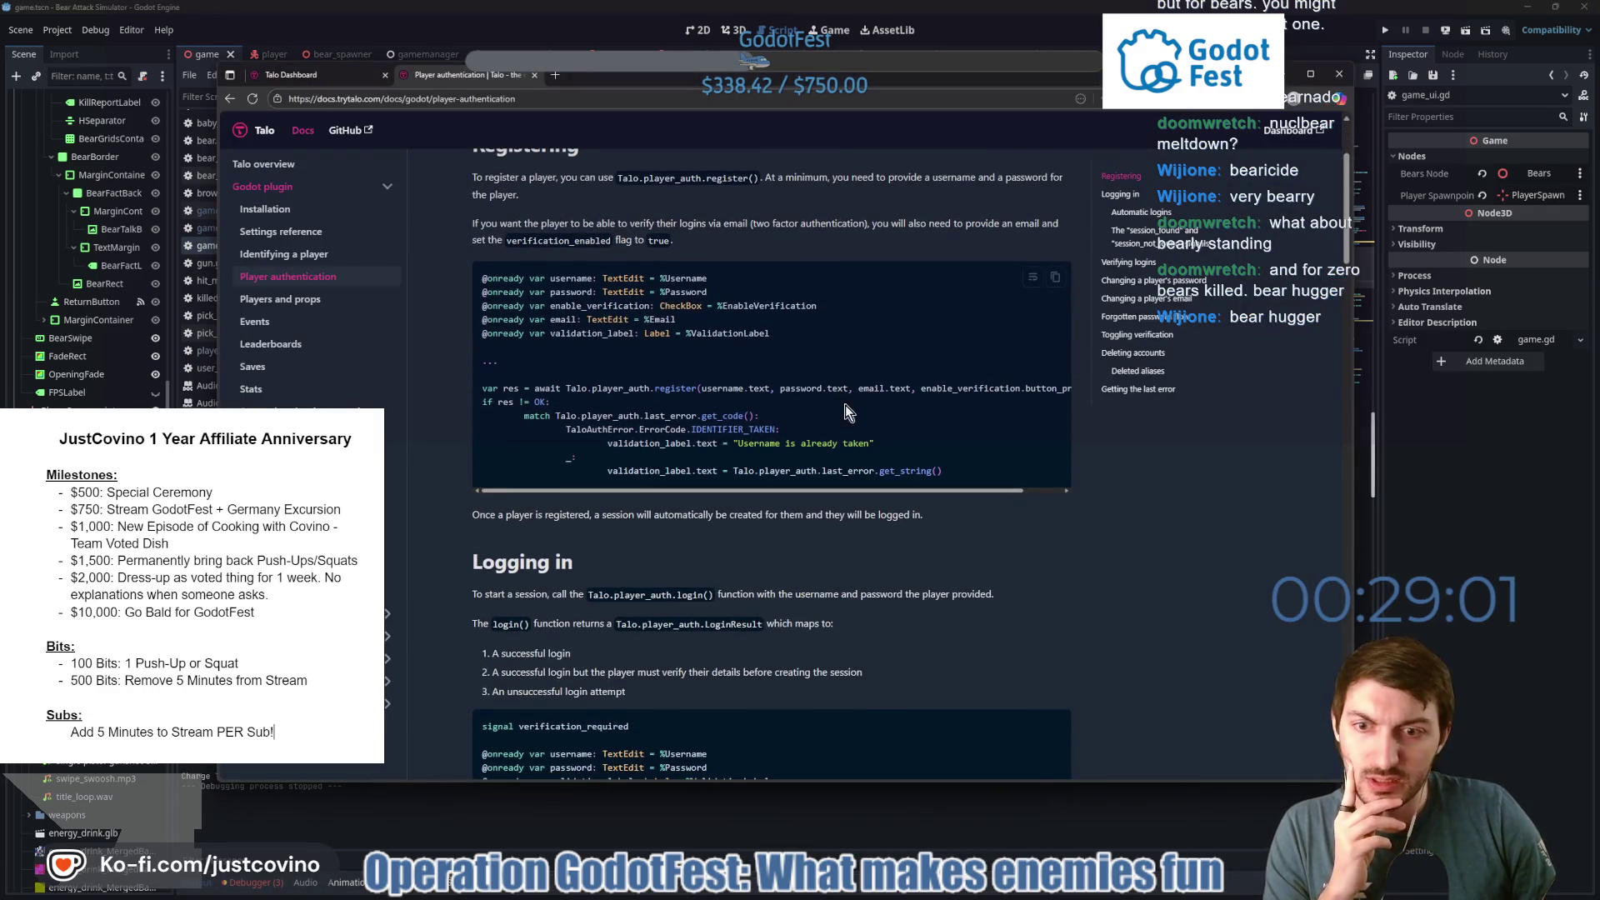
scroll(847, 414, "down", 2)
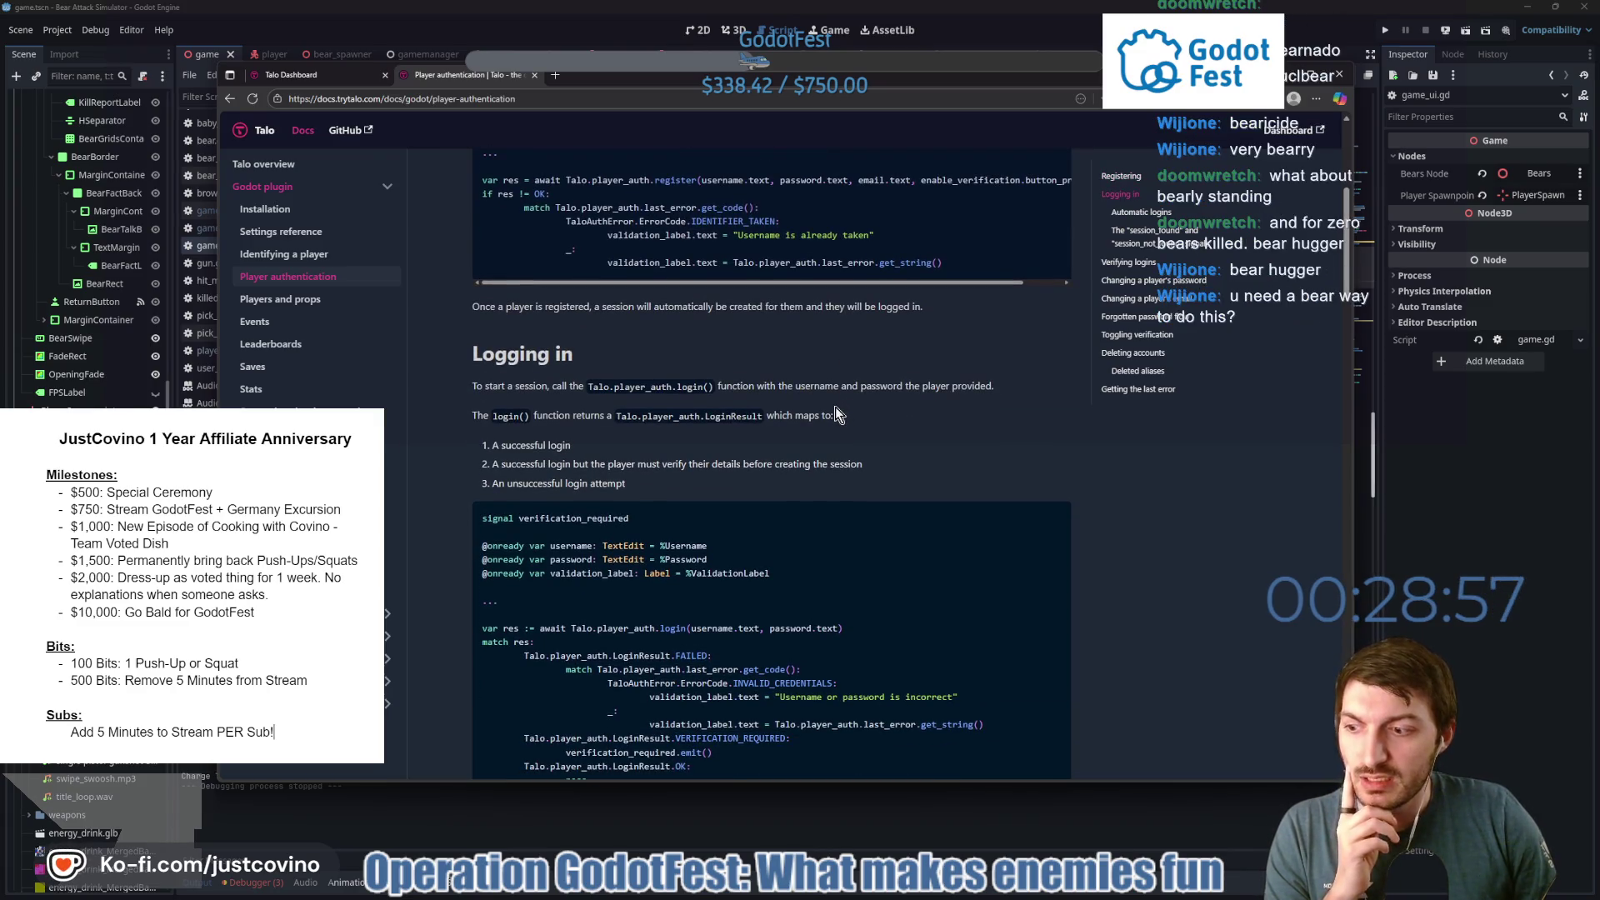
scroll(836, 413, "down", 1)
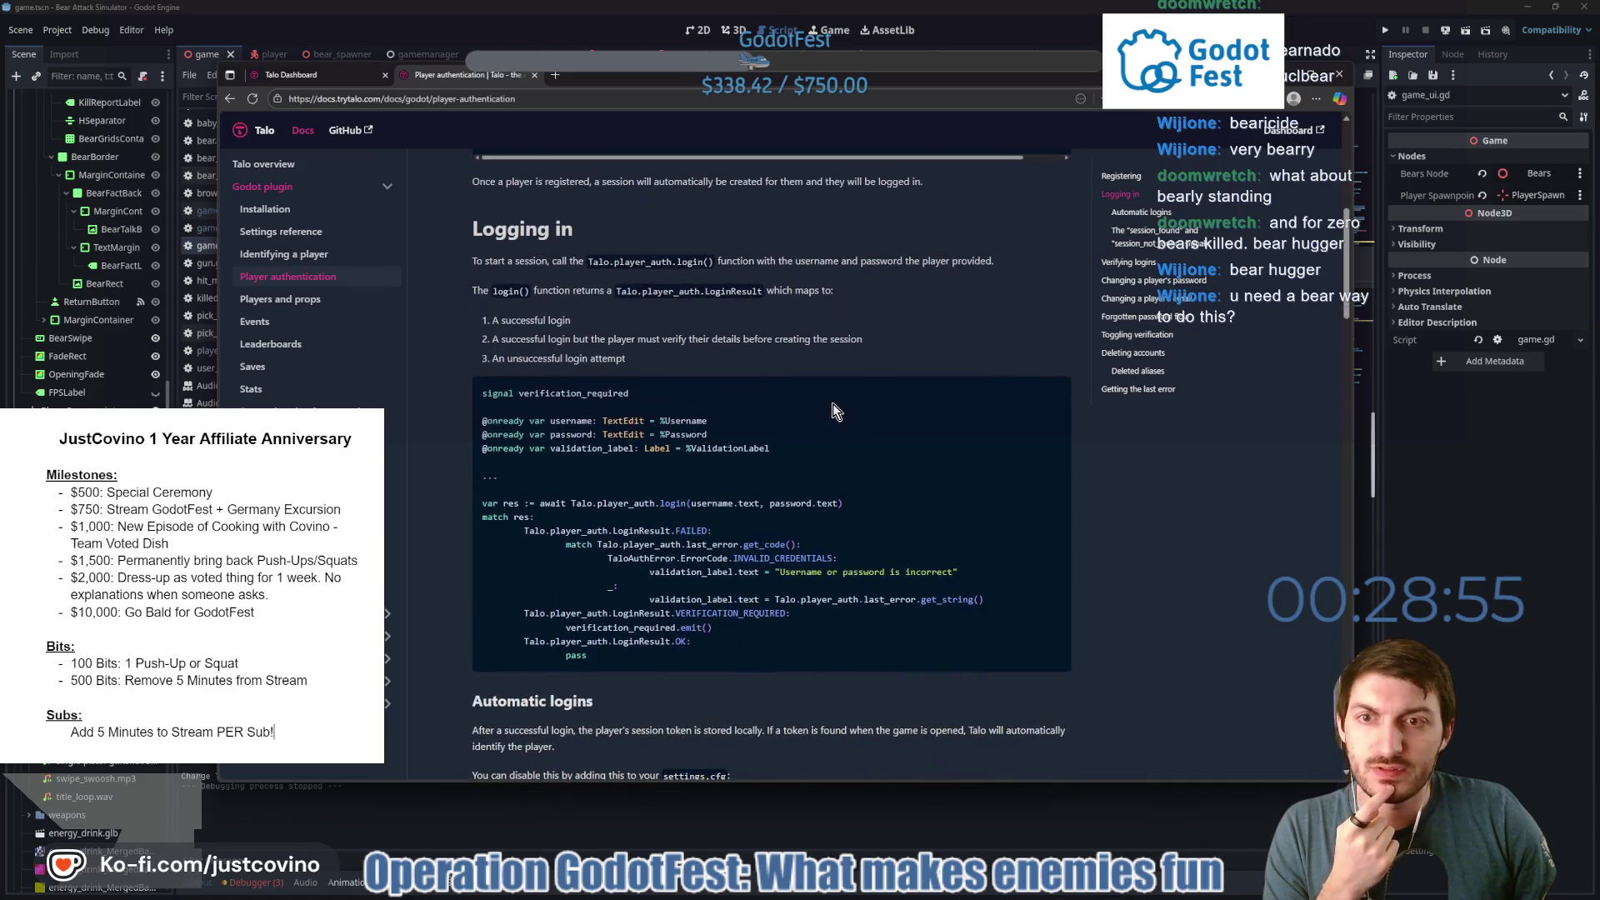
scroll(833, 404, "down", 2)
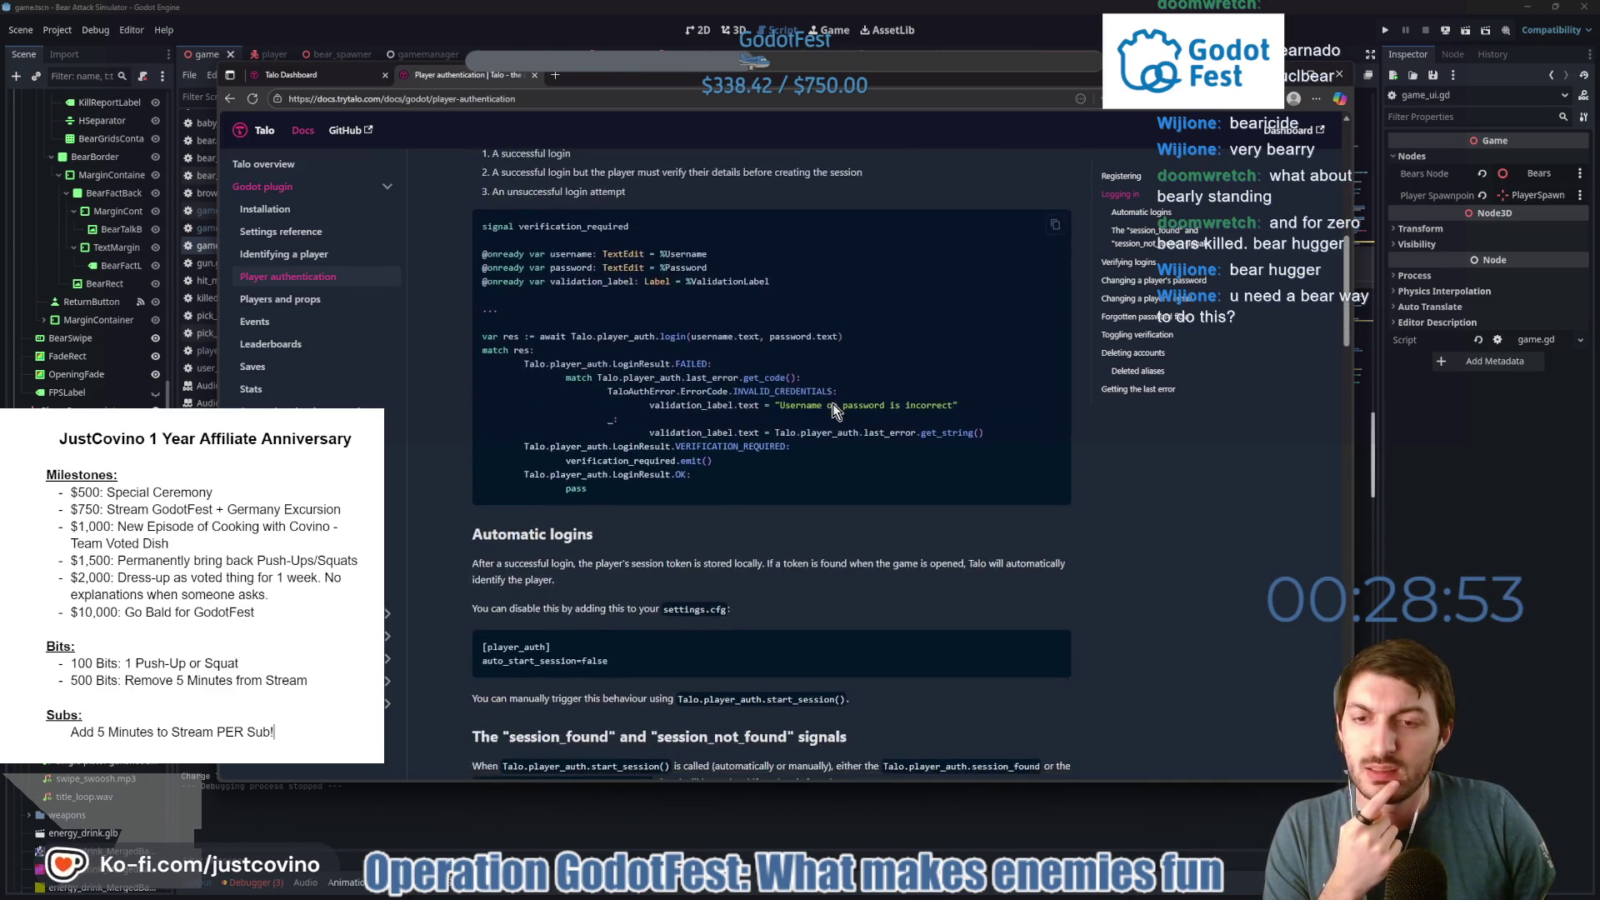
scroll(833, 403, "down", 1)
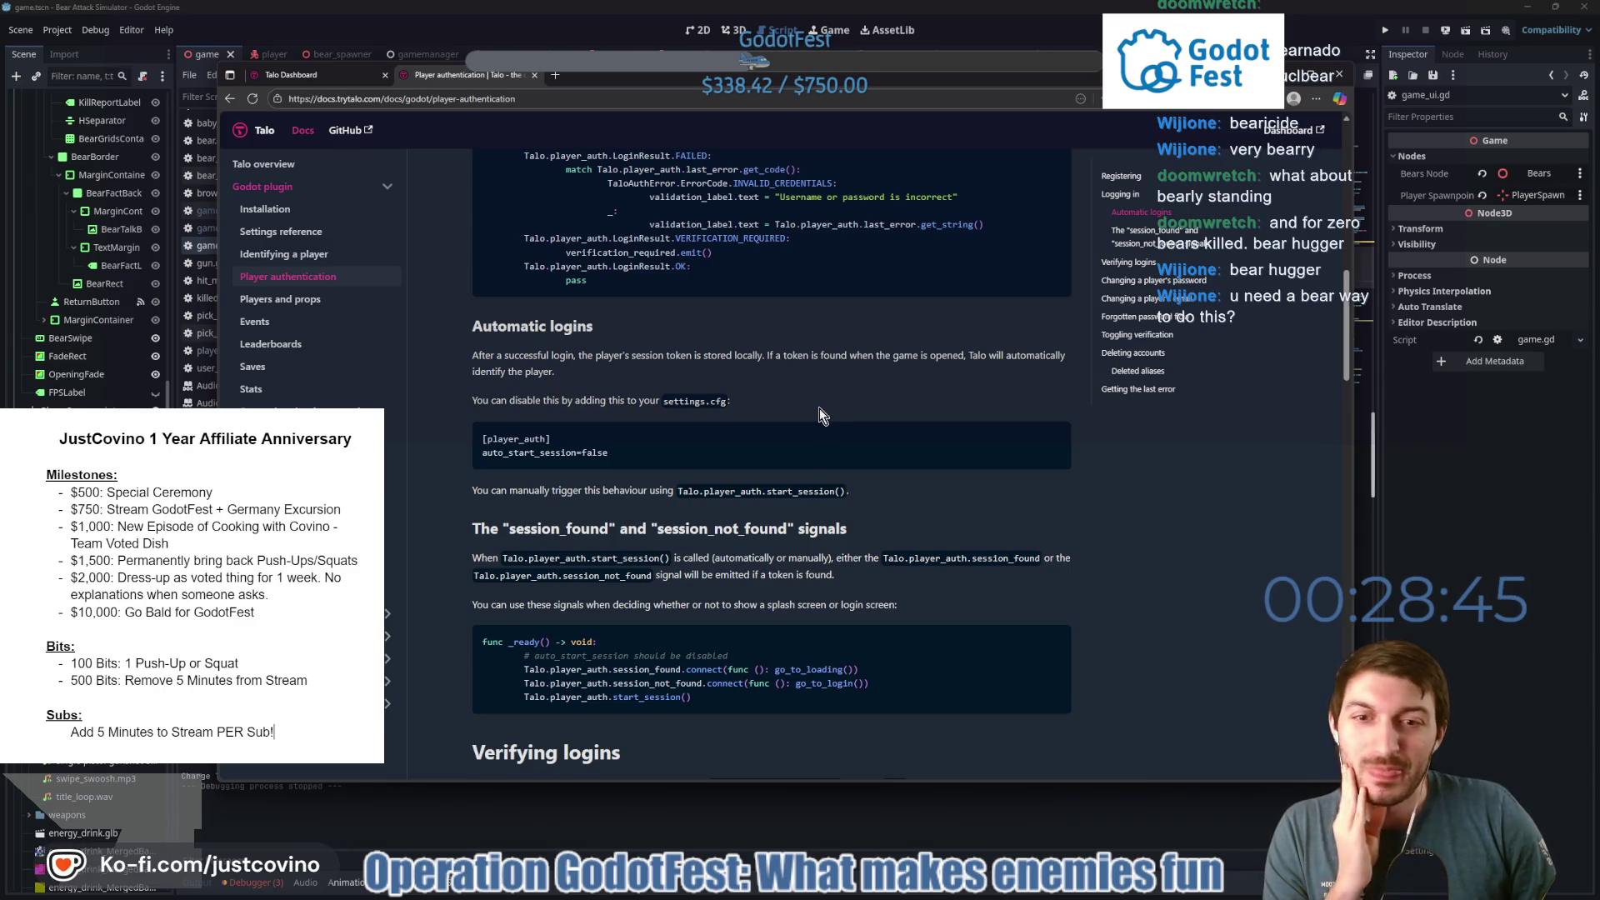
scroll(819, 408, "down", 4)
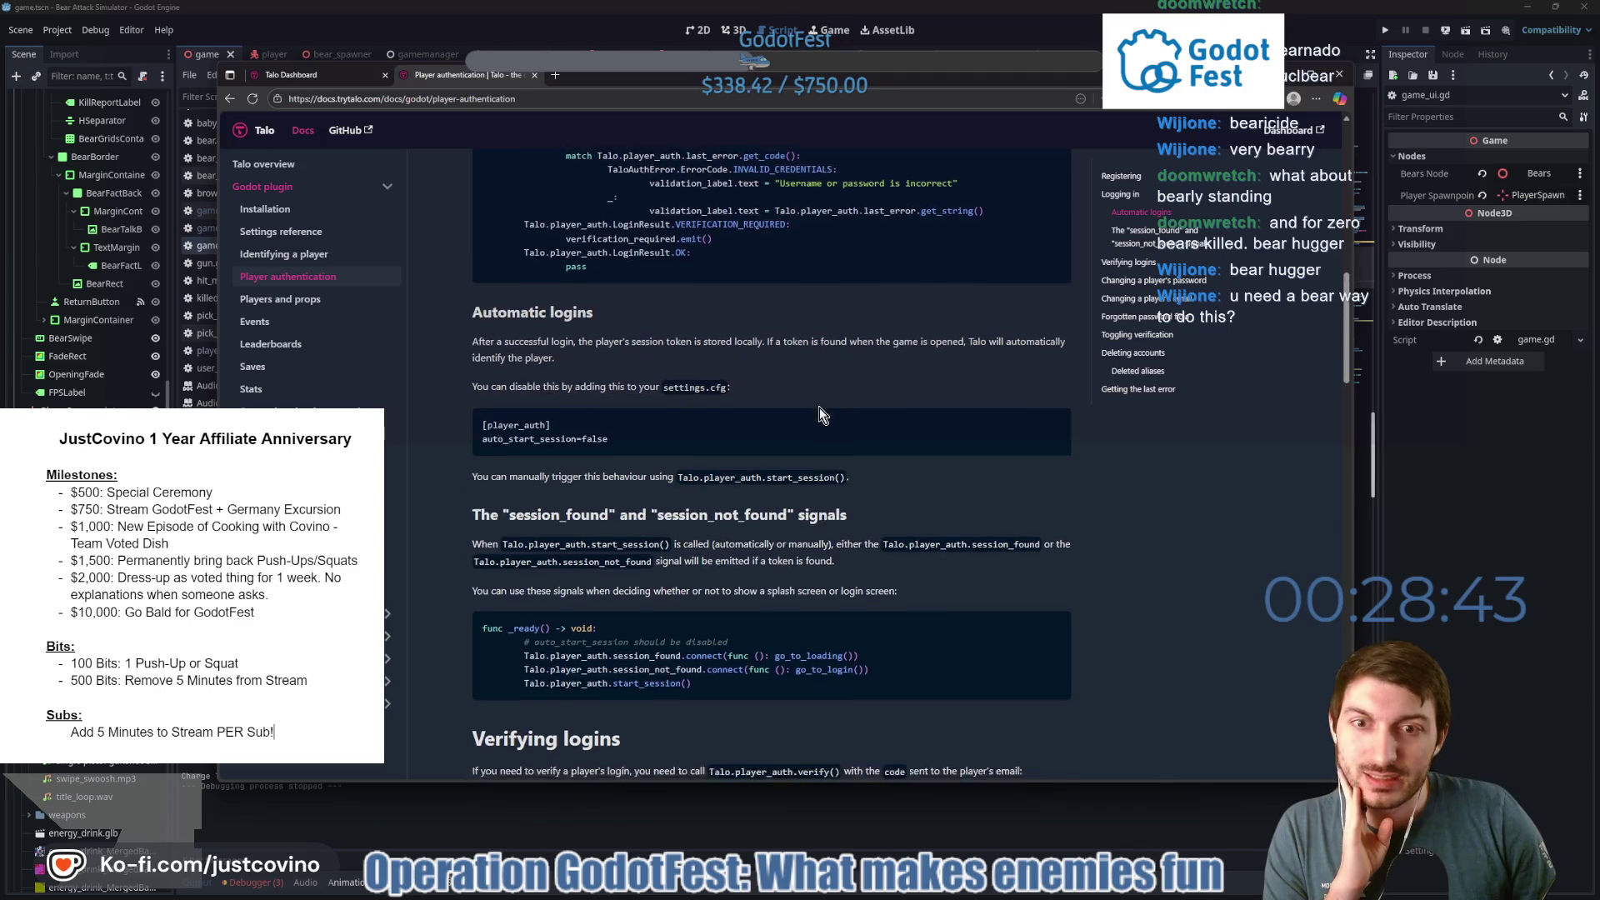
scroll(819, 407, "down", 2)
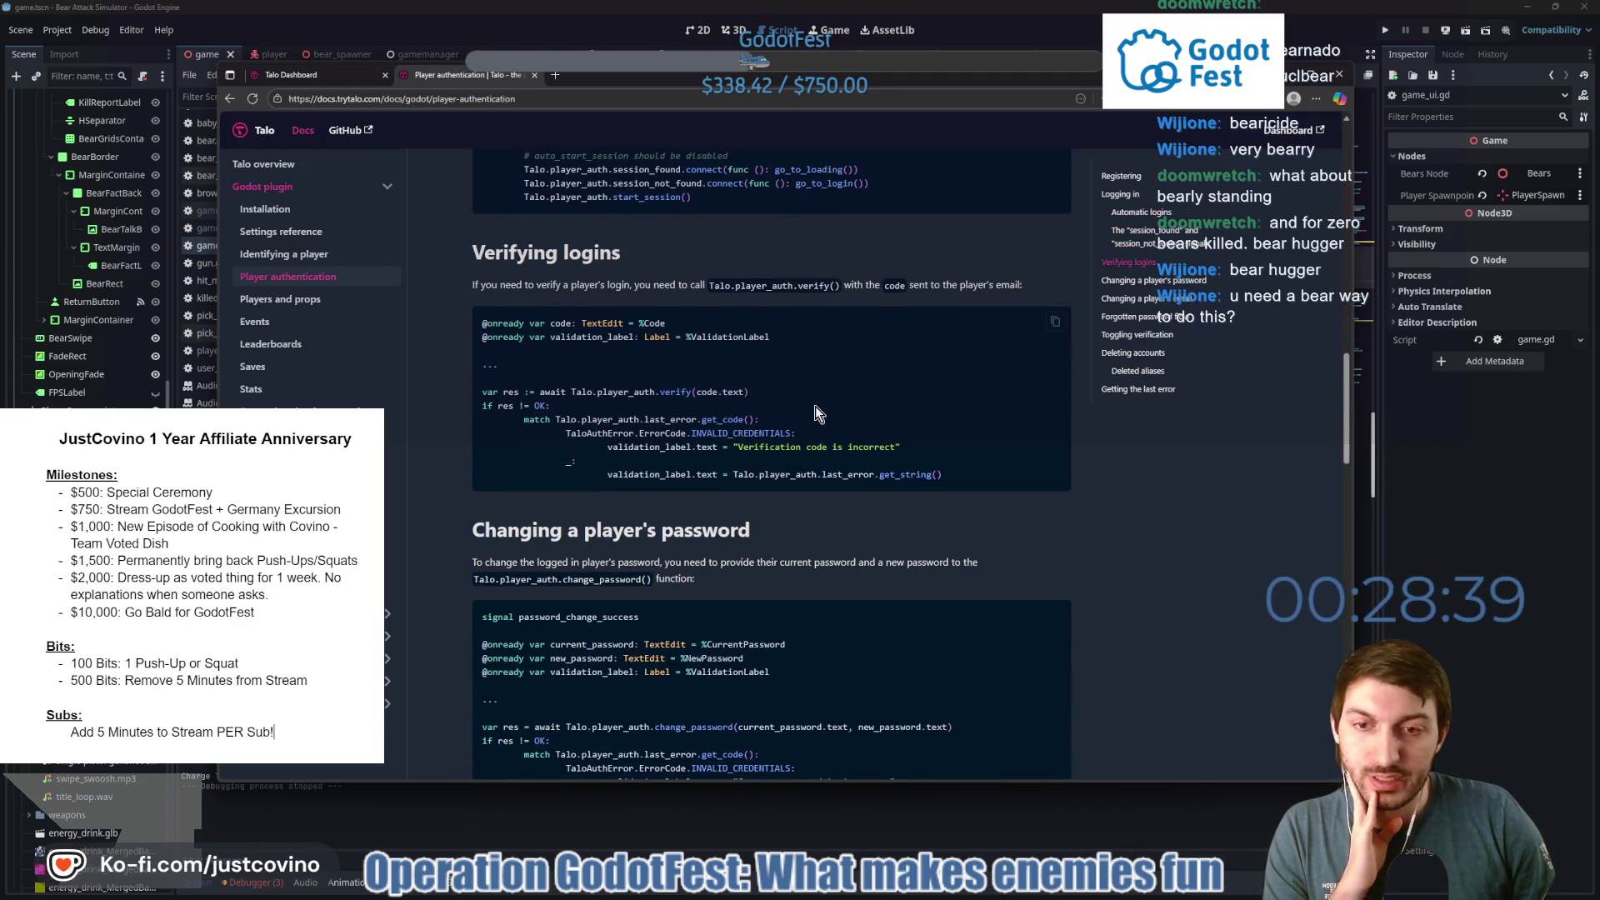
scroll(815, 407, "down", 3)
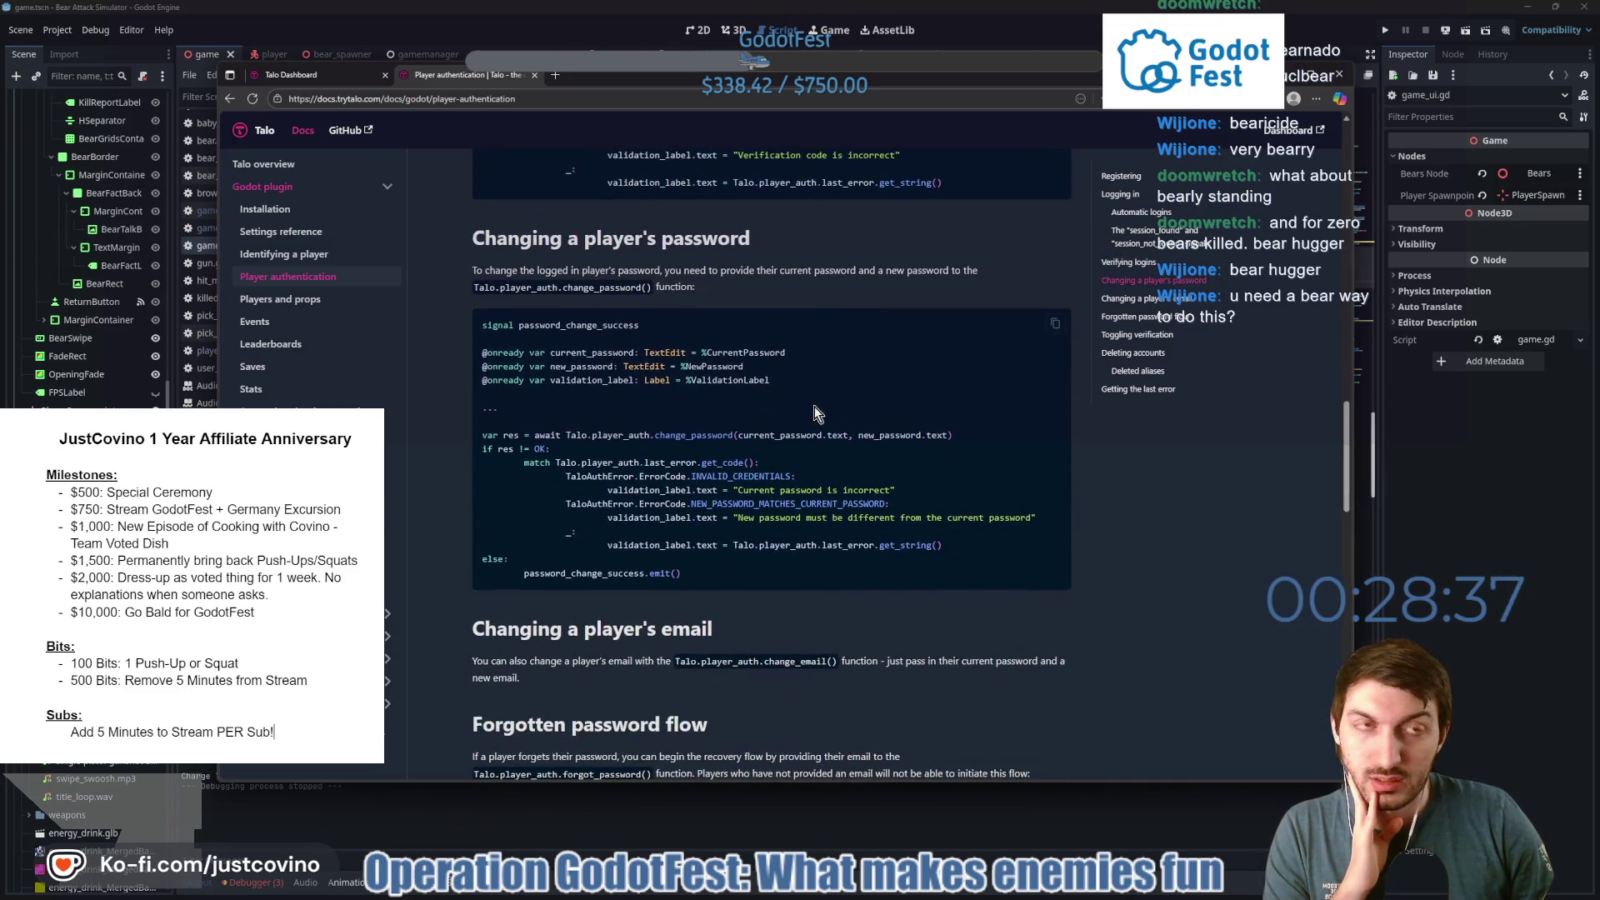
scroll(817, 388, "down", 2)
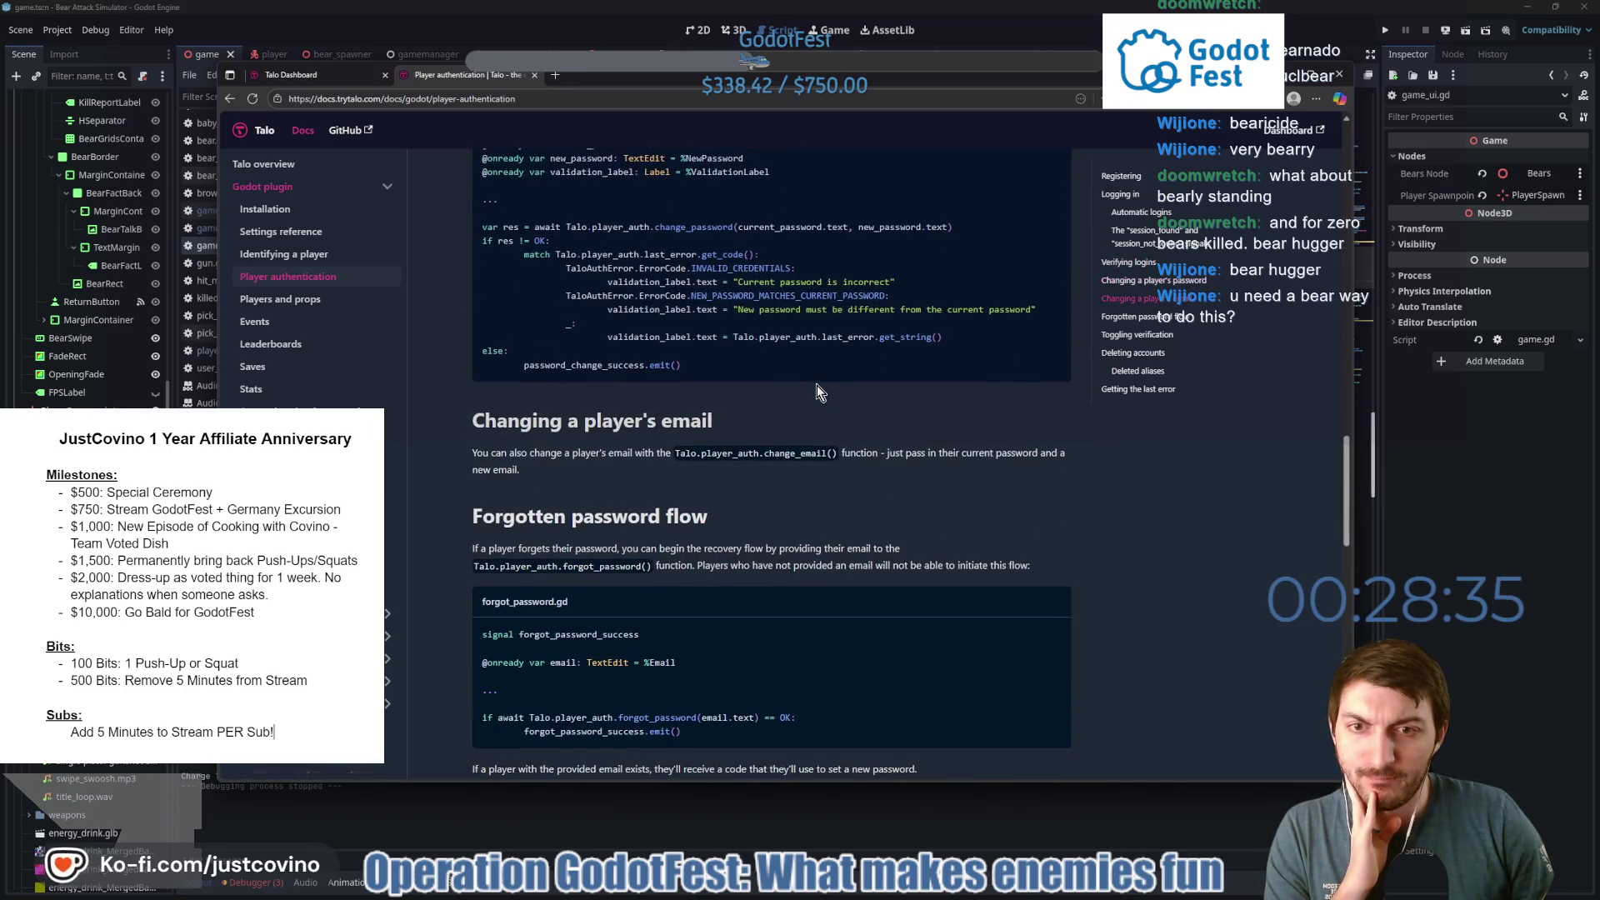
scroll(788, 433, "down", 4)
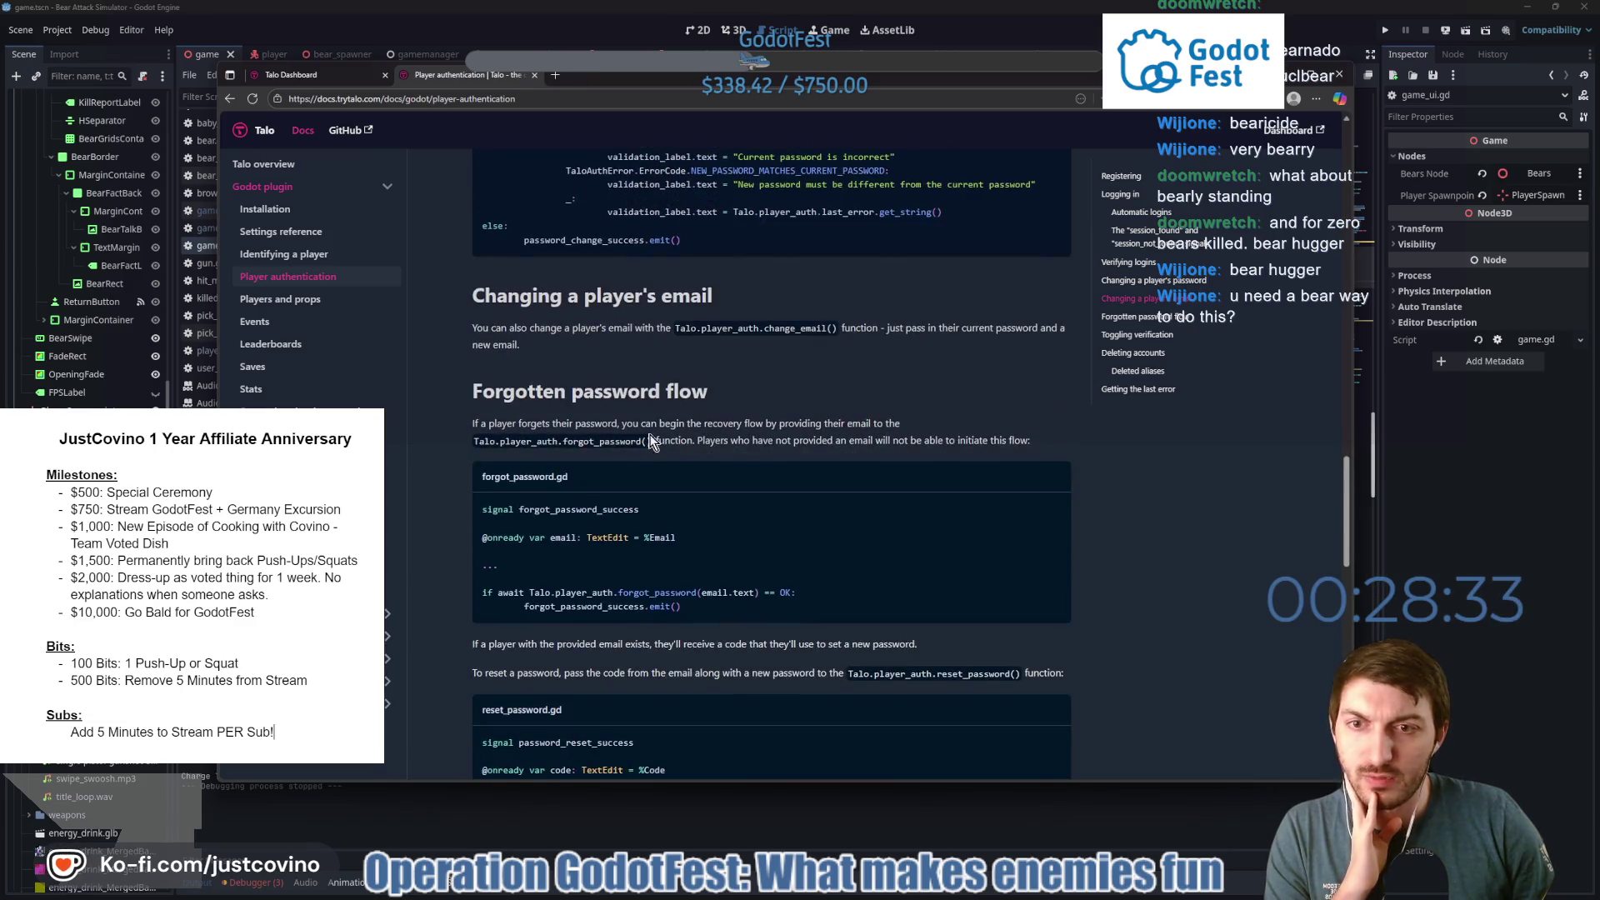
scroll(785, 439, "down", 8)
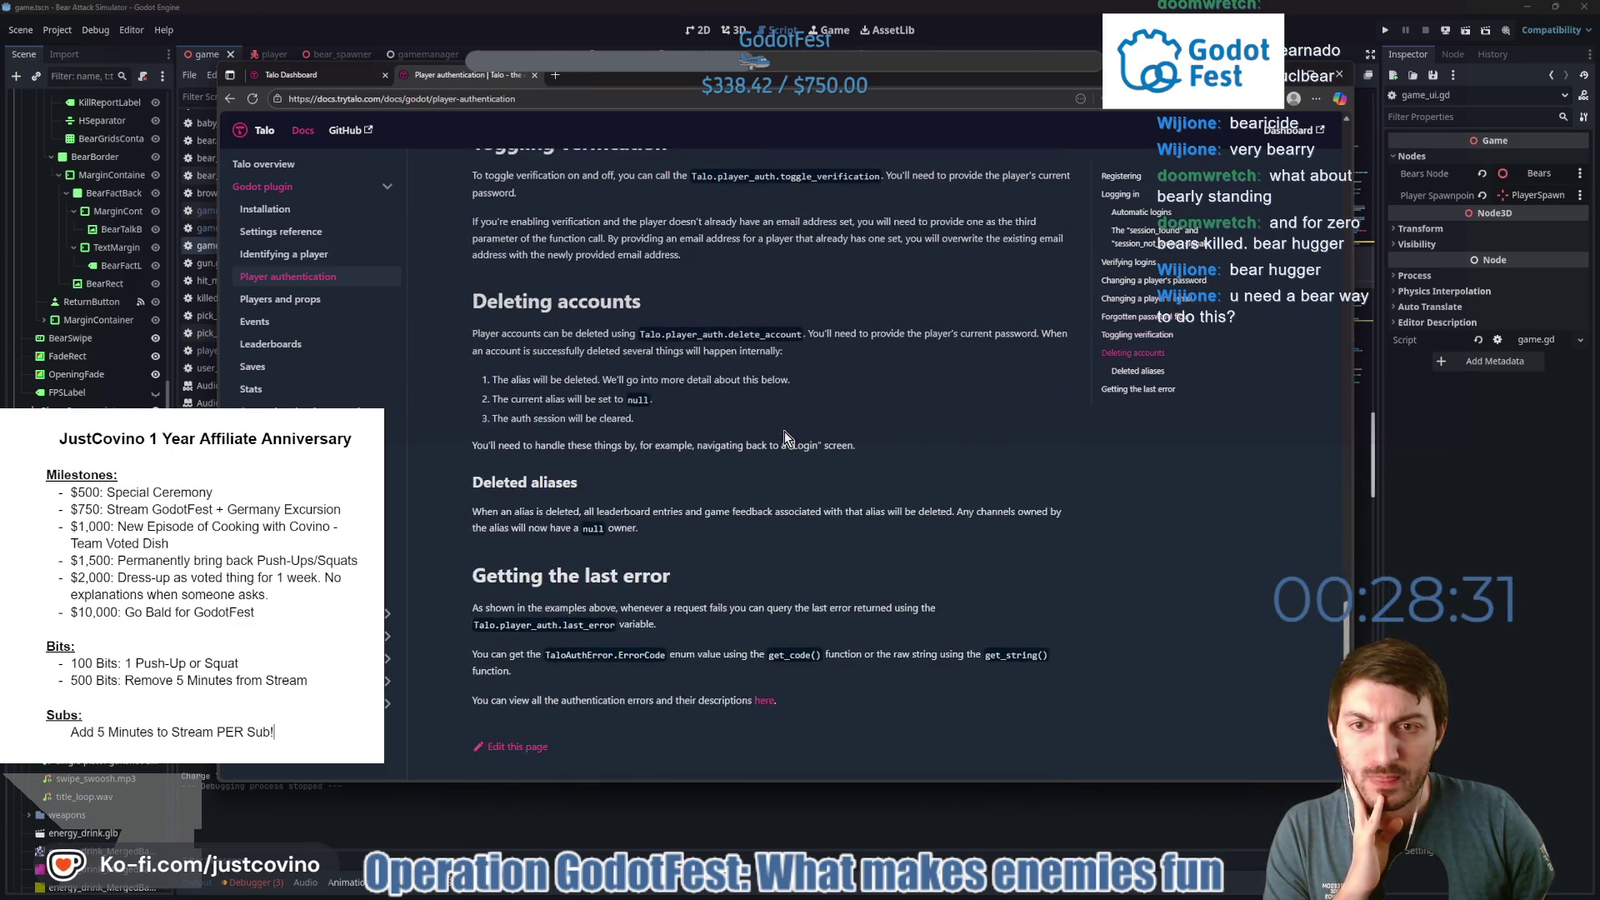
scroll(782, 434, "down", 3)
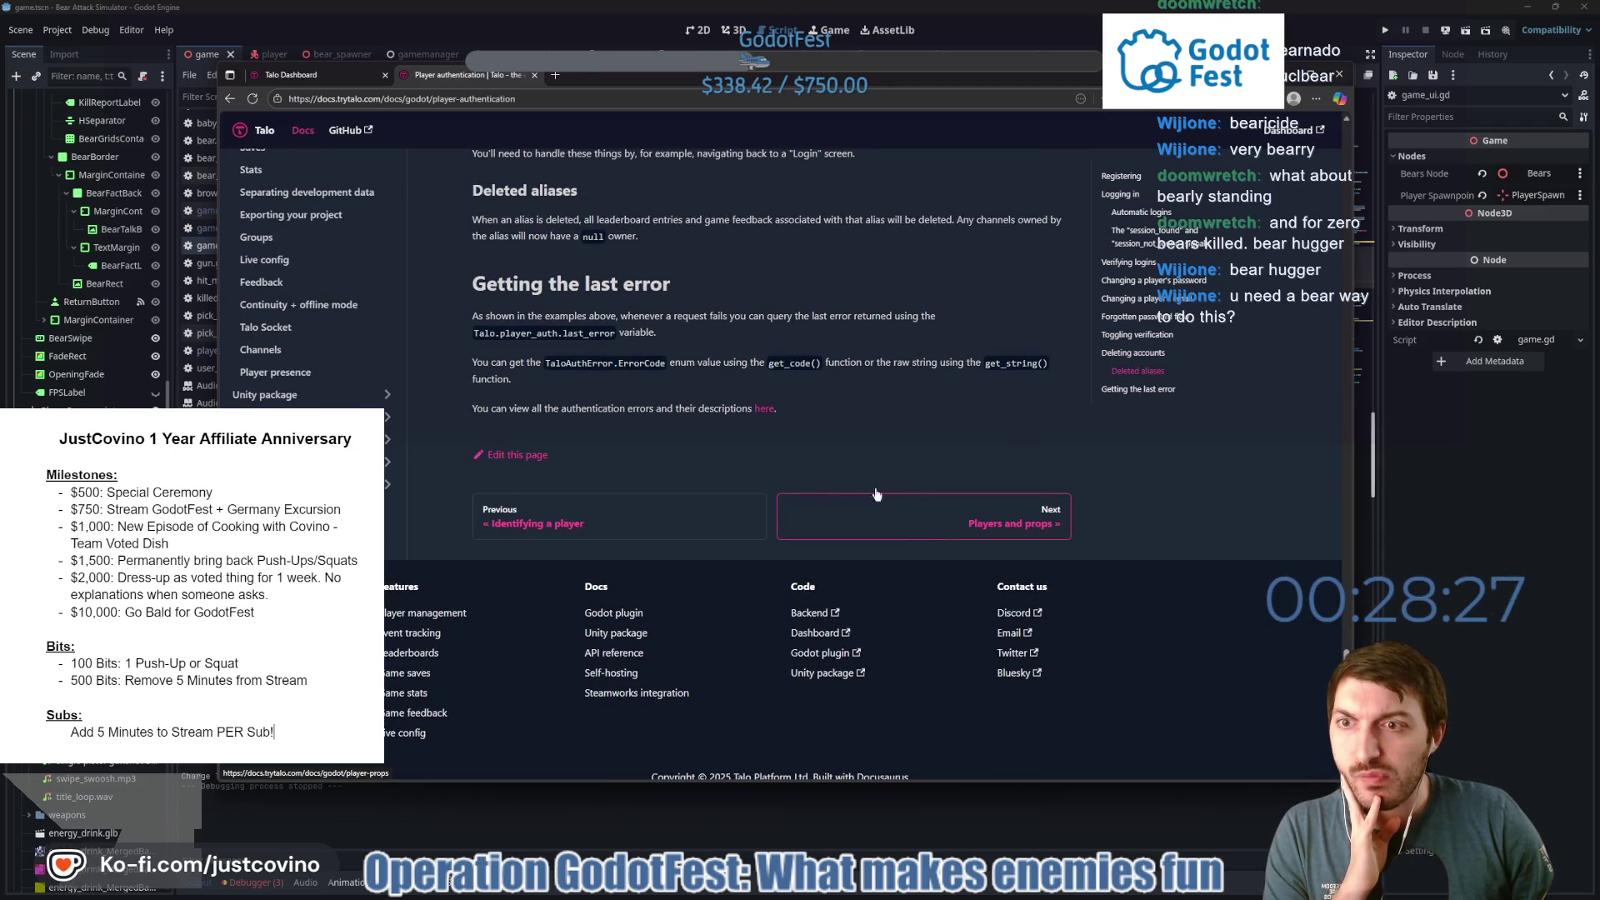
Skim the Continuity + offline mode page and return to Godot.
left_click(349, 307)
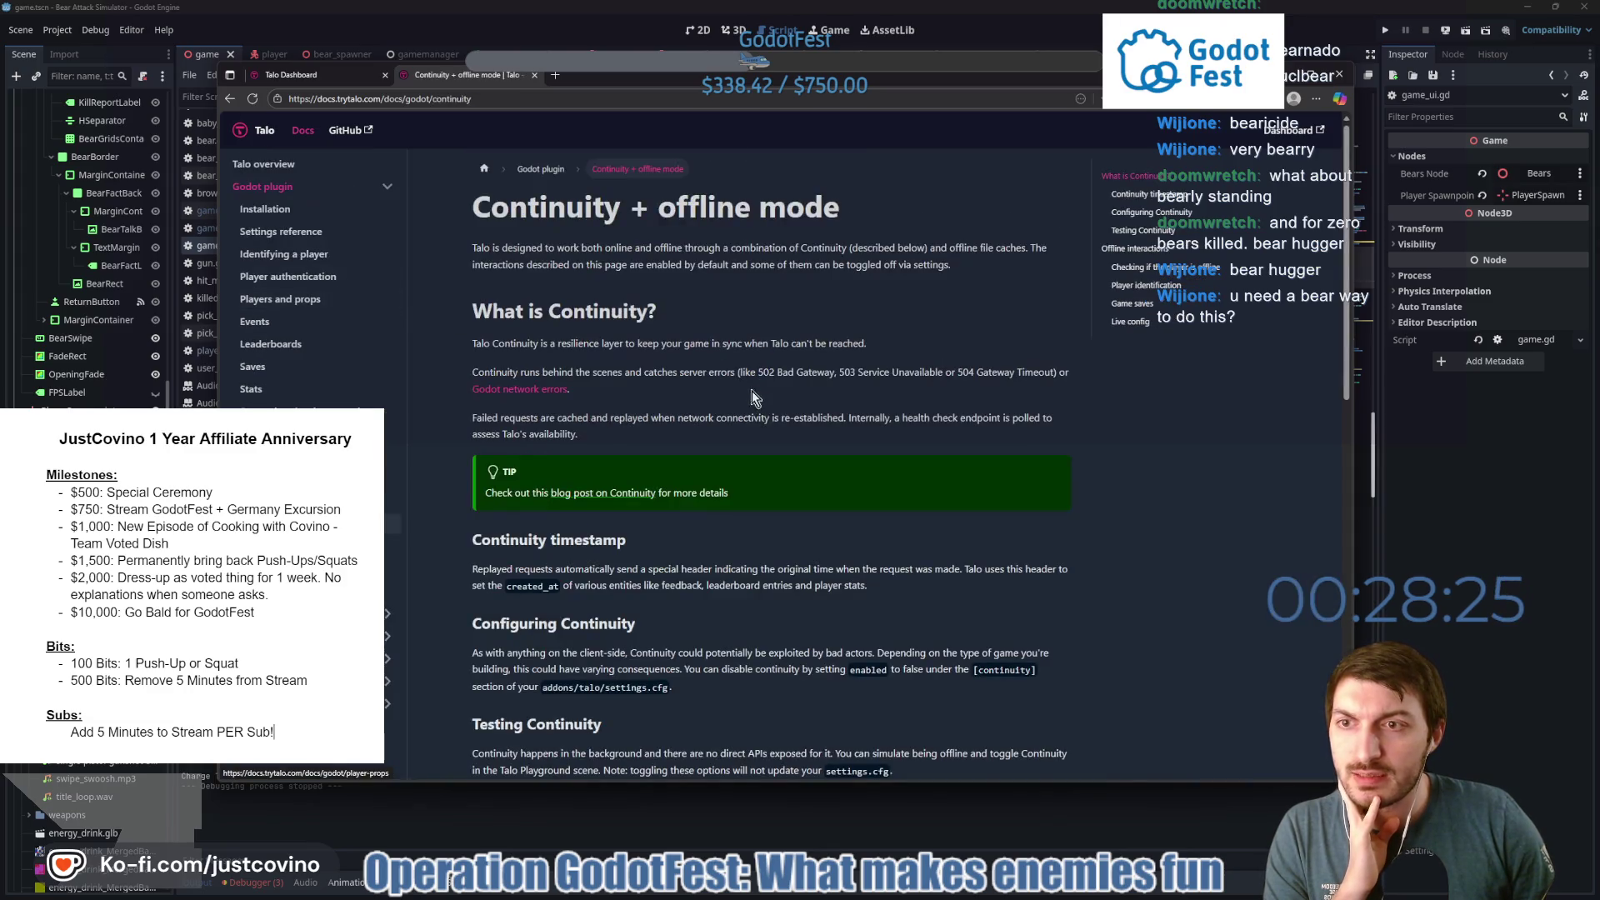
scroll(756, 409, "down", 2)
scroll(753, 412, "up", 2)
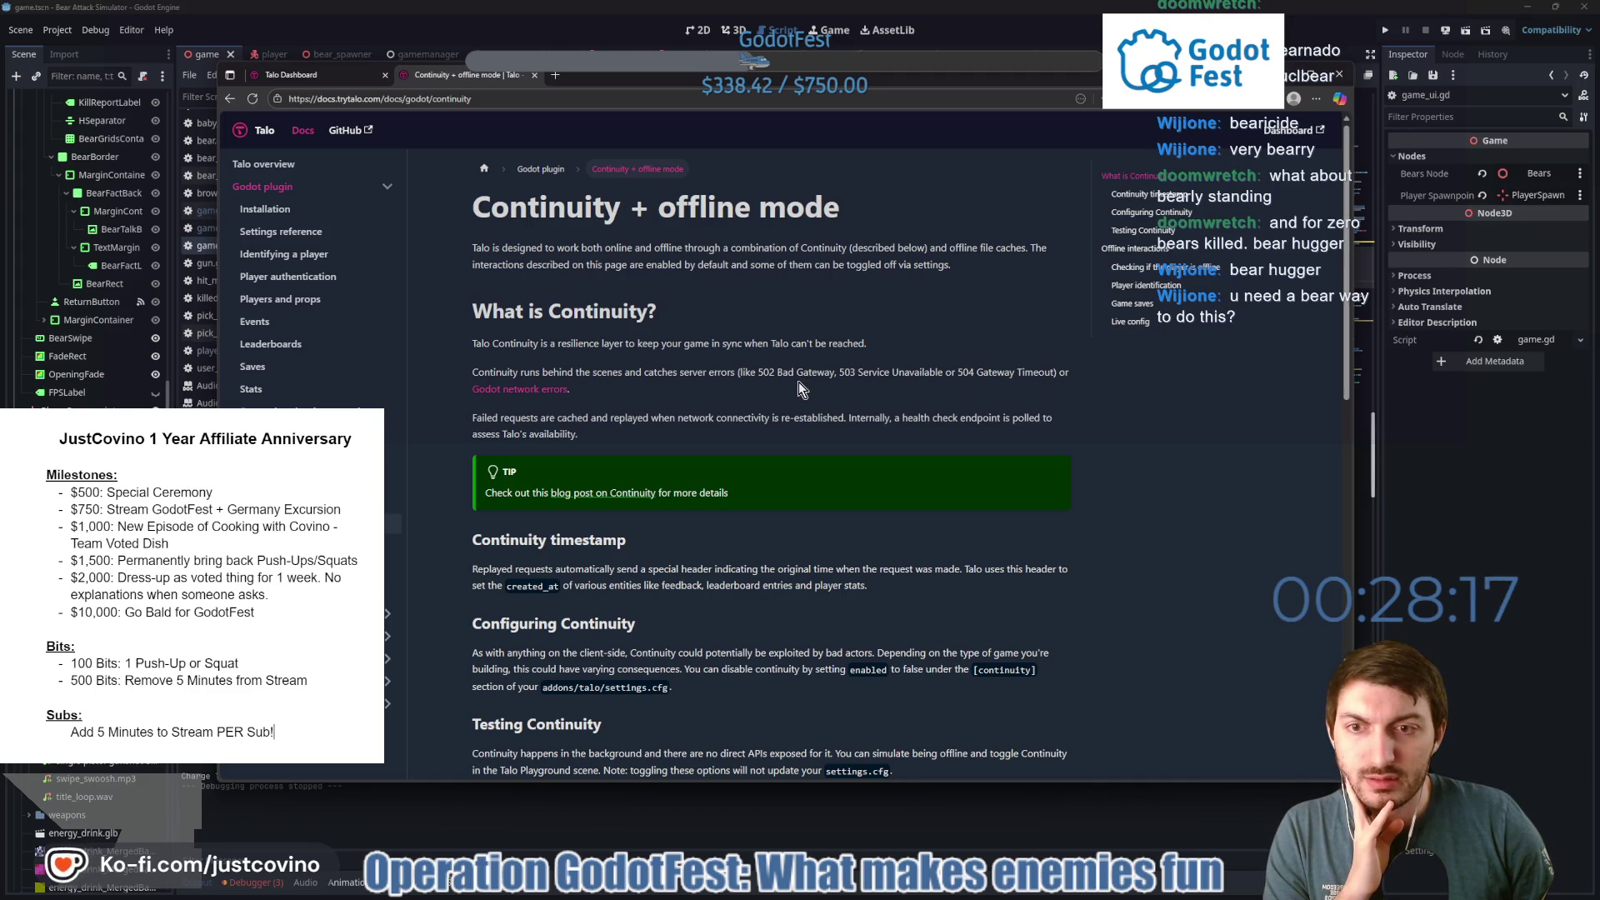
scroll(754, 394, "down", 3)
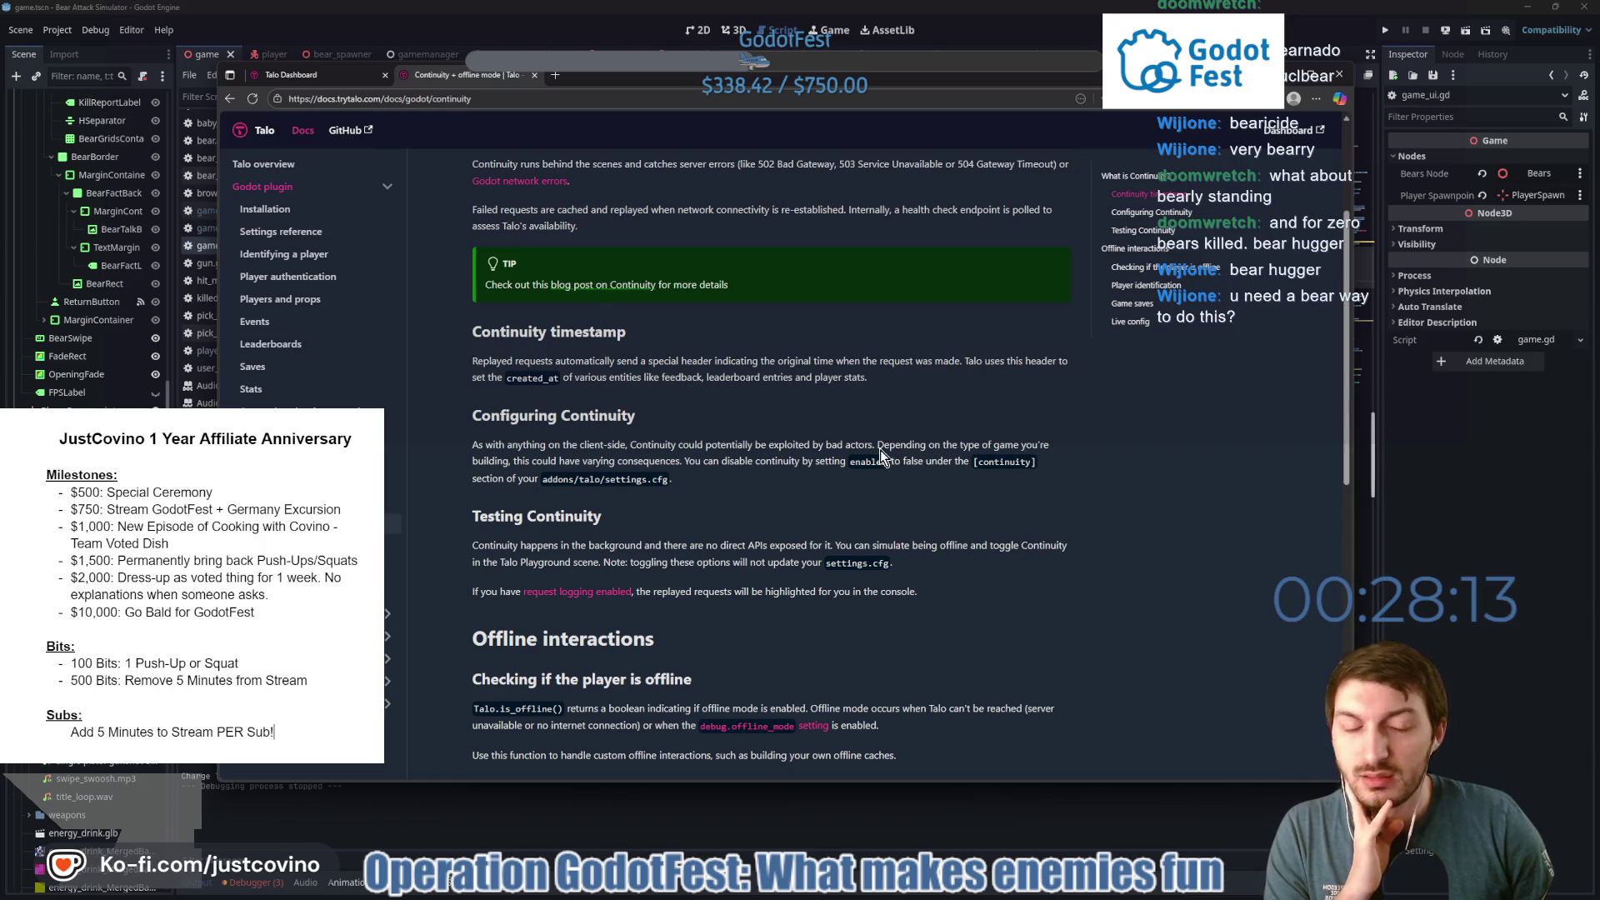
key("alt+Tab")
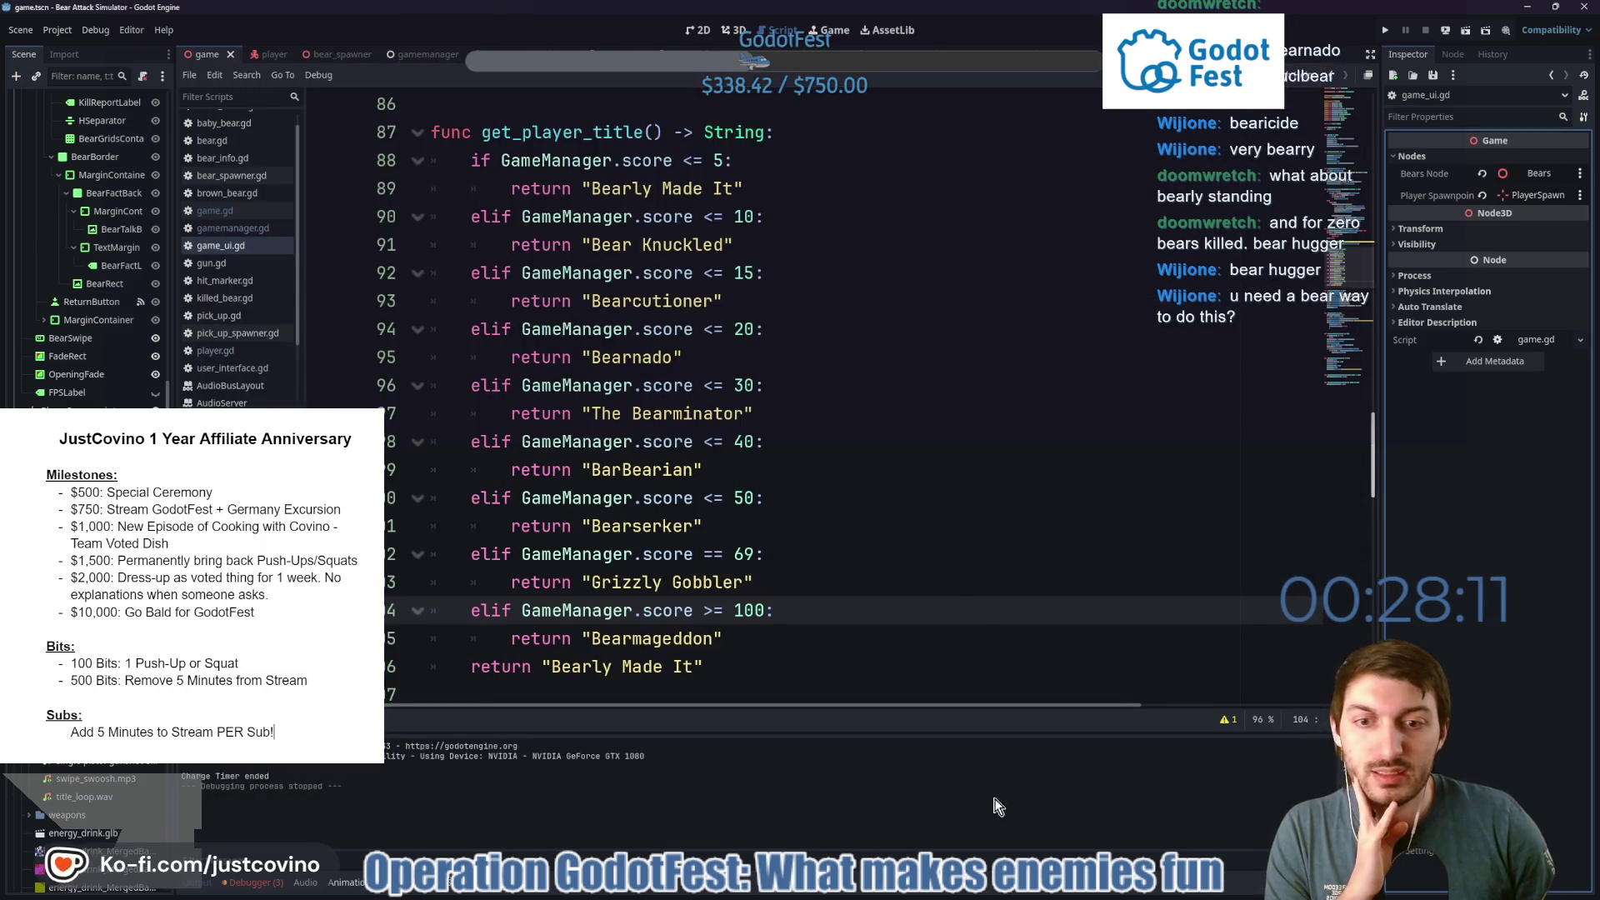
Switch to the 2D view, hide and re-show OpeningFade to preview the title menu, and save.
key("alt+Tab")
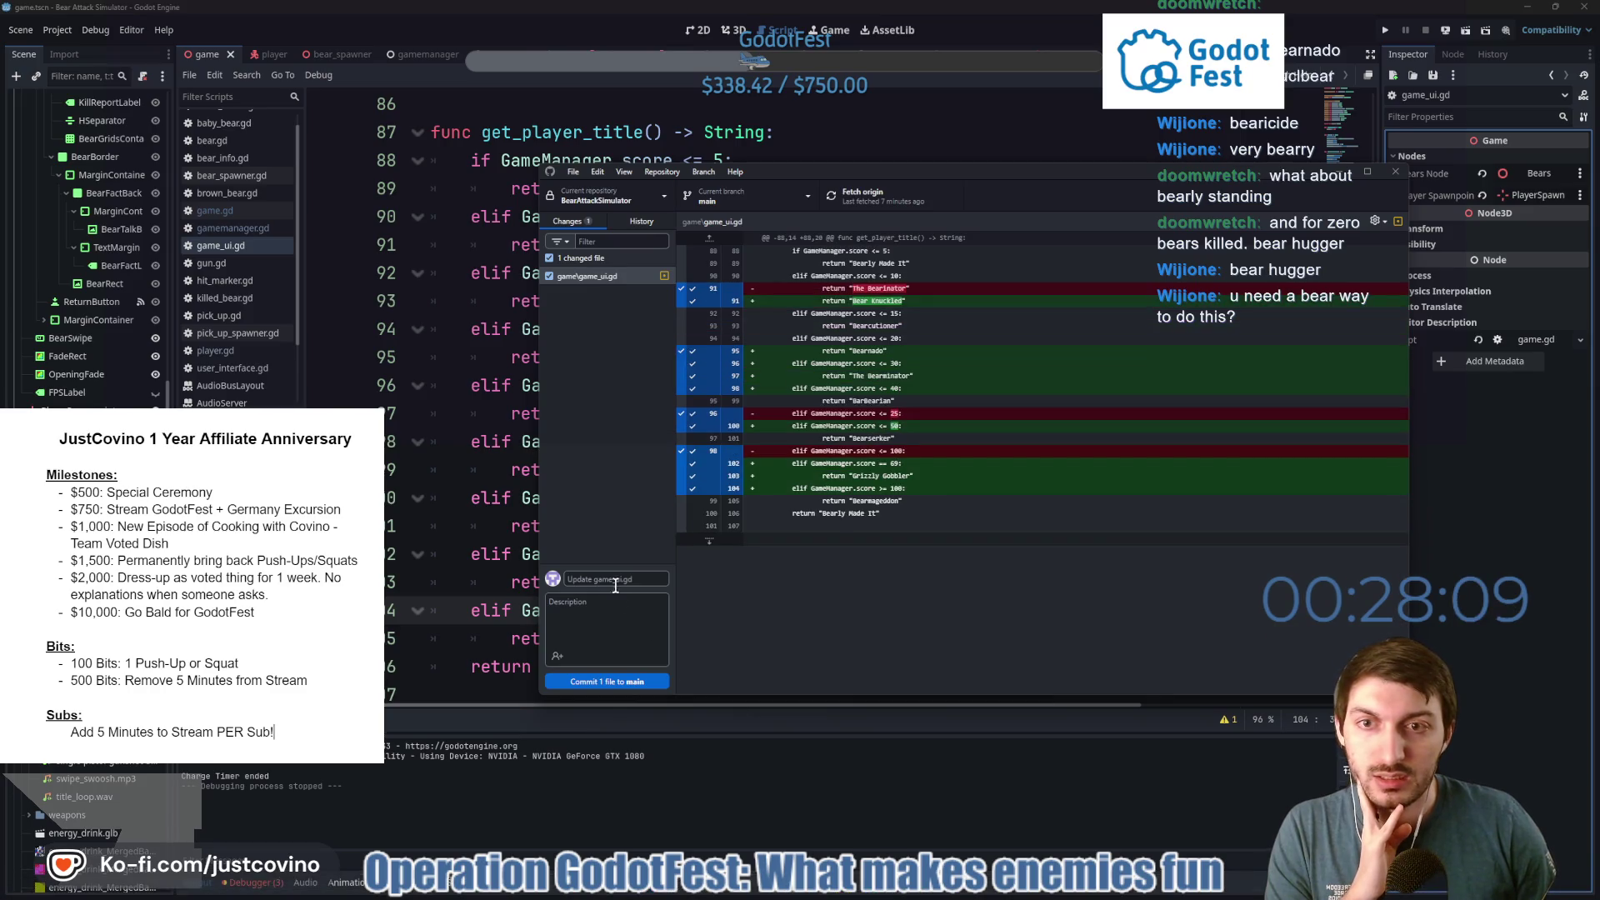
left_click(834, 835)
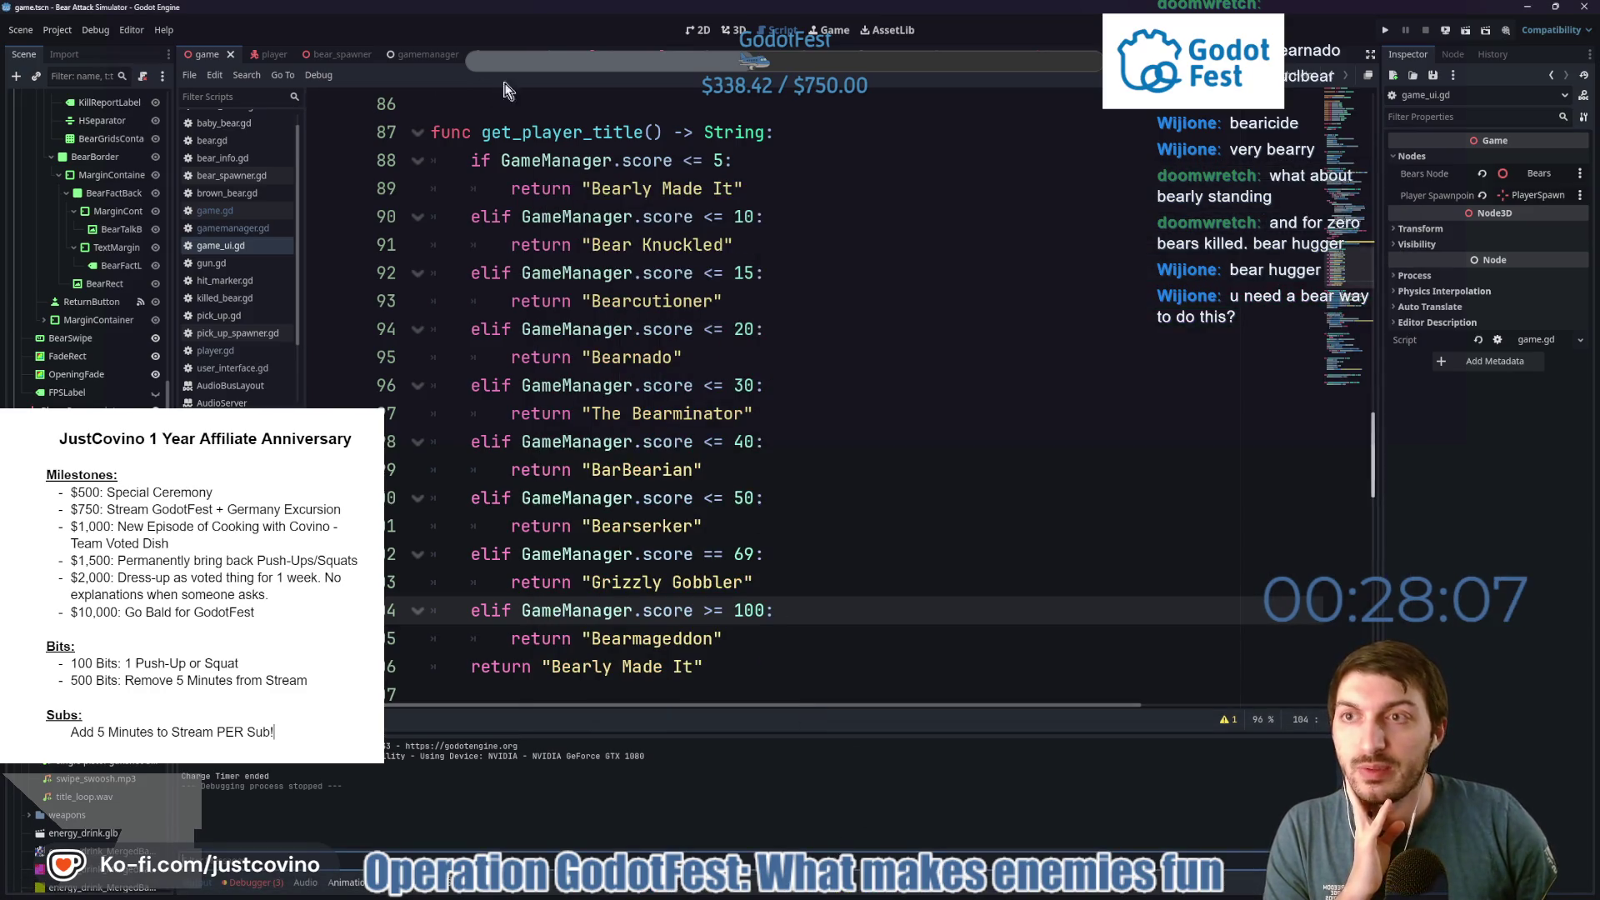
left_click(689, 31)
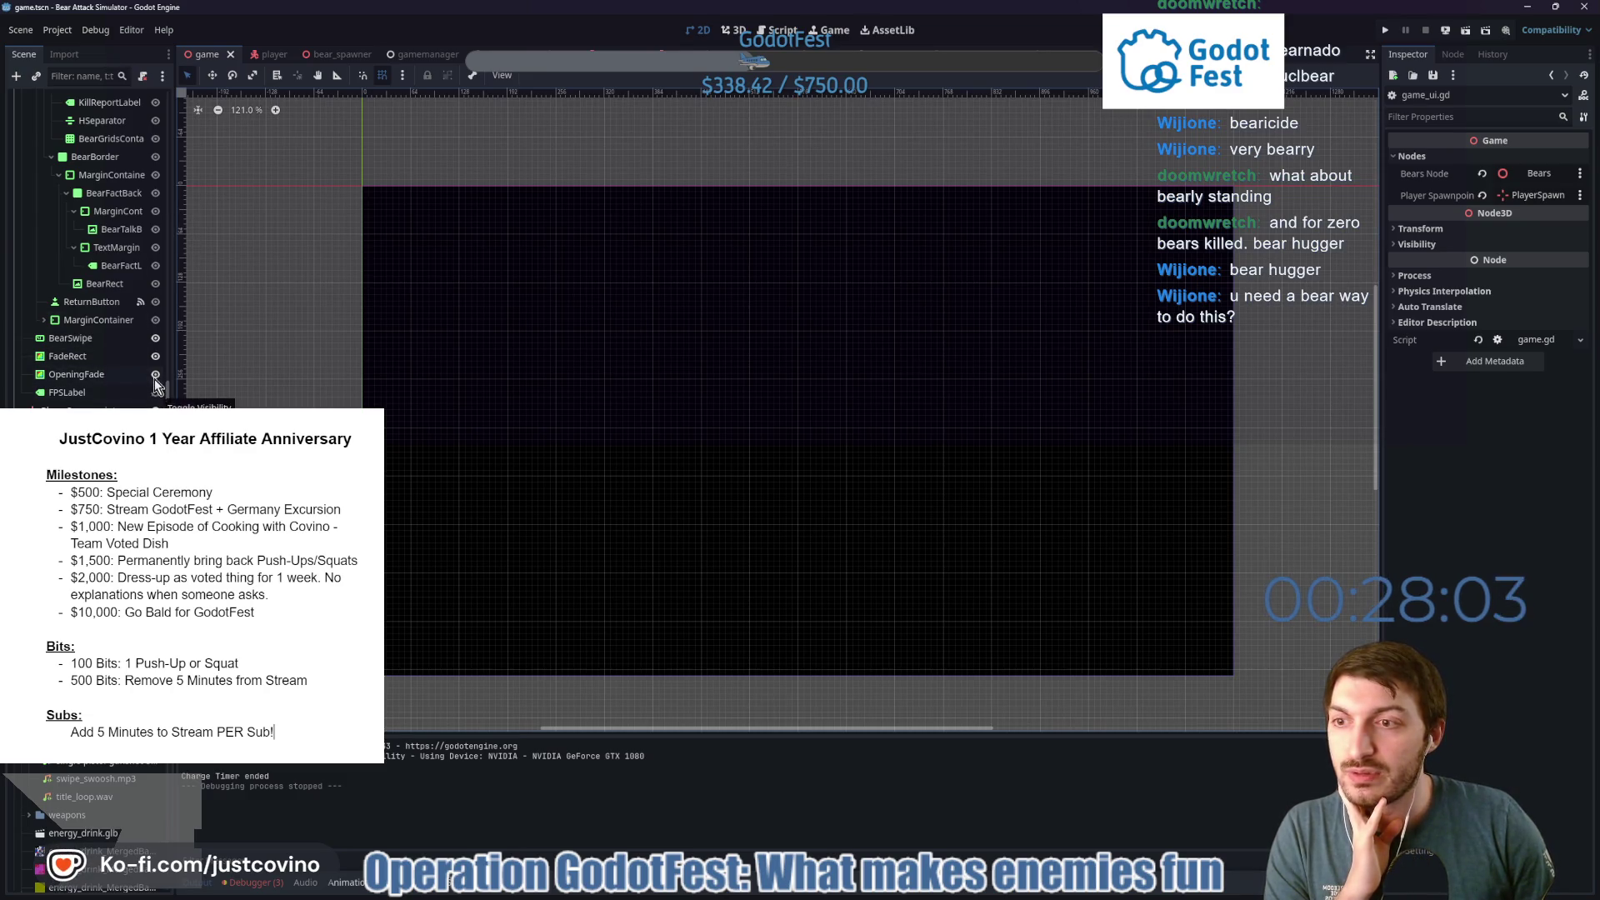
left_click(156, 376)
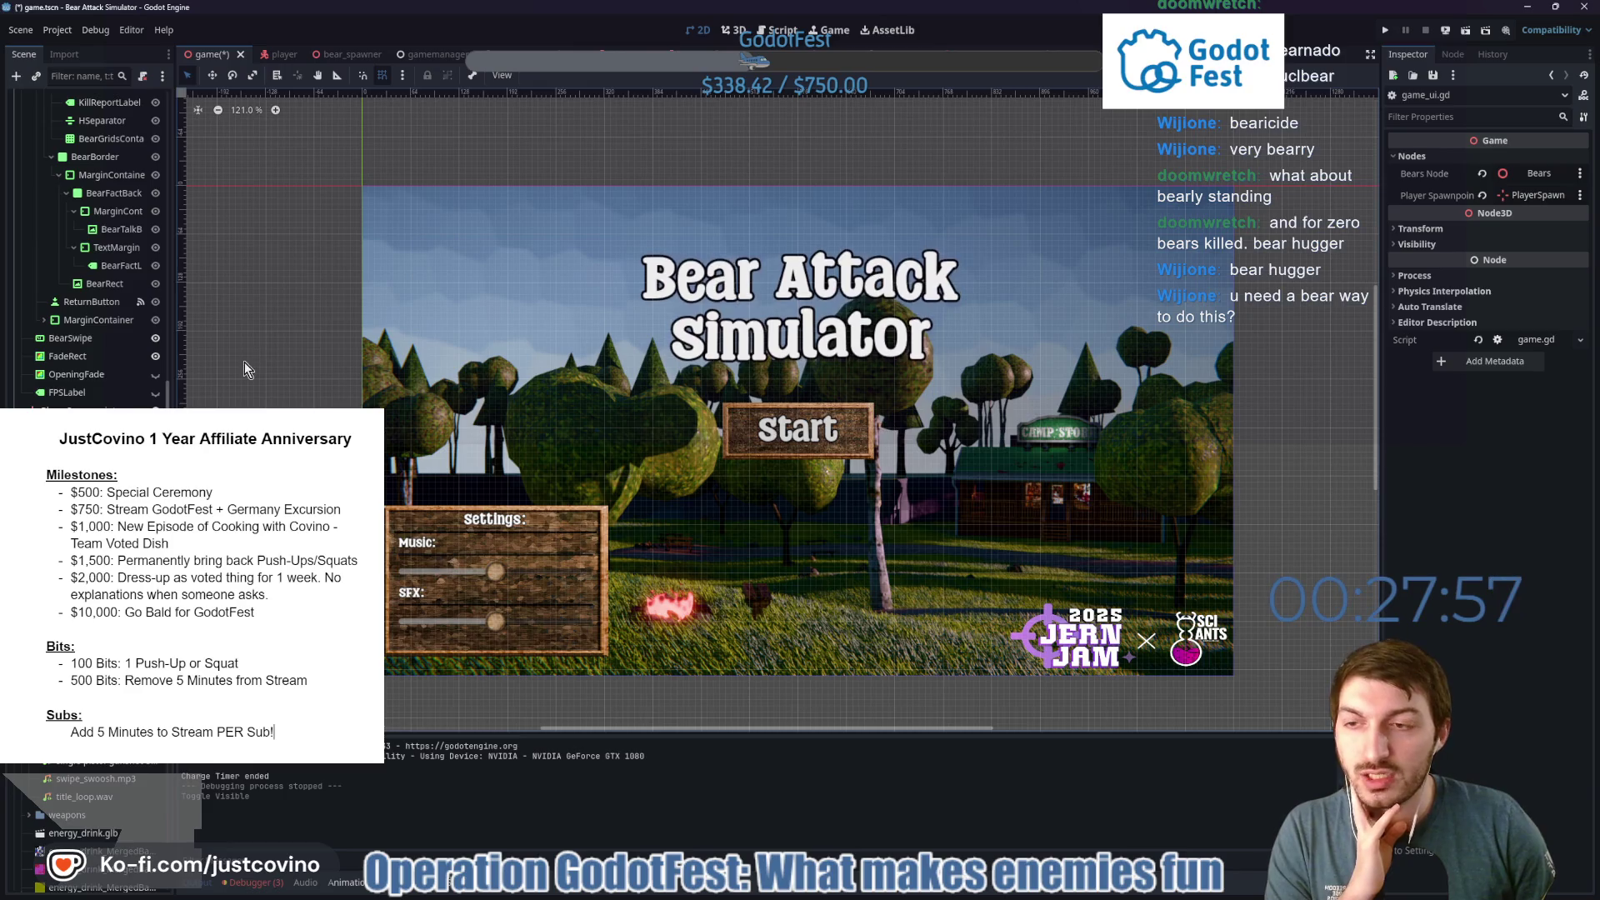
left_click(156, 375)
key("ctrl+s")
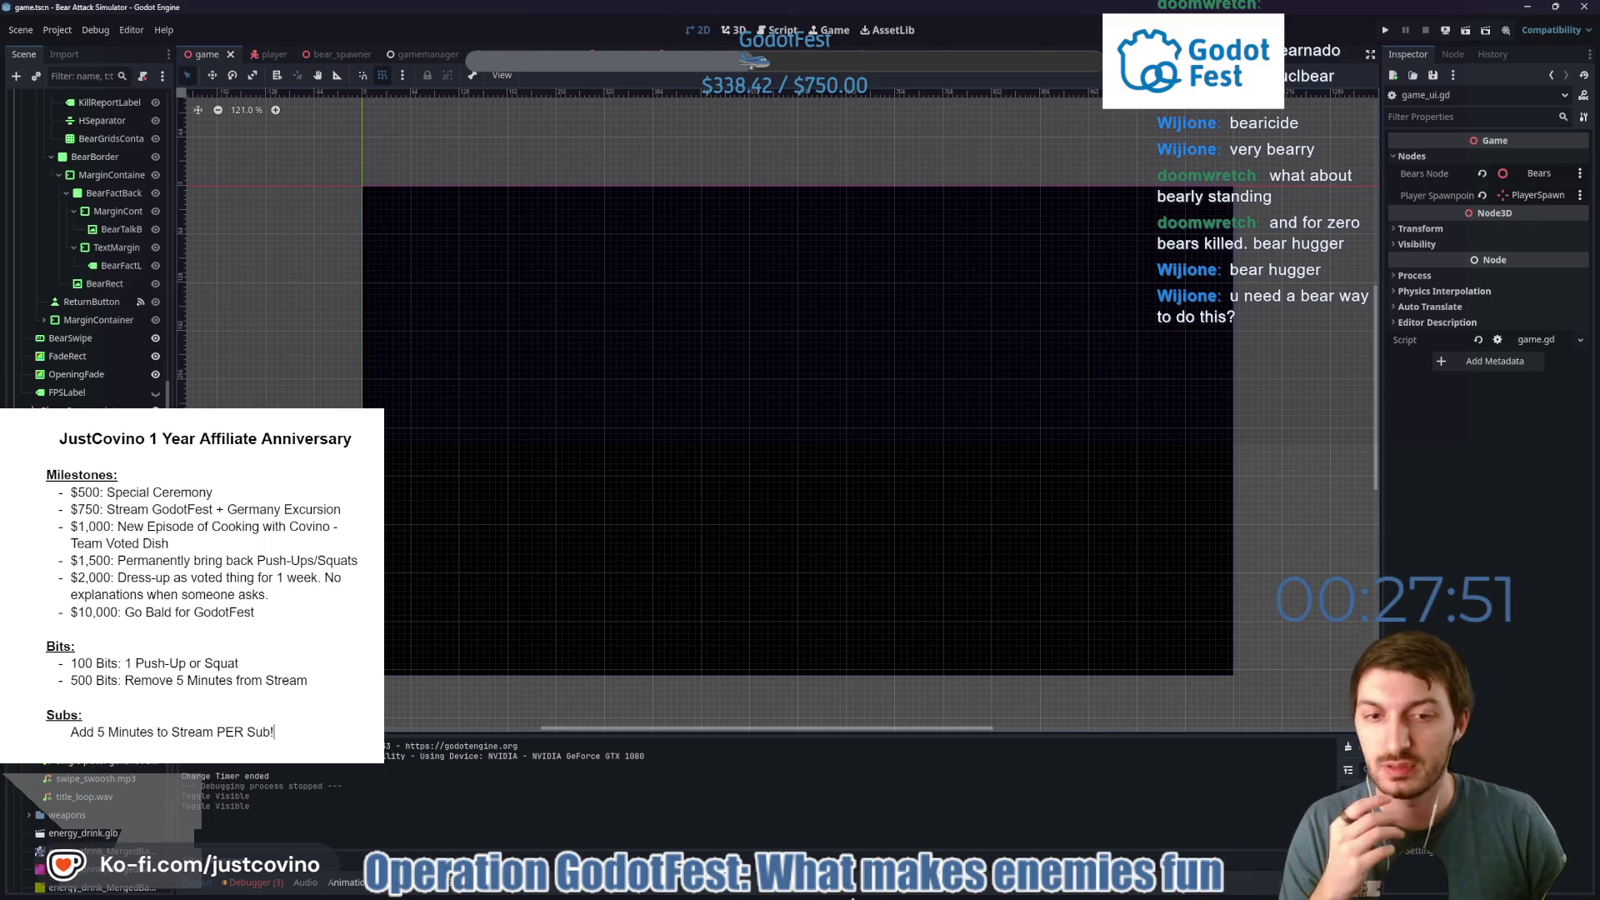
Commit the game_ui.gd title changes to main as 'new titles' and push them to origin.
left_click(899, 813)
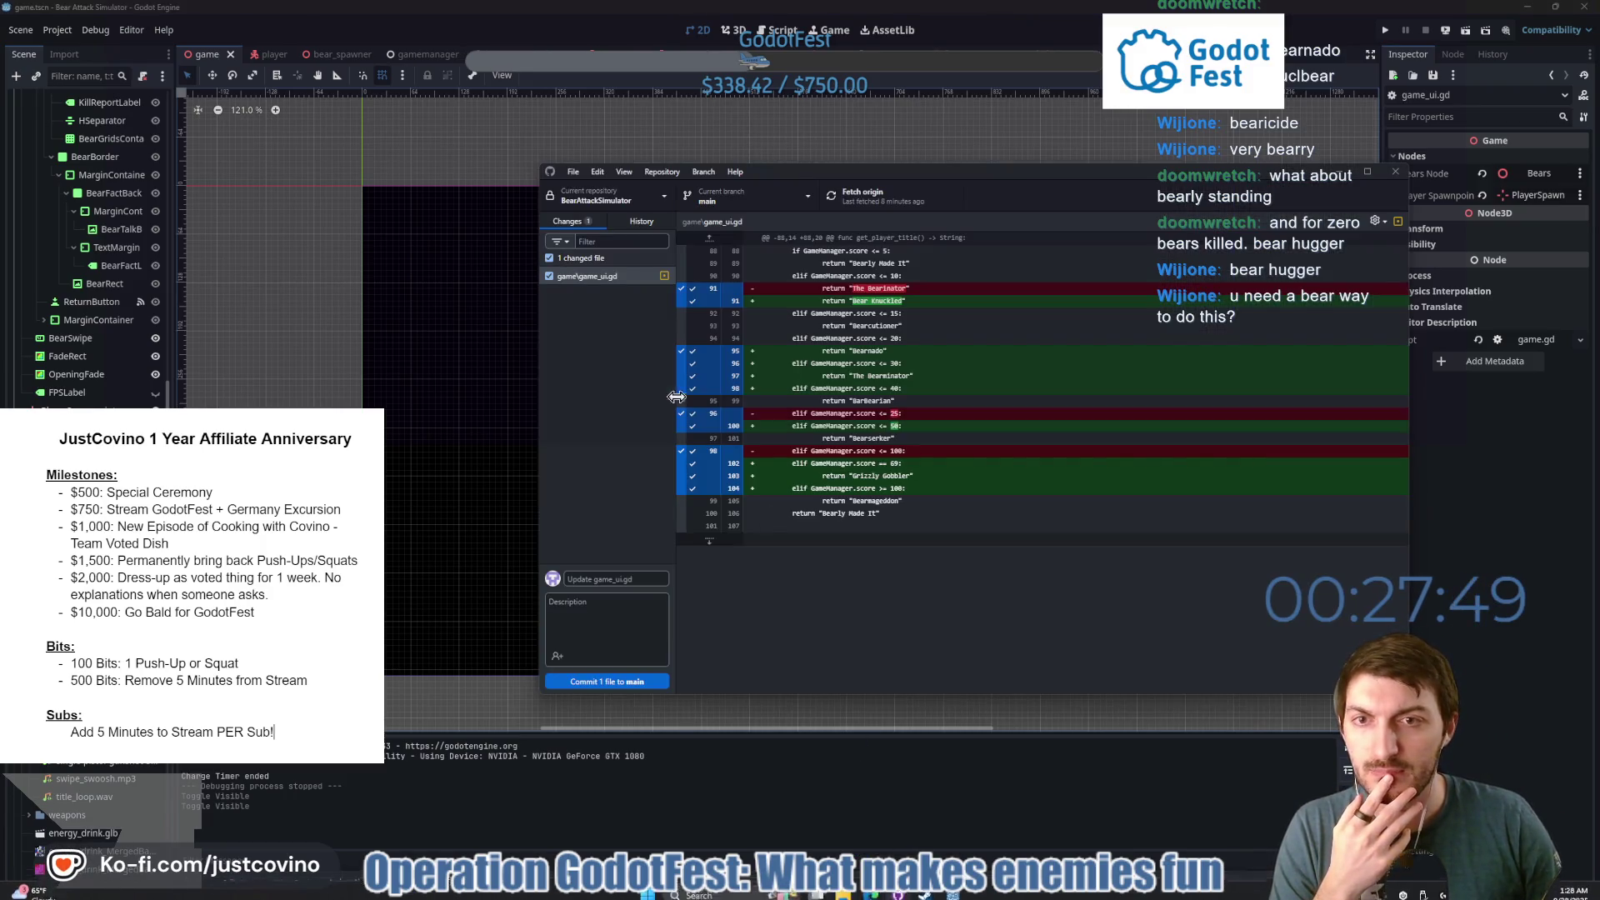
left_click(625, 578)
type("new")
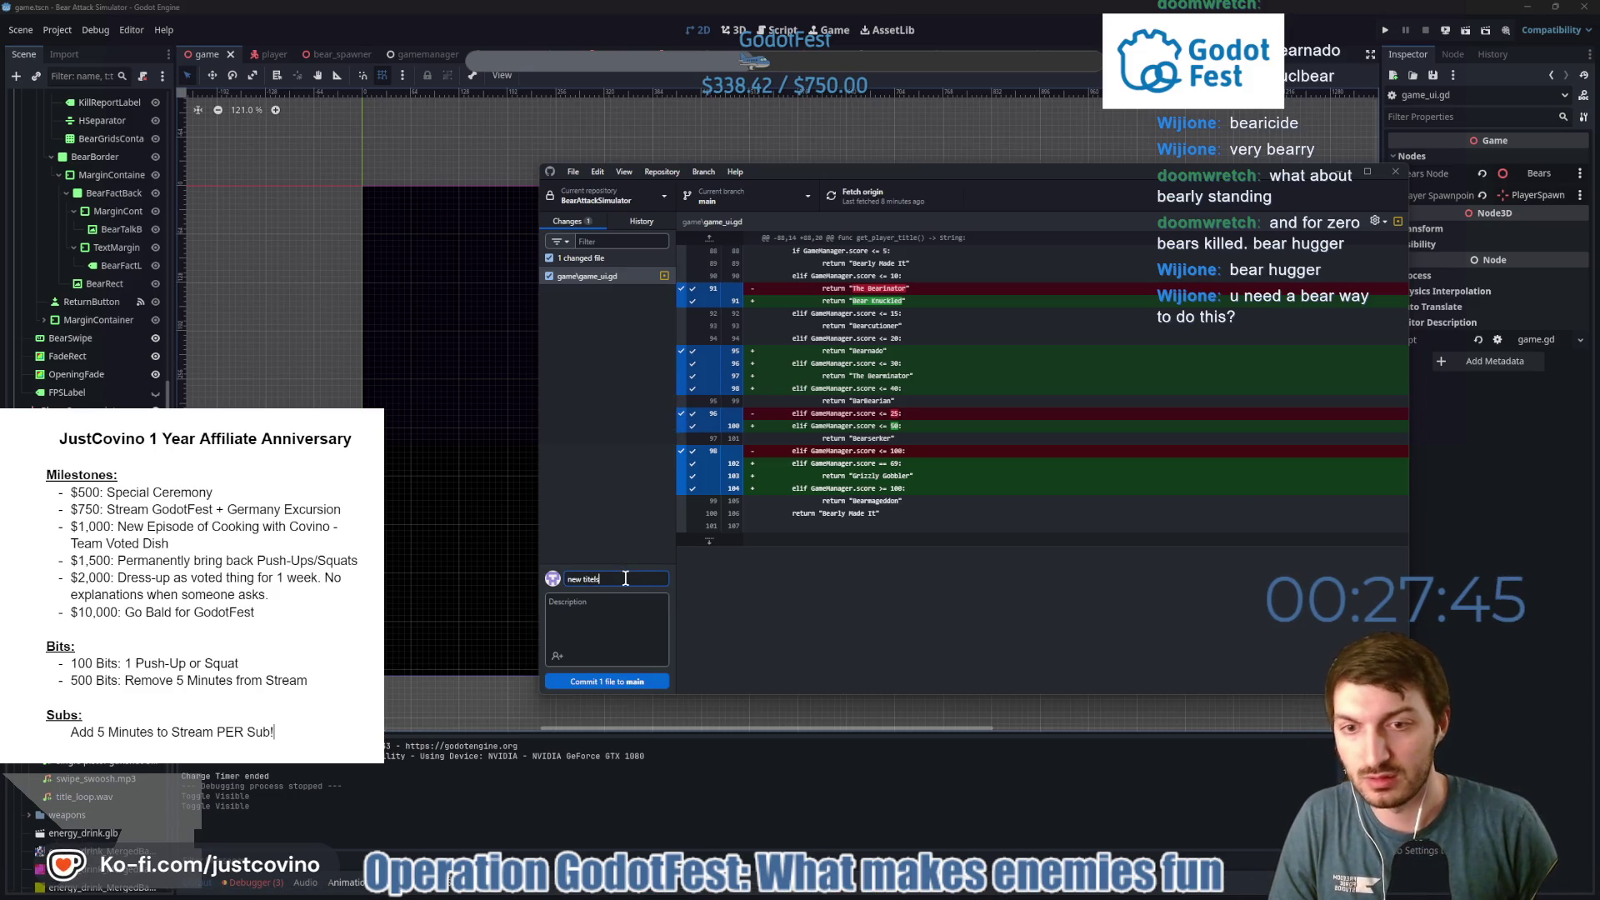
type("t")
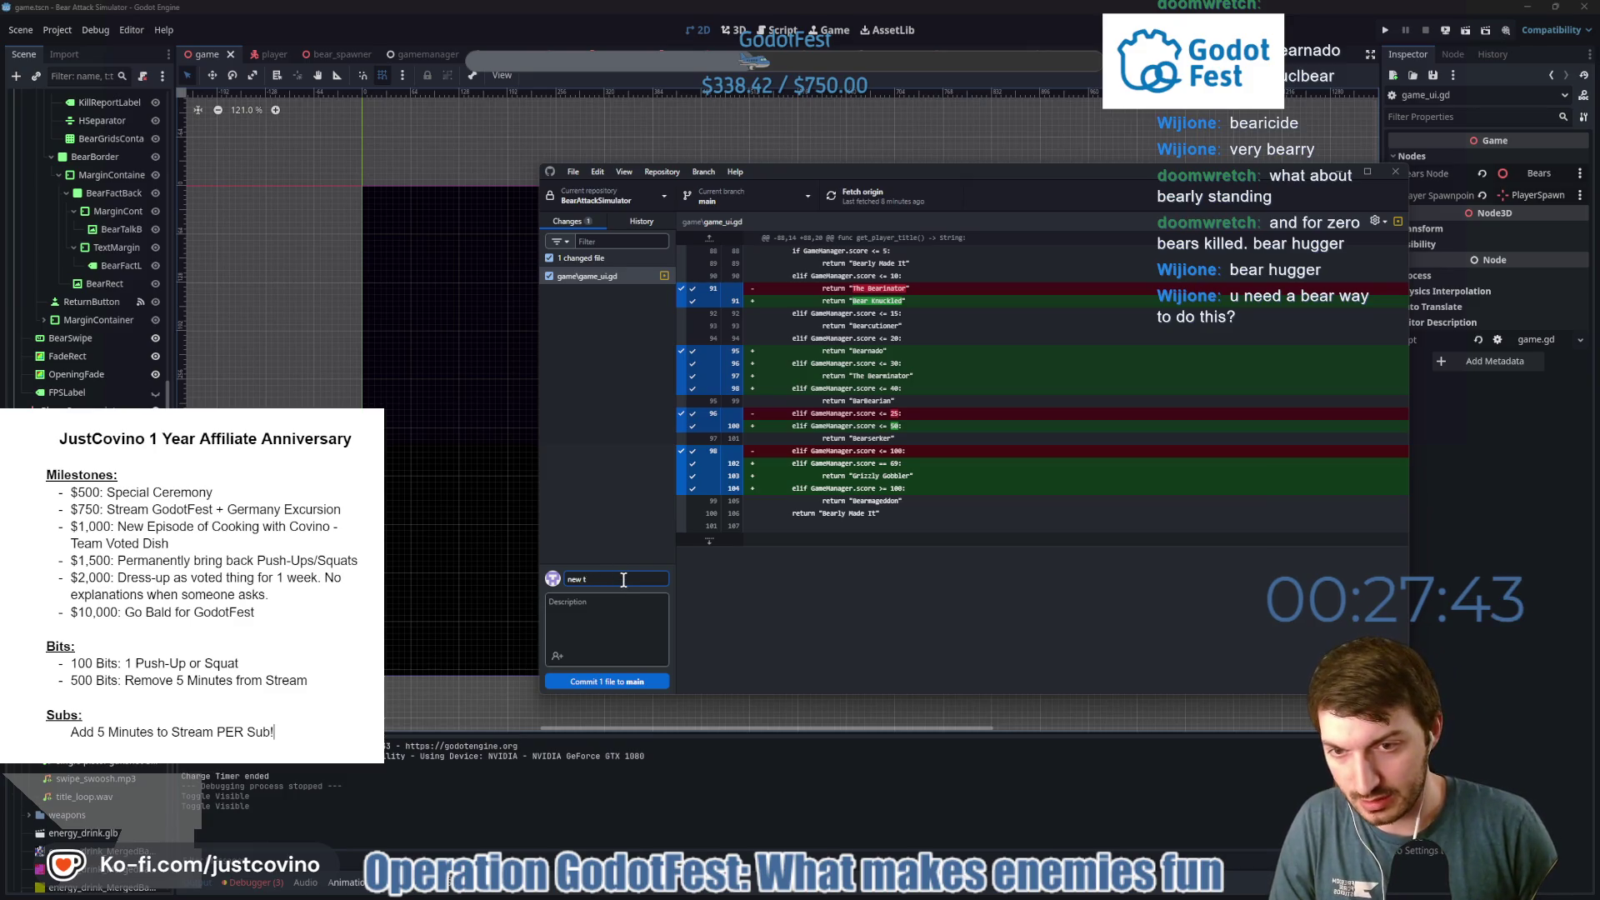
type("itles")
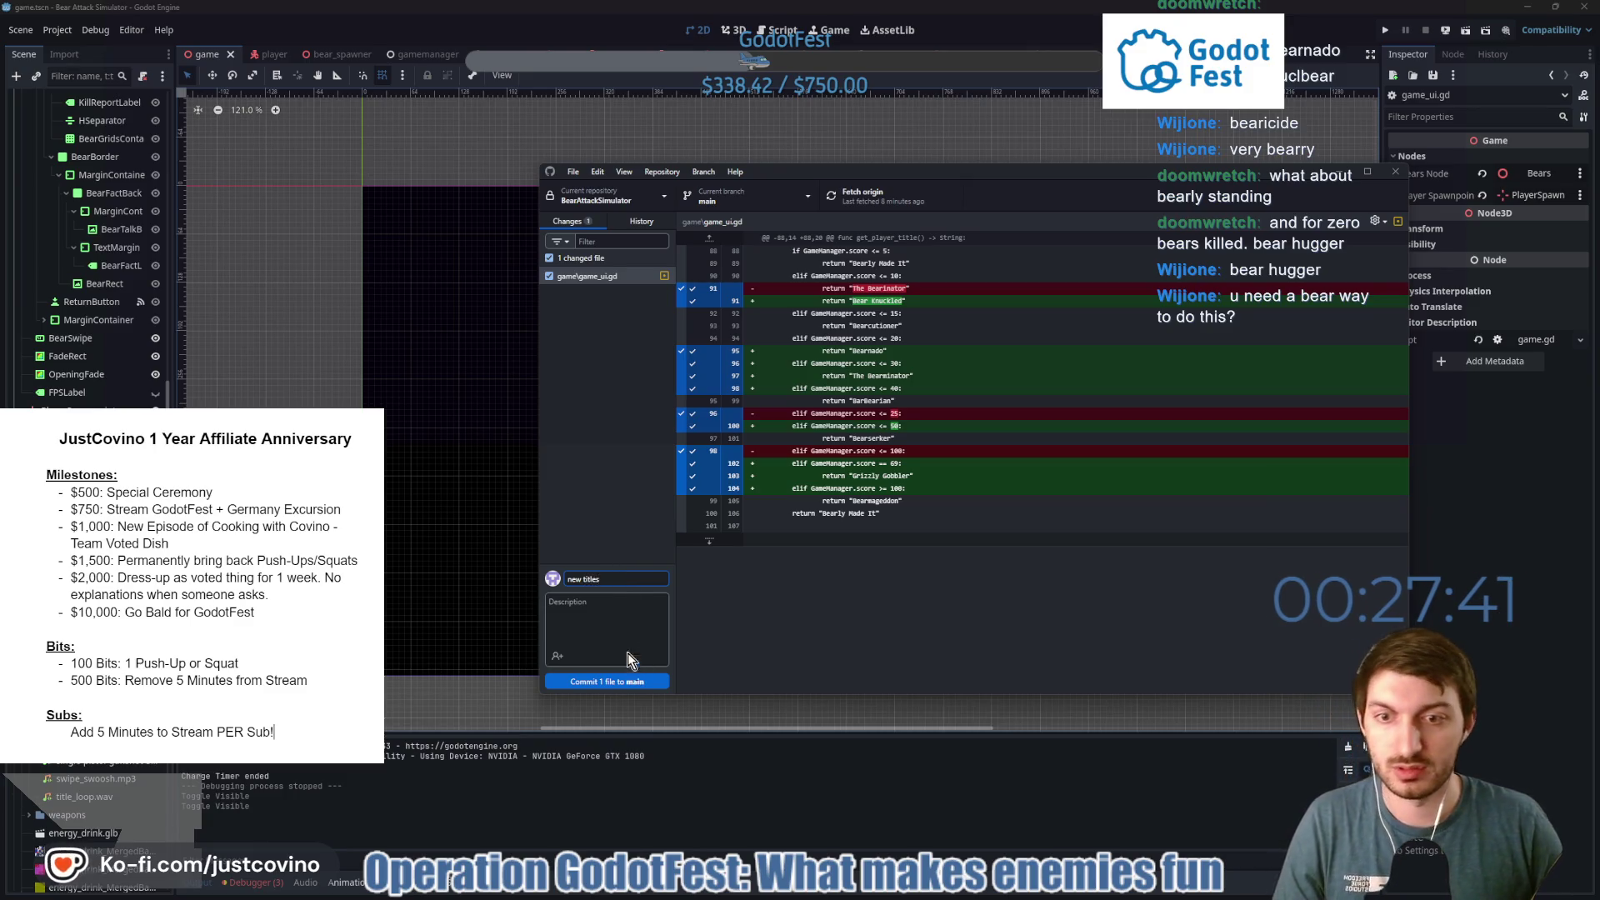
left_click(621, 682)
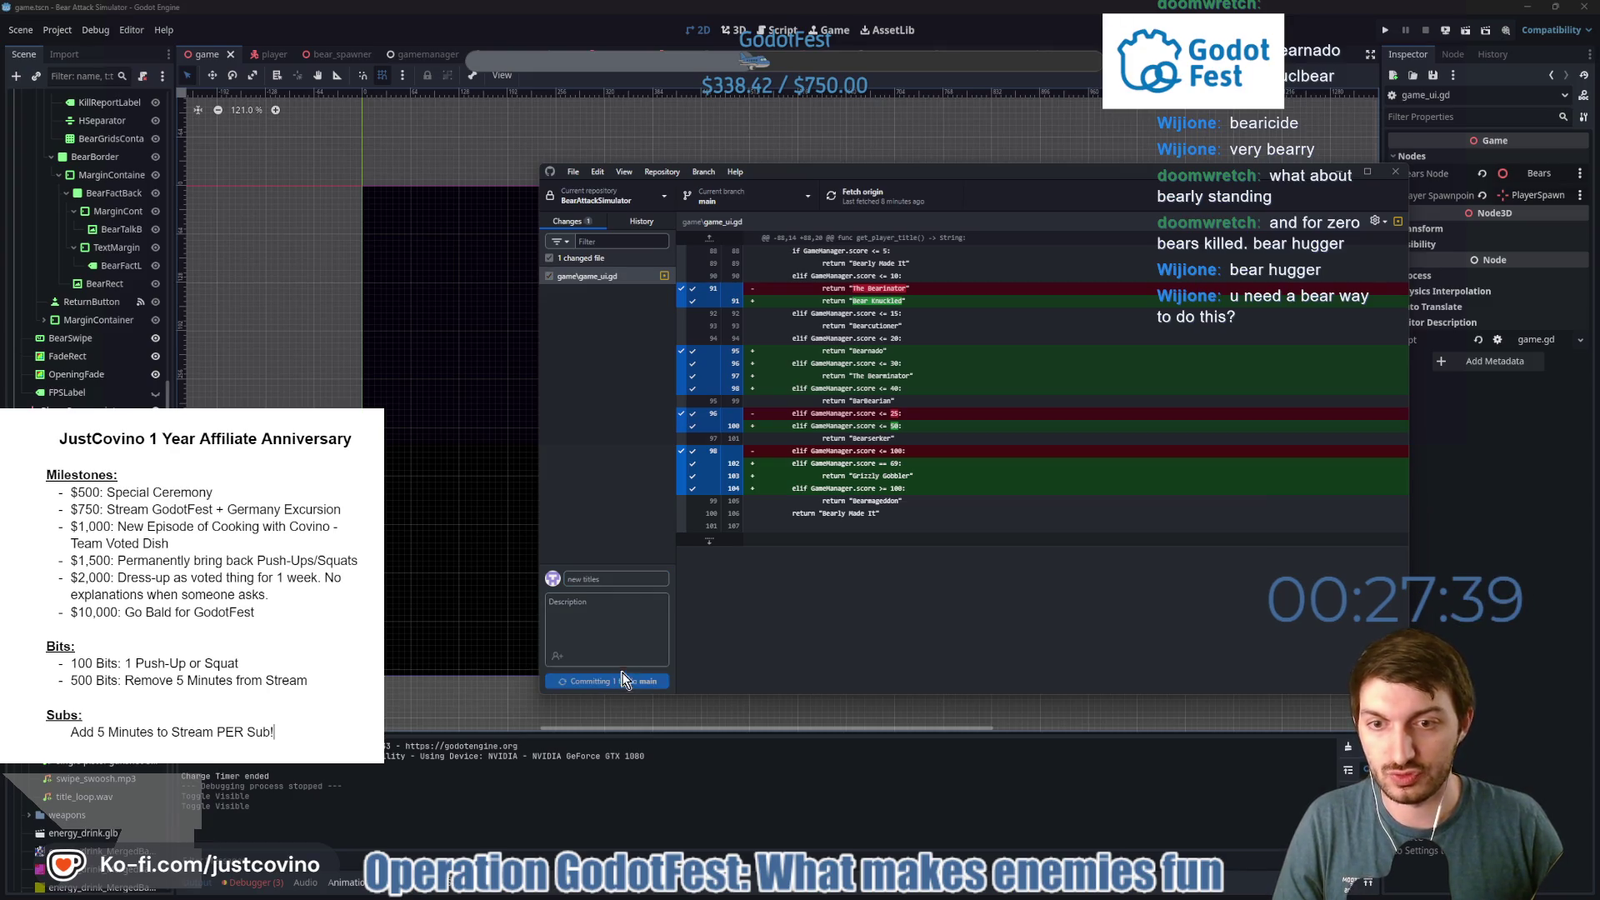
left_click(1188, 340)
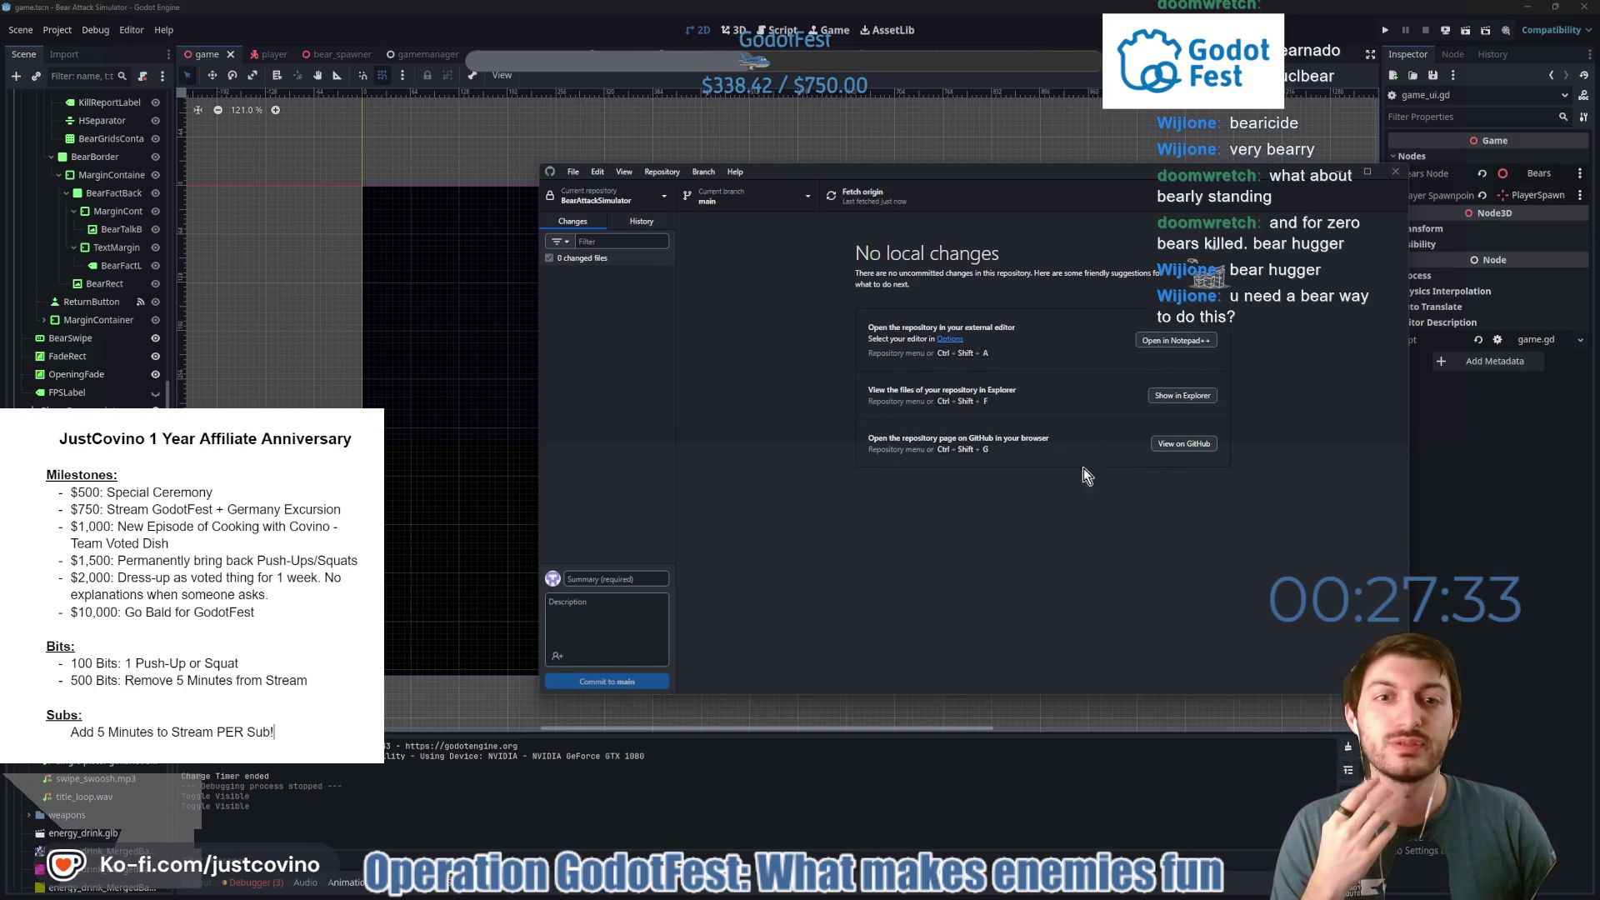
left_click(1527, 538)
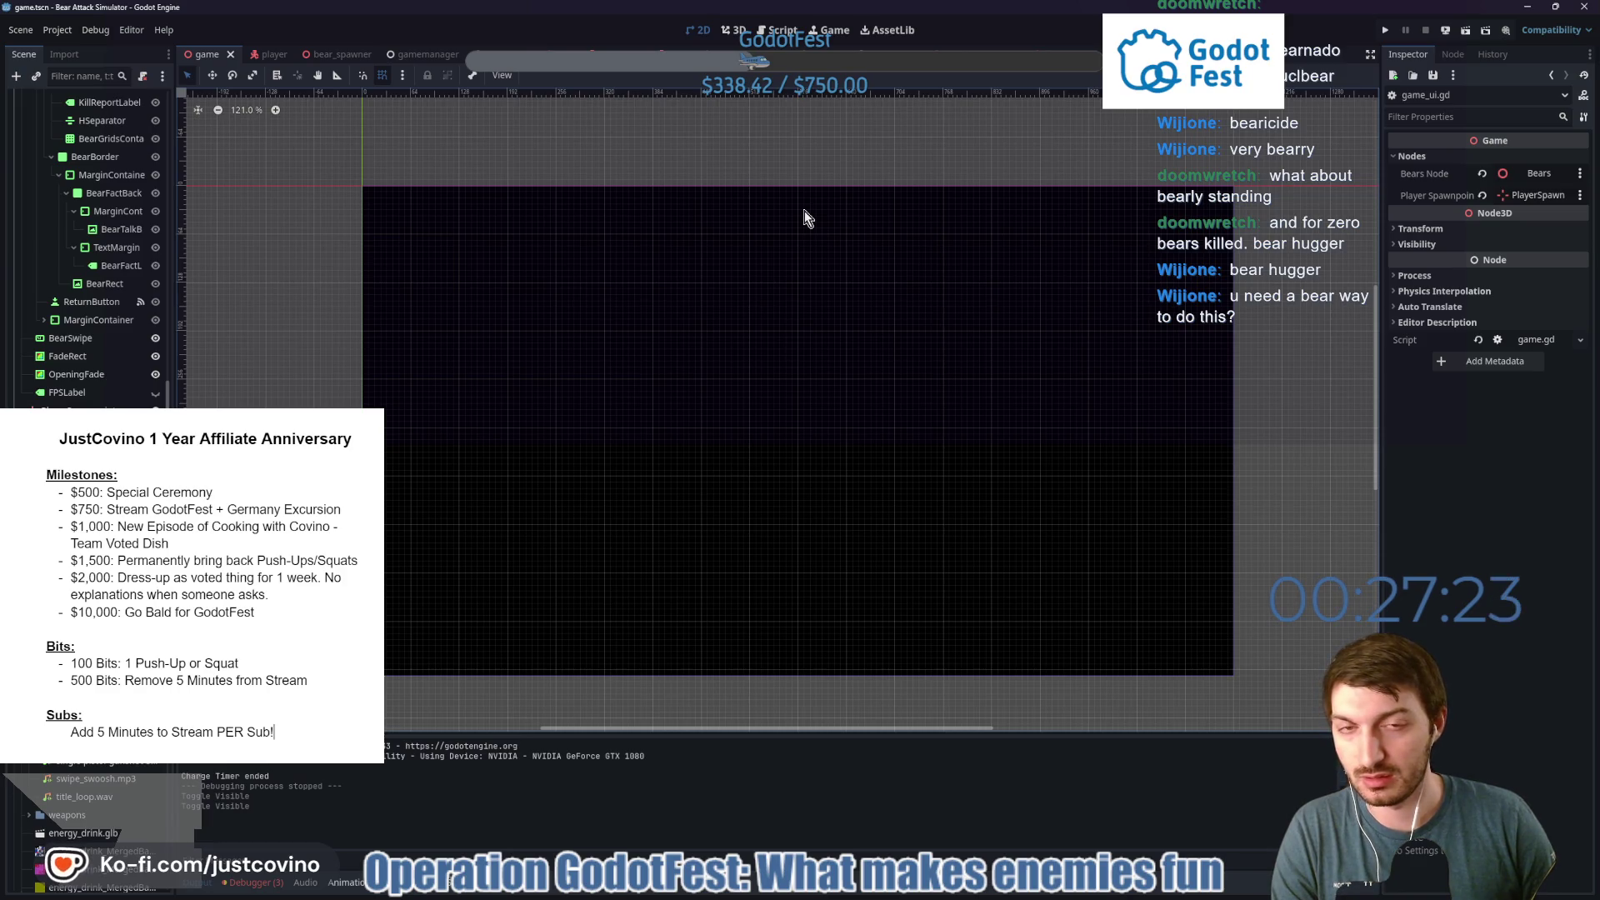
Run the game, stop it with F8, then relaunch it to the title screen.
key("F5")
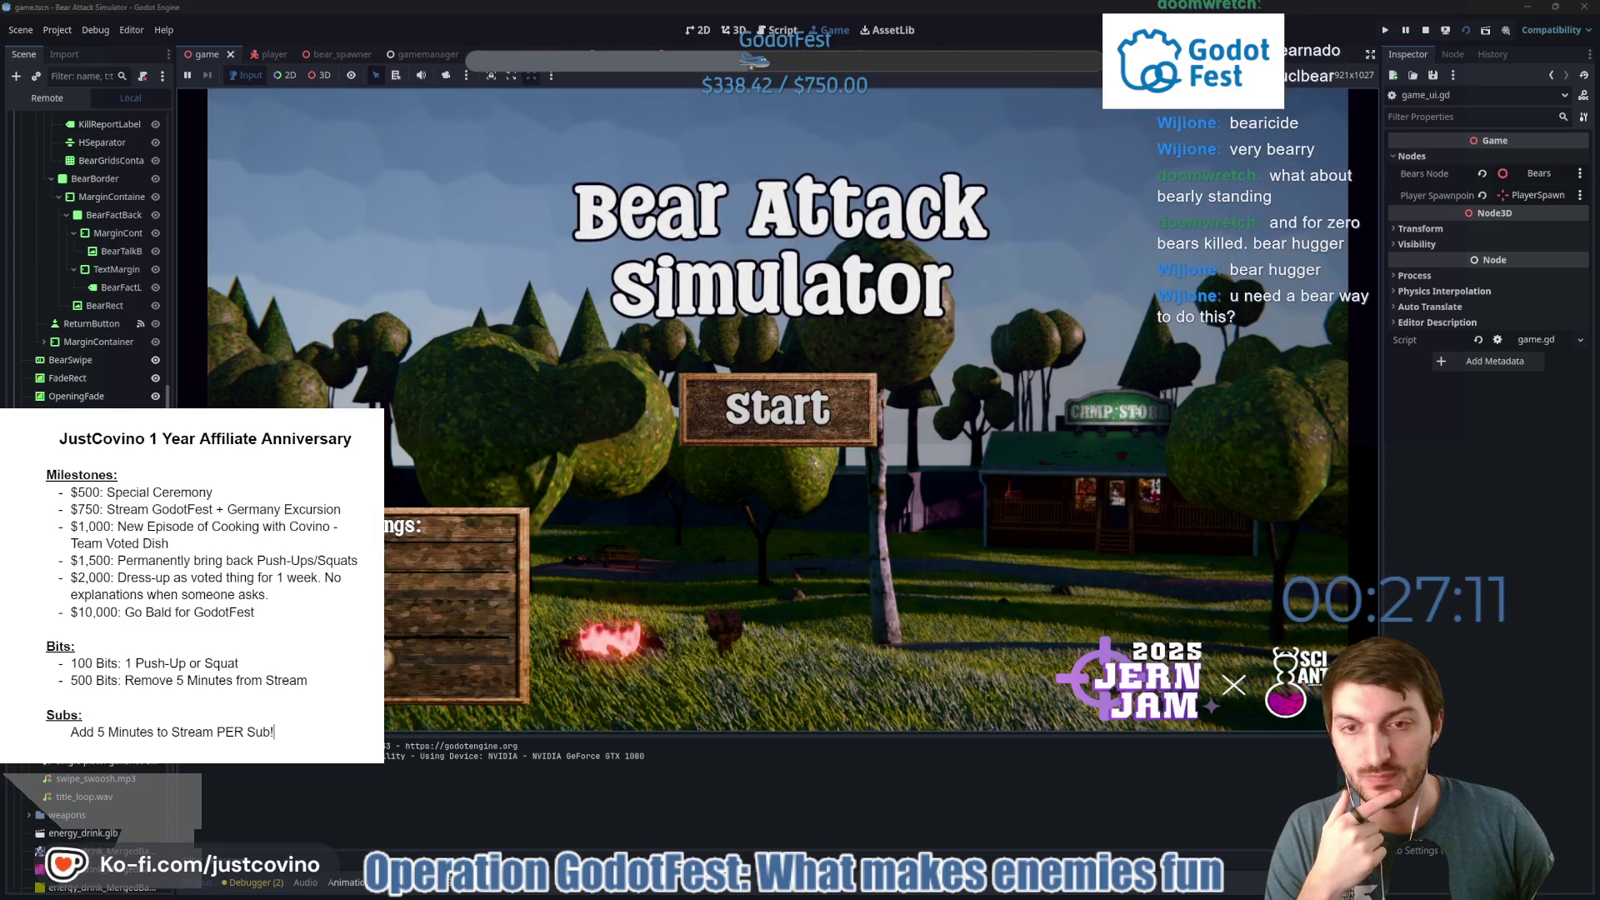
left_click(722, 417)
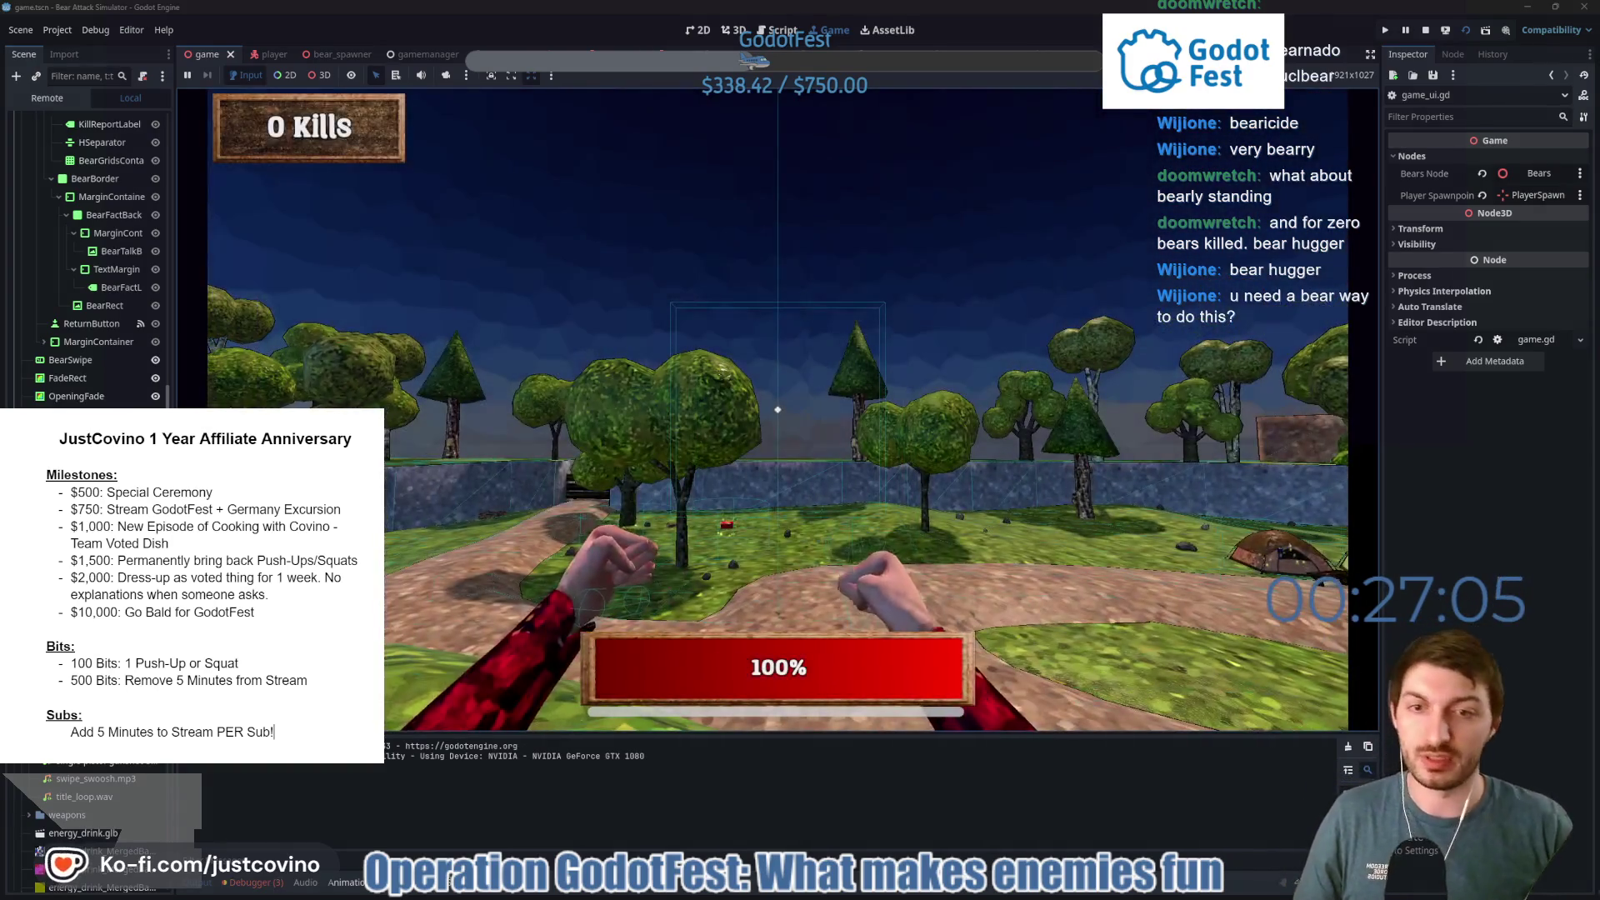
key("F8")
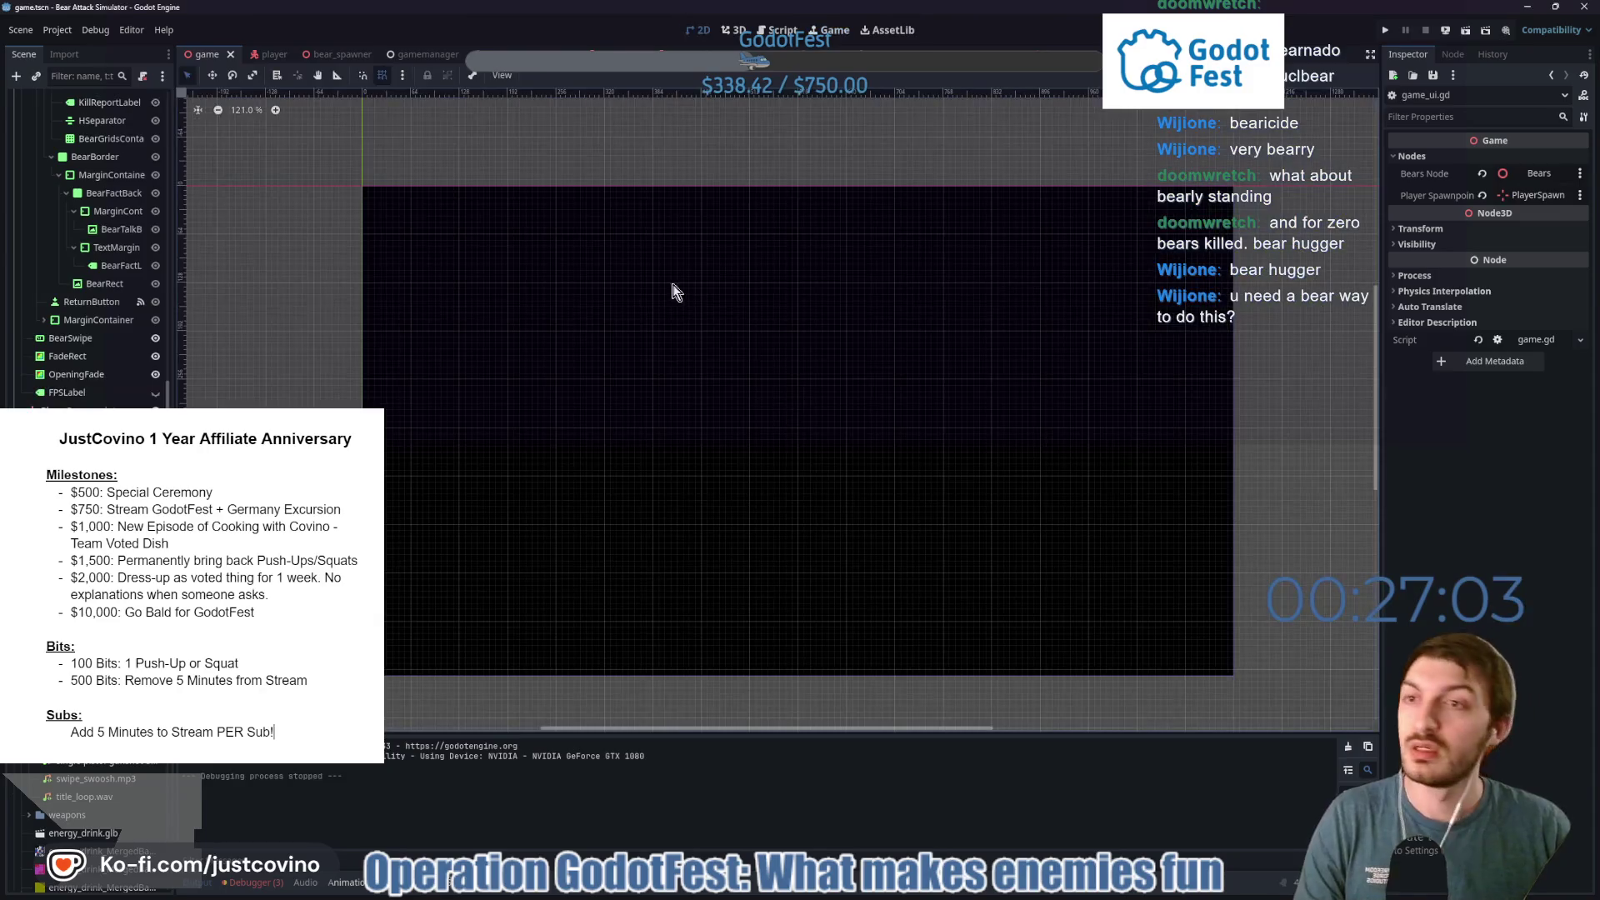
left_click(94, 28)
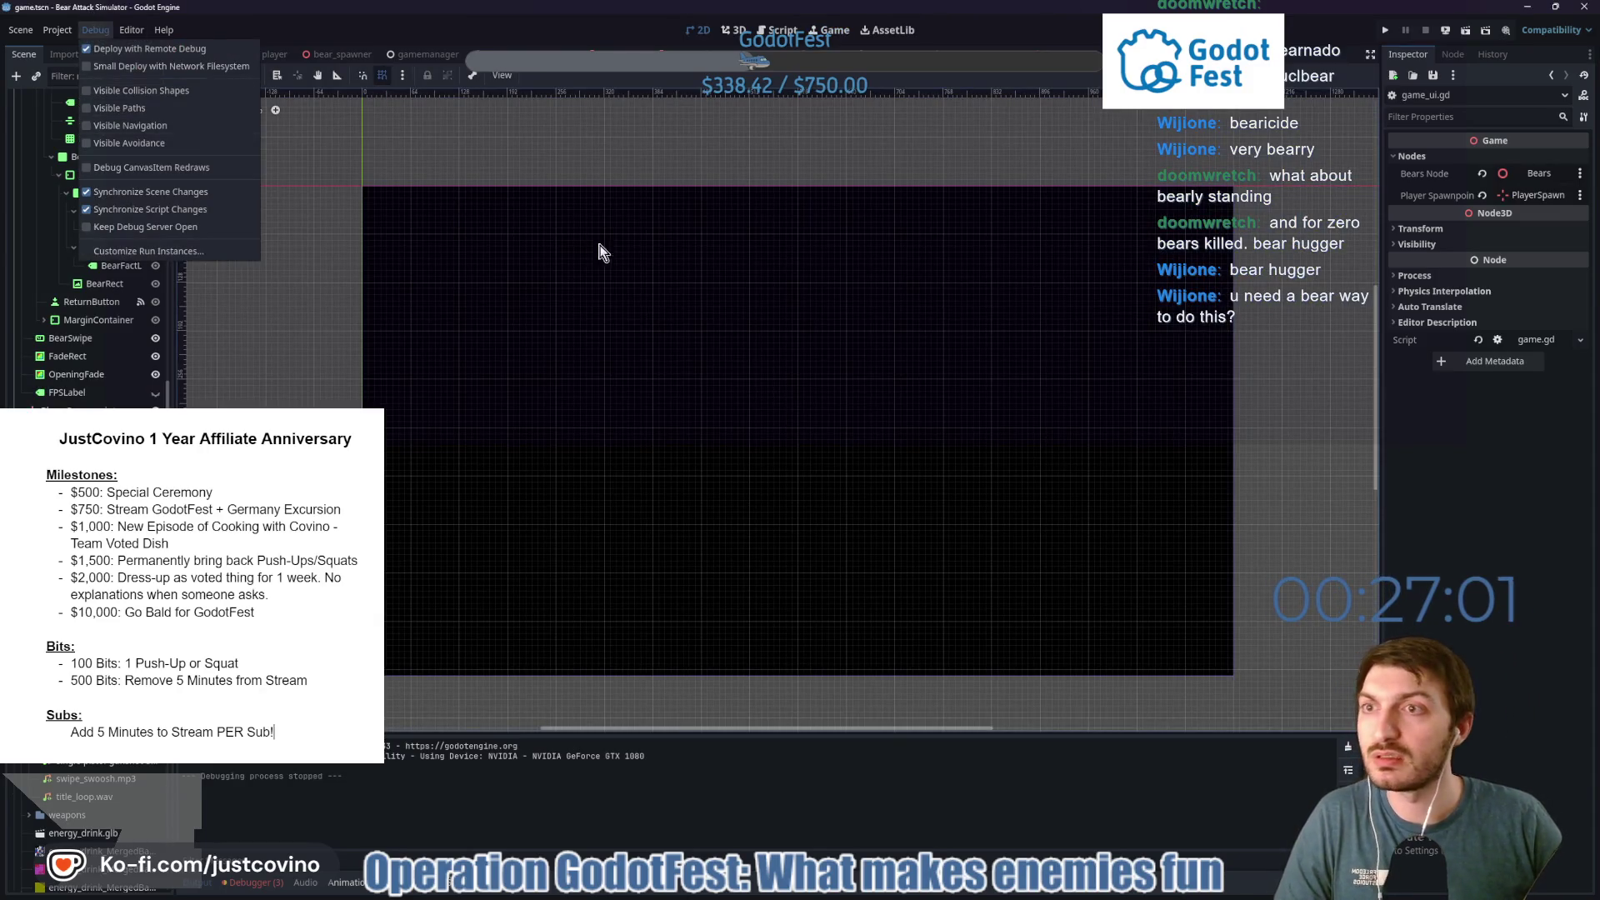
left_click(533, 150)
key("F5")
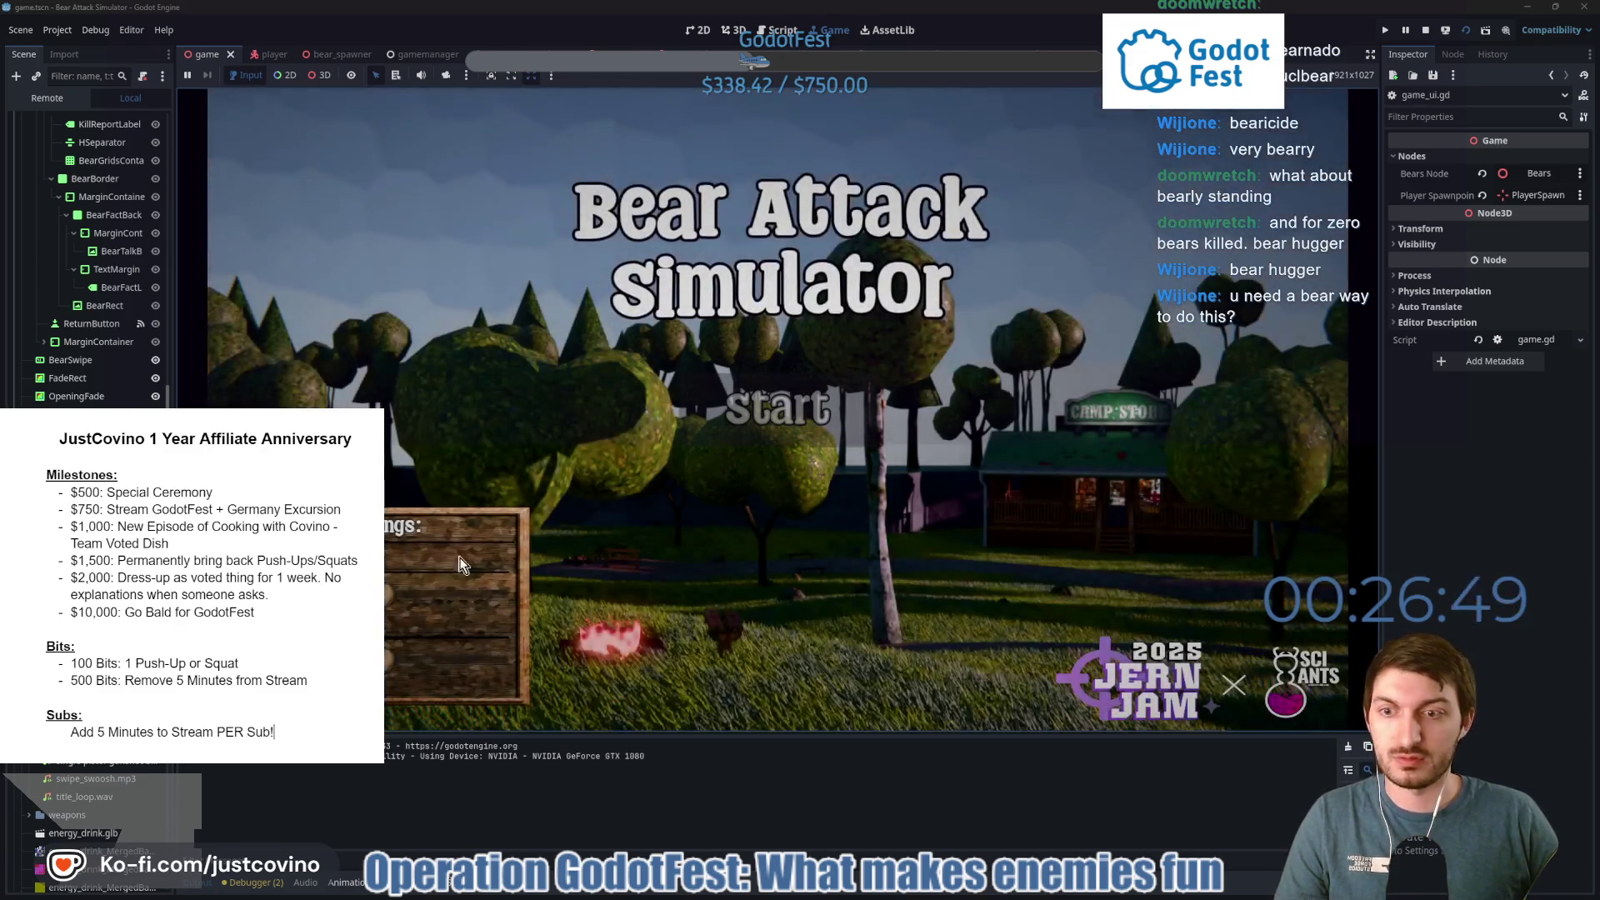
Start a new round, walk to the pond and pick up the gun.
left_click(826, 406)
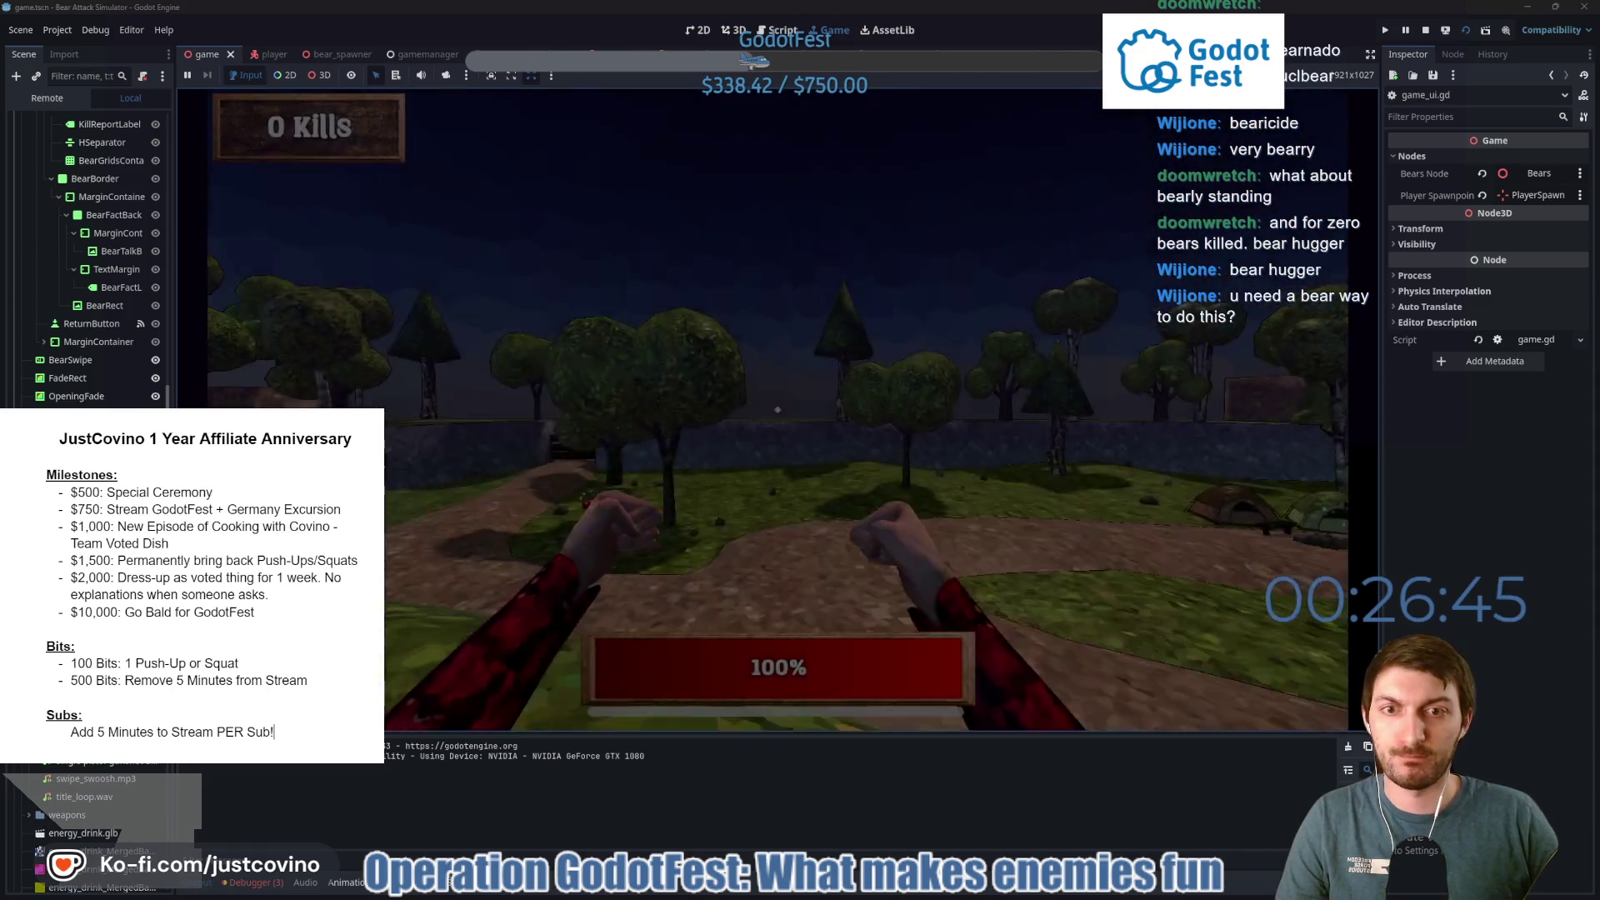
key("w")
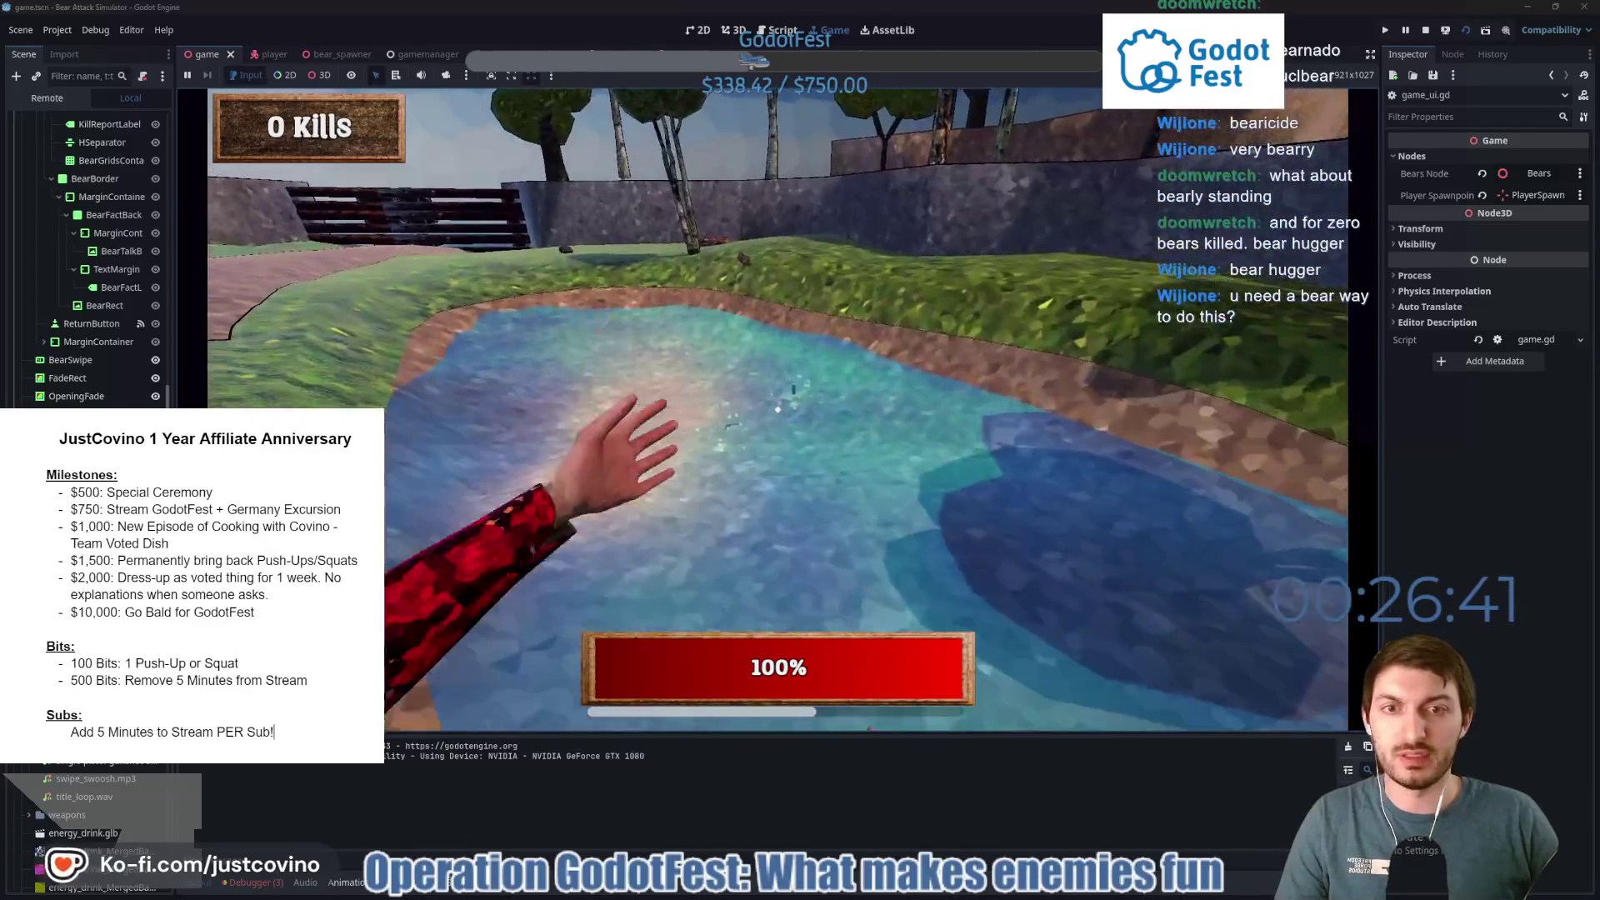
key("e")
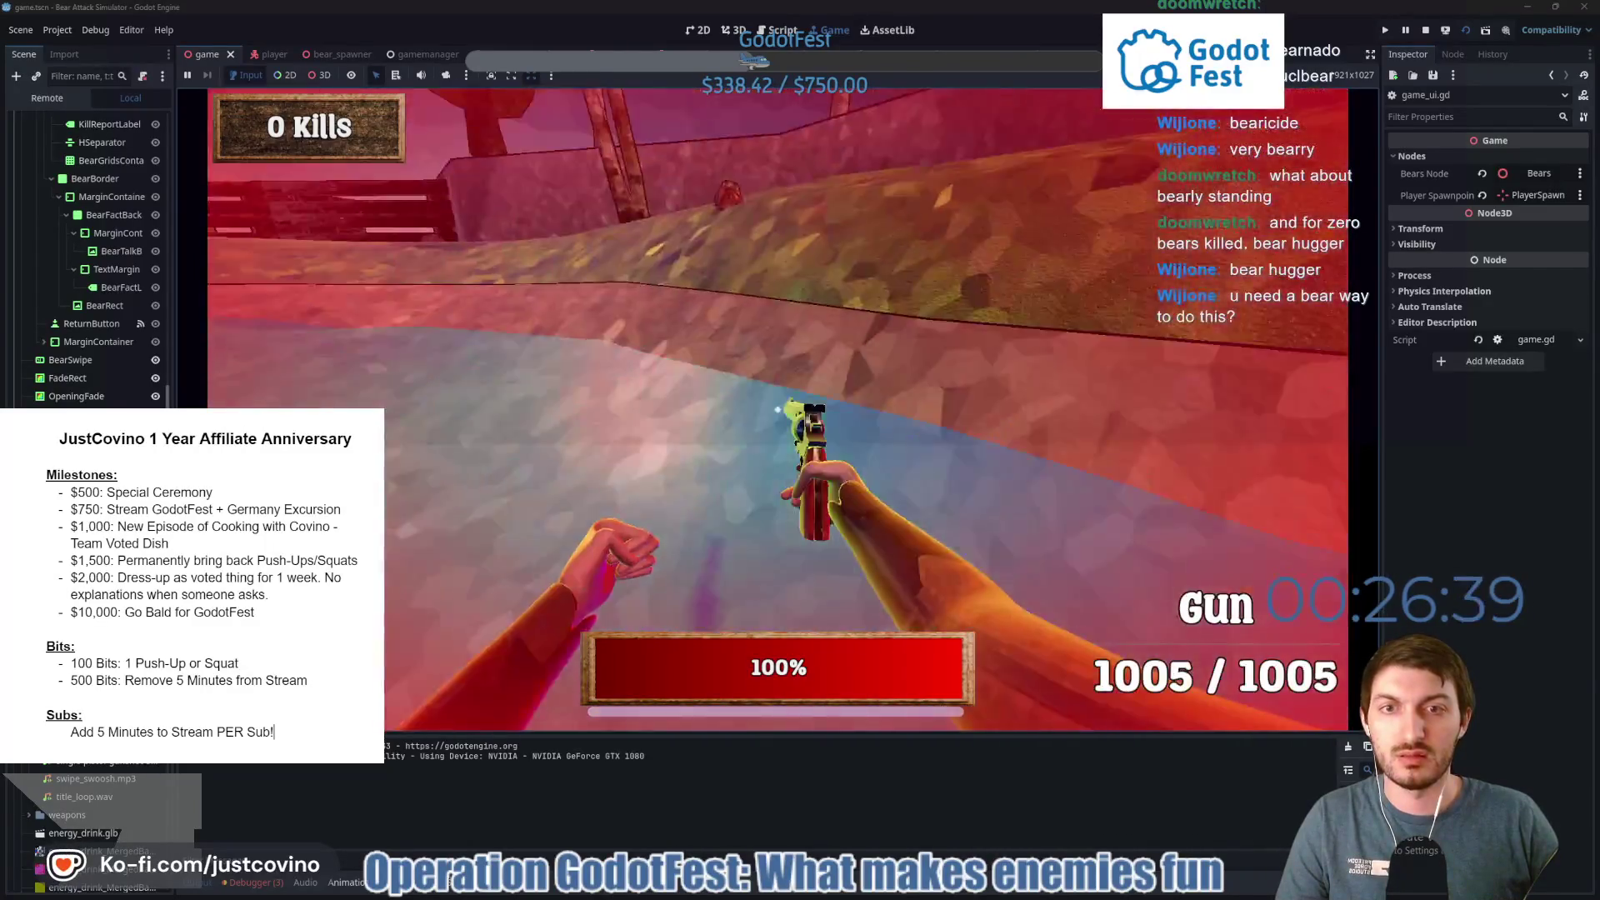
mouse_move(801, 450)
key("w")
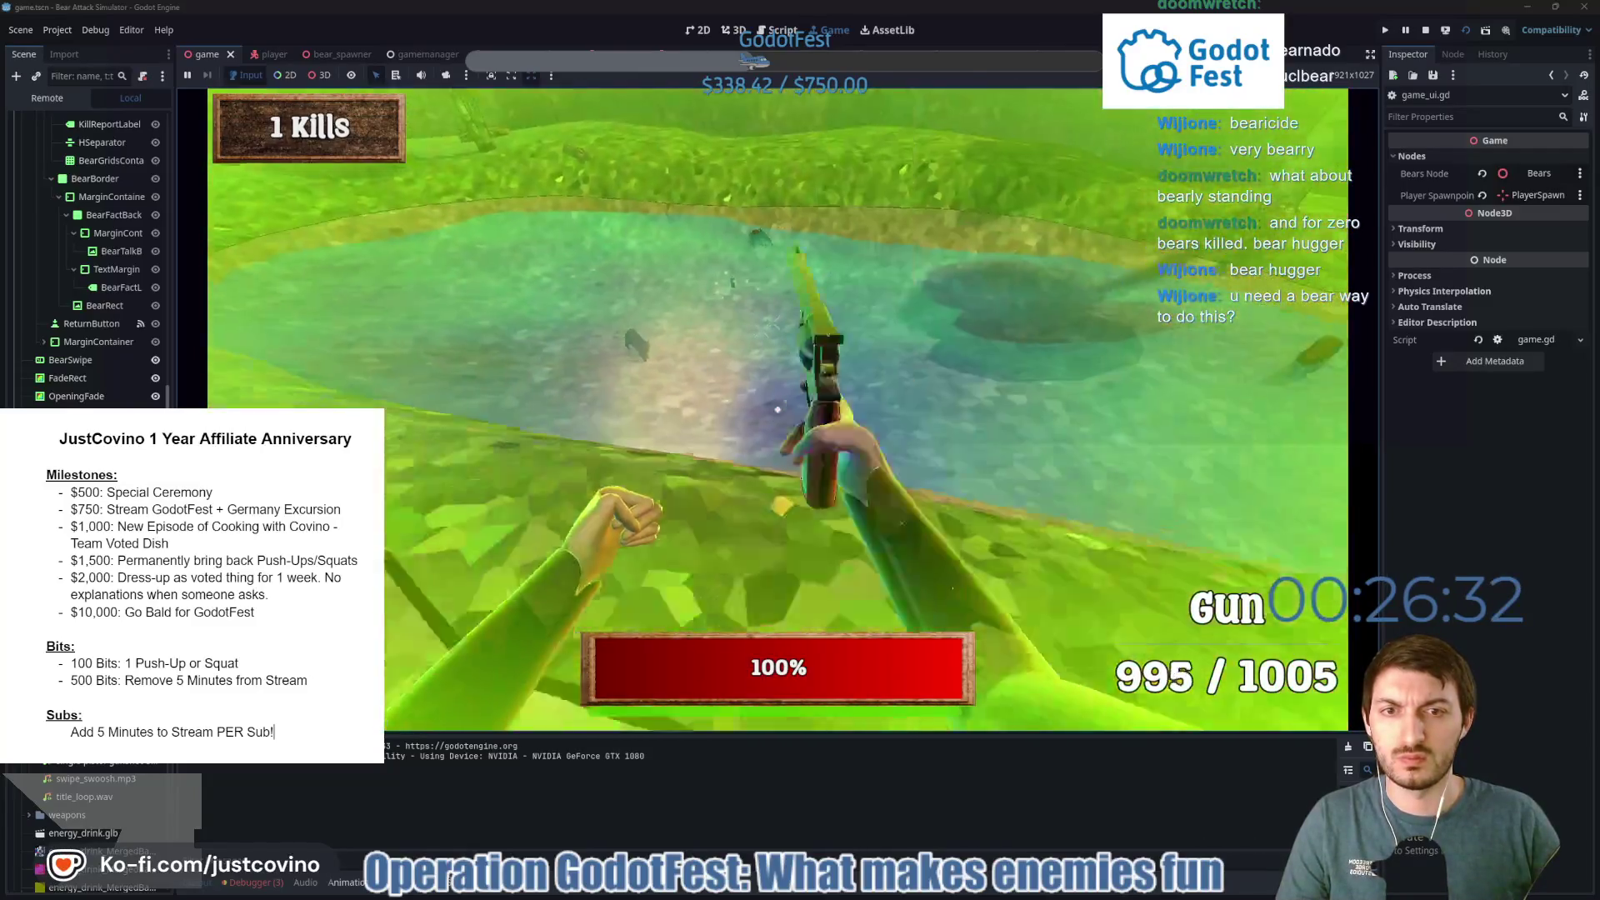
Shoot the bears in the park until the round ends with a score of 23.
left_click(777, 410)
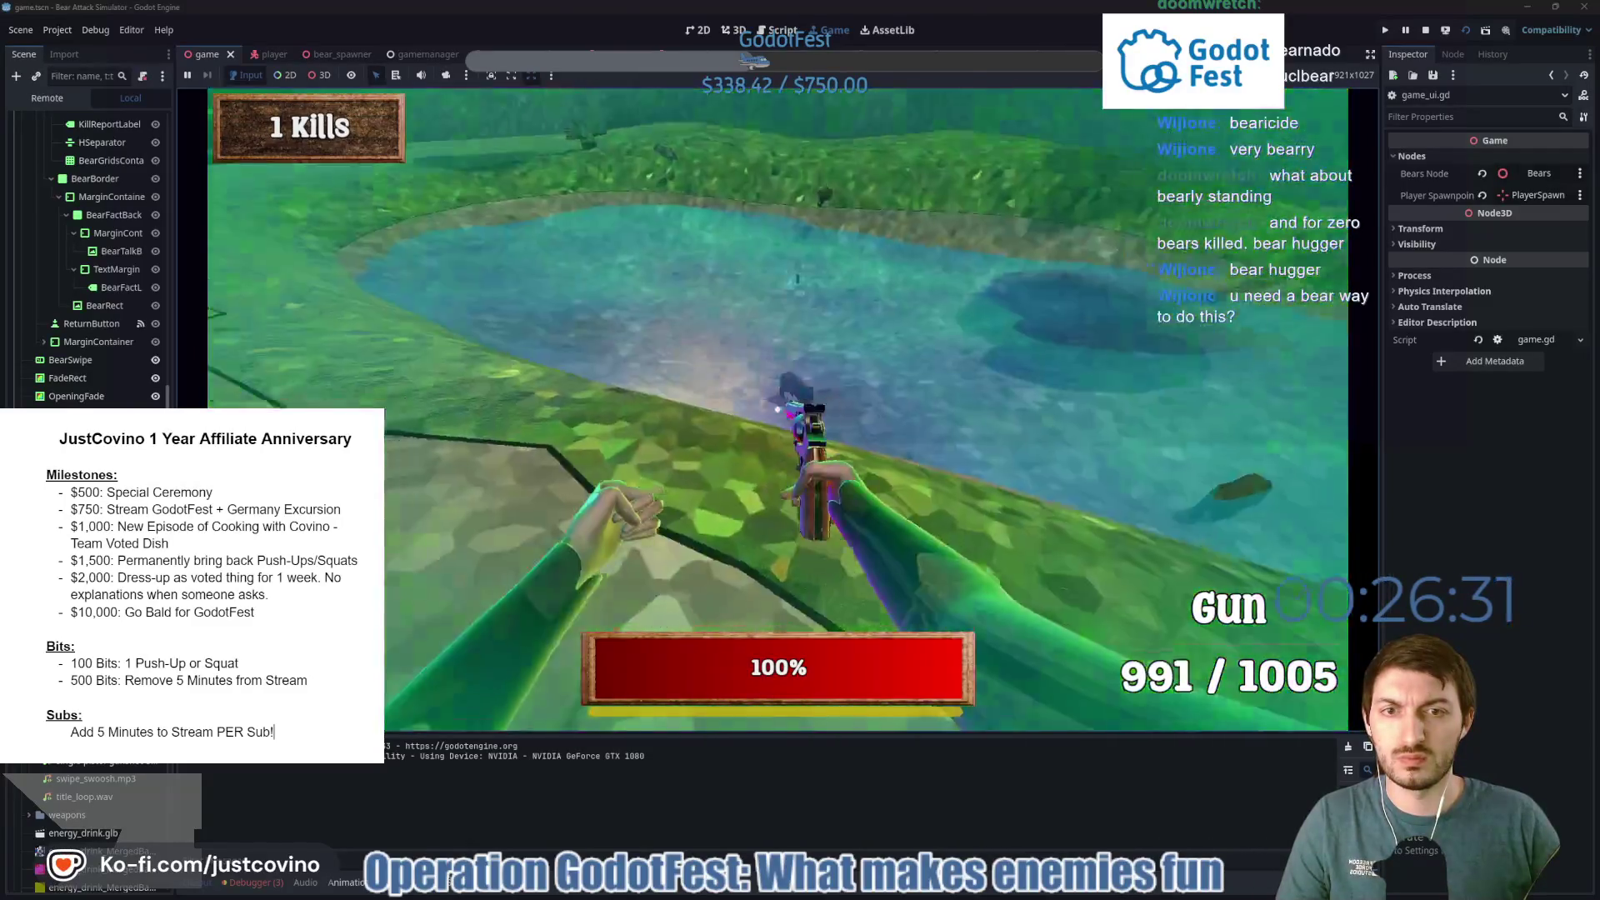
left_click(778, 409)
mouse_move(800, 450)
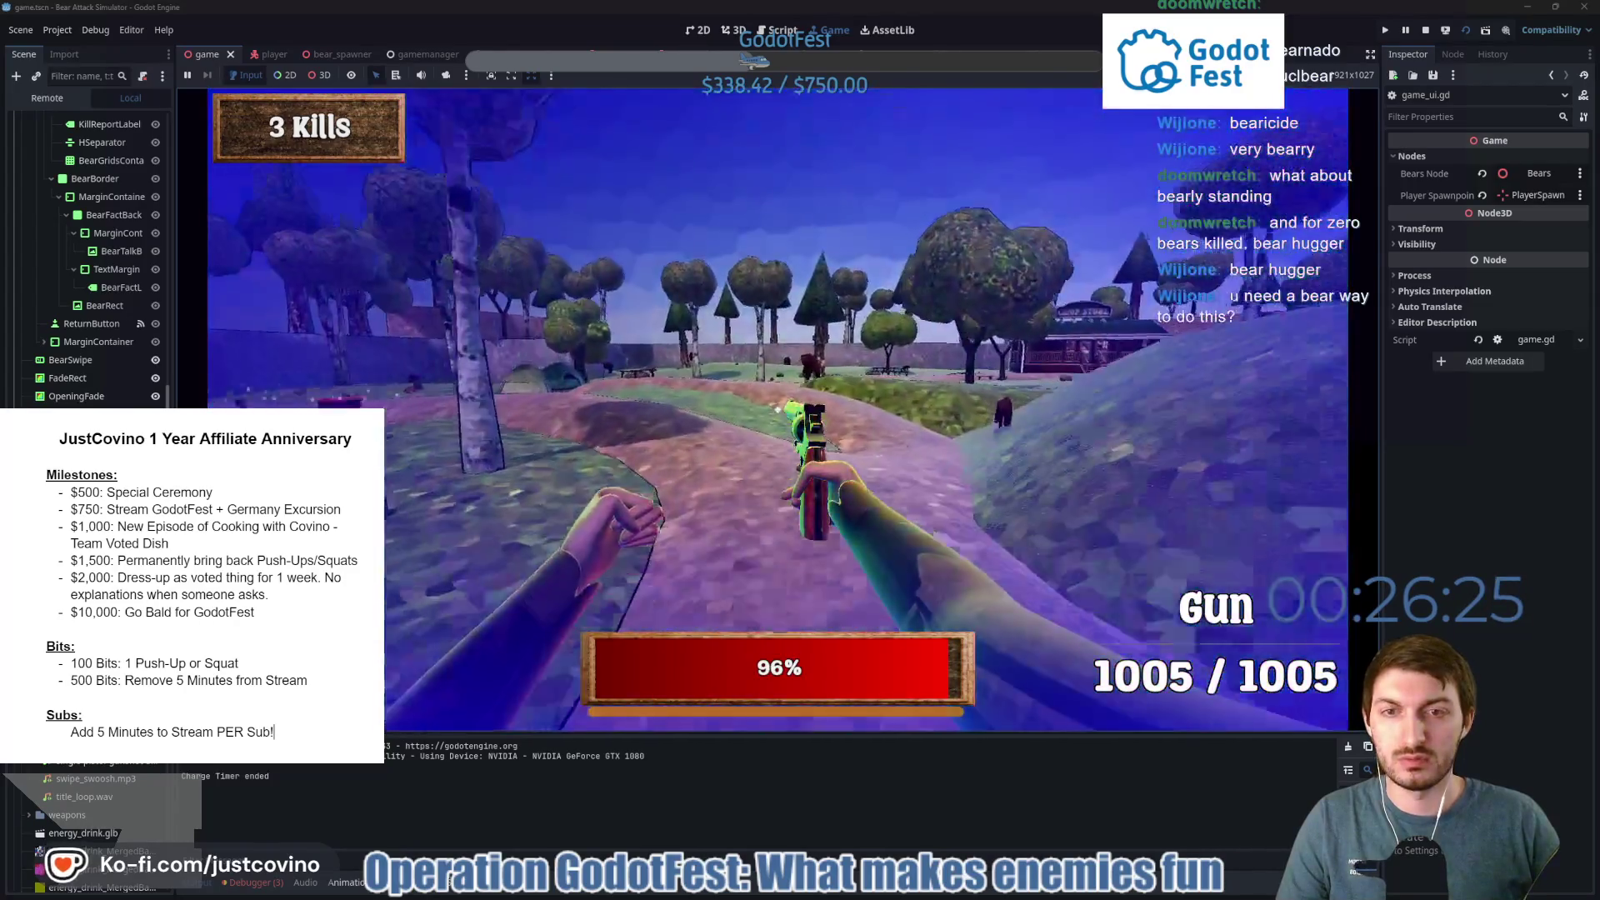
left_click(778, 409)
left_click(778, 409)
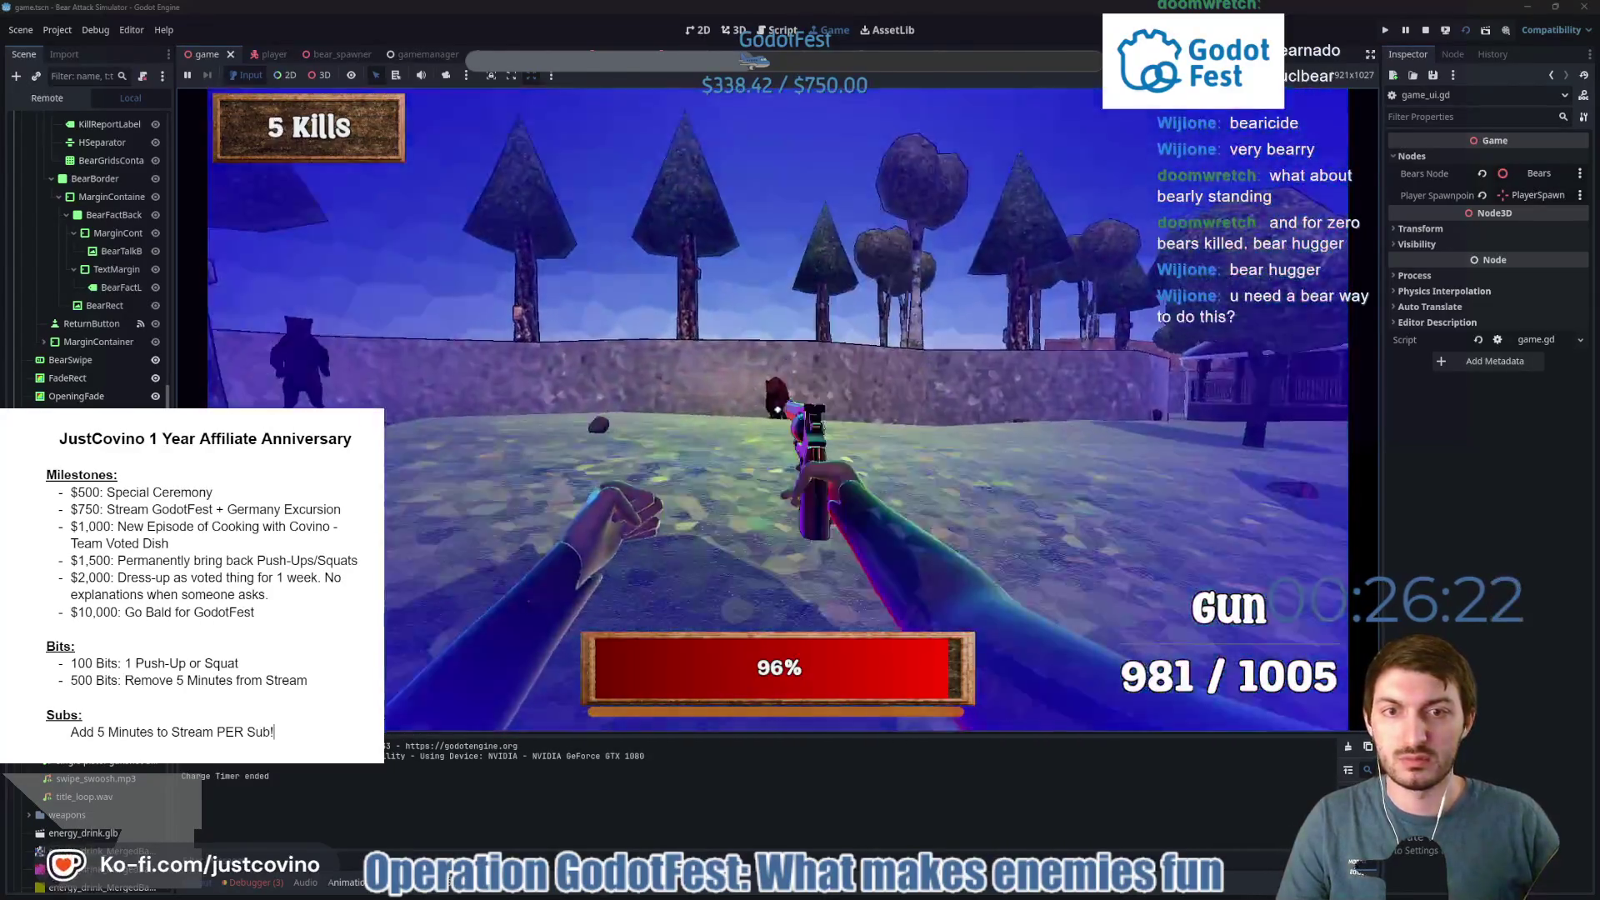
left_click(778, 409)
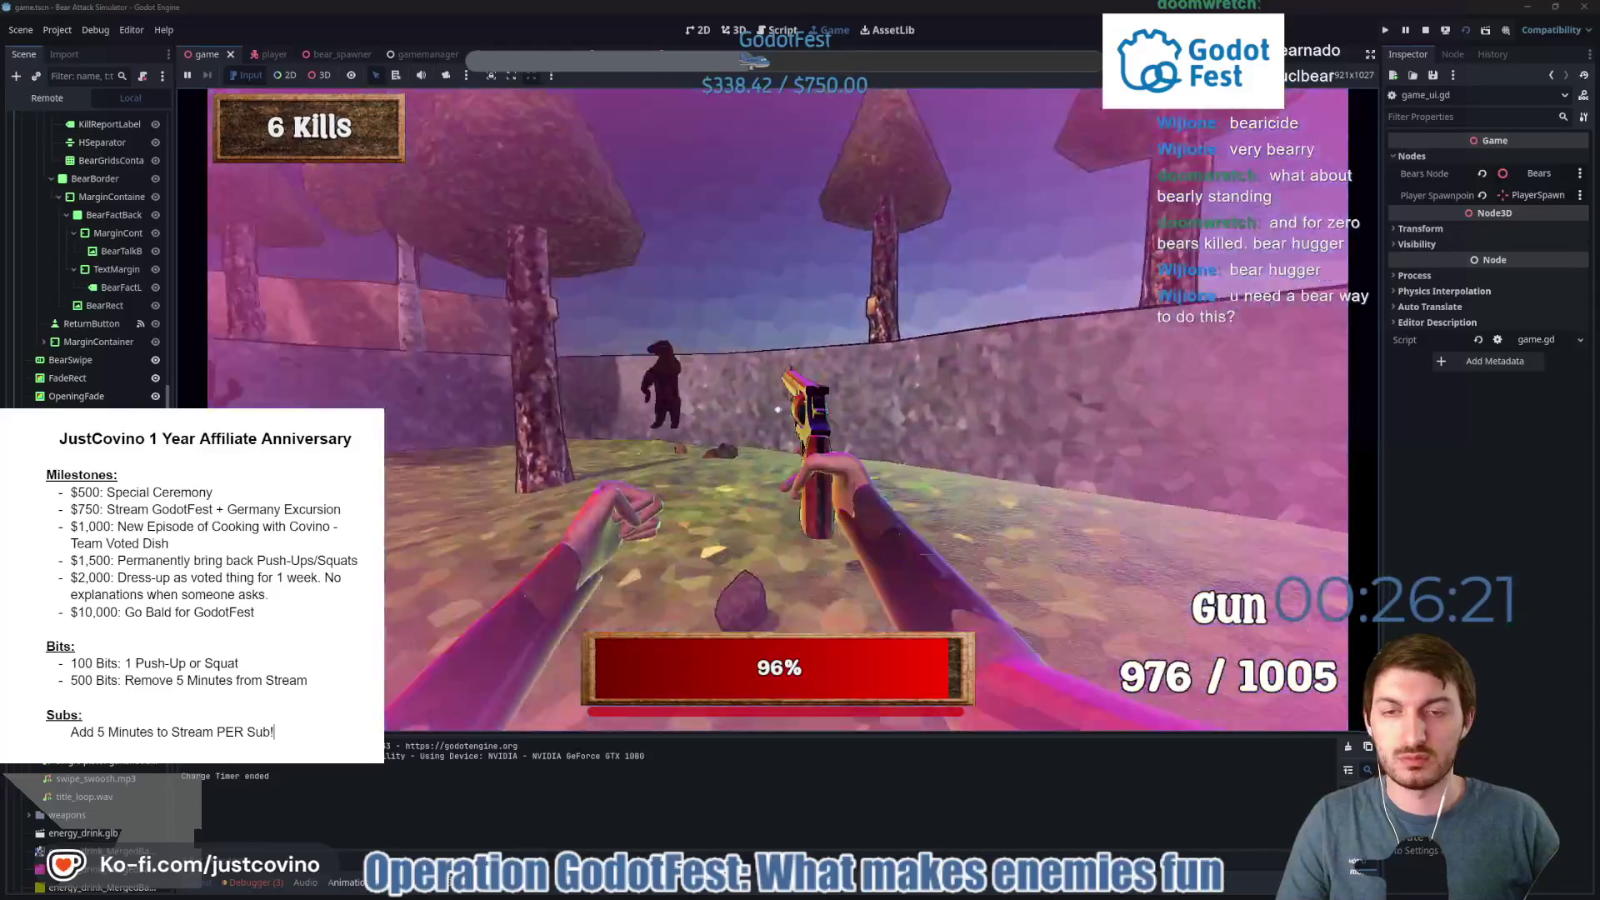
left_click(778, 409)
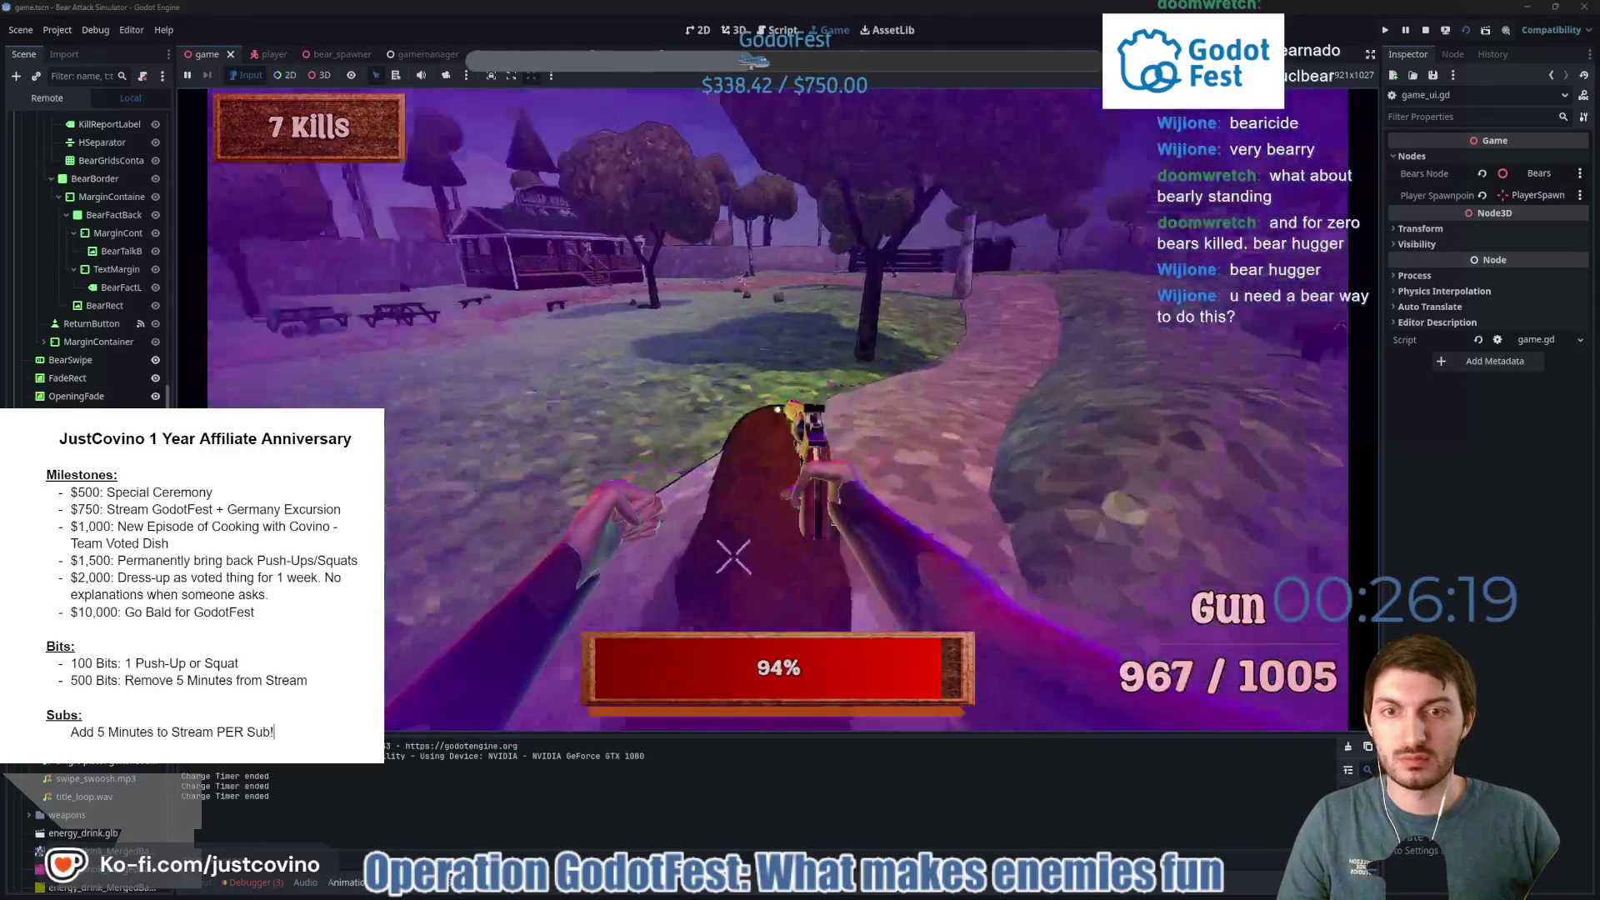
left_click(777, 410)
left_click(778, 409)
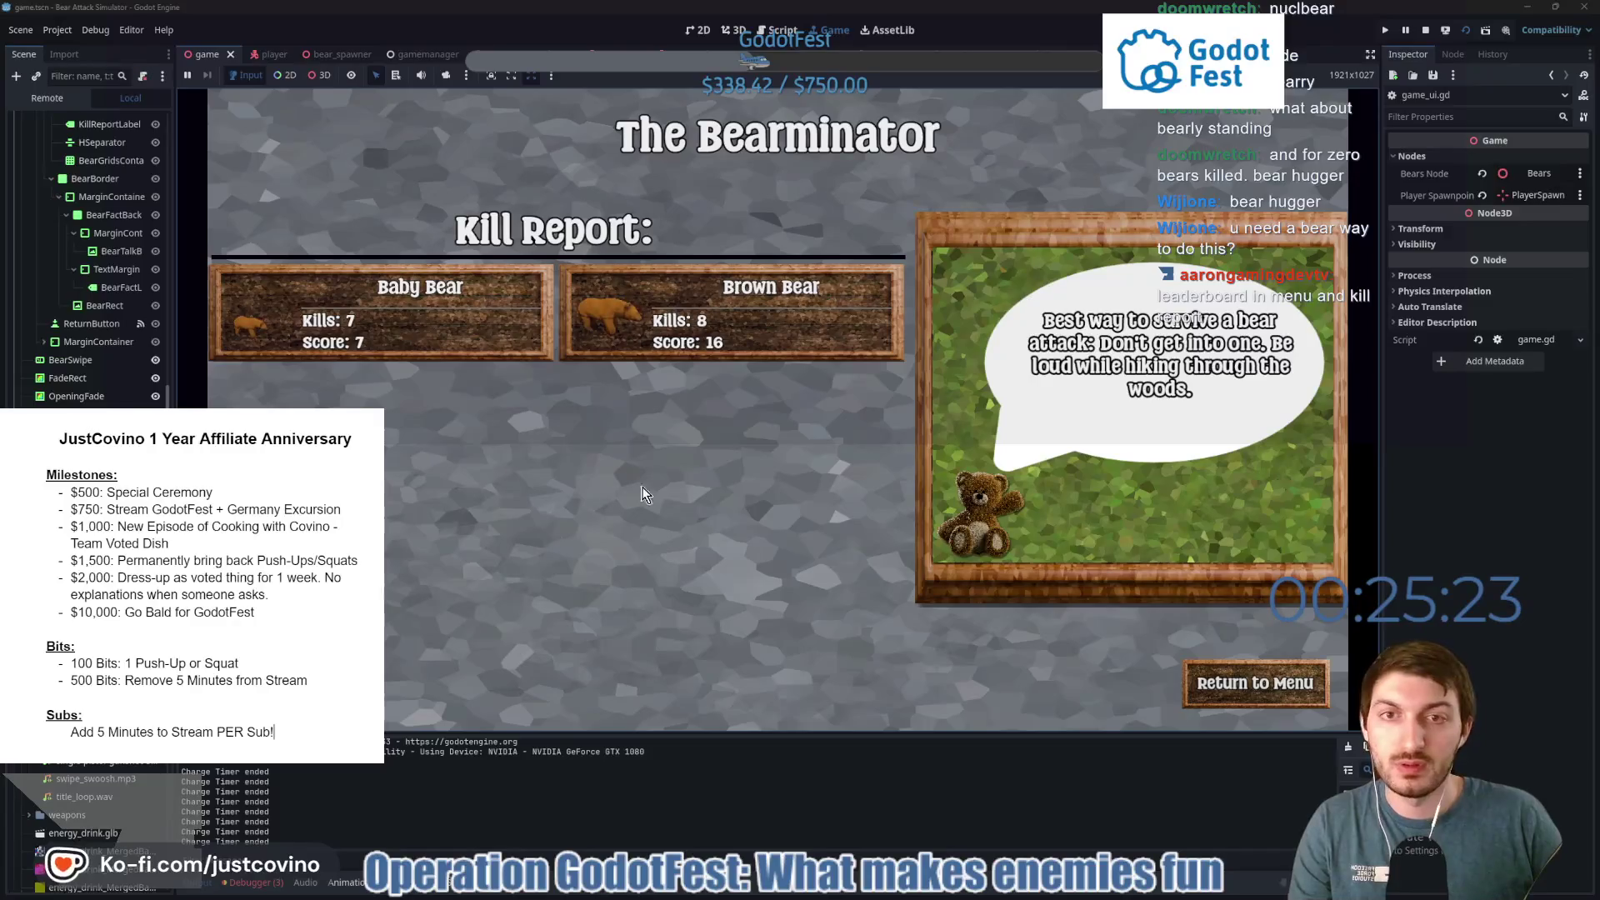
Mute the running game's audio from the Game view toolbar speaker icon.
left_click(423, 75)
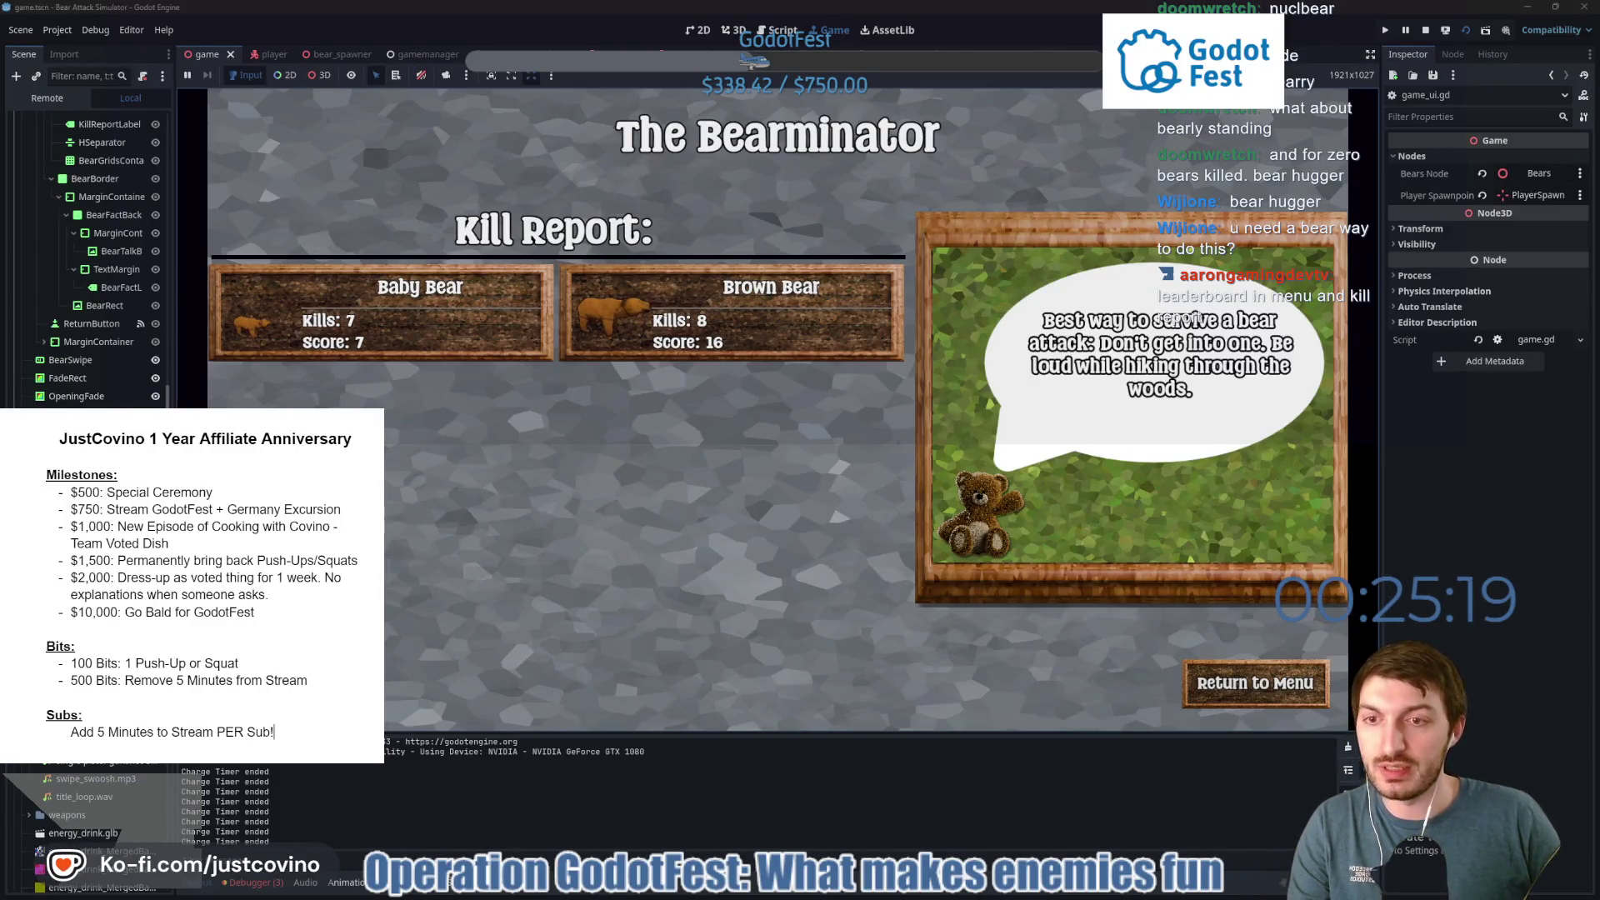
mouse_move(302, 308)
left_mouse_down()
mouse_move(442, 468)
mouse_move(740, 313)
mouse_move(356, 280)
mouse_move(300, 310)
left_mouse_up()
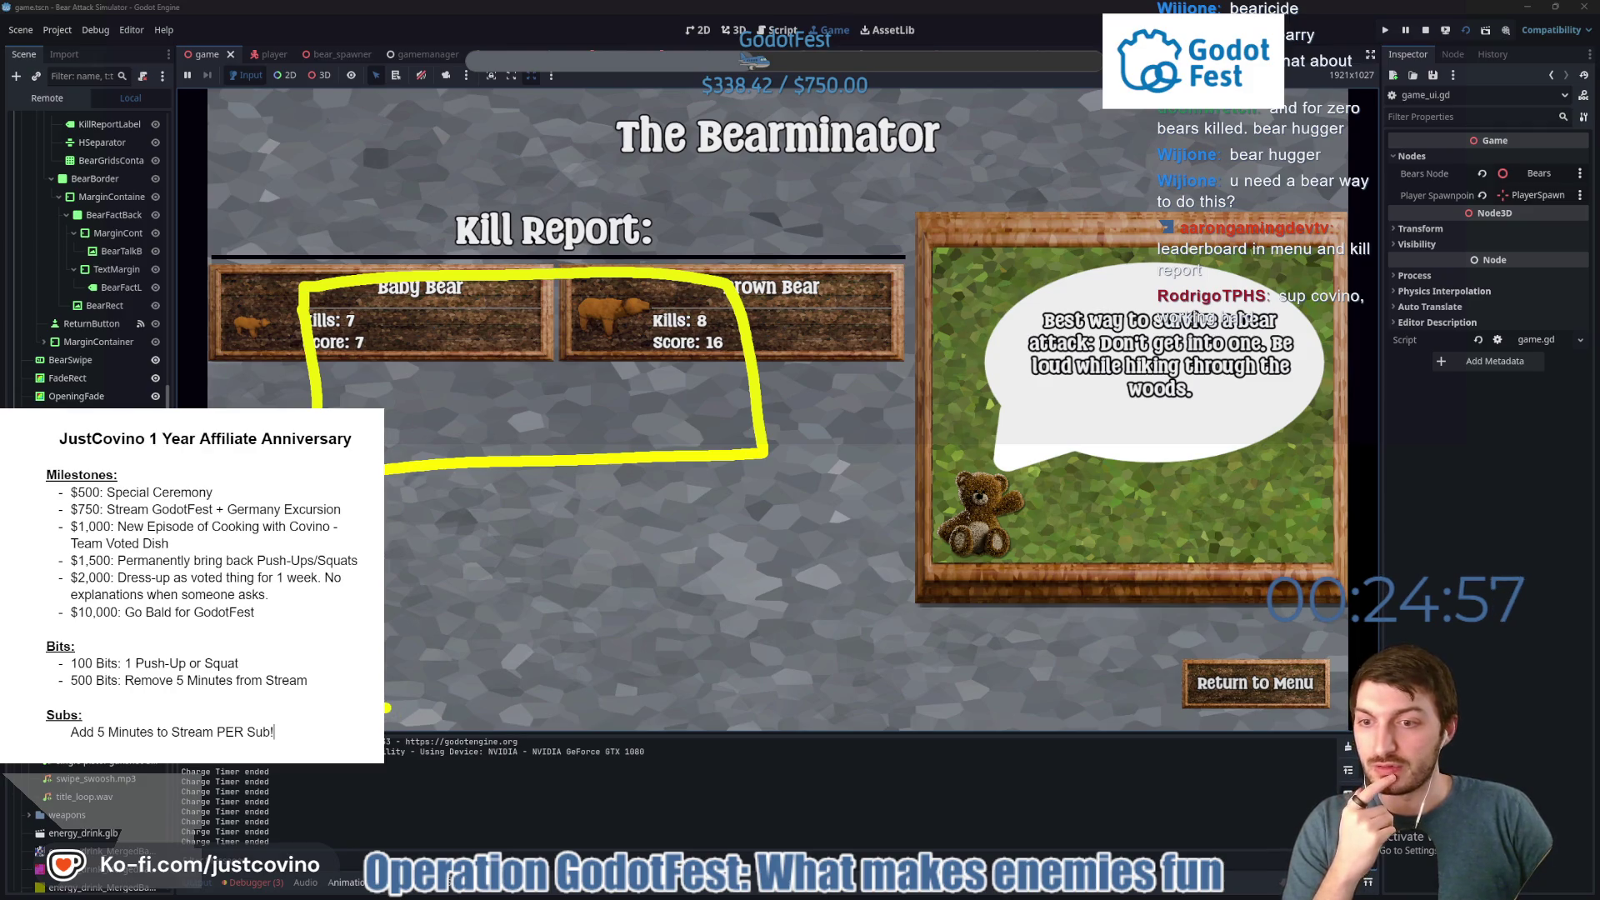
left_click_drag(387, 708, 388, 707)
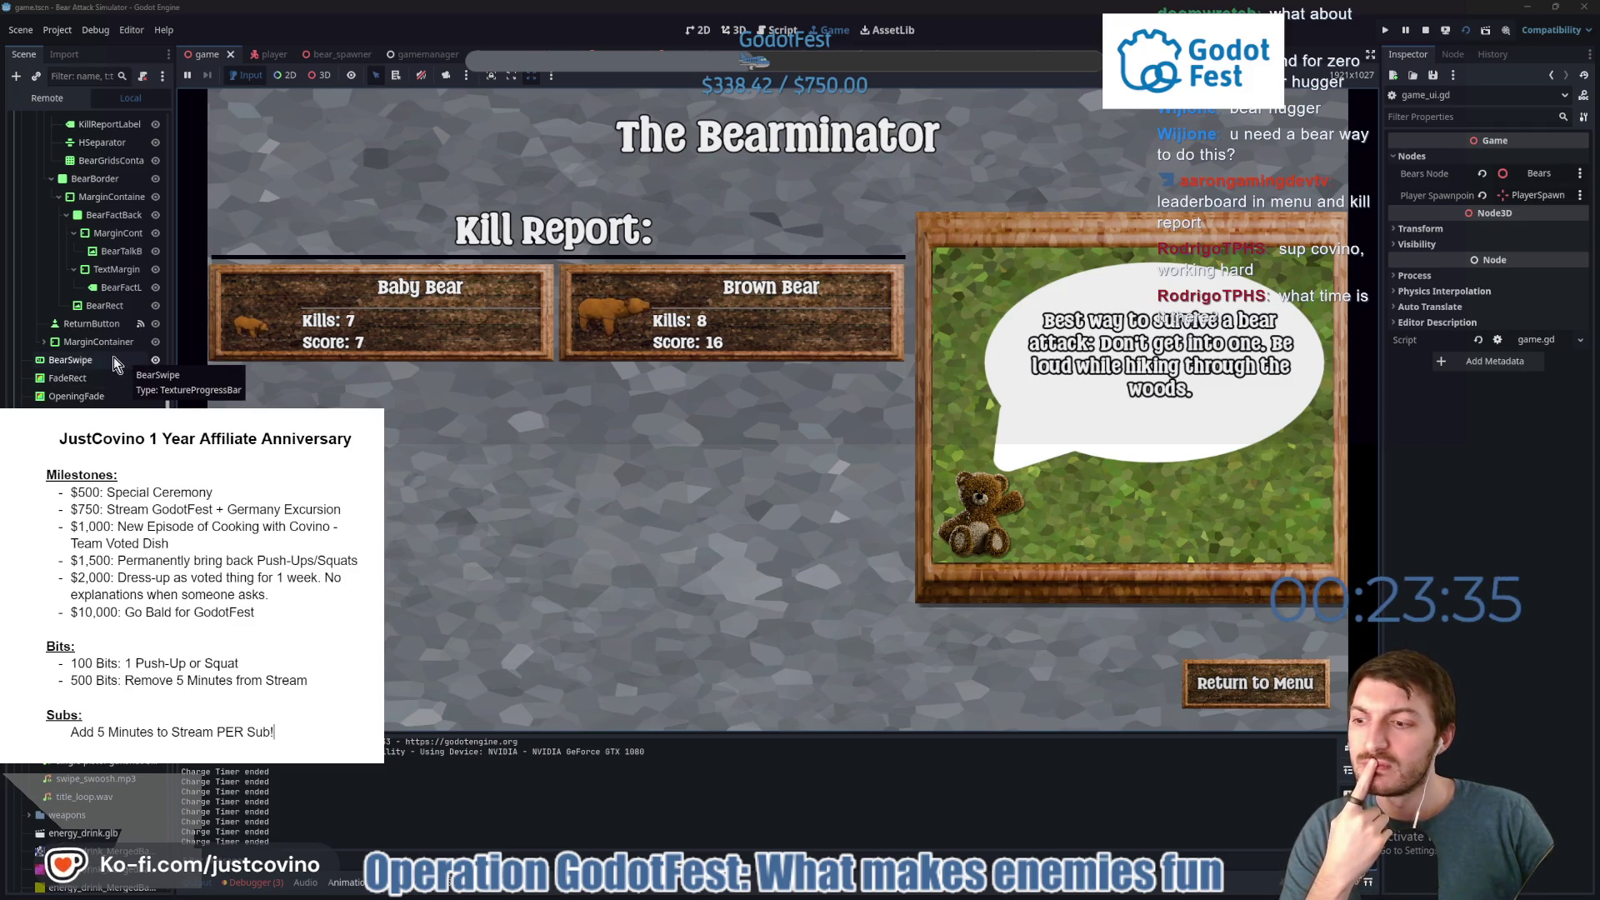
Stop the running game to return to the editor.
scroll(113, 357, "up", 5)
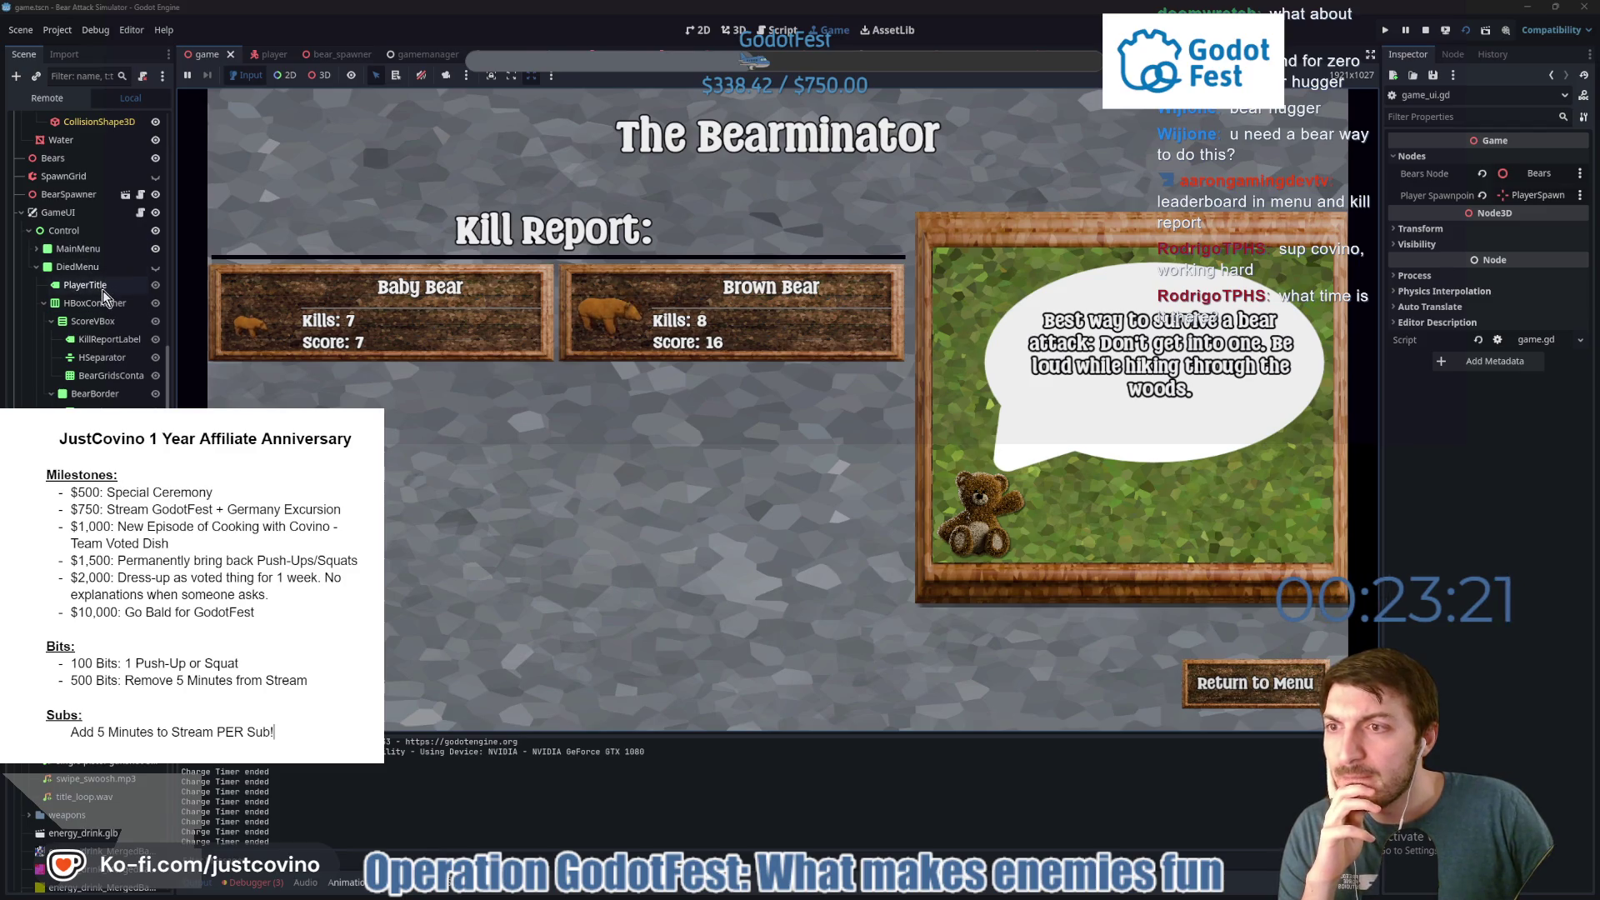
scroll(104, 296, "down", 2)
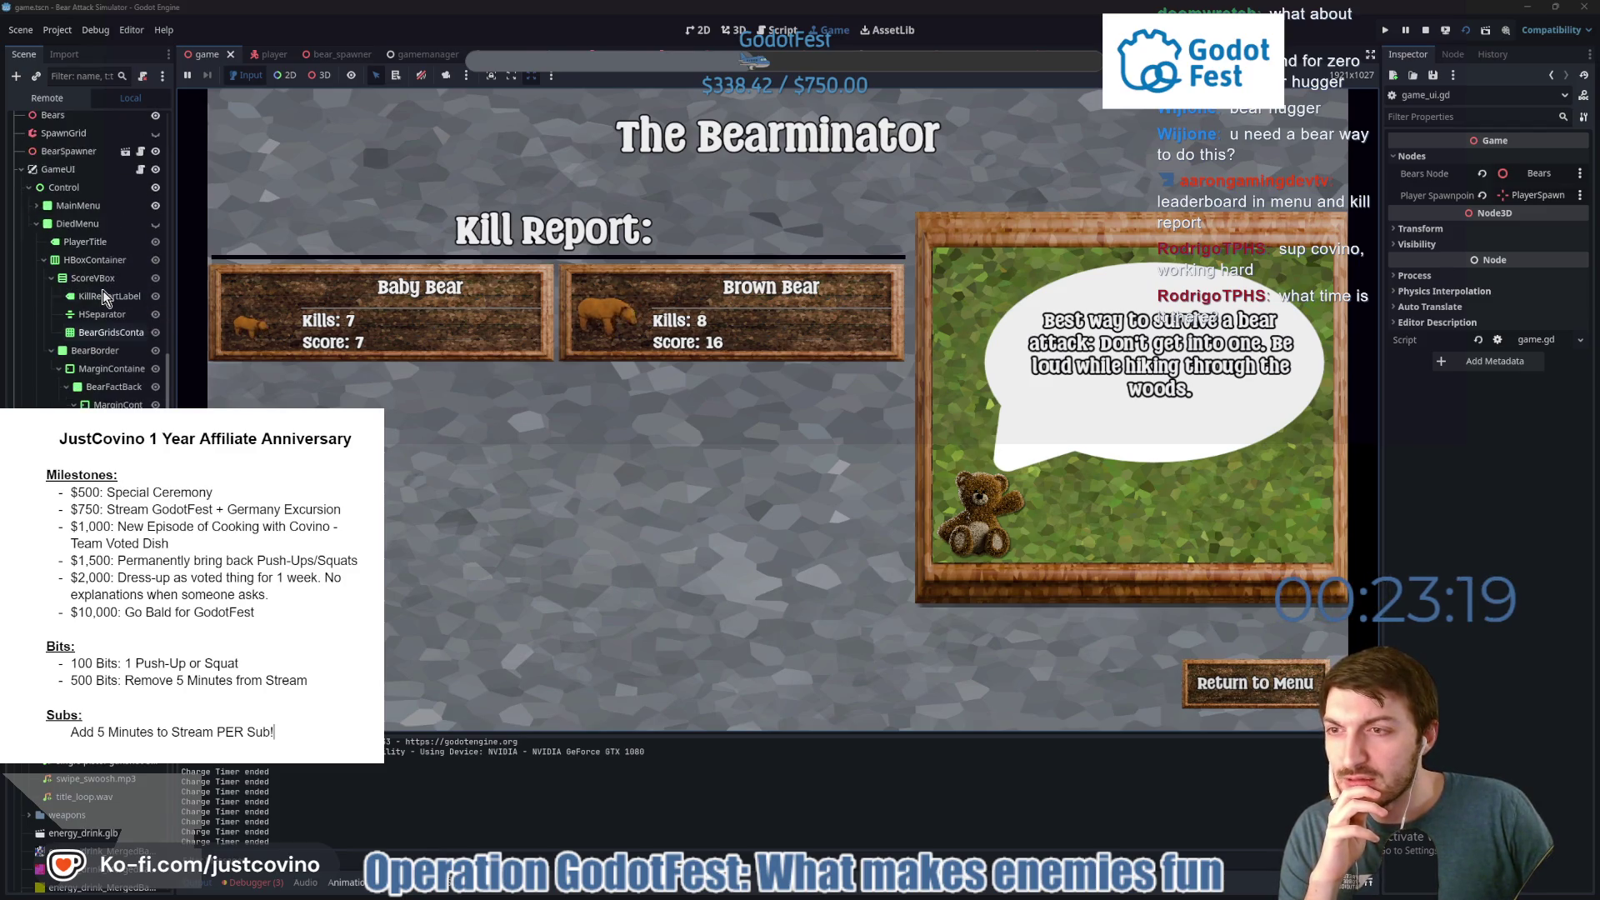
scroll(102, 352, "down", 6)
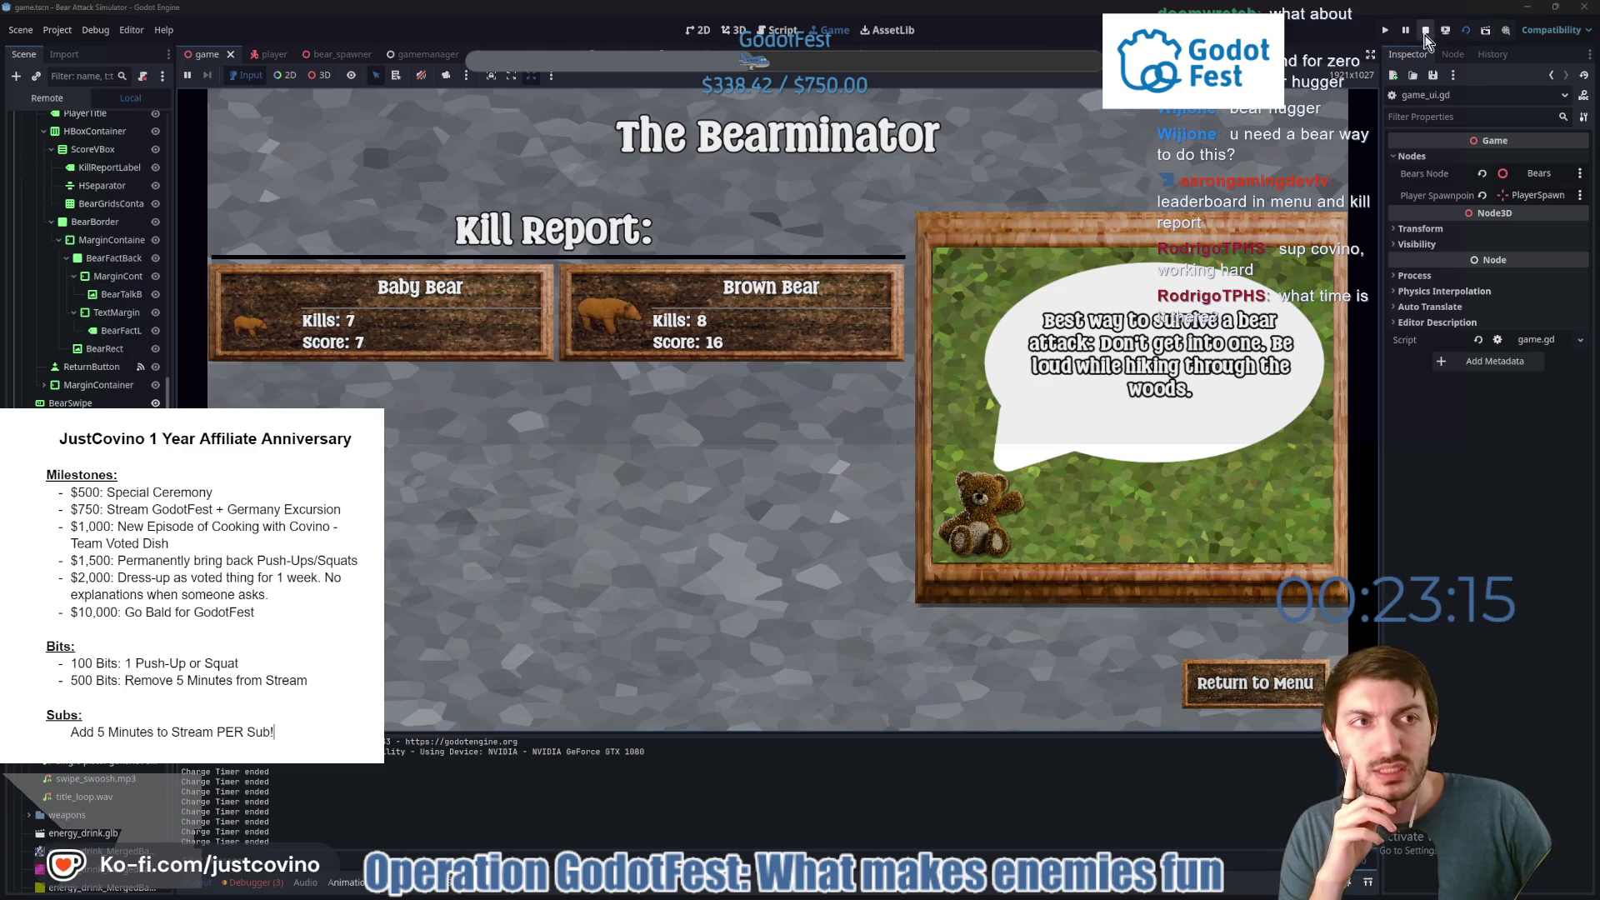
left_click(1426, 30)
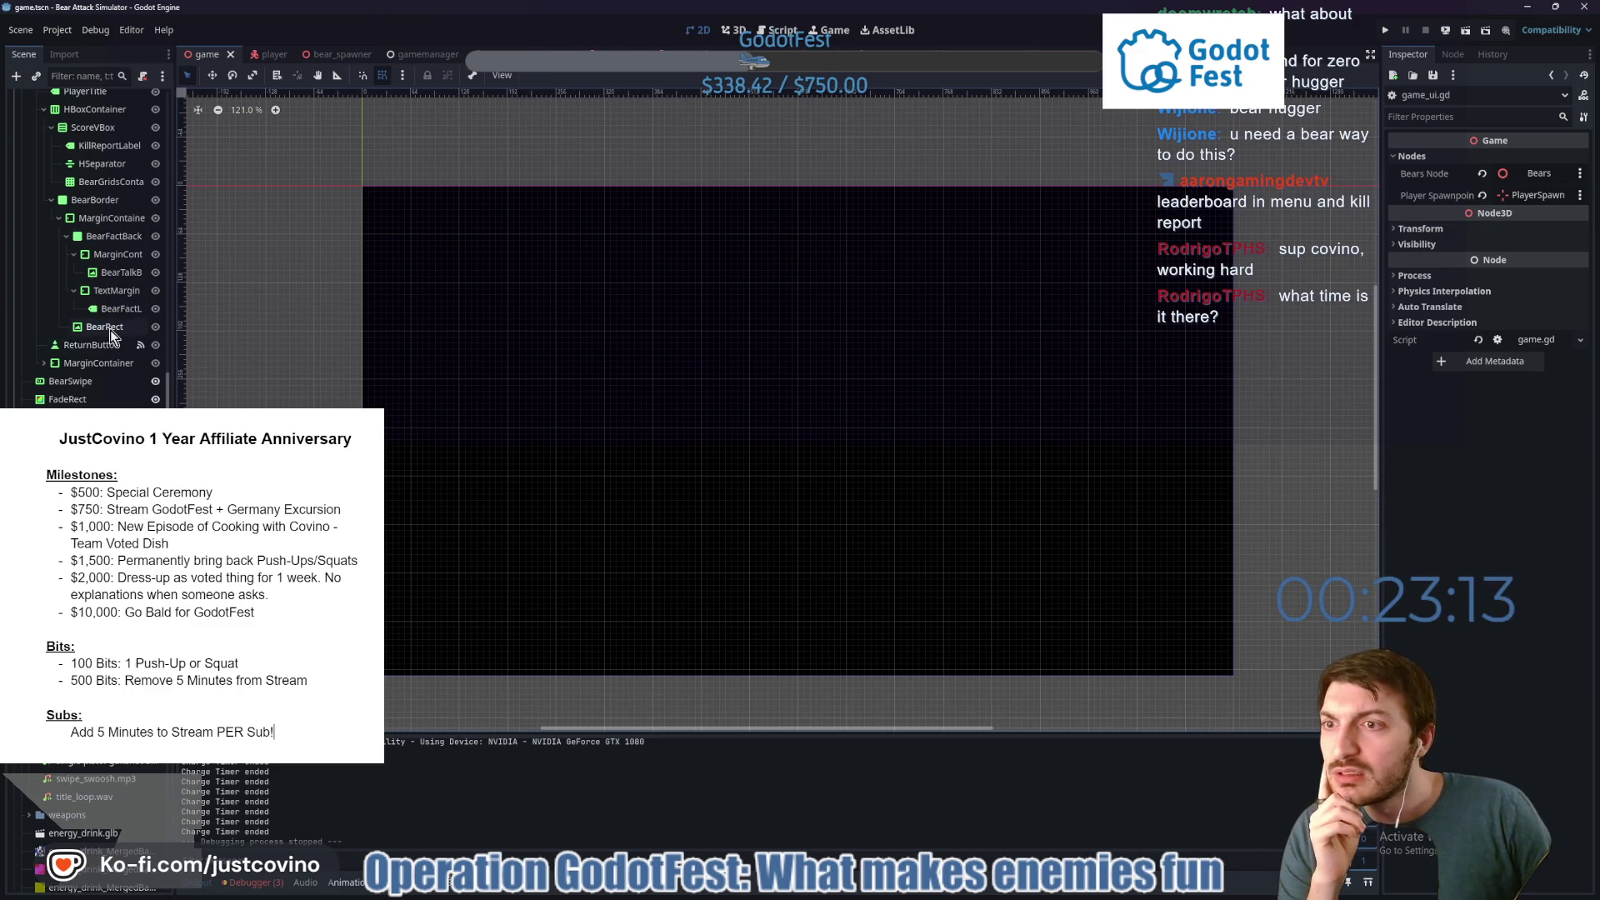
Hide MainMenu and the black overlay, show DiedMenu, and select its MarginContainer, then open GameUI's script.
left_click(44, 364)
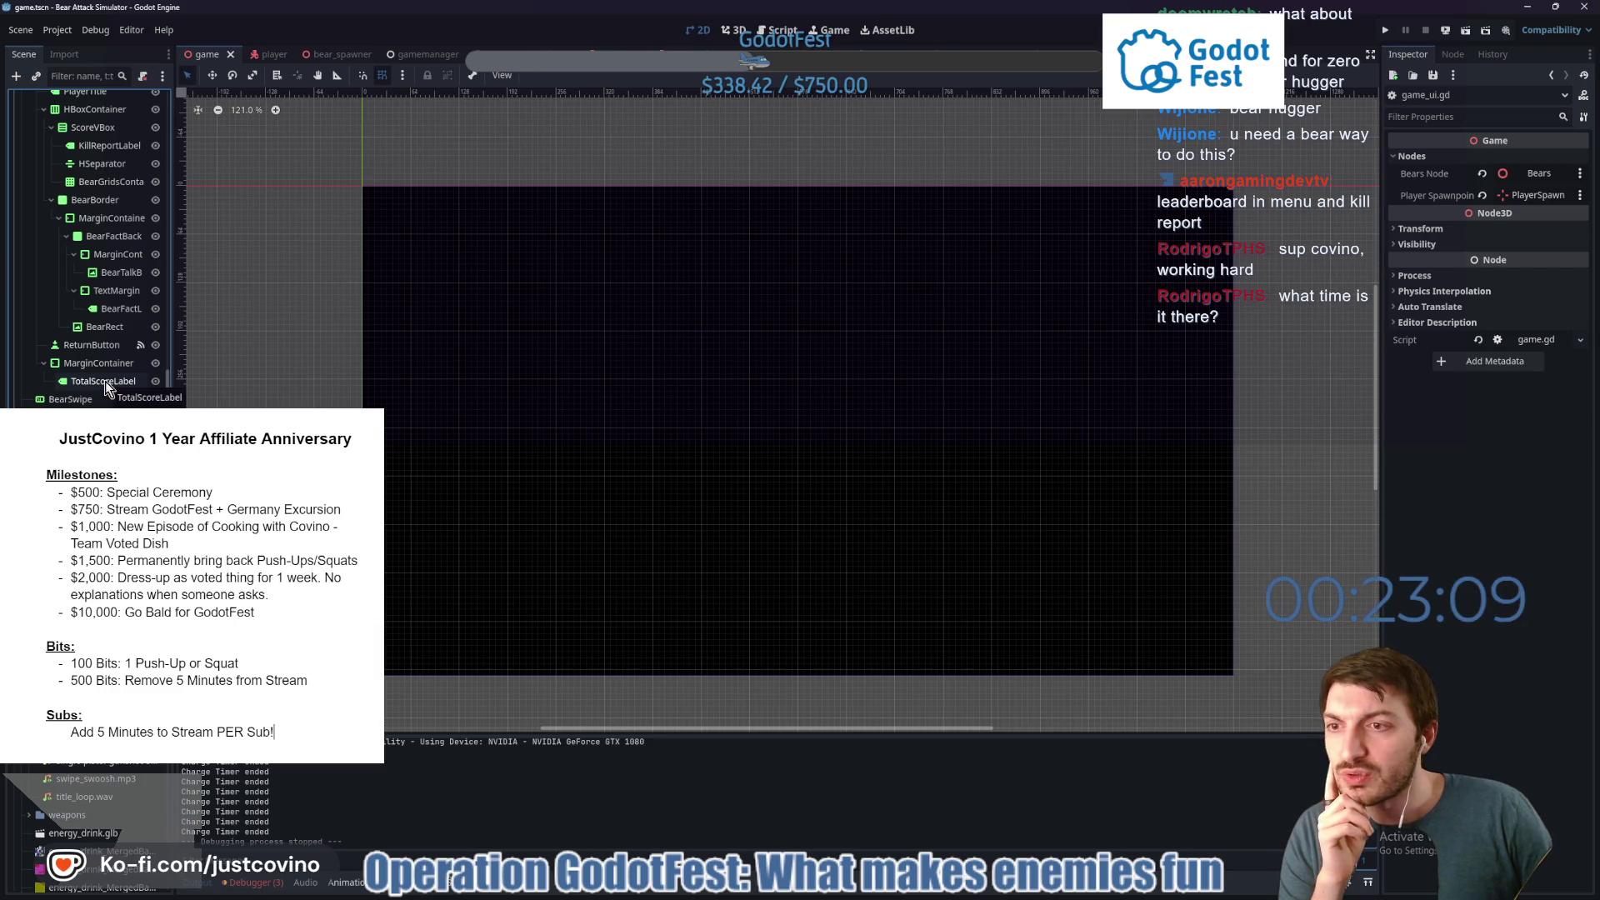
scroll(106, 386, "up", 2)
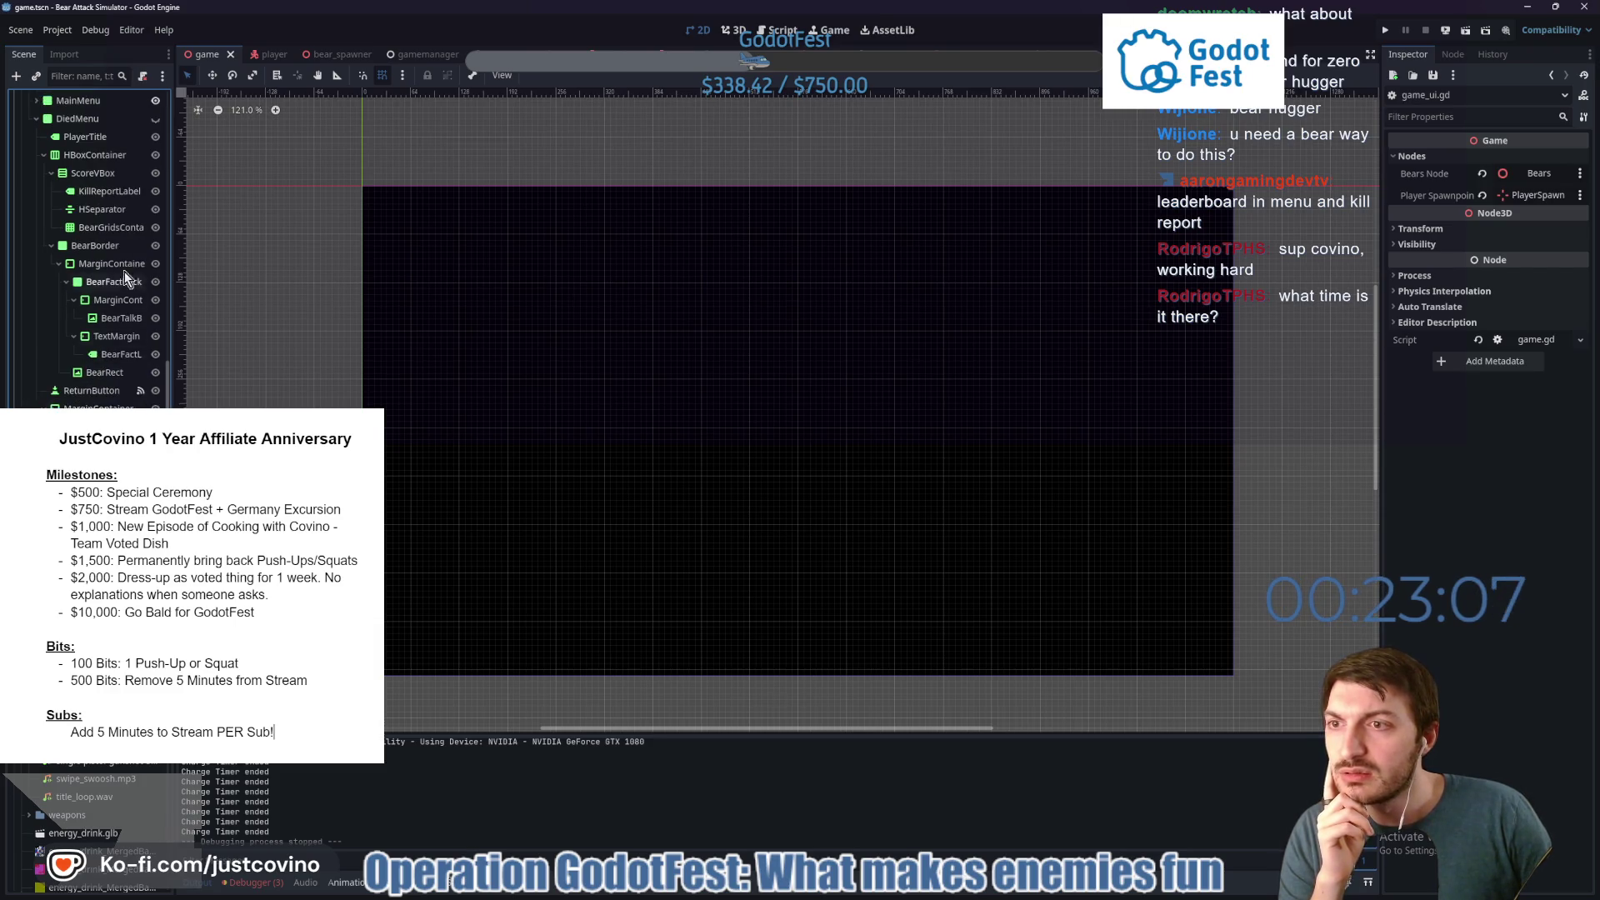
scroll(153, 247, "up", 2)
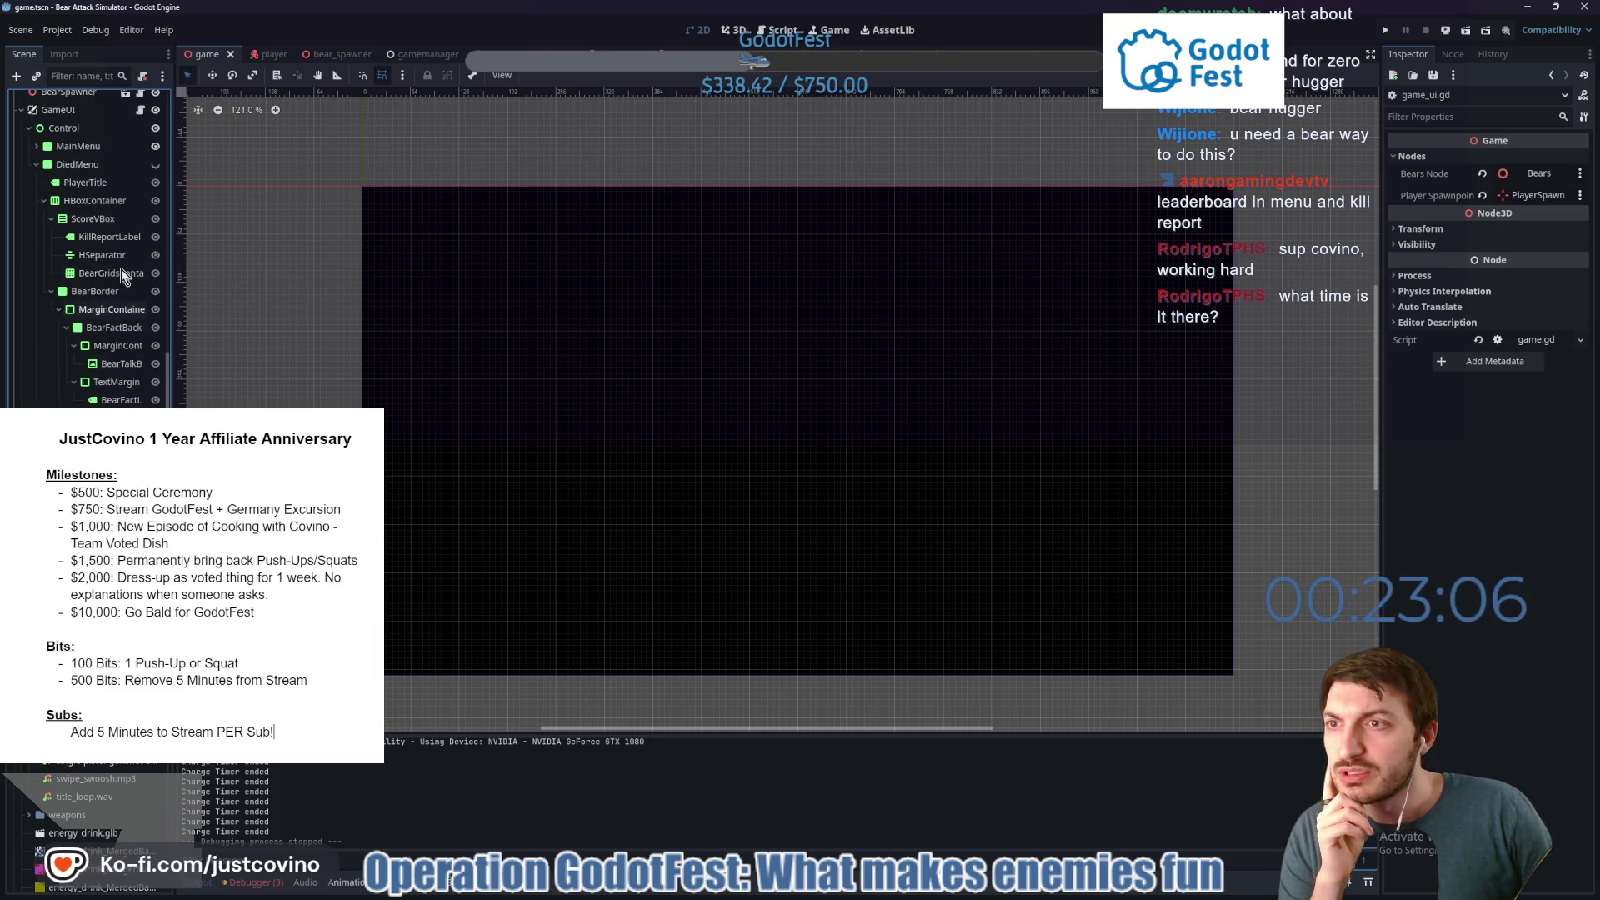
left_click(155, 149)
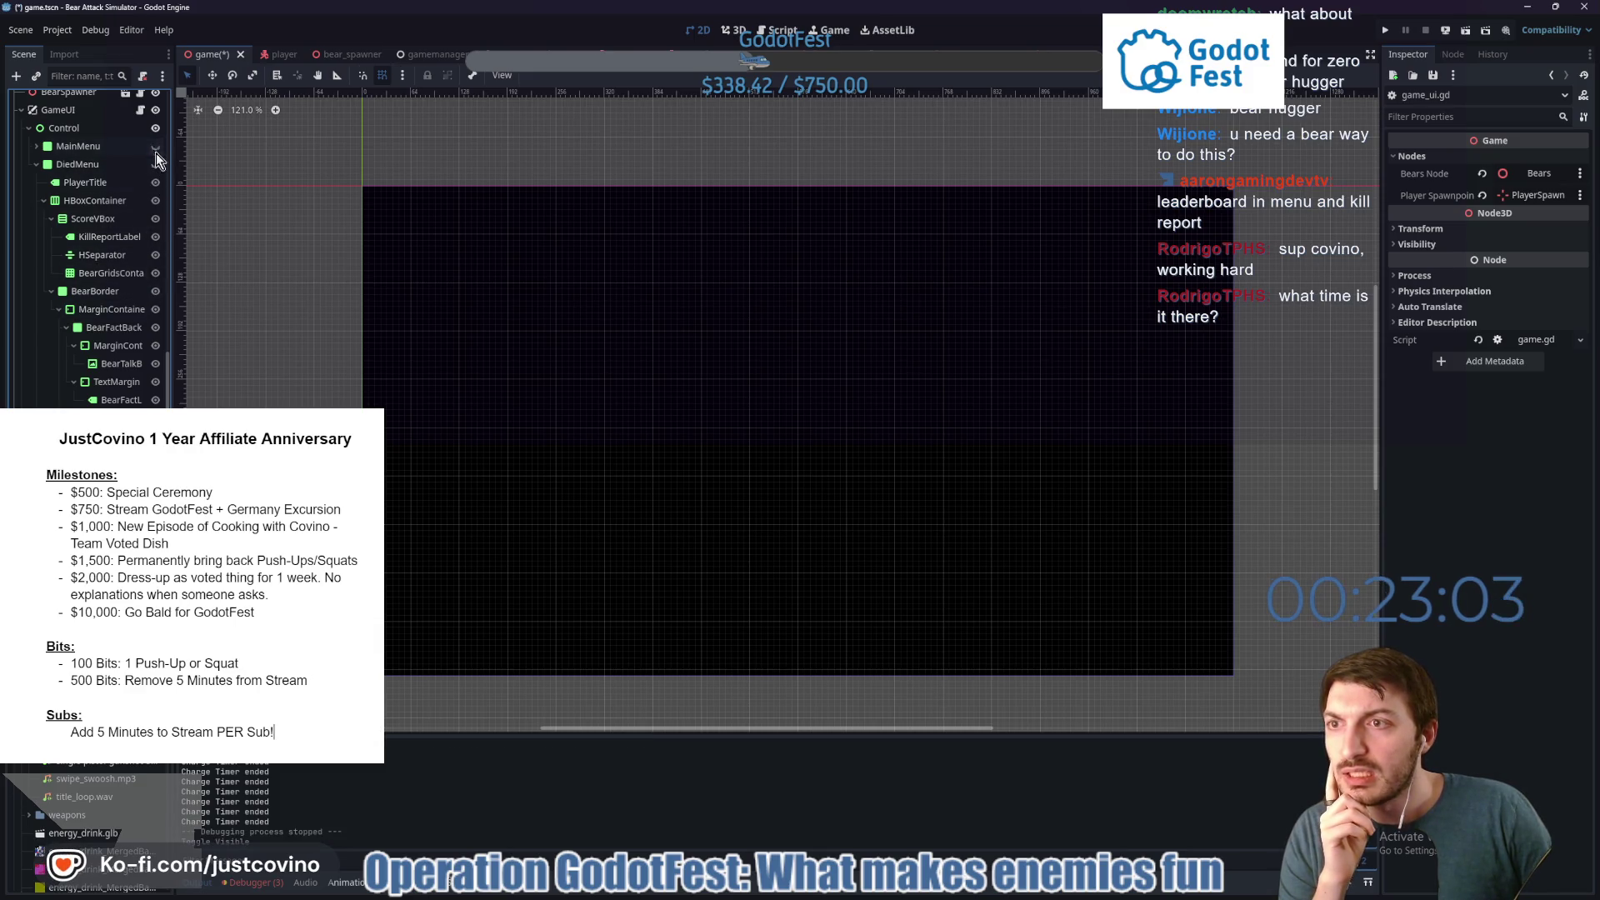
left_click(156, 166)
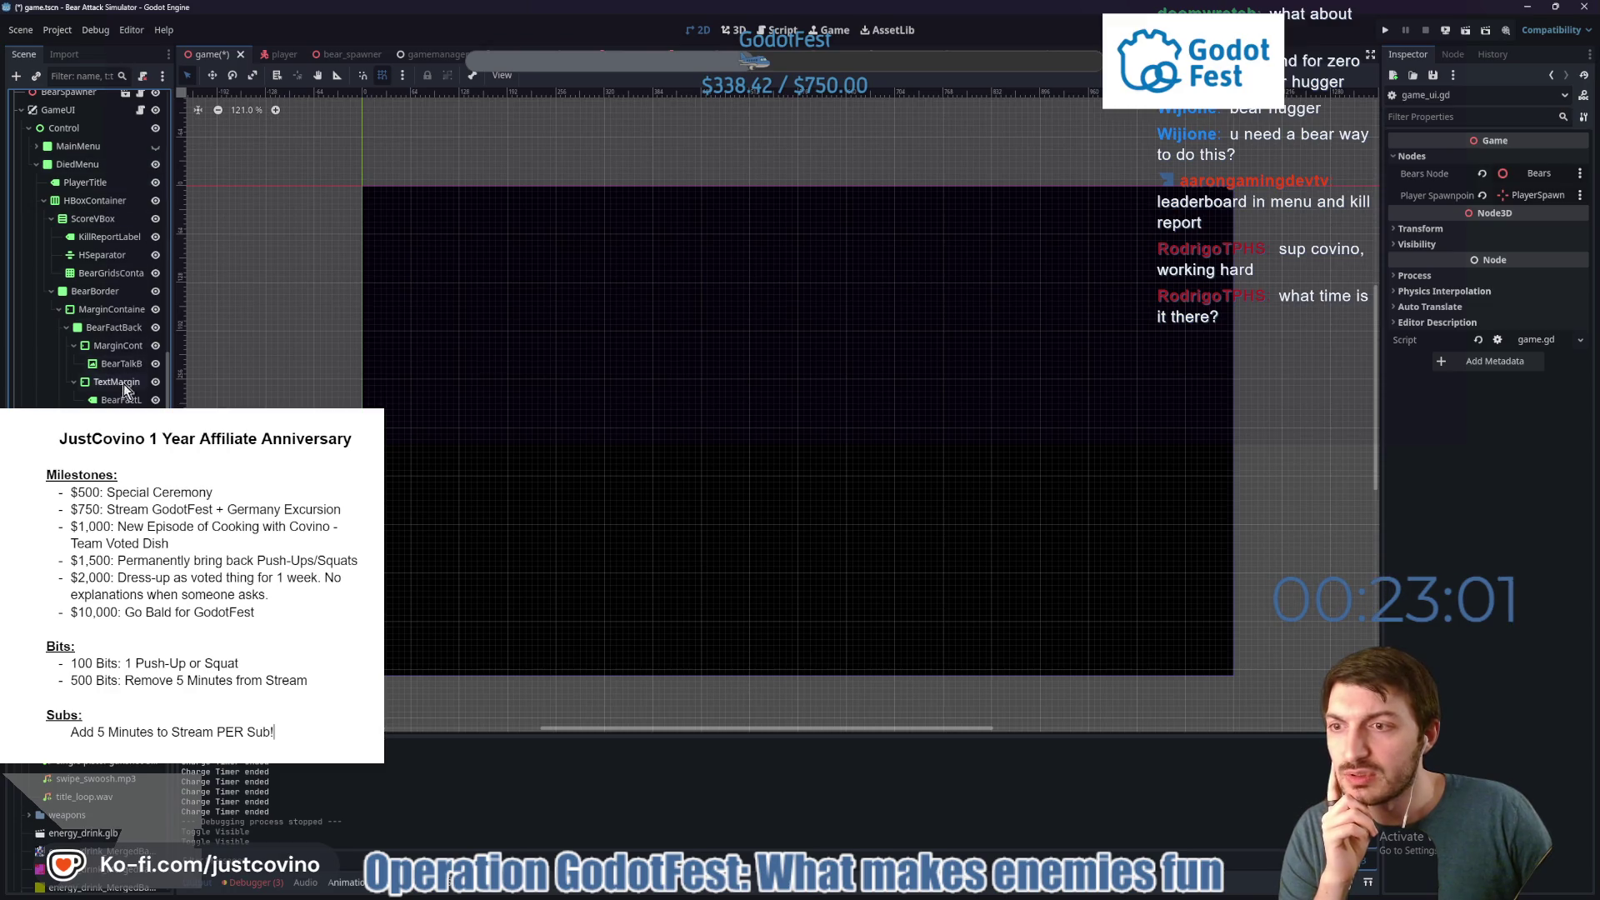
scroll(121, 398, "down", 2)
scroll(121, 398, "down", 2)
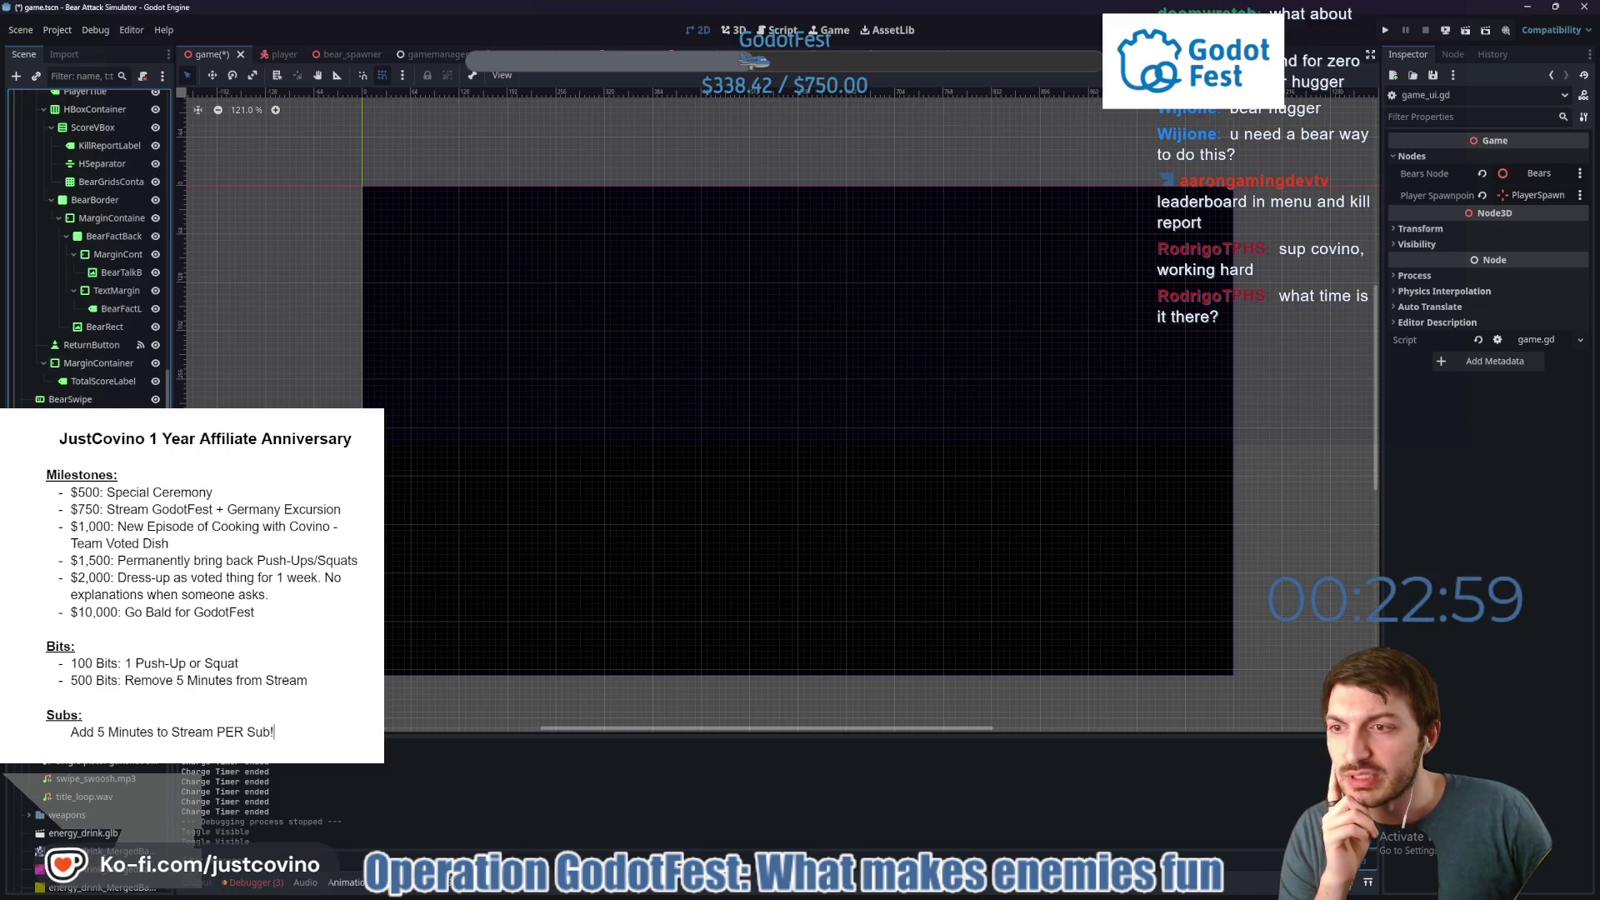
left_click(155, 399)
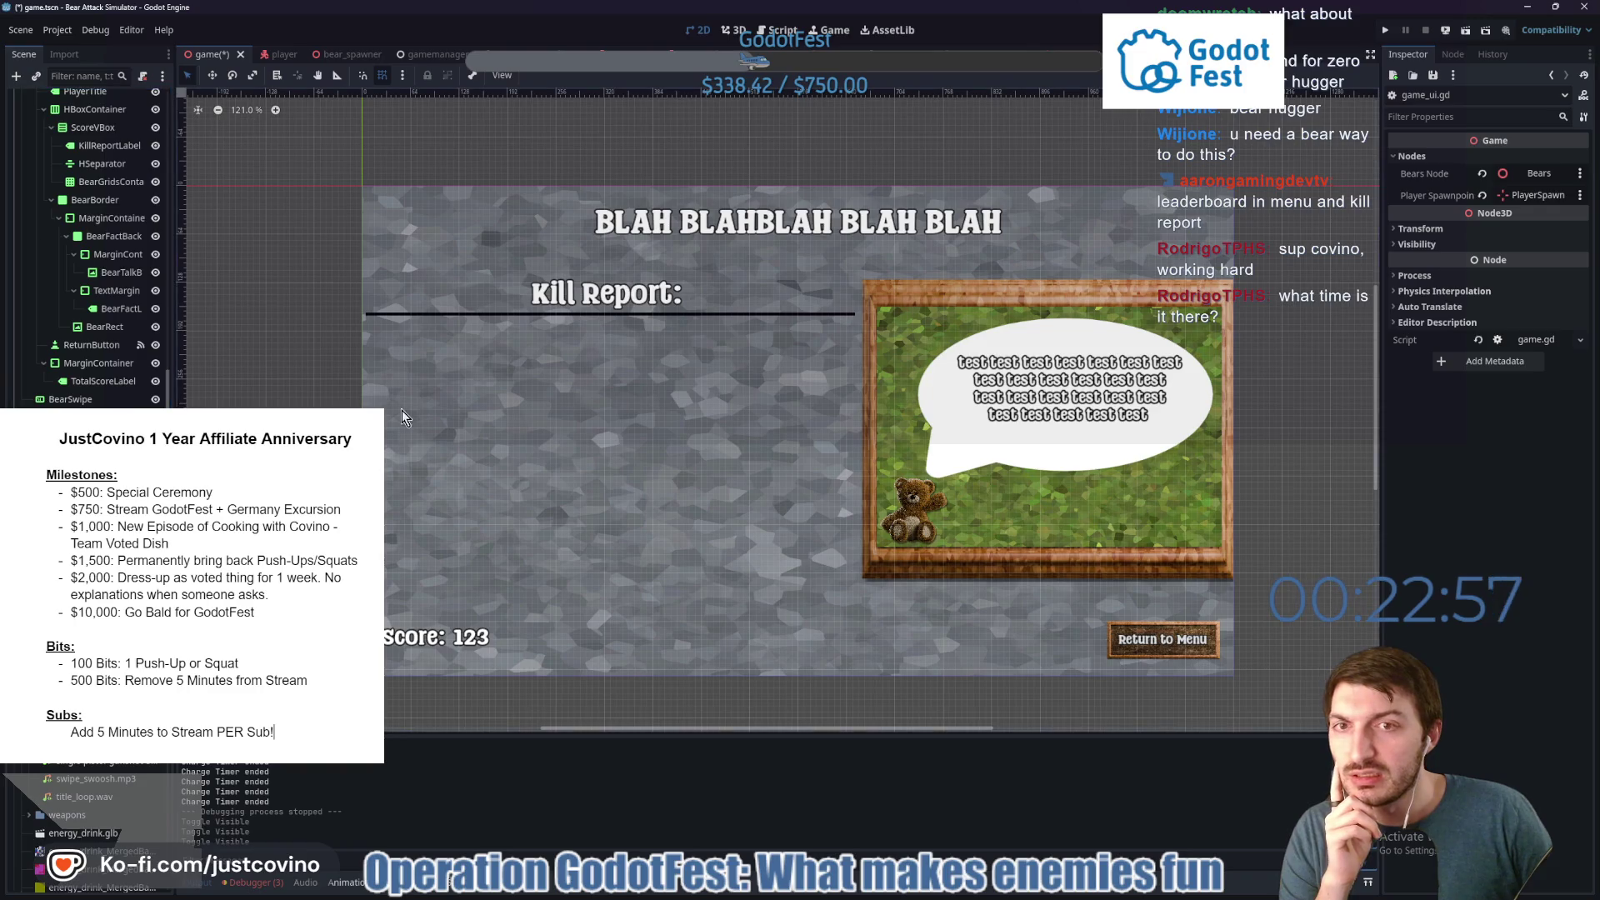
left_click(96, 365)
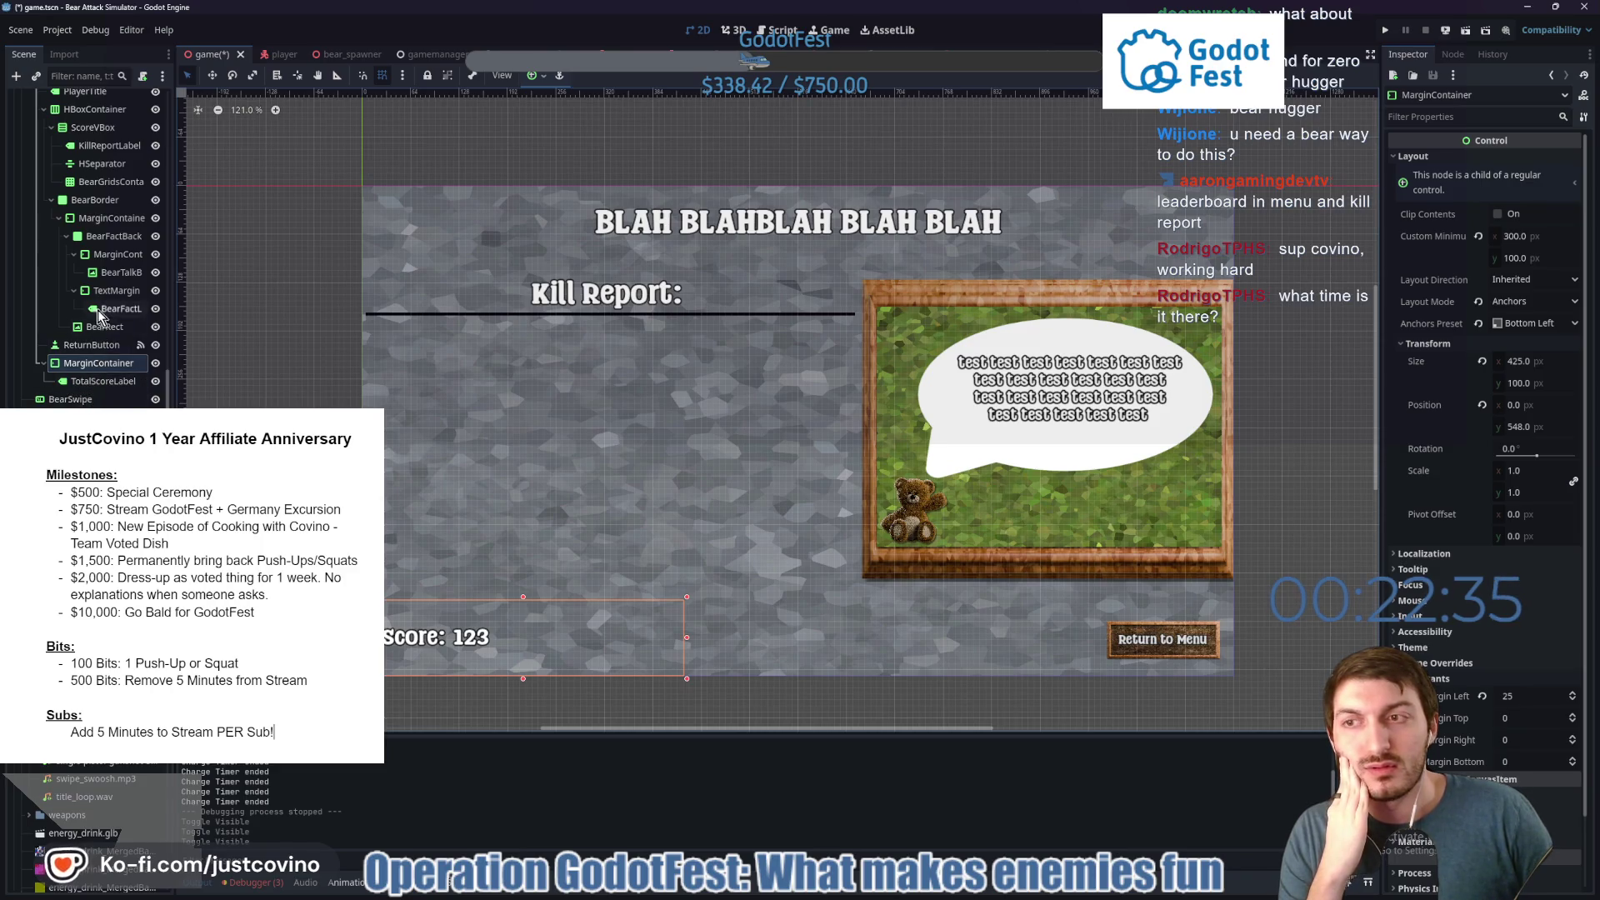
scroll(142, 114, "up", 3)
left_click(141, 114)
Scroll through the game_ui.gd script to look over its functions.
scroll(727, 414, "down", 5)
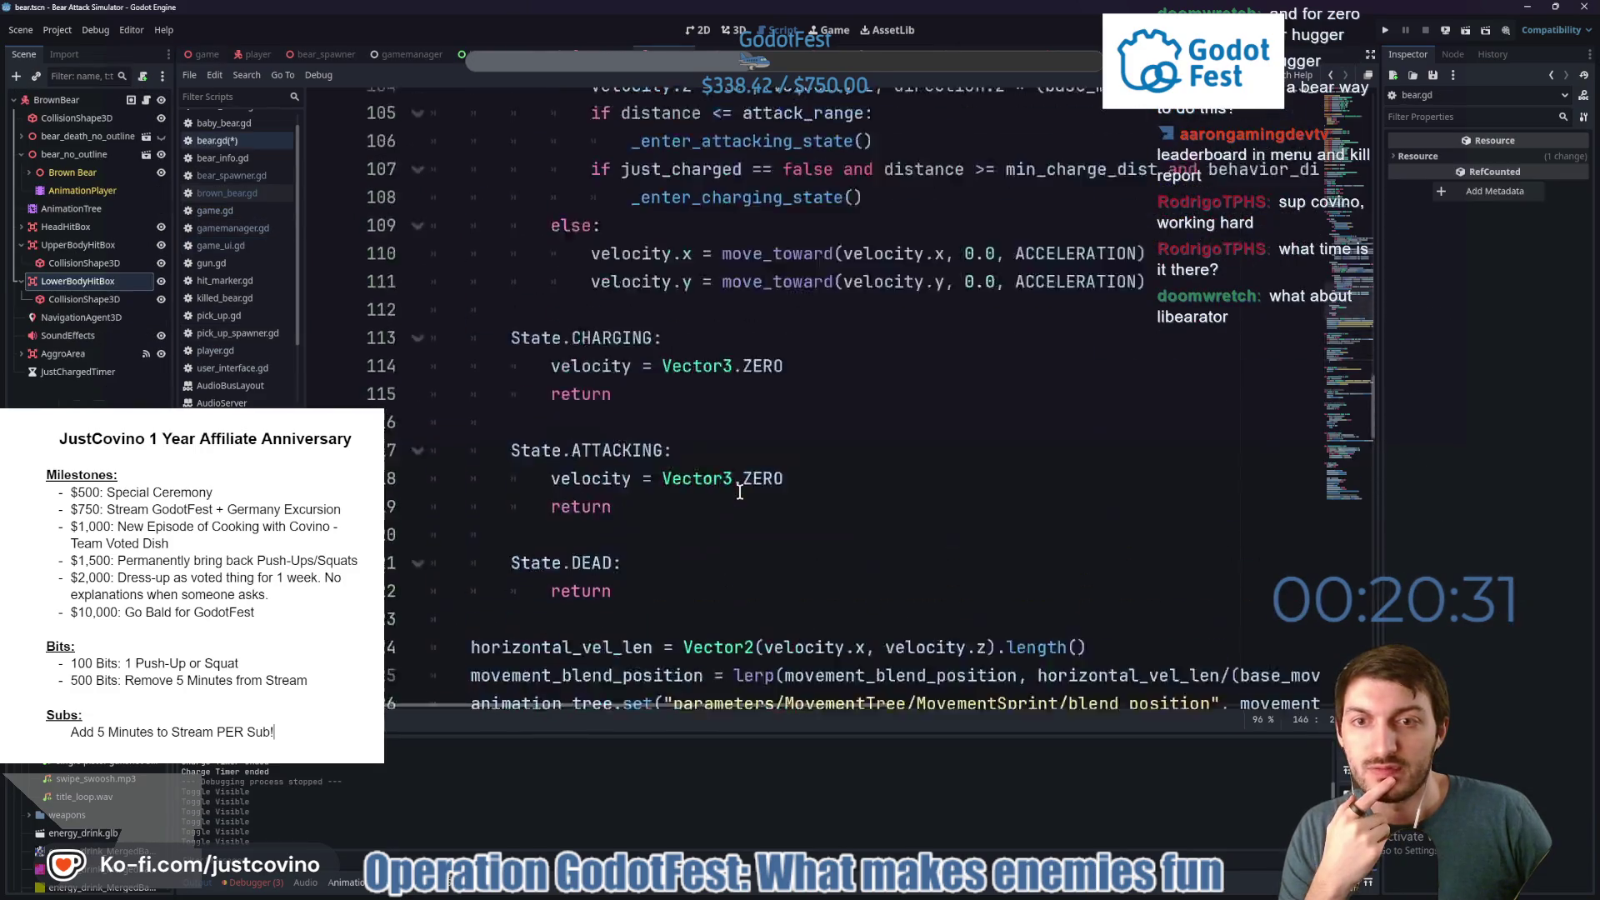
scroll(739, 492, "up", 15)
scroll(740, 492, "up", 1)
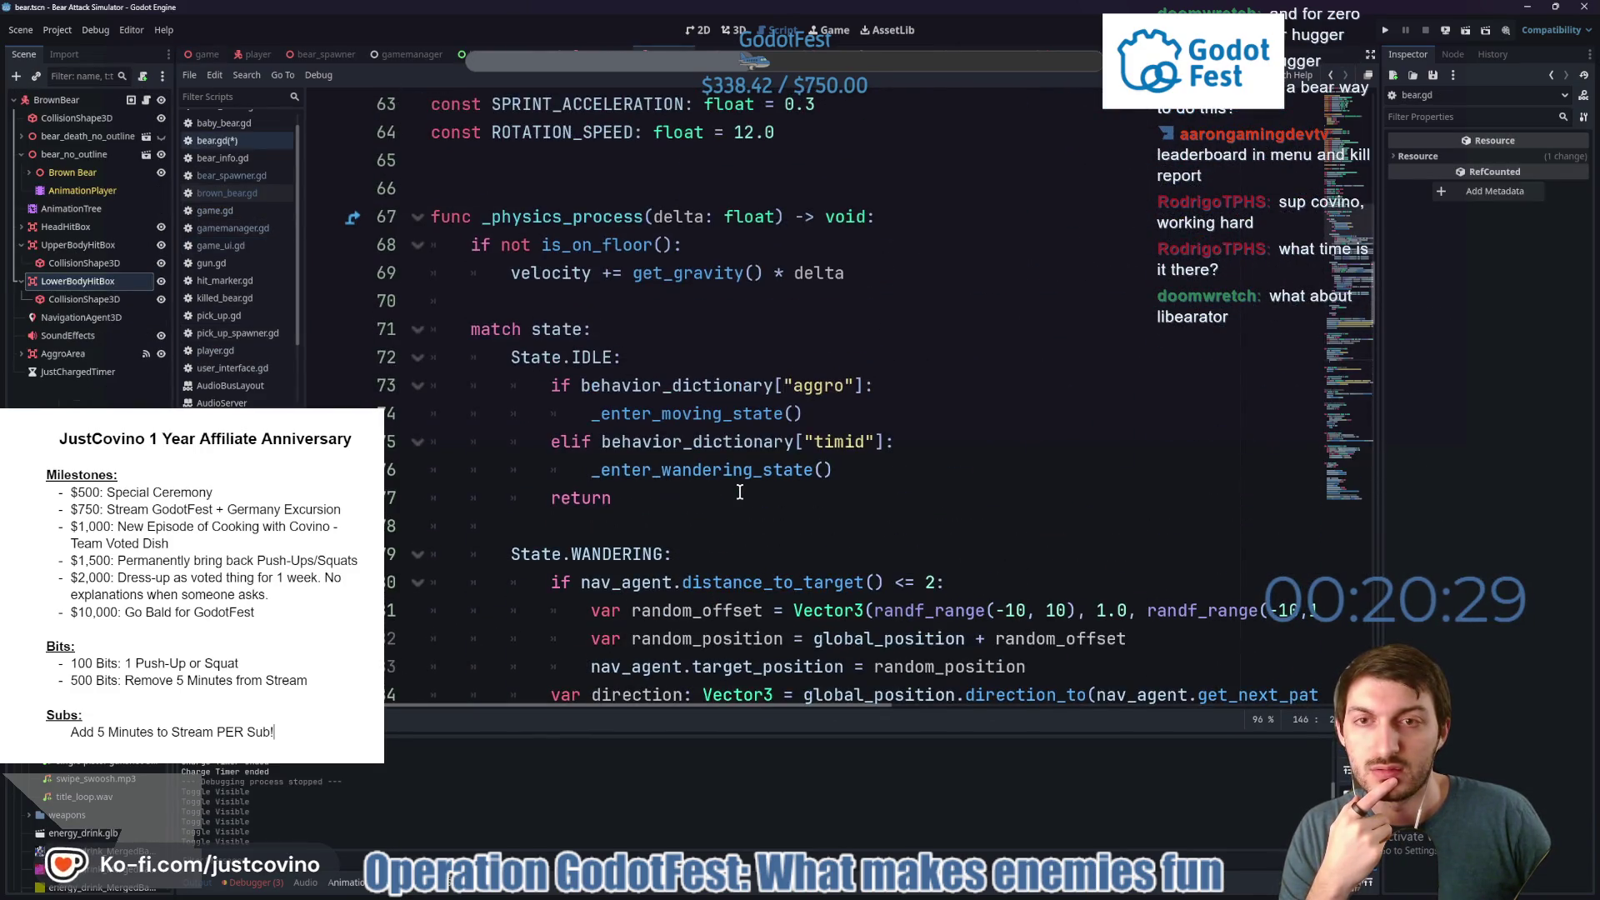
scroll(725, 475, "down", 2)
scroll(717, 460, "down", 1)
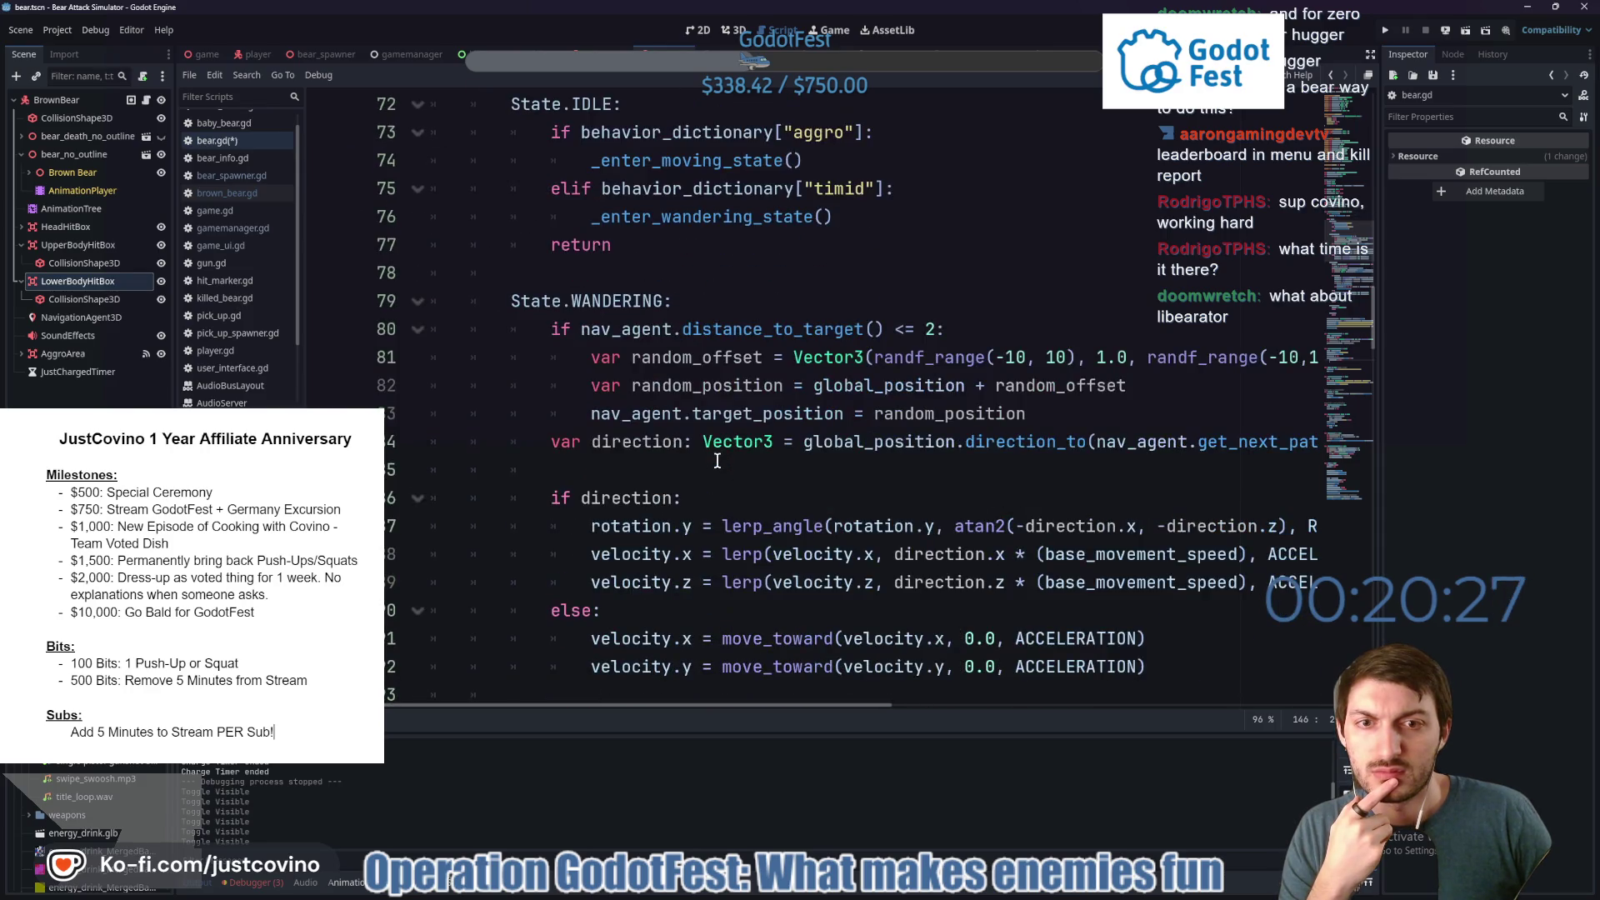
scroll(717, 460, "down", 5)
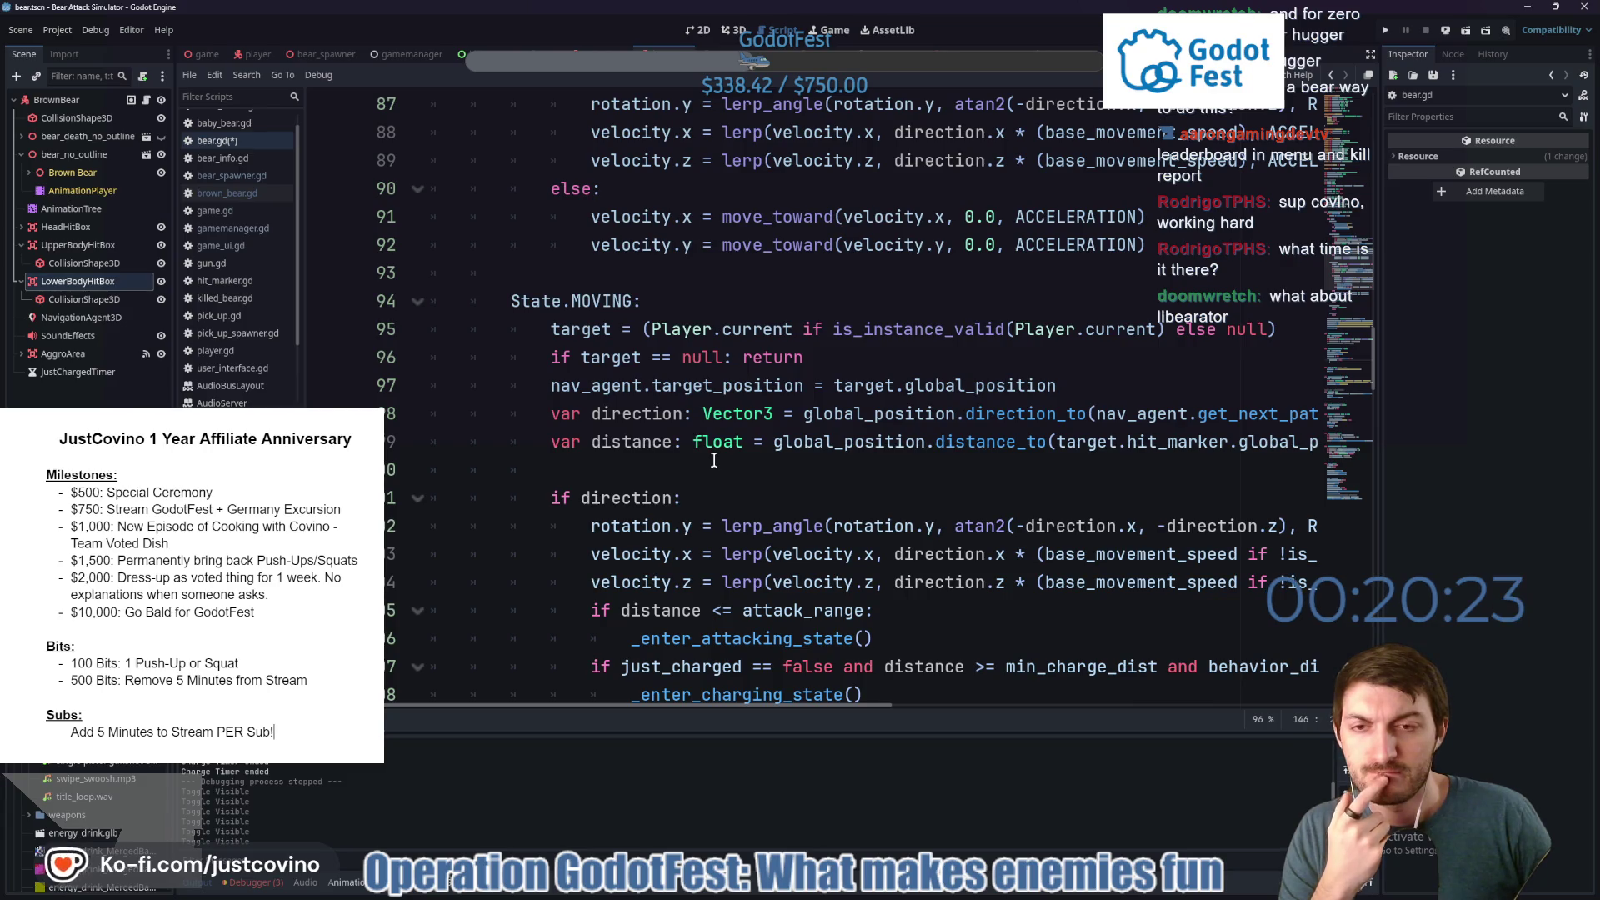
scroll(714, 460, "down", 3)
scroll(714, 460, "down", 2)
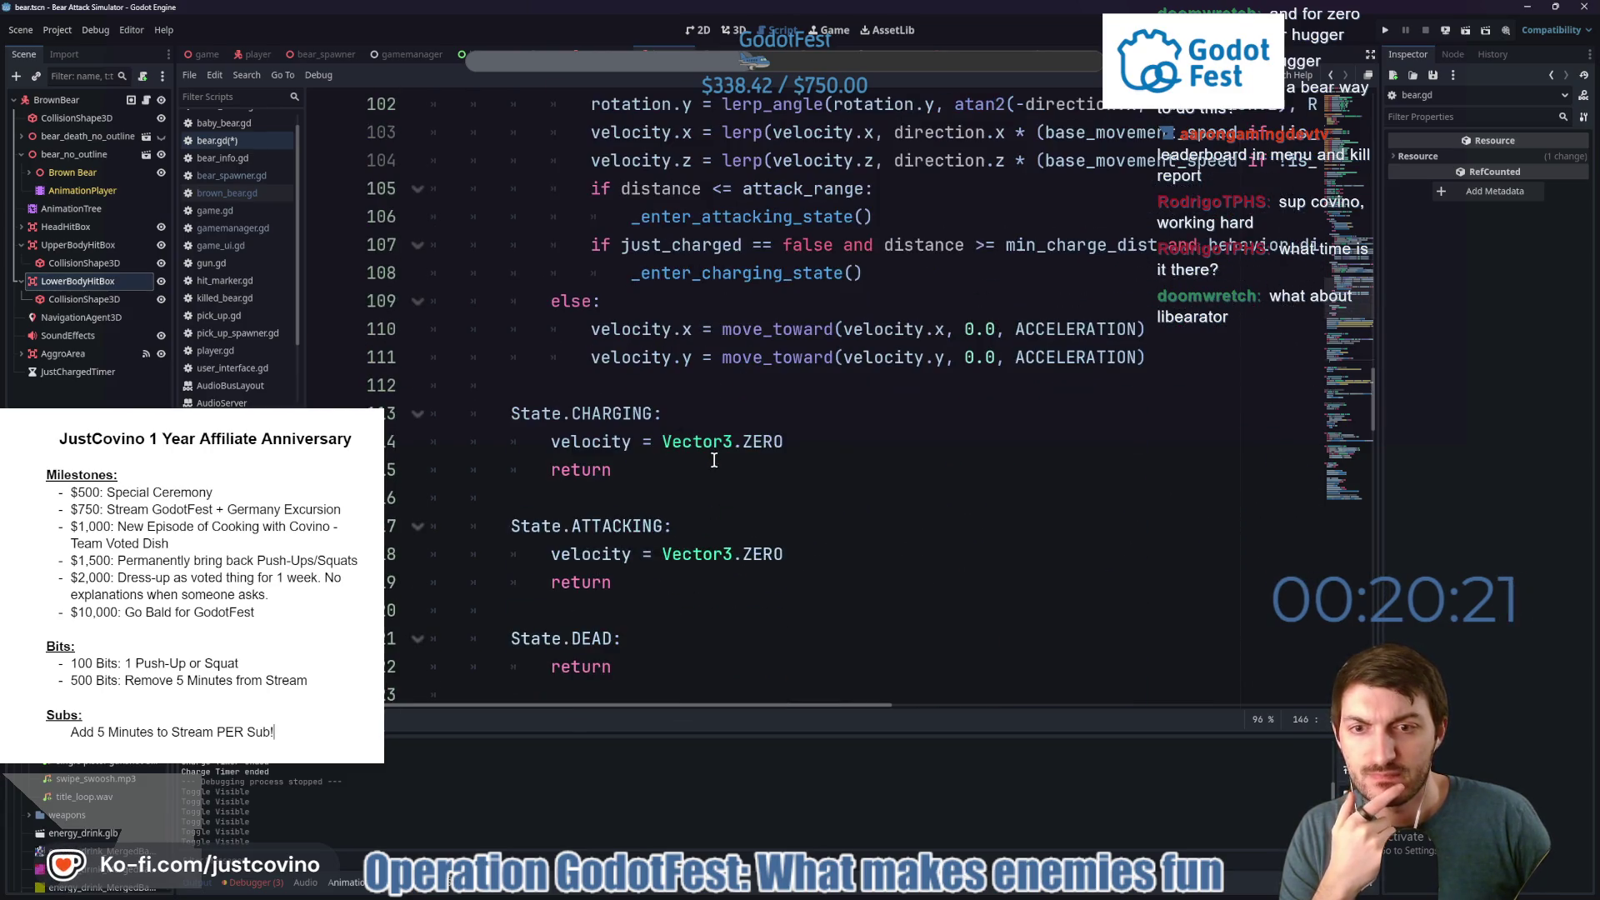
scroll(711, 460, "up", 18)
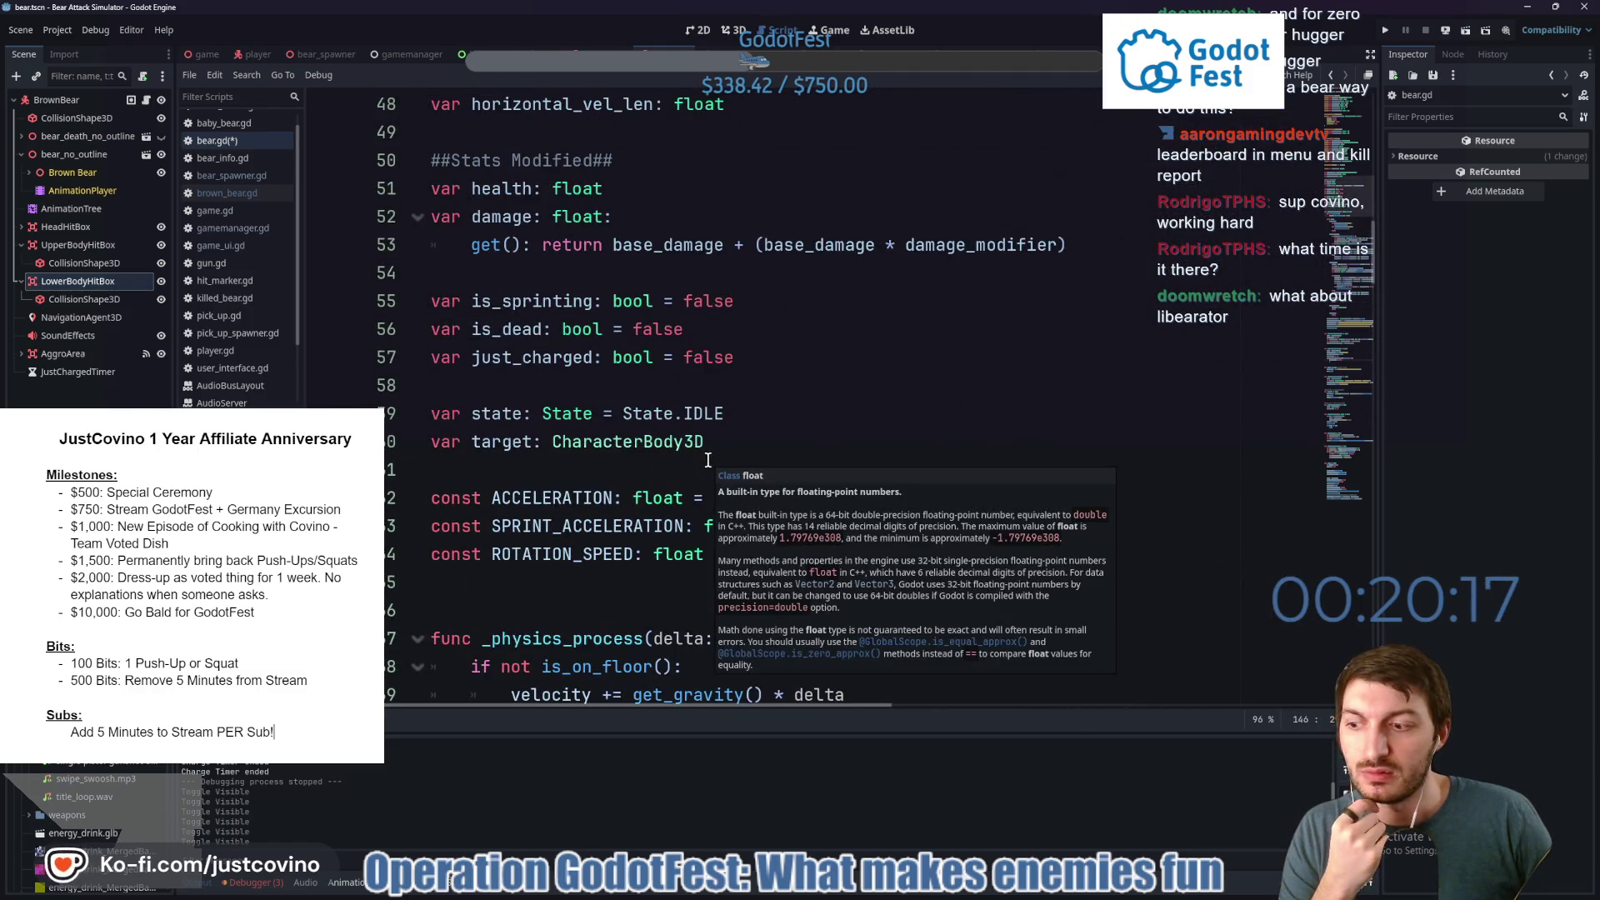
mouse_move(600, 439)
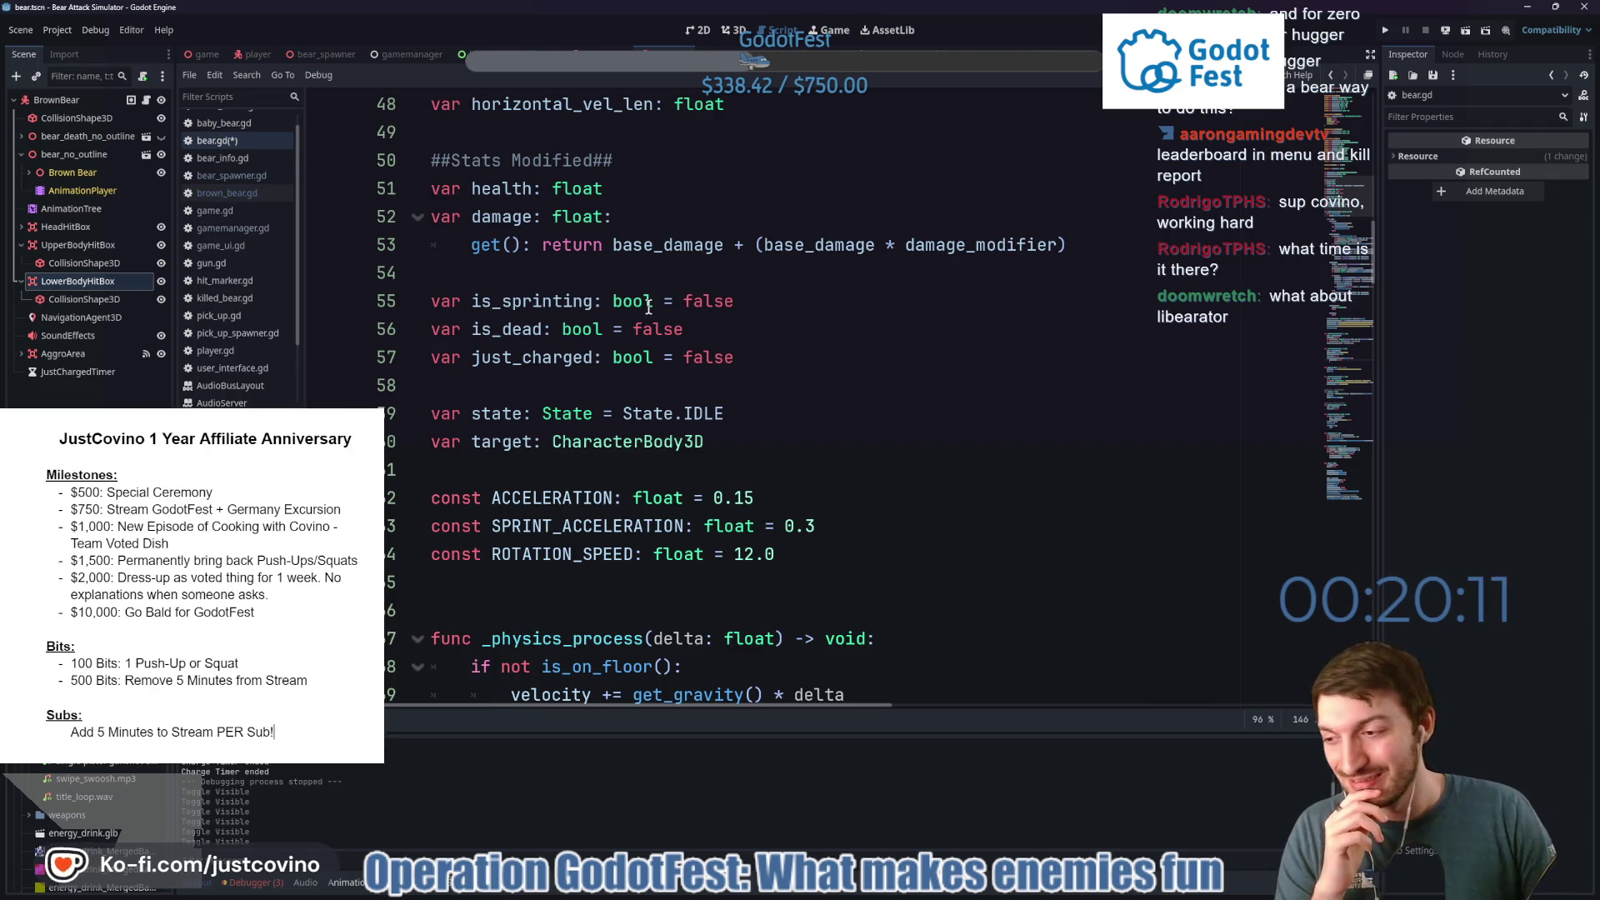
scroll(640, 318, "up", 1)
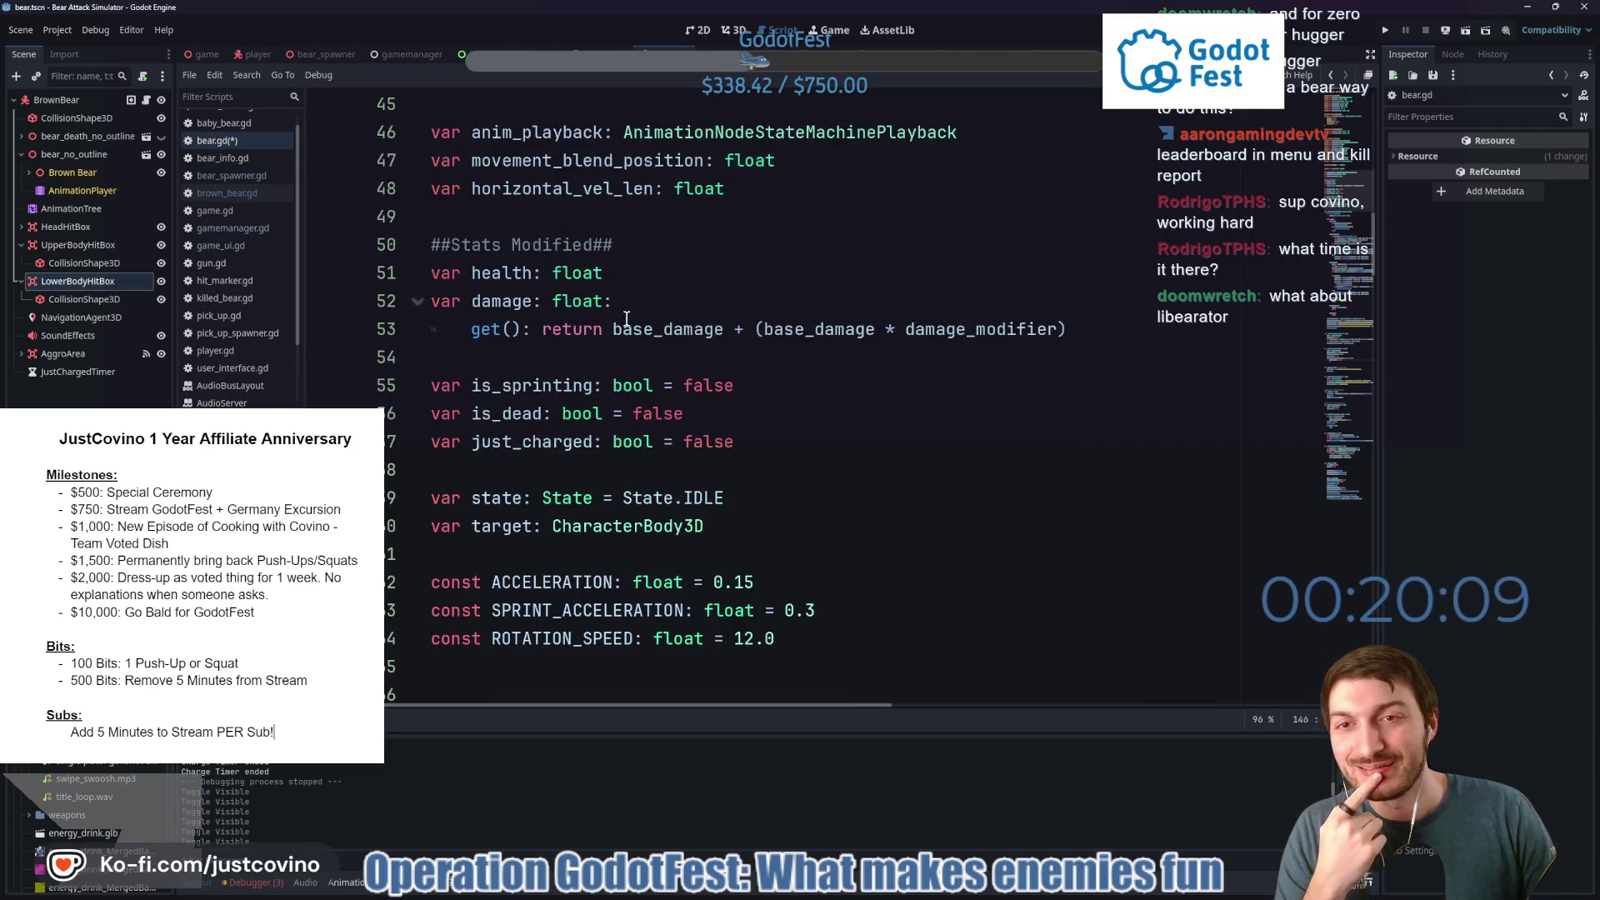
Look through the gamemanager and player scenes and the UserInterface script.
left_click(403, 58)
scroll(607, 326, "up", 10)
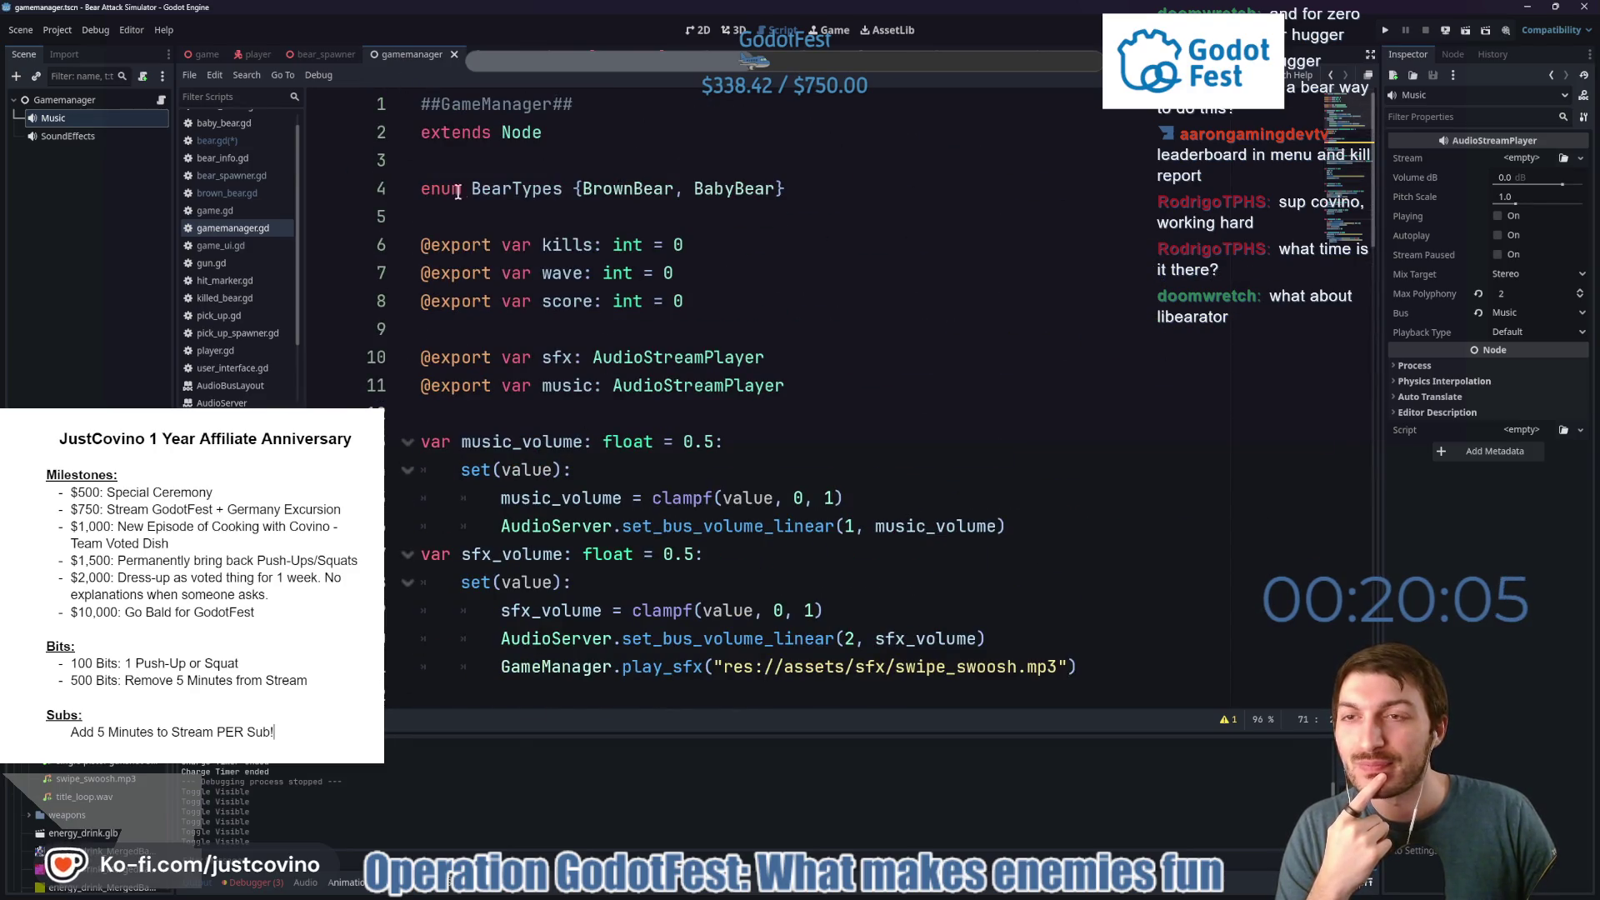
left_click(255, 54)
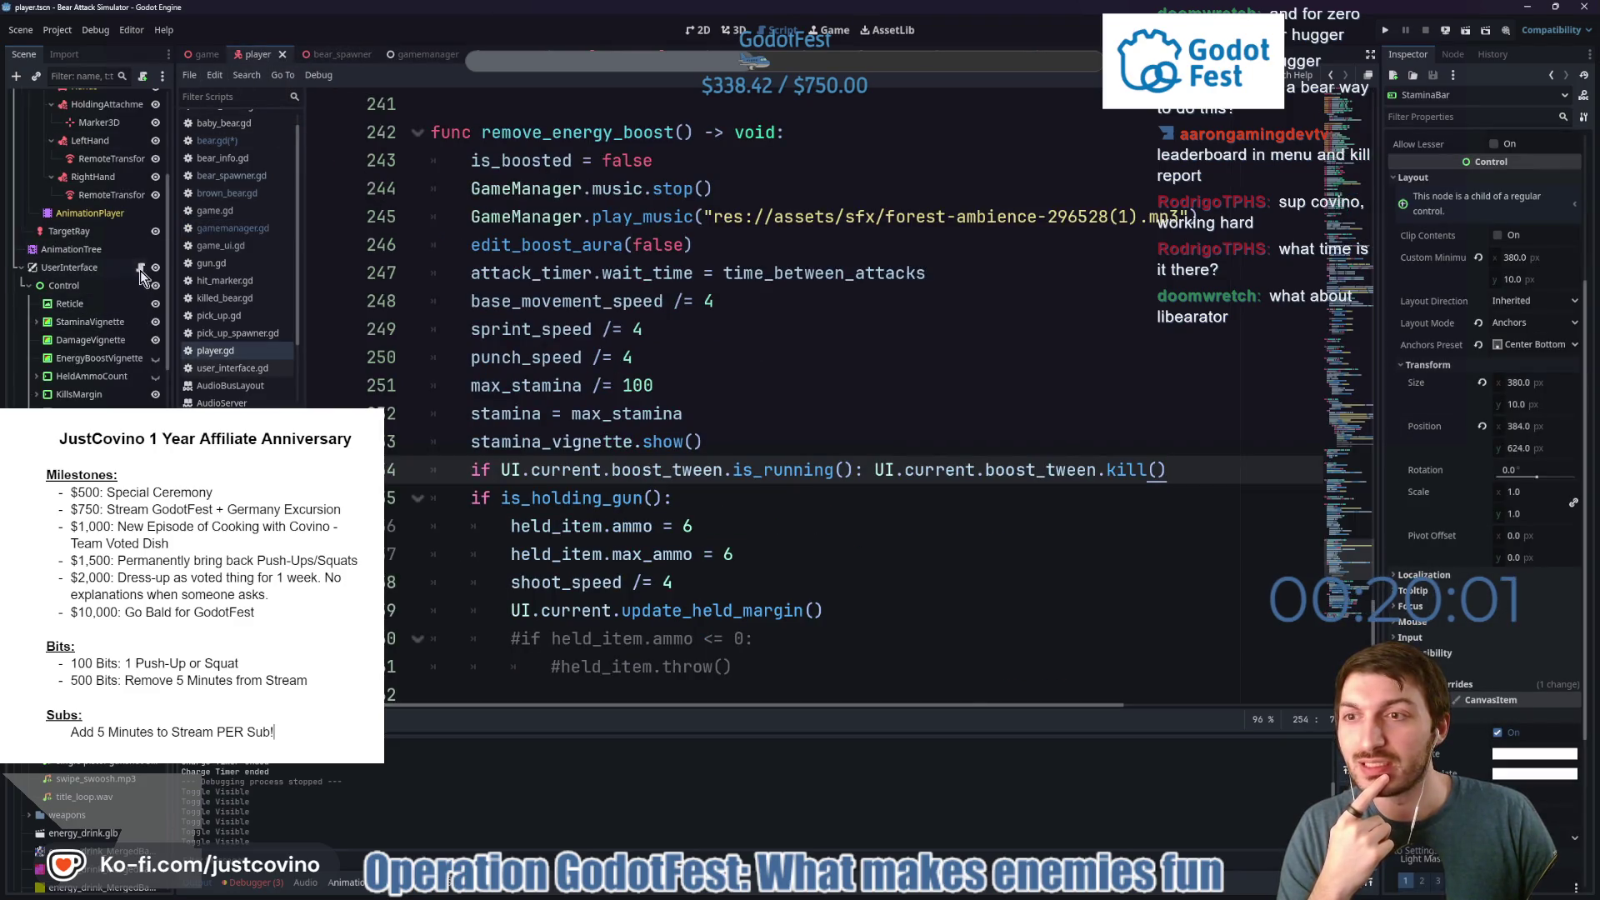
left_click(140, 267)
scroll(609, 341, "up", 6)
scroll(609, 341, "up", 14)
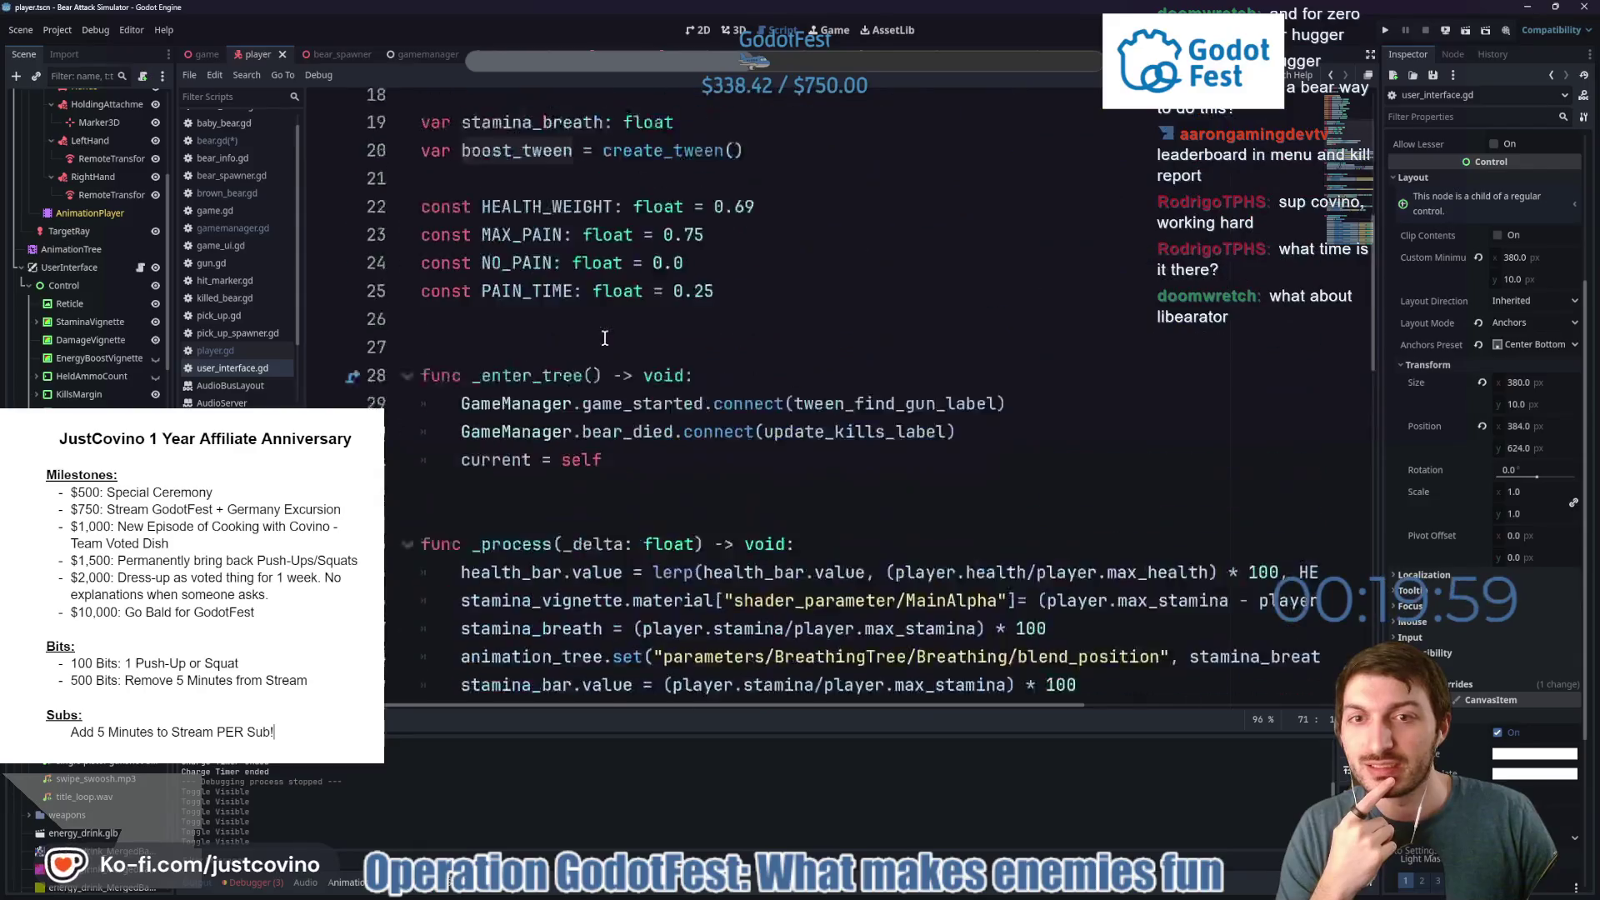
scroll(600, 333, "down", 2)
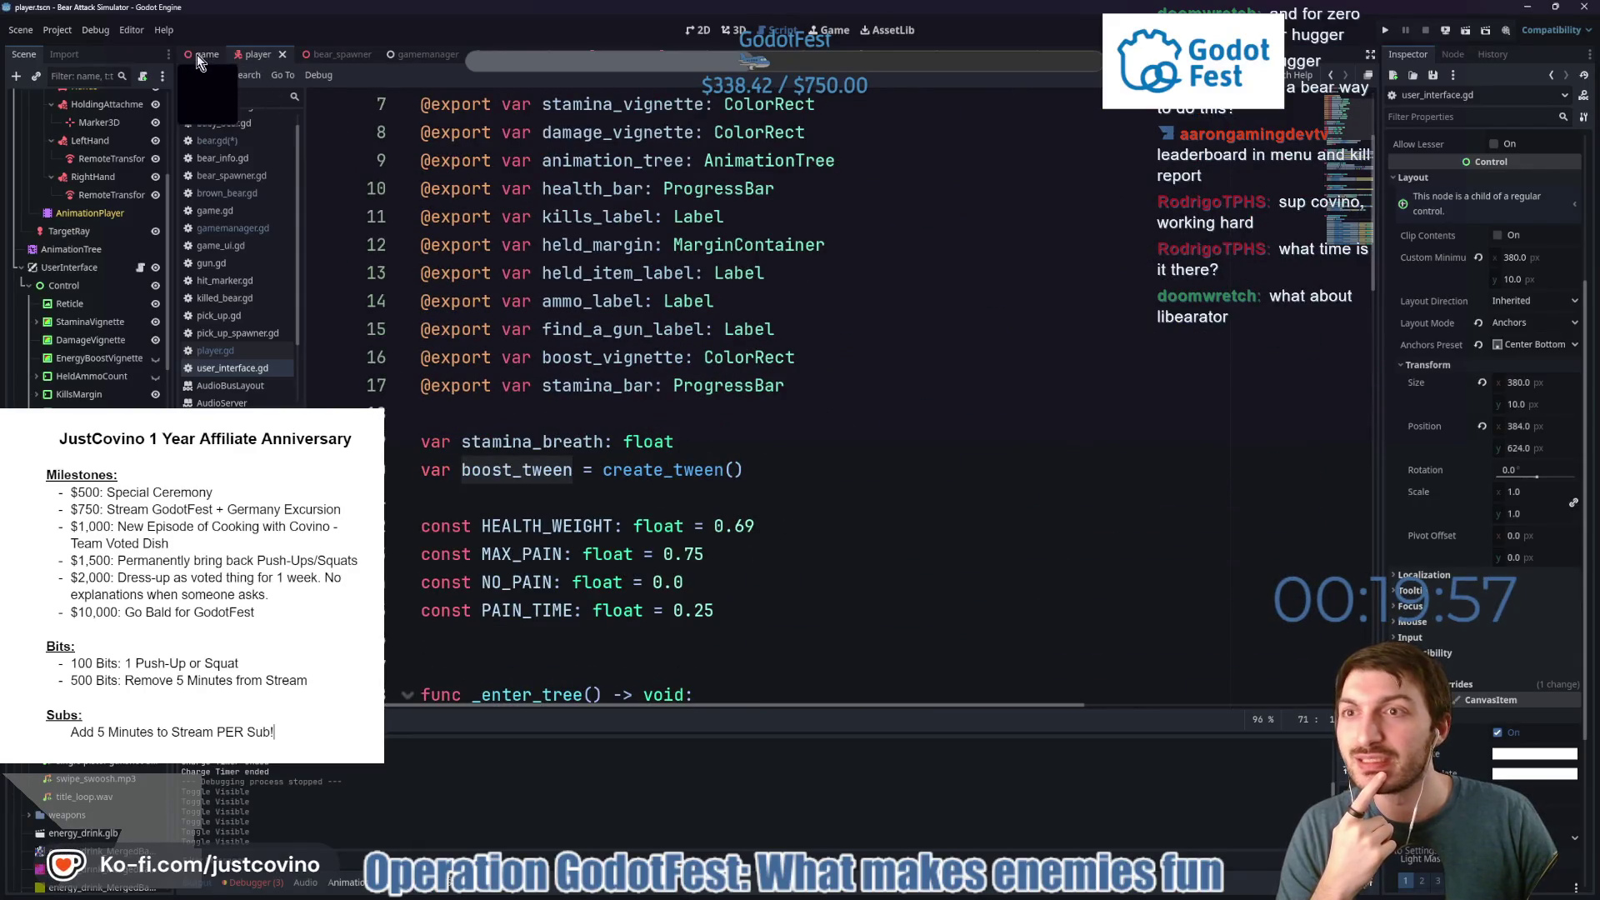
Return to the game scene and open game_ui.gd at get_player_title.
left_click(198, 54)
scroll(116, 284, "up", 2)
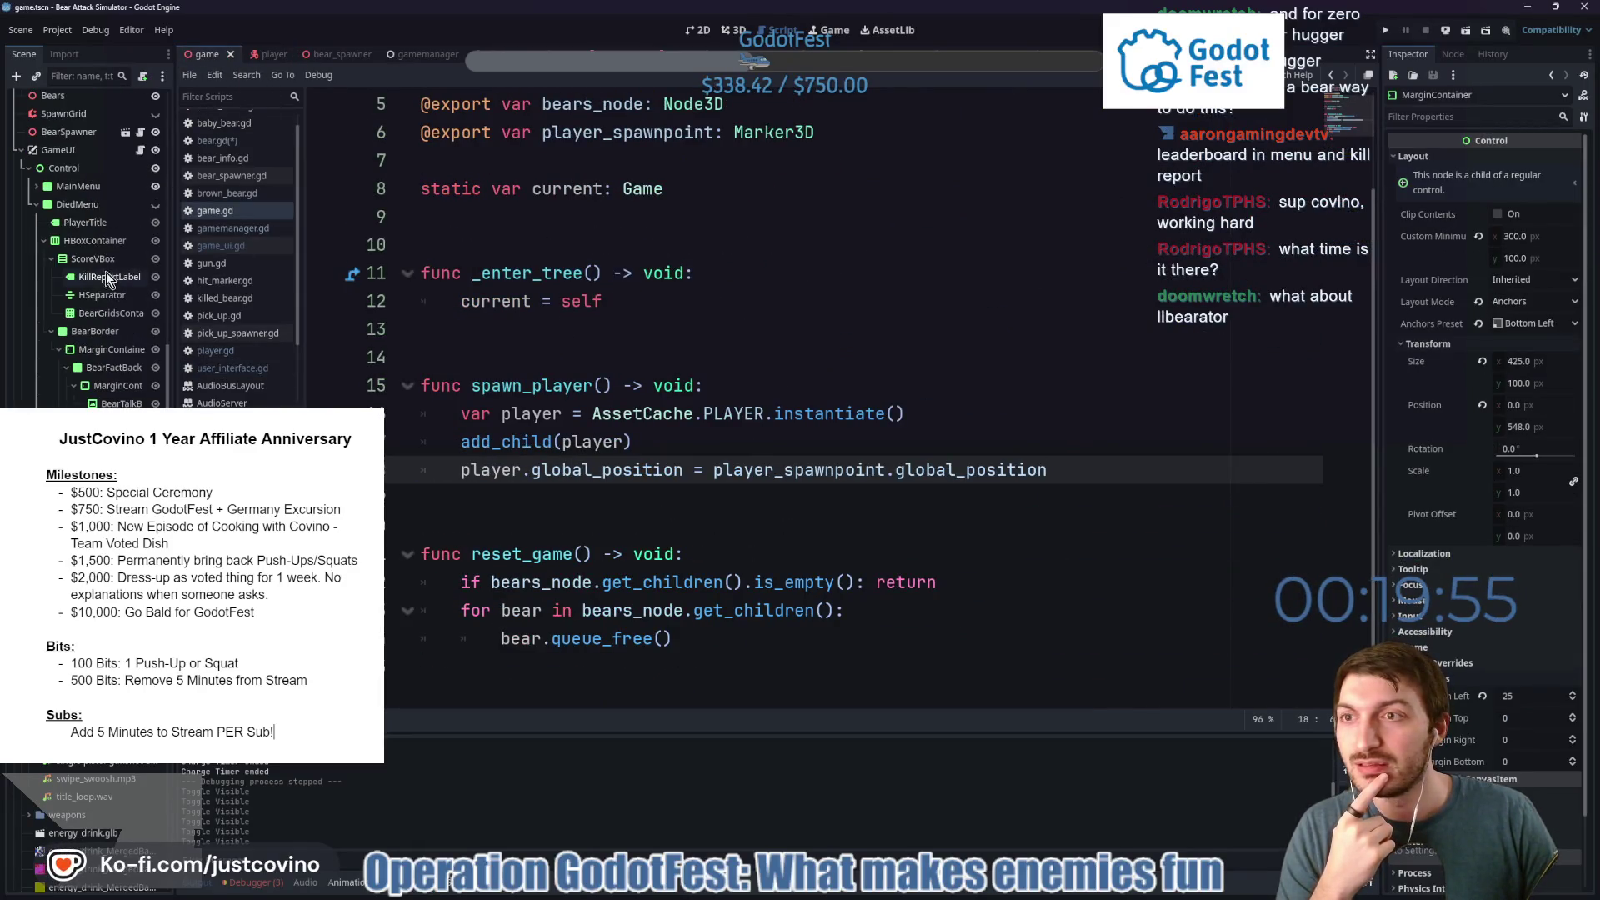
left_click(141, 150)
scroll(575, 309, "up", 11)
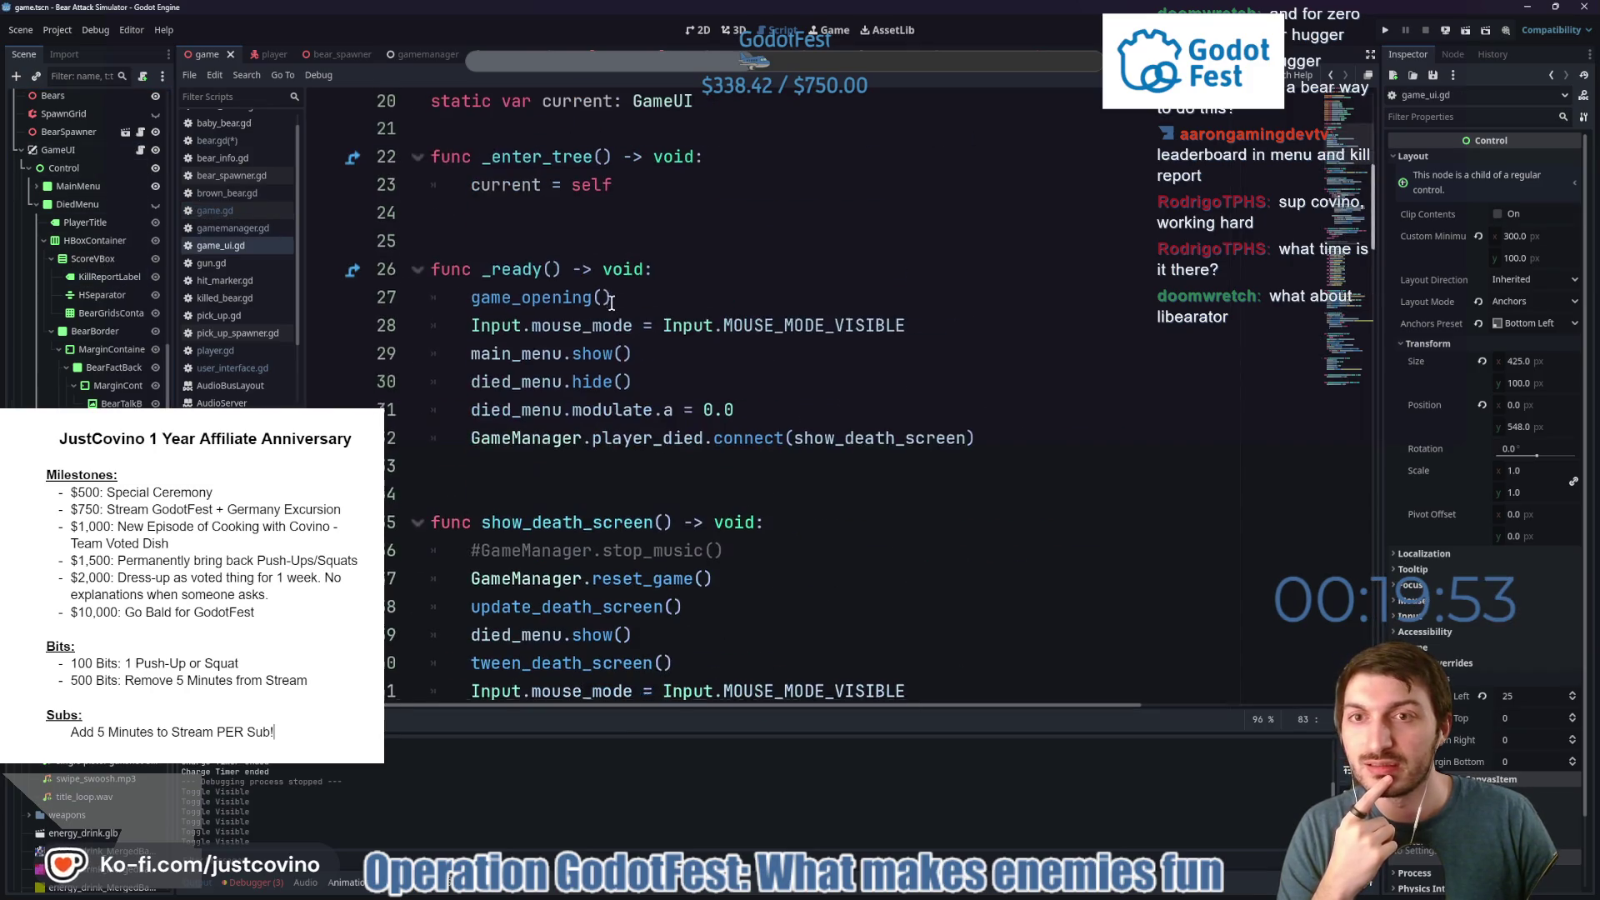
scroll(611, 303, "down", 20)
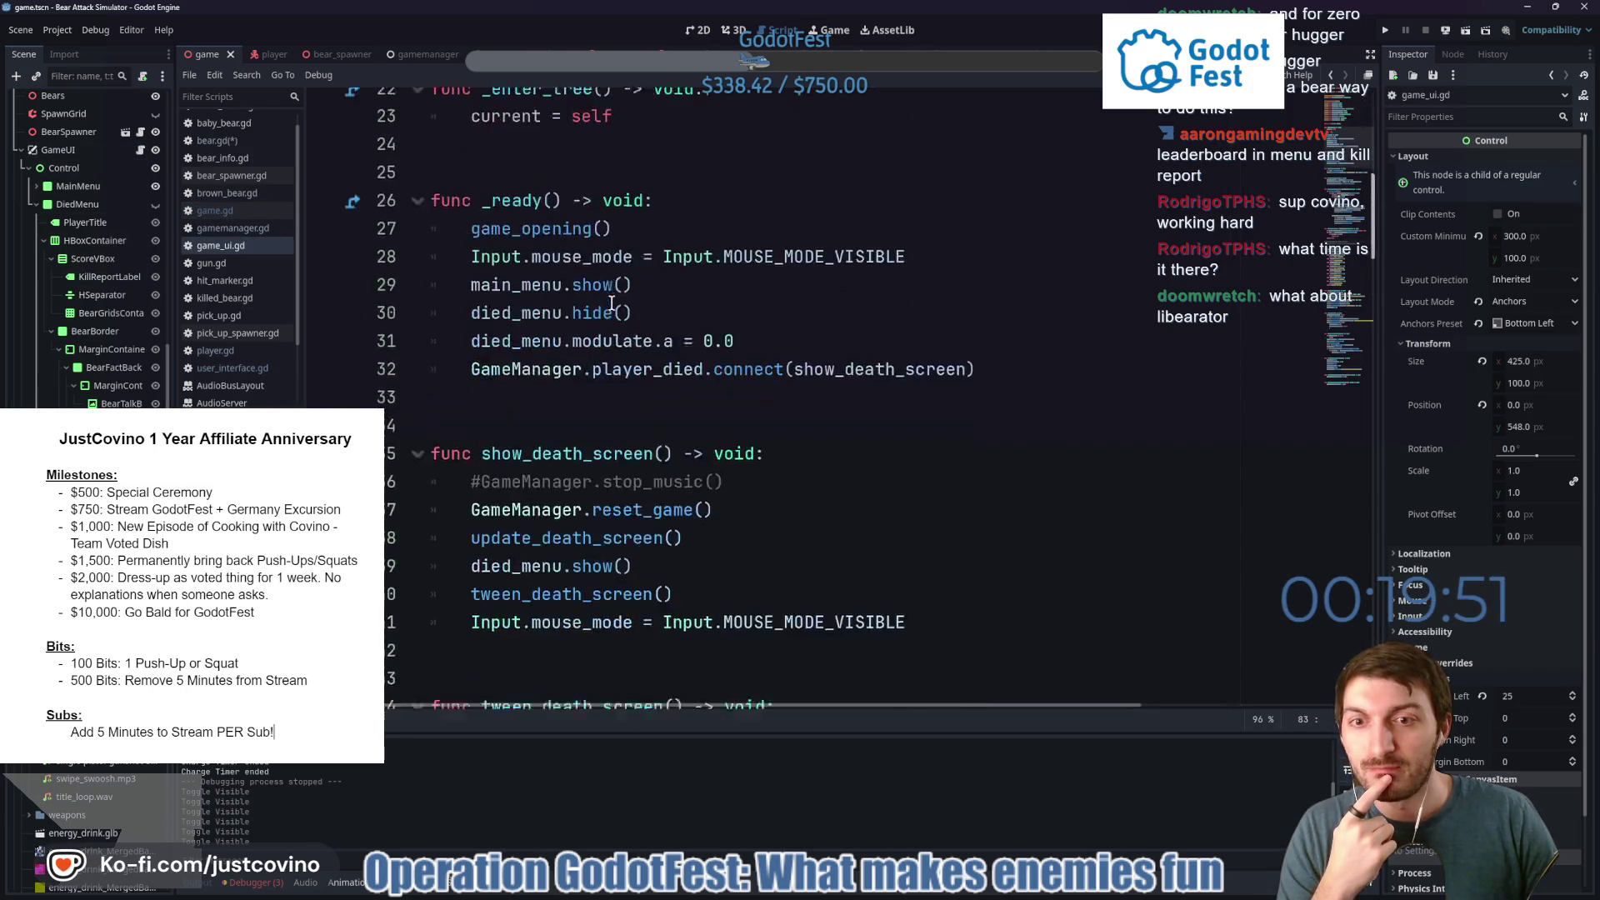
scroll(612, 302, "down", 3)
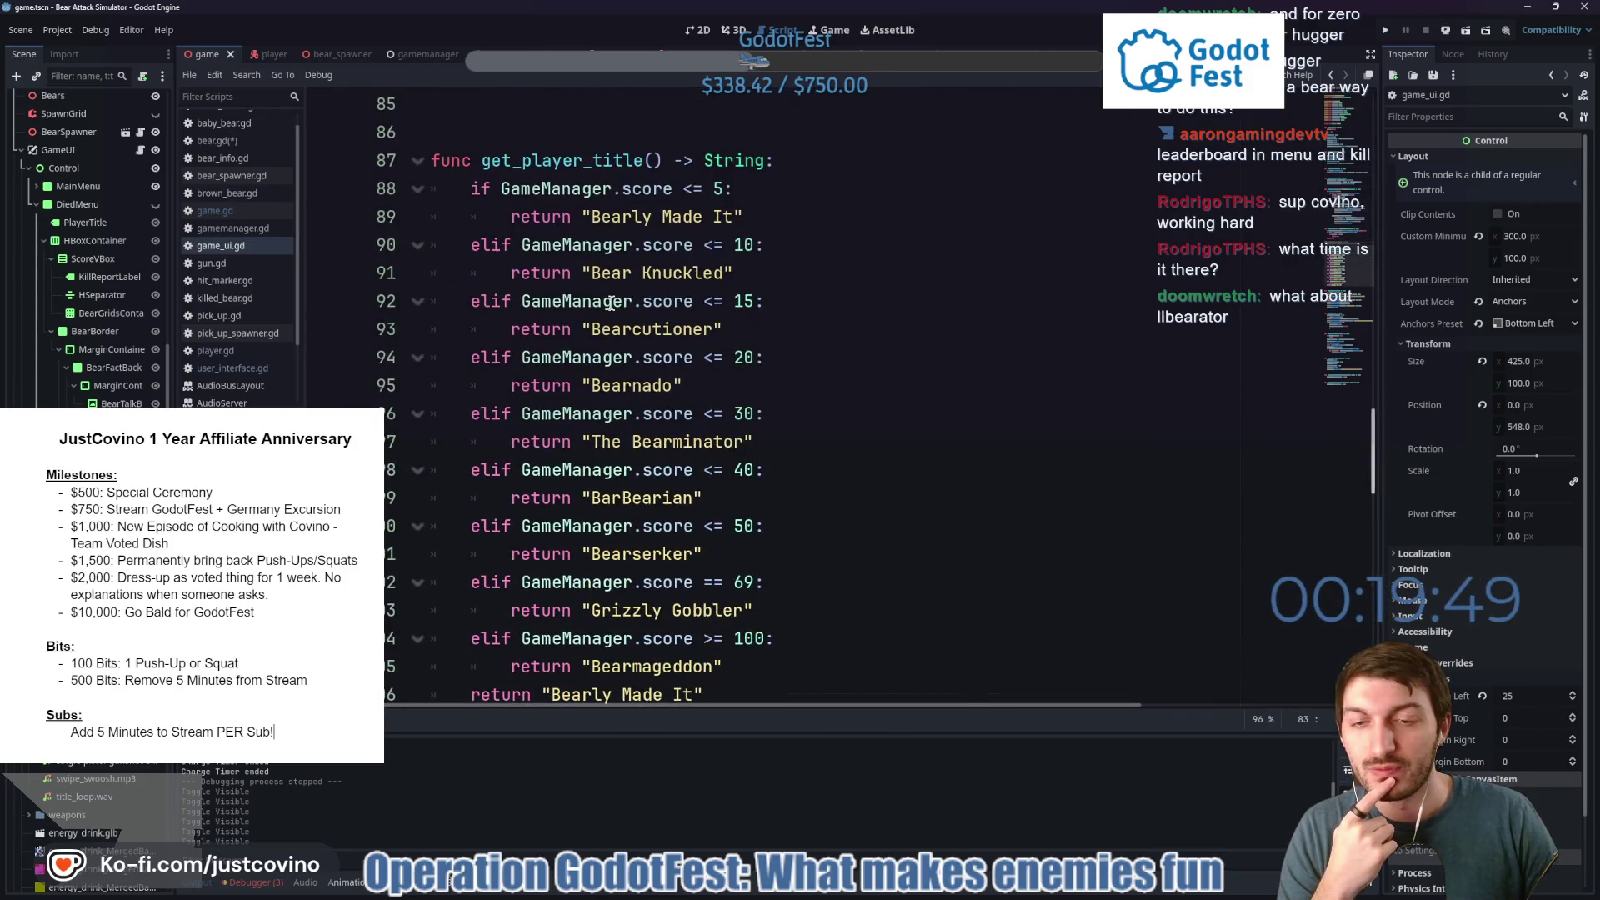
Add an 'elif GameManager.score <= 80' branch returning "Bearserker" after the Grizzly Gobbler line.
scroll(761, 383, "down", 1)
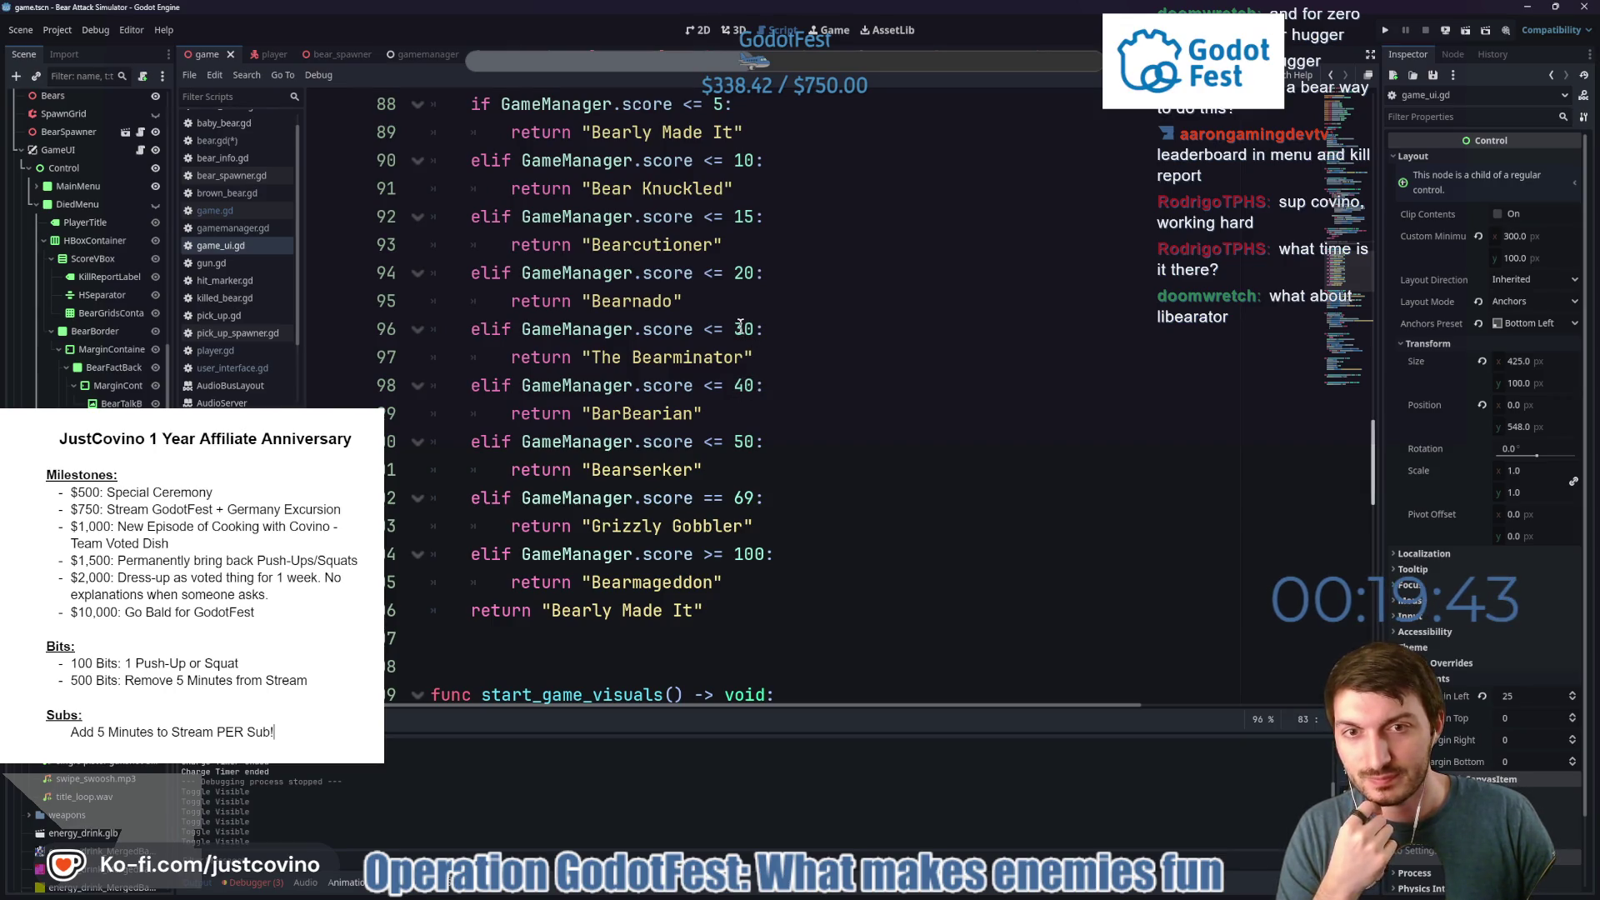
left_click(787, 329)
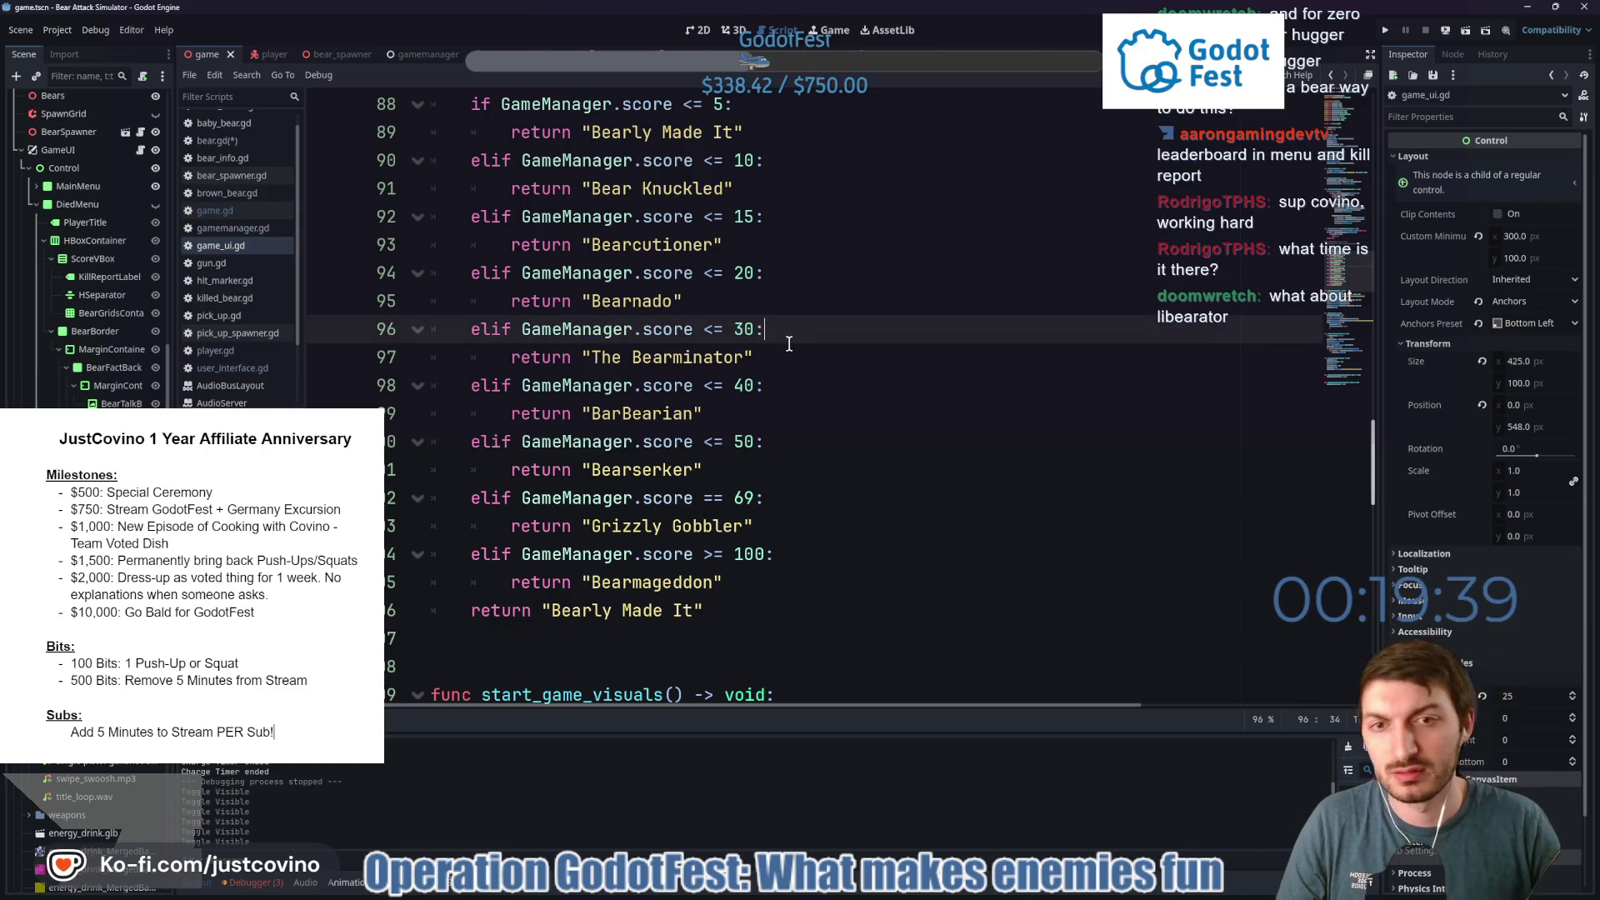
left_click(789, 352)
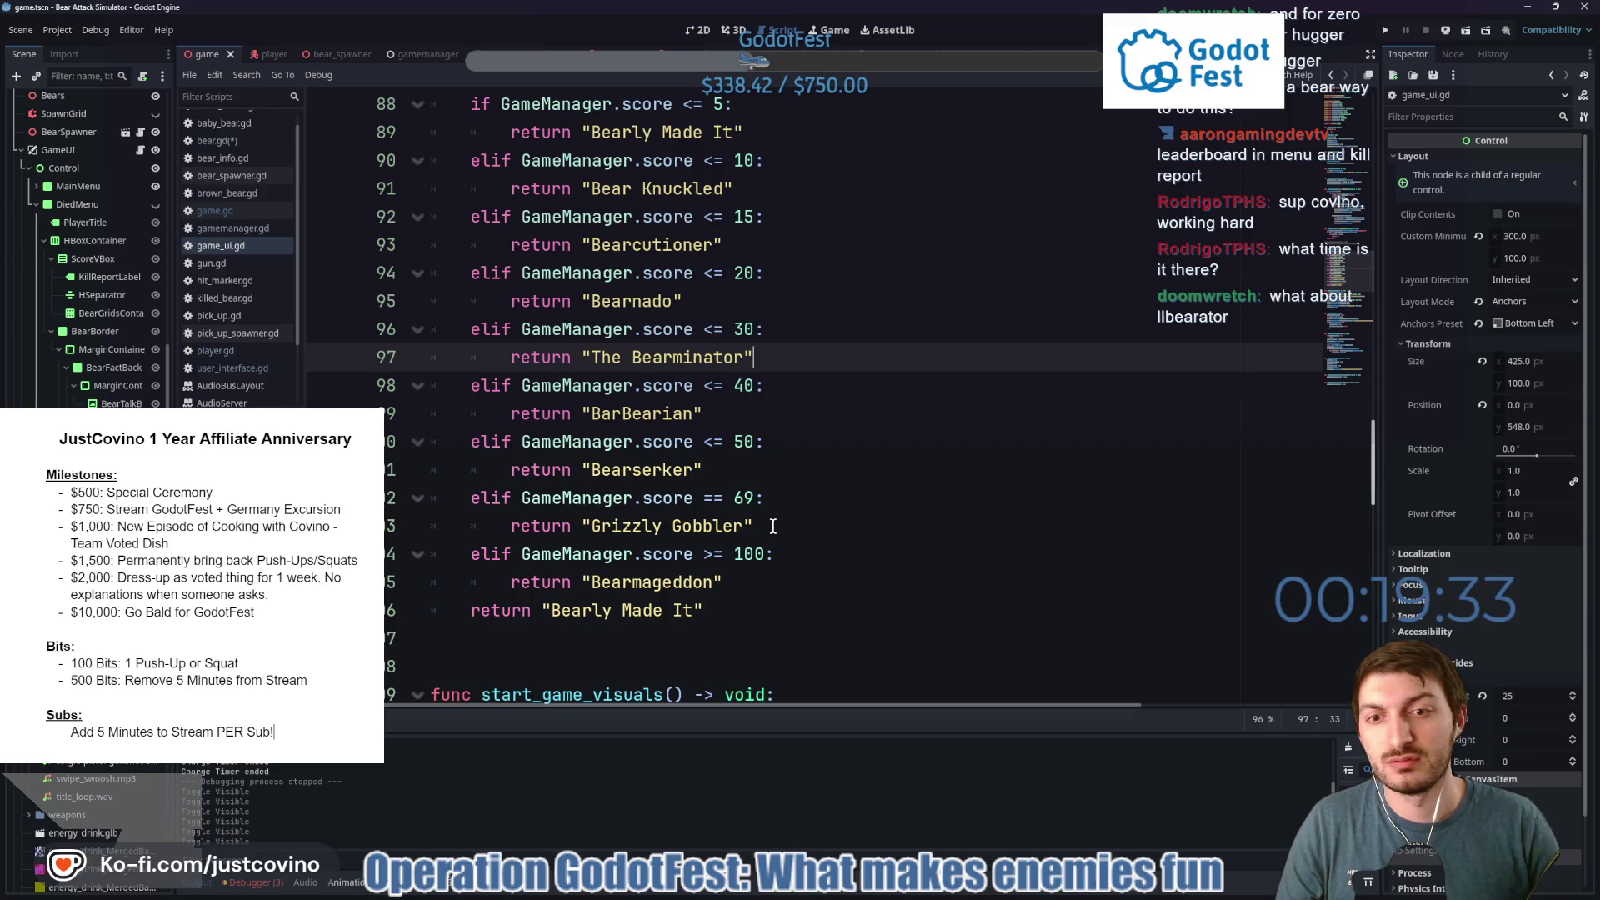
left_click(773, 526)
key("Return")
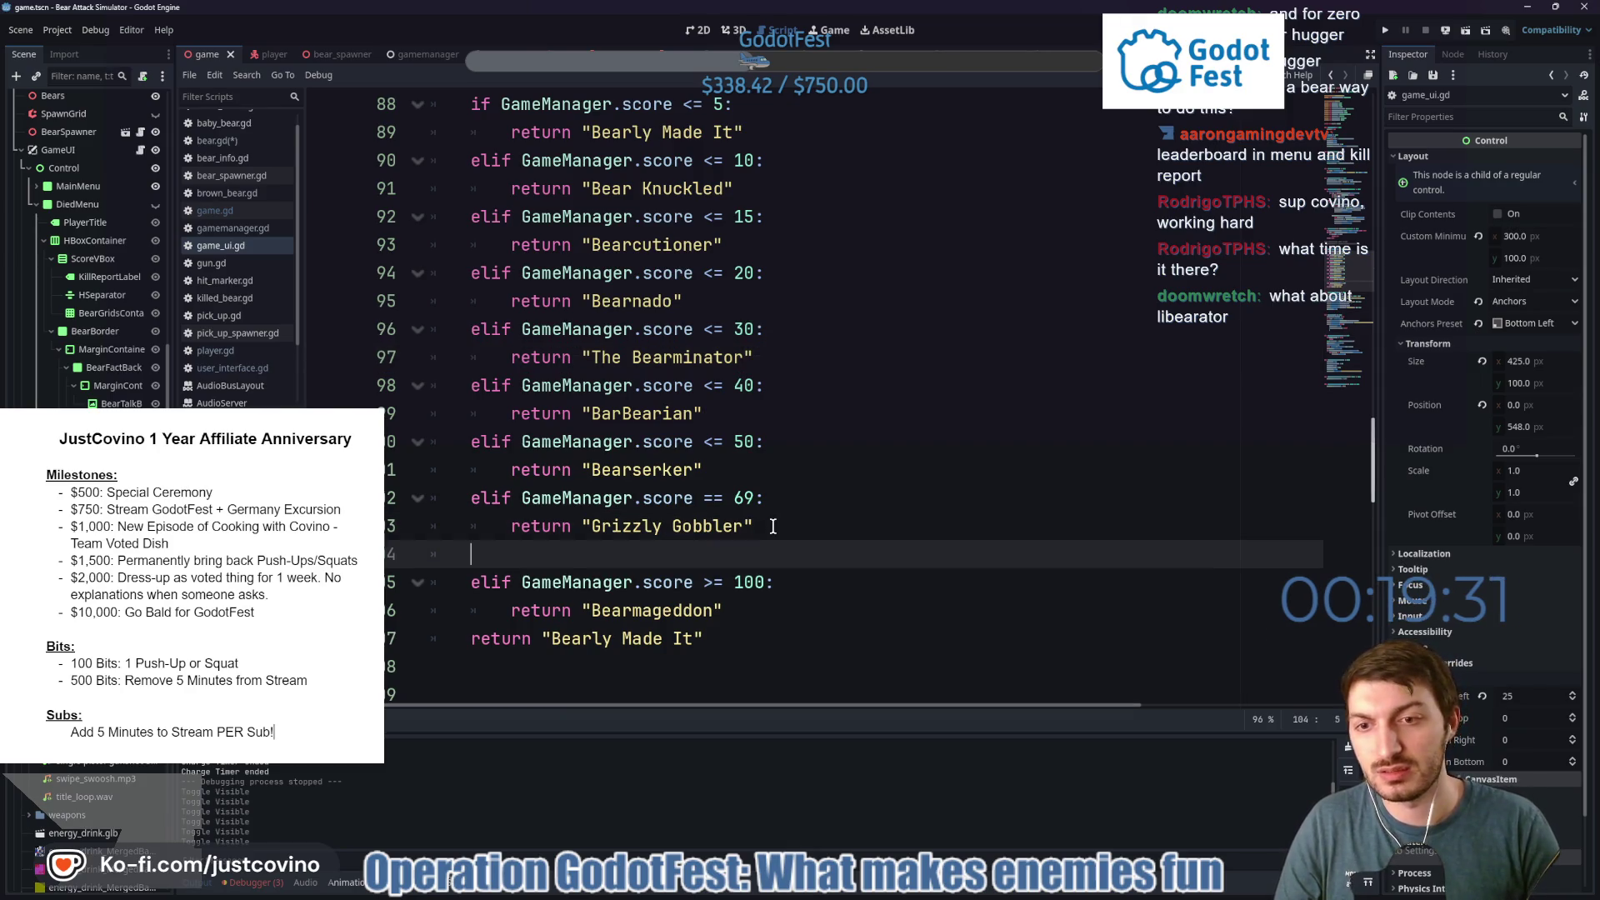
type("elif GameMa")
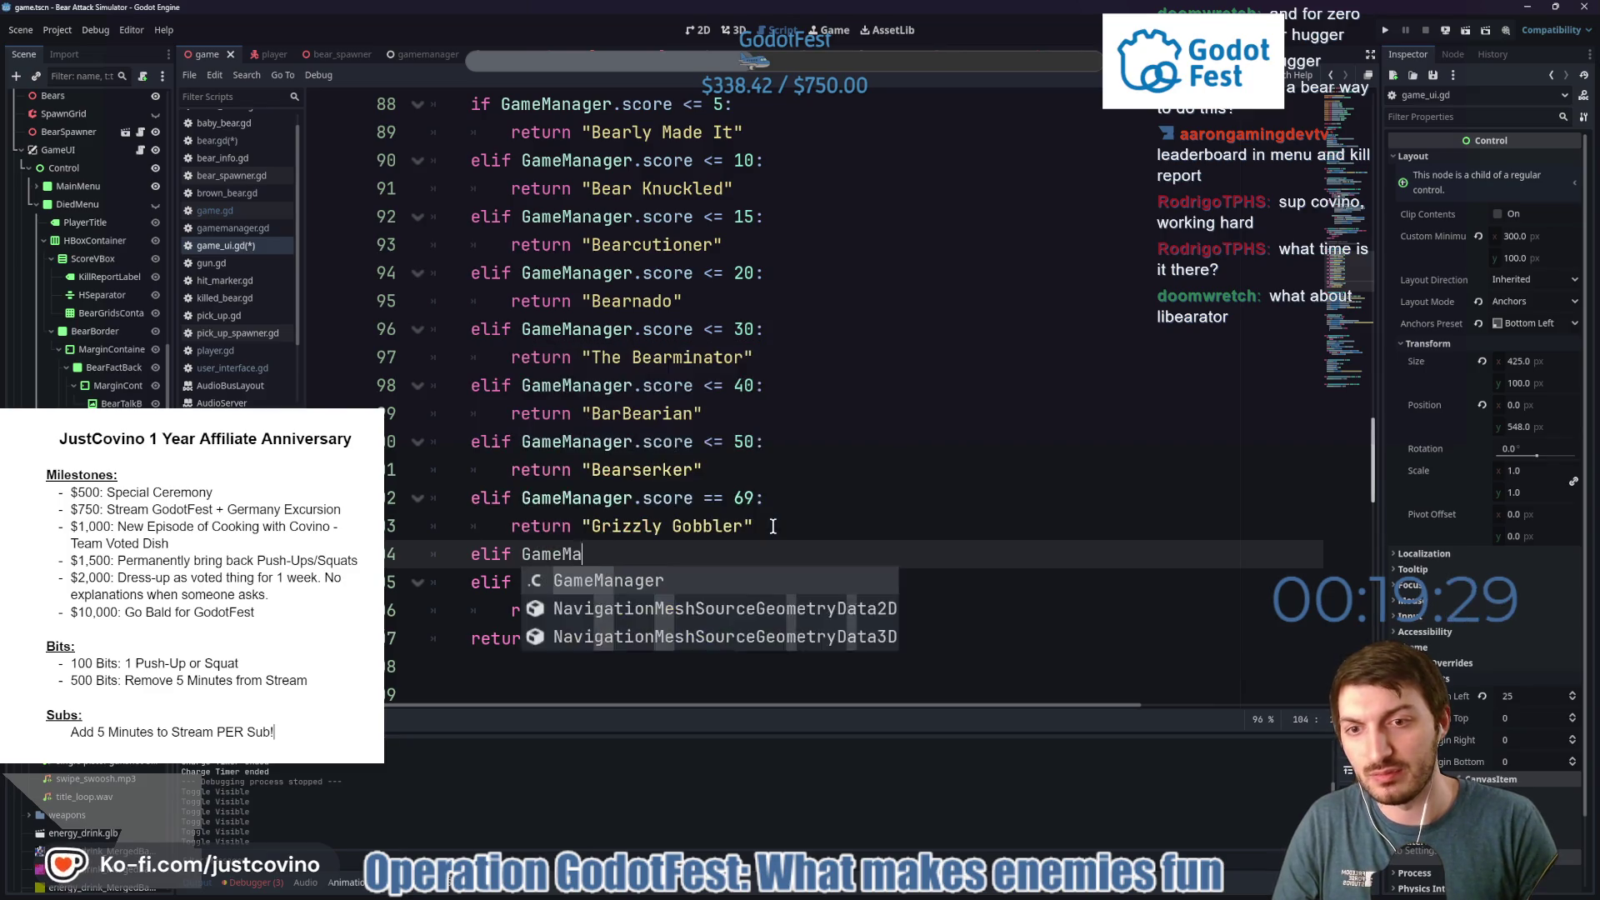
type("nager.score <")
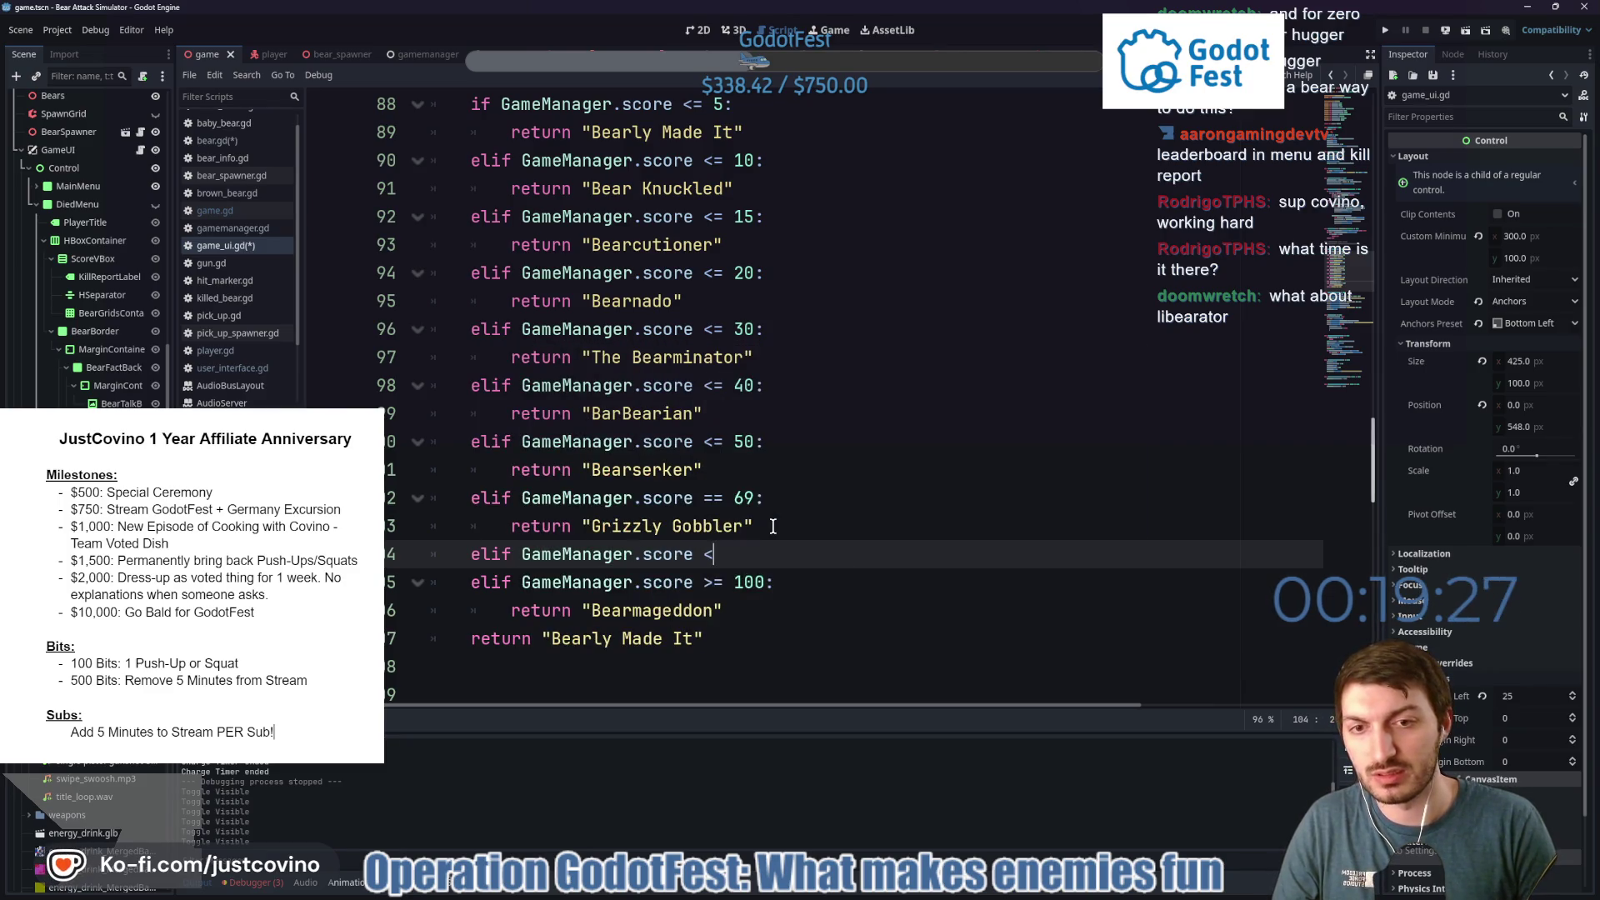
type("=")
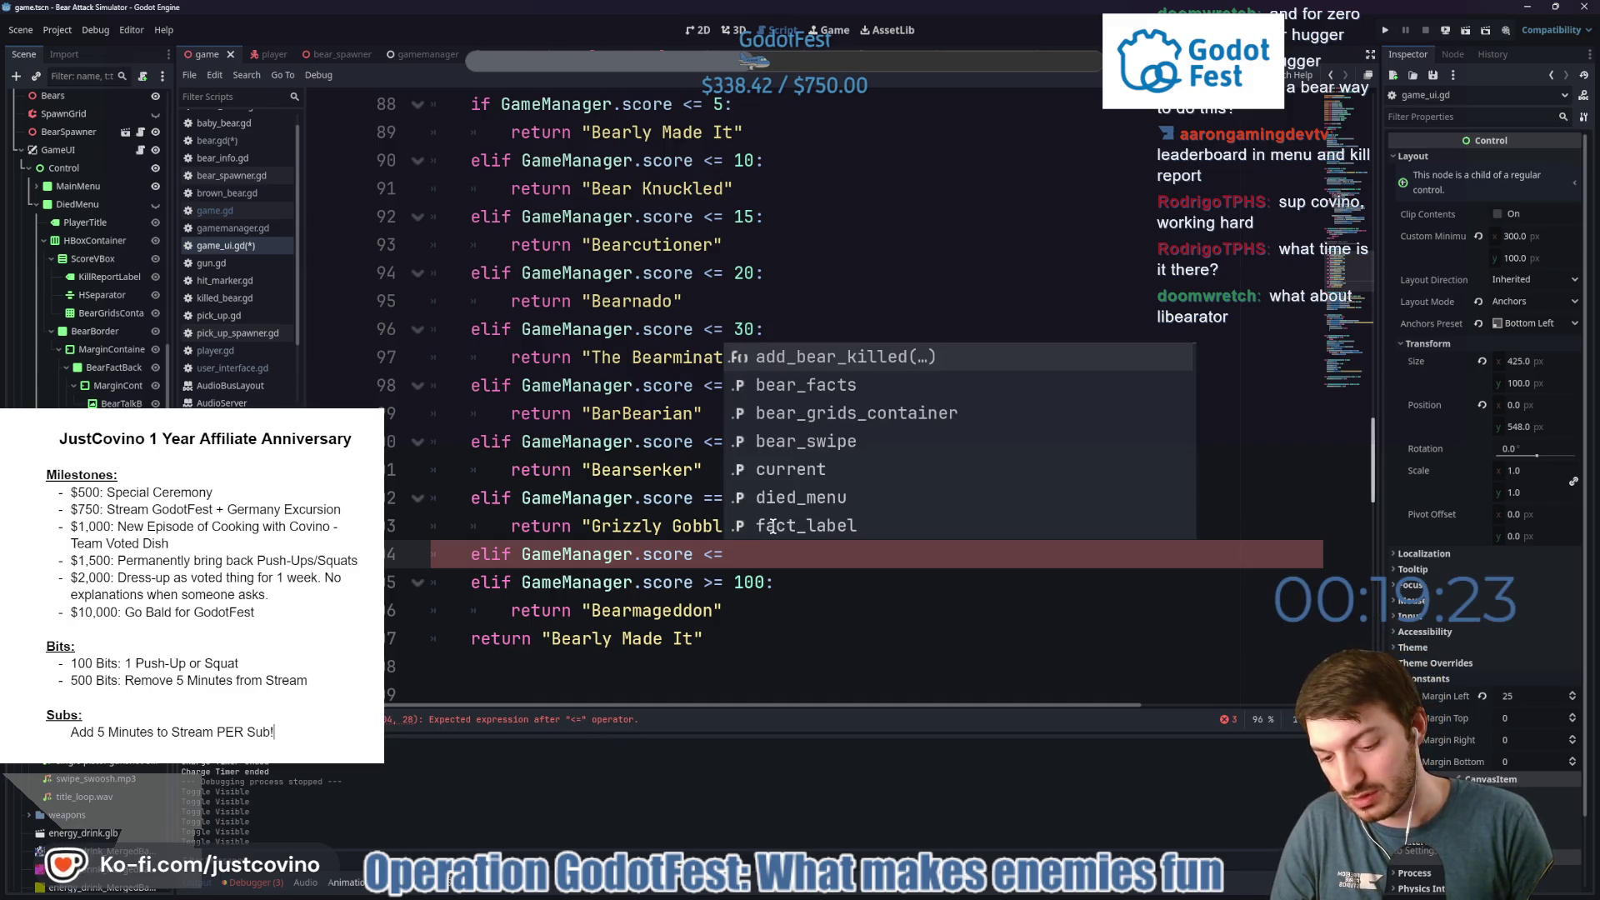
type(" 80")
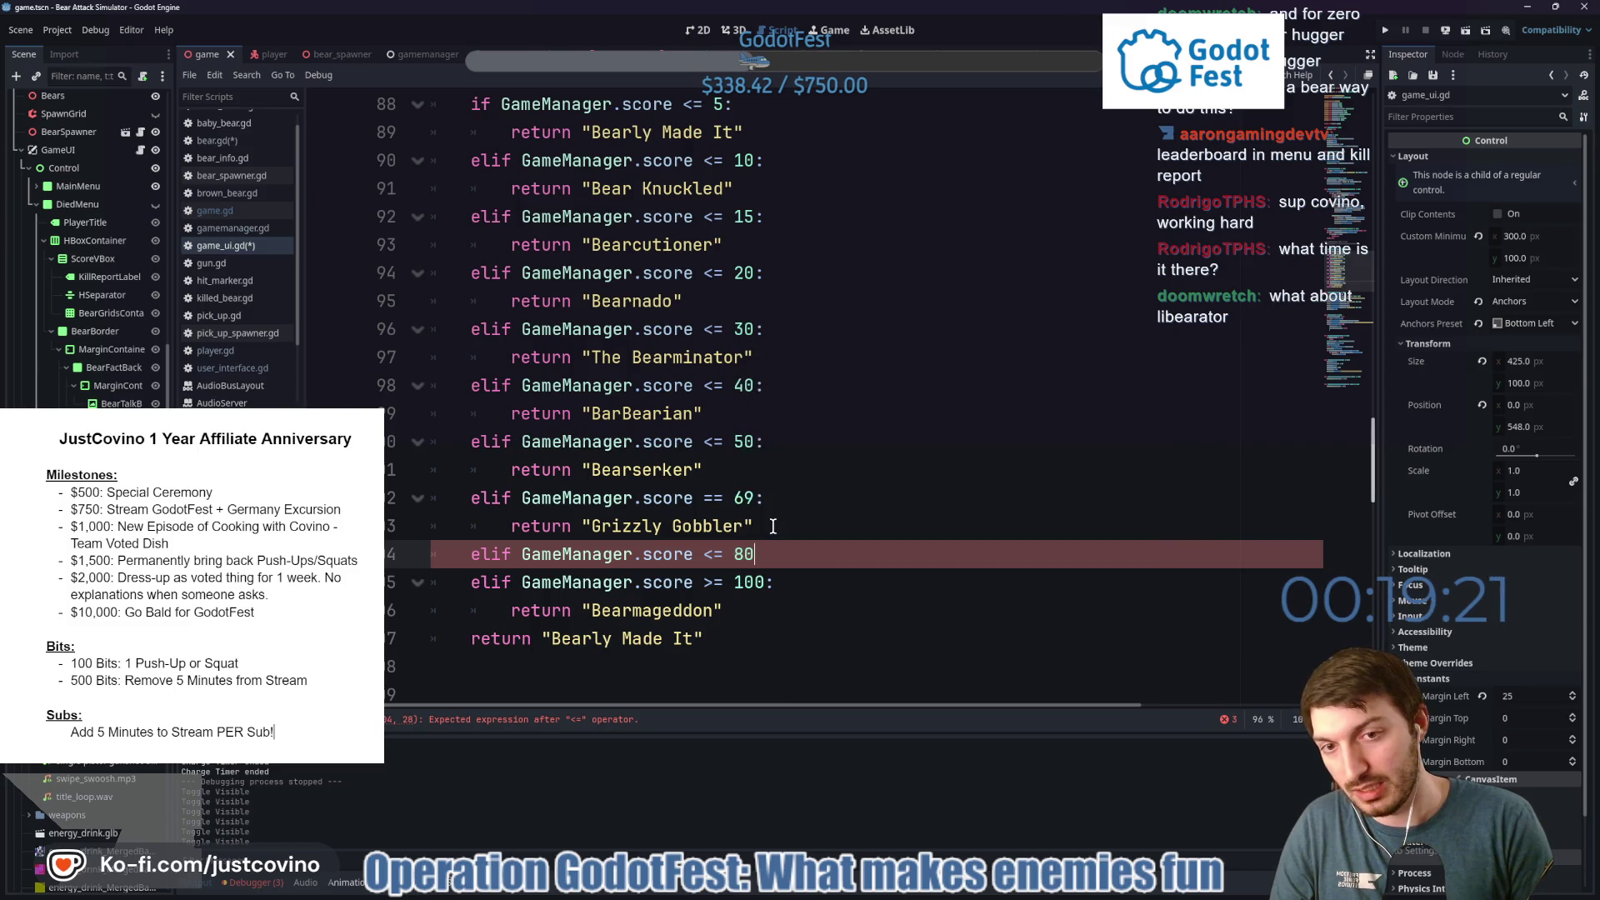
type(":")
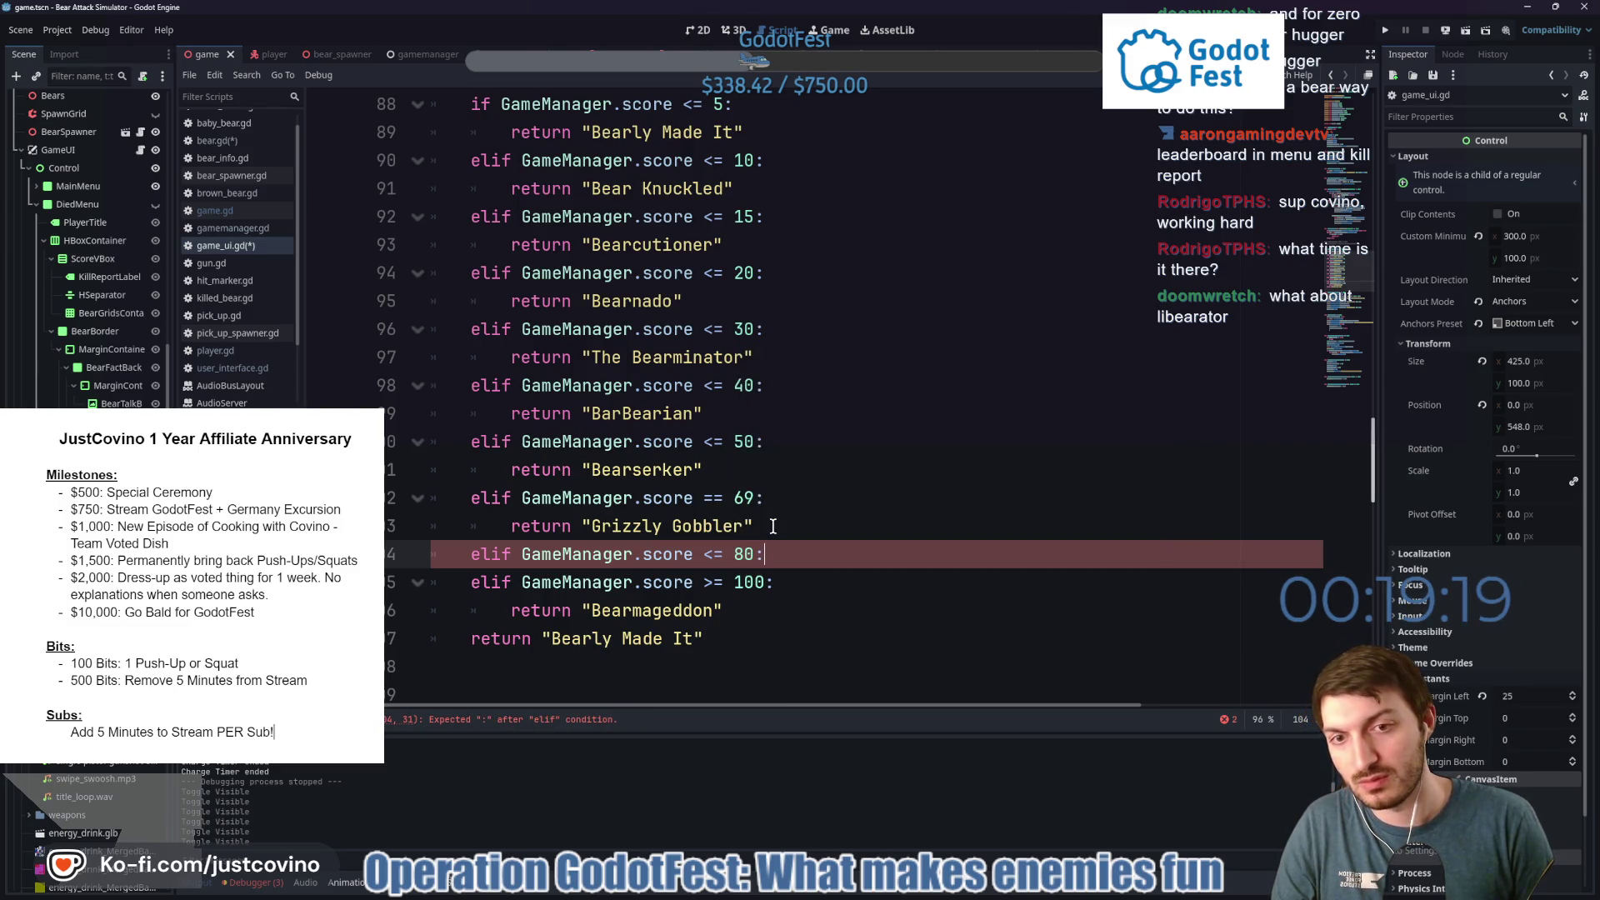
key("Return")
type("return \"")
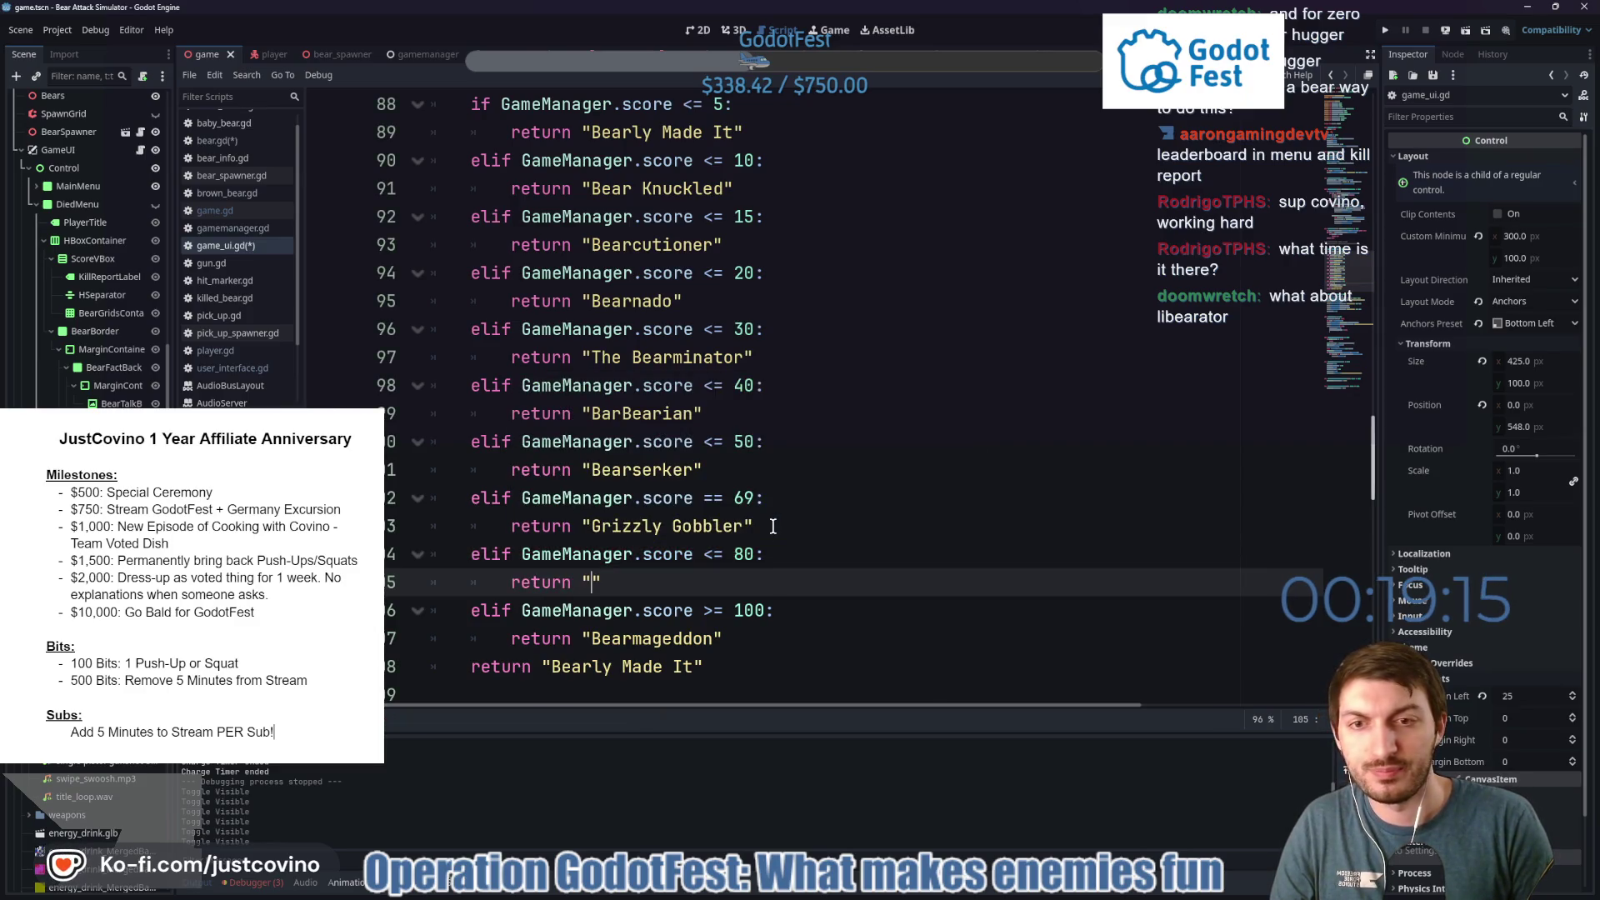
type("Bearserke")
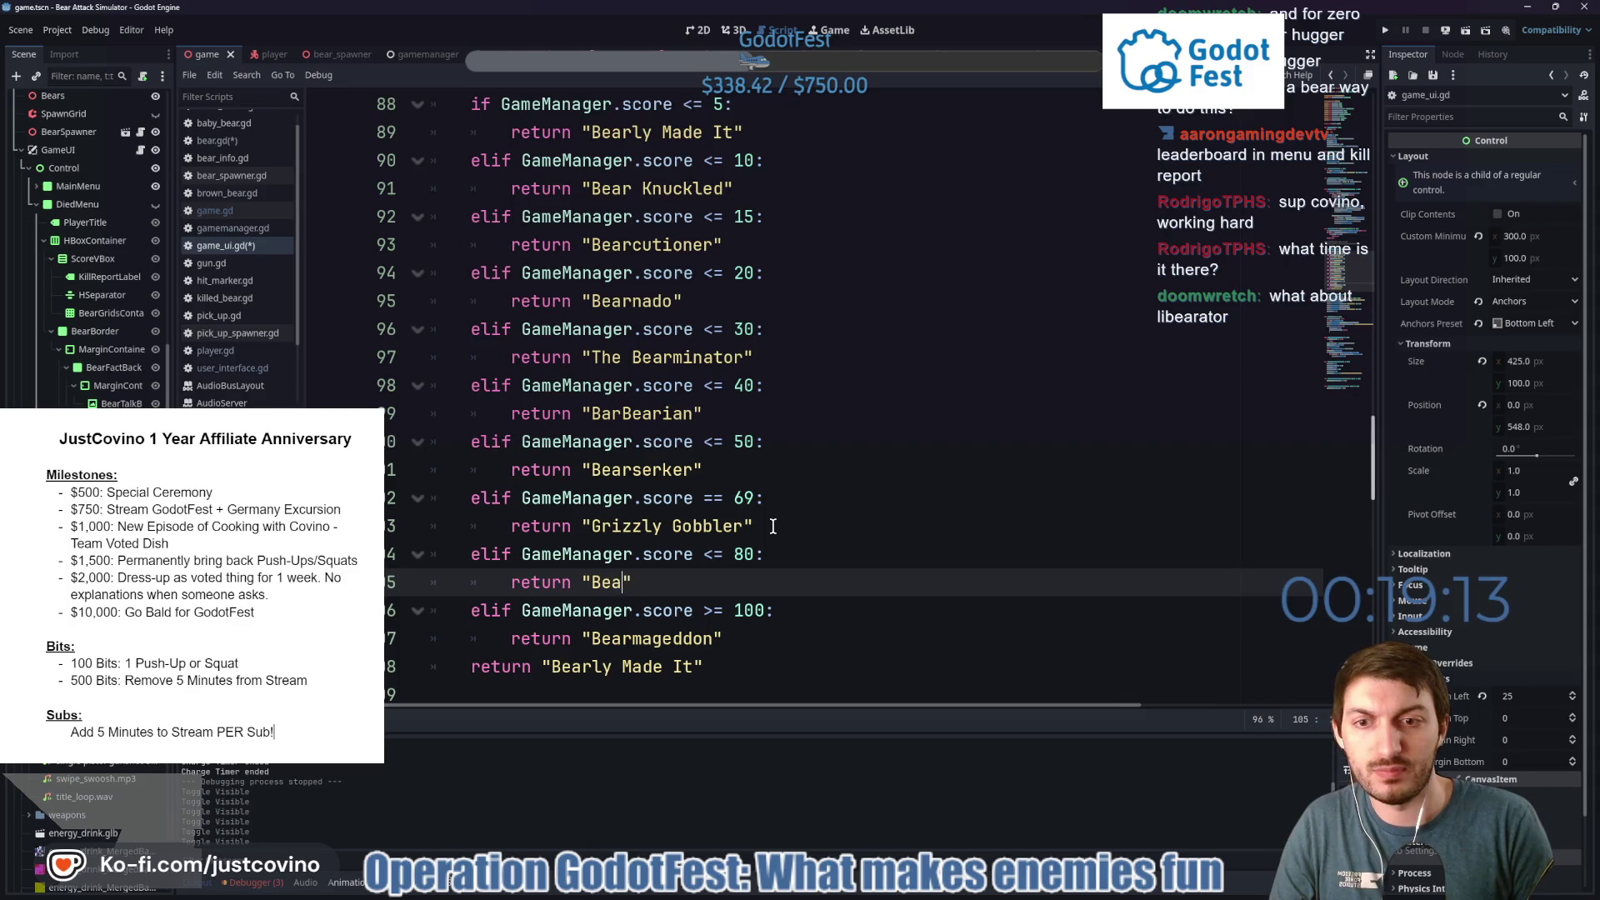
type("r")
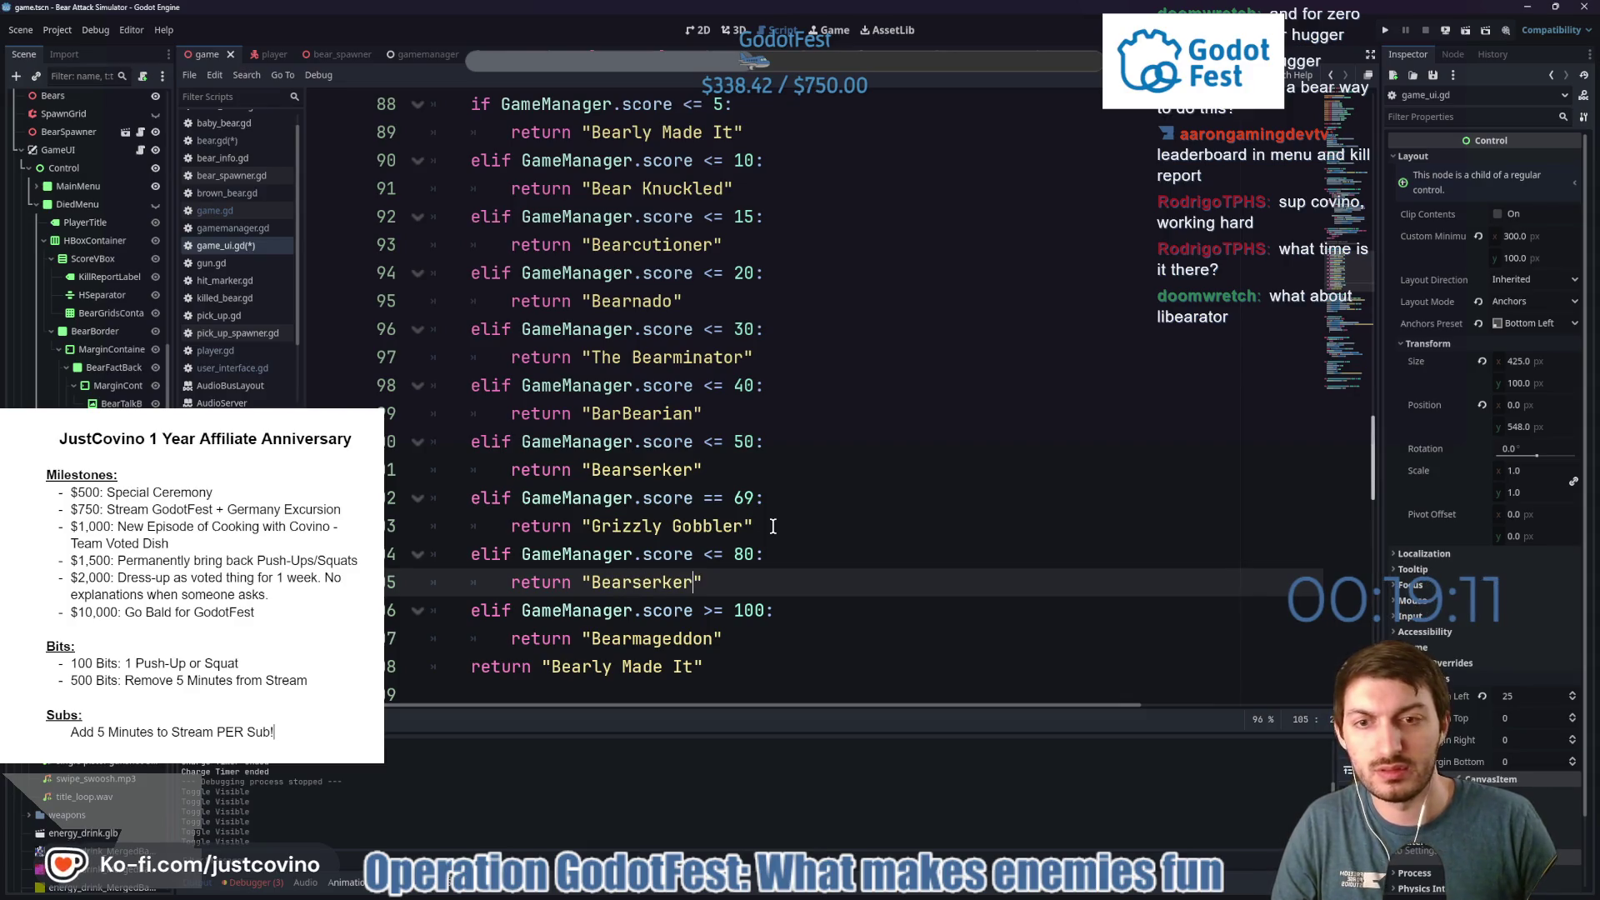
Rename the score-50 title to "Libearator" and save the script.
double_click(601, 471)
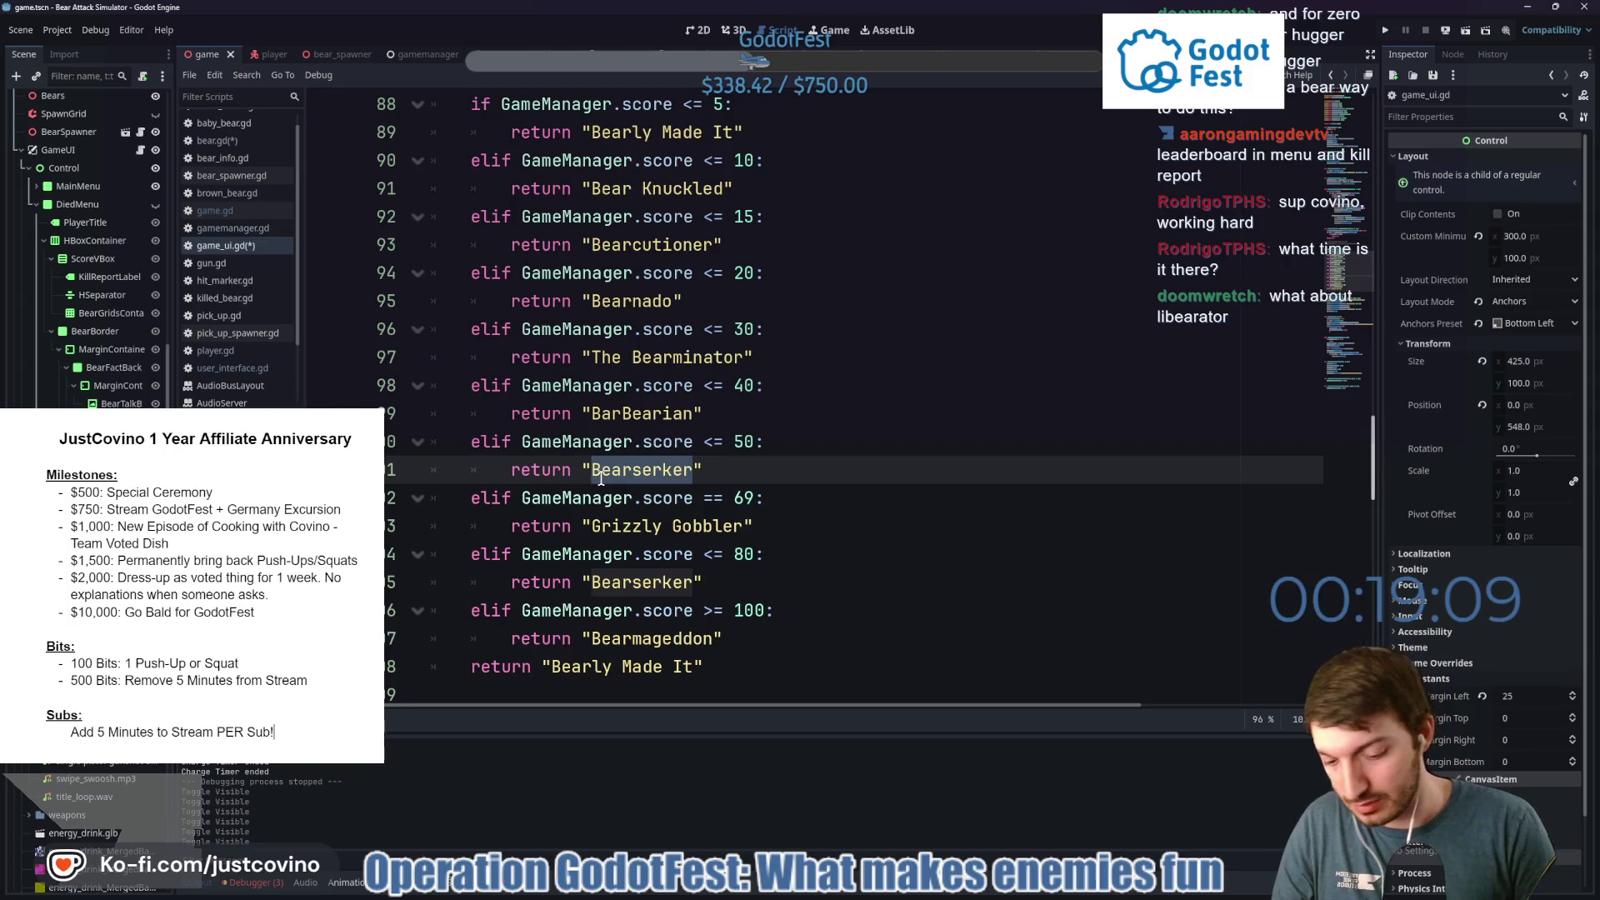
type("Libe")
type("ator")
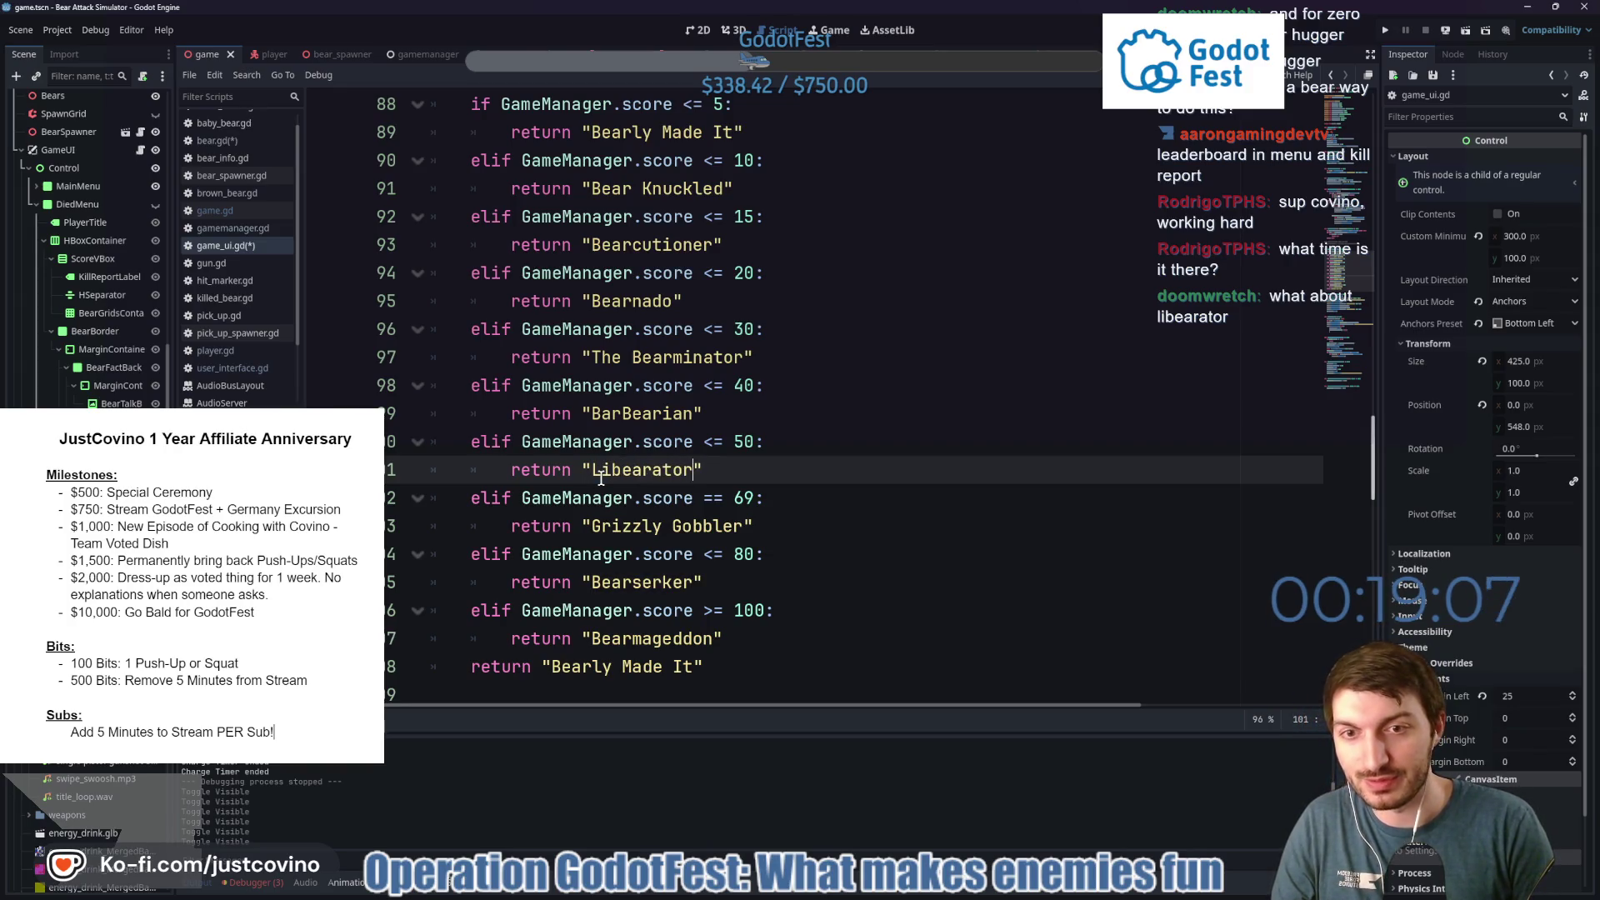
key("ctrl+s")
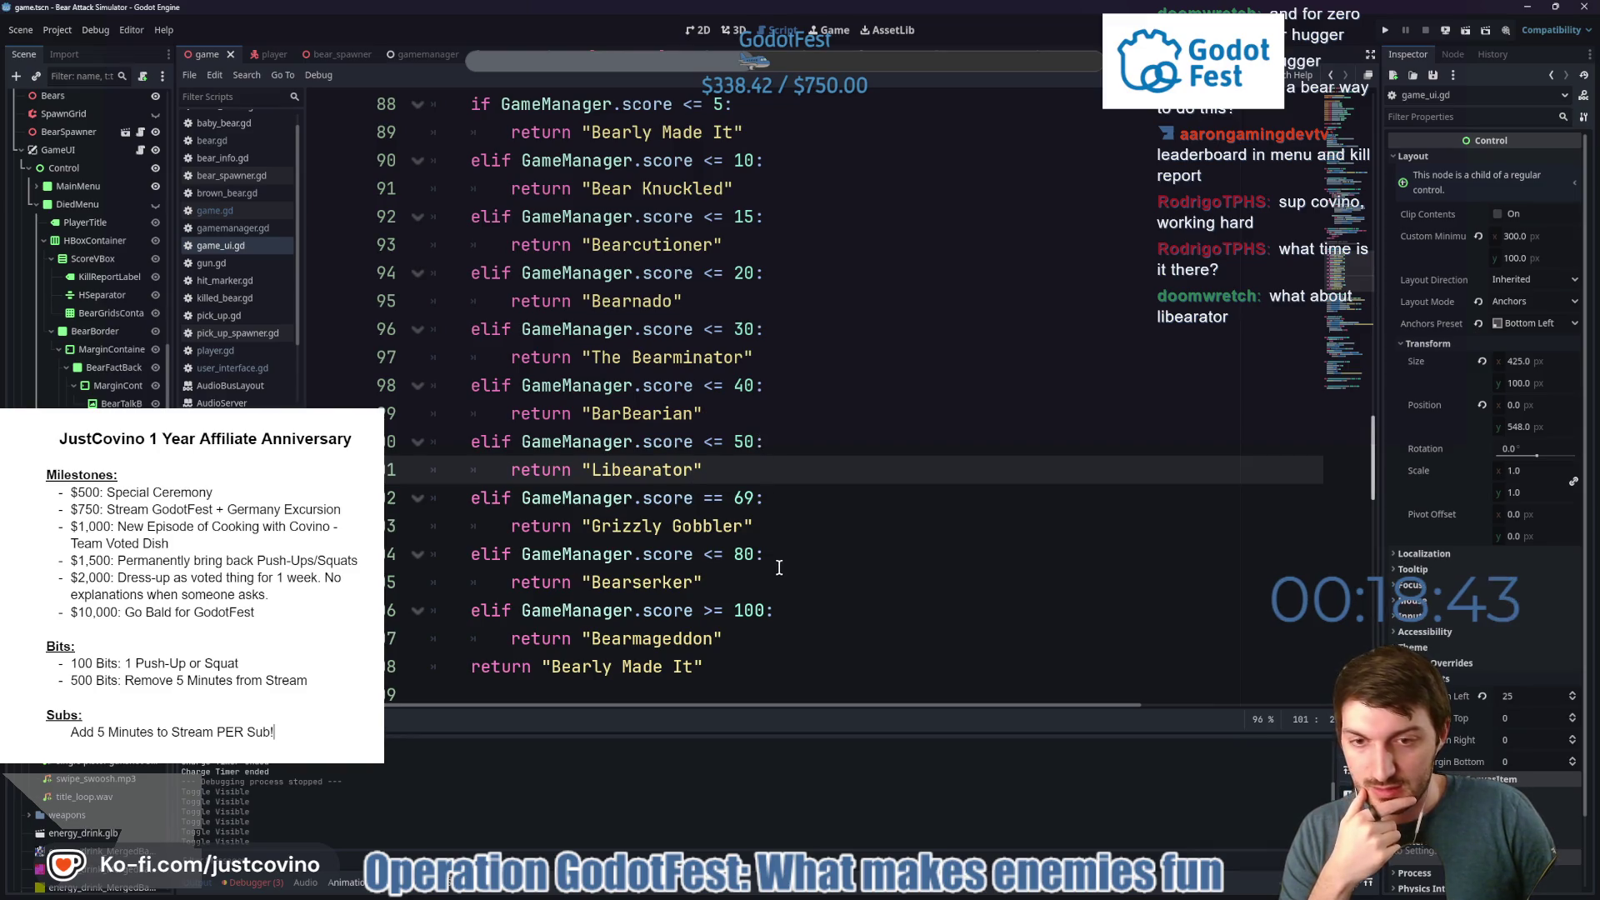
scroll(761, 443, "down", 4)
scroll(688, 454, "down", 1)
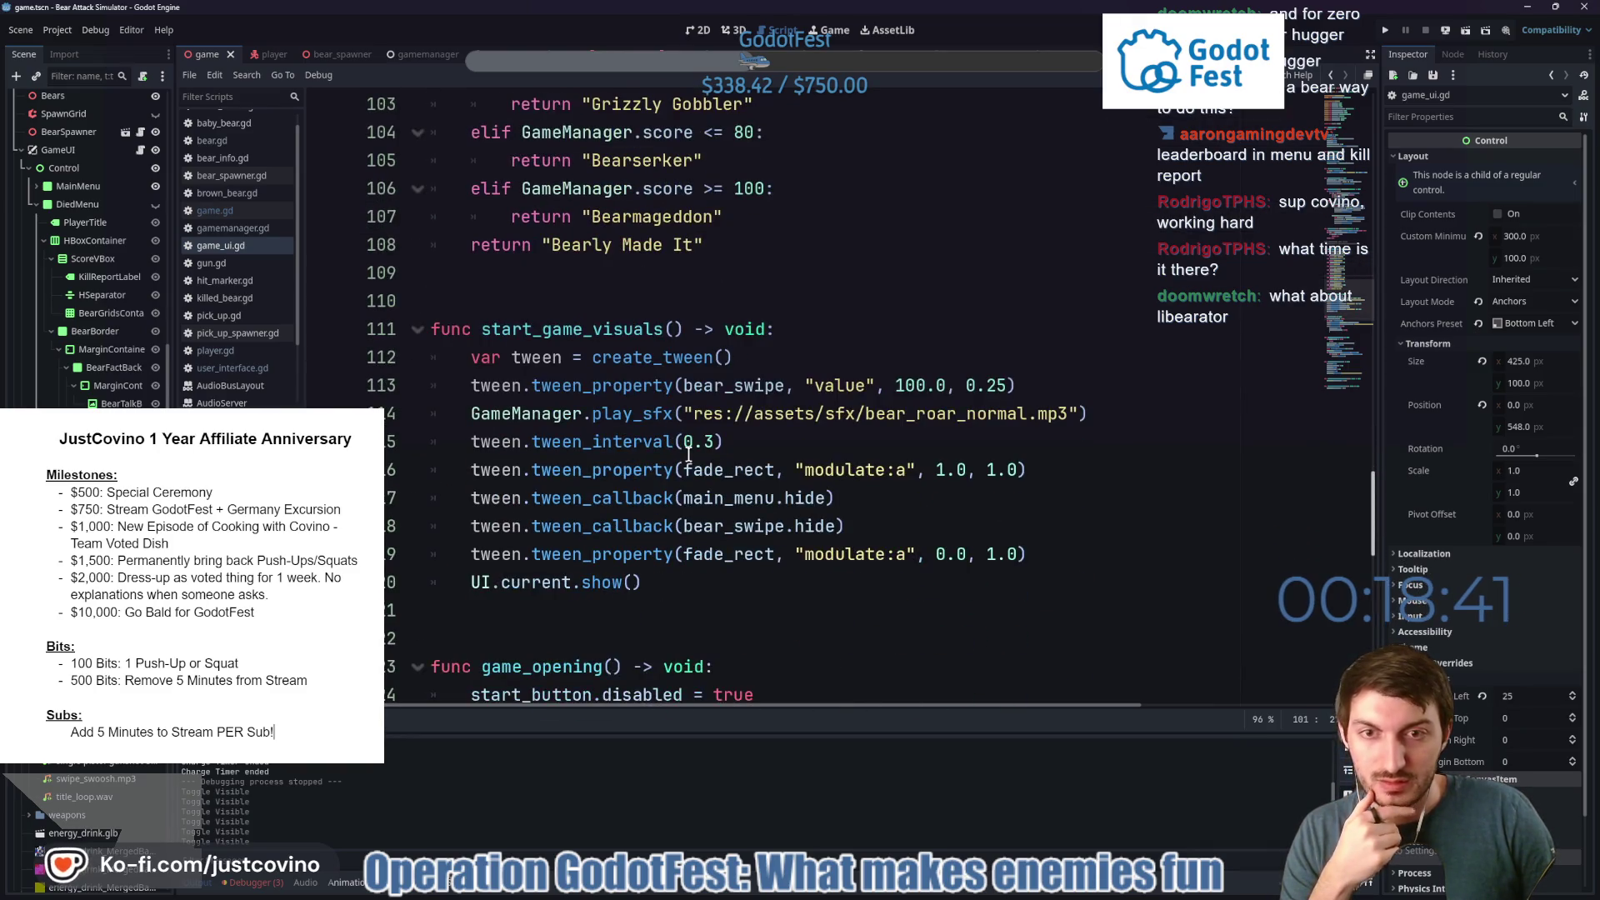
scroll(714, 467, "up", 3)
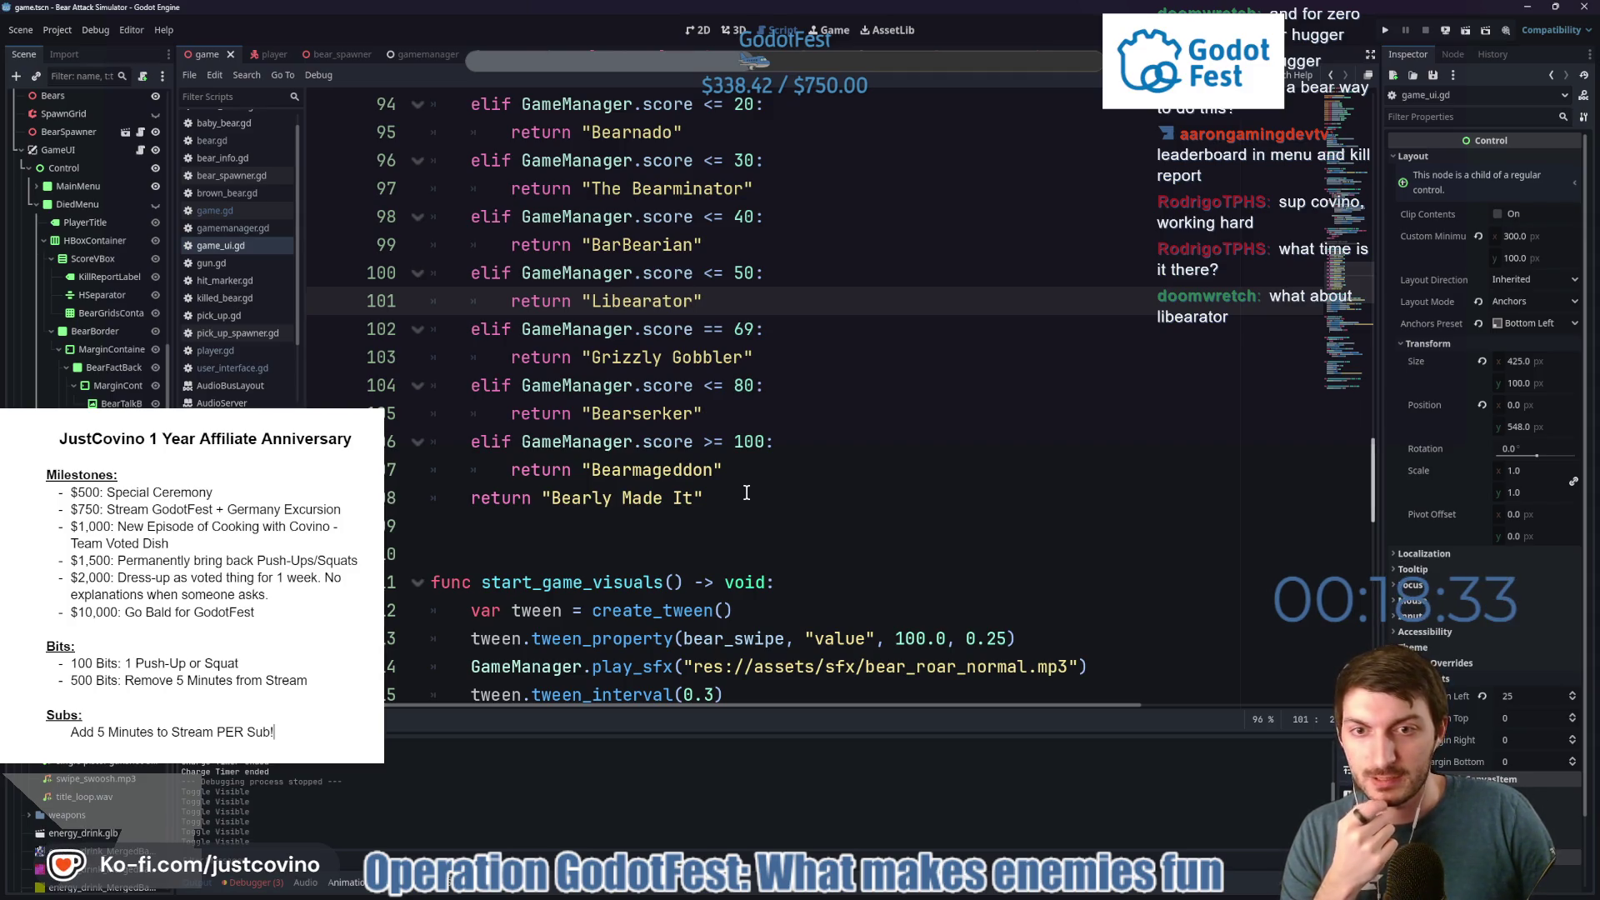
scroll(747, 493, "up", 1)
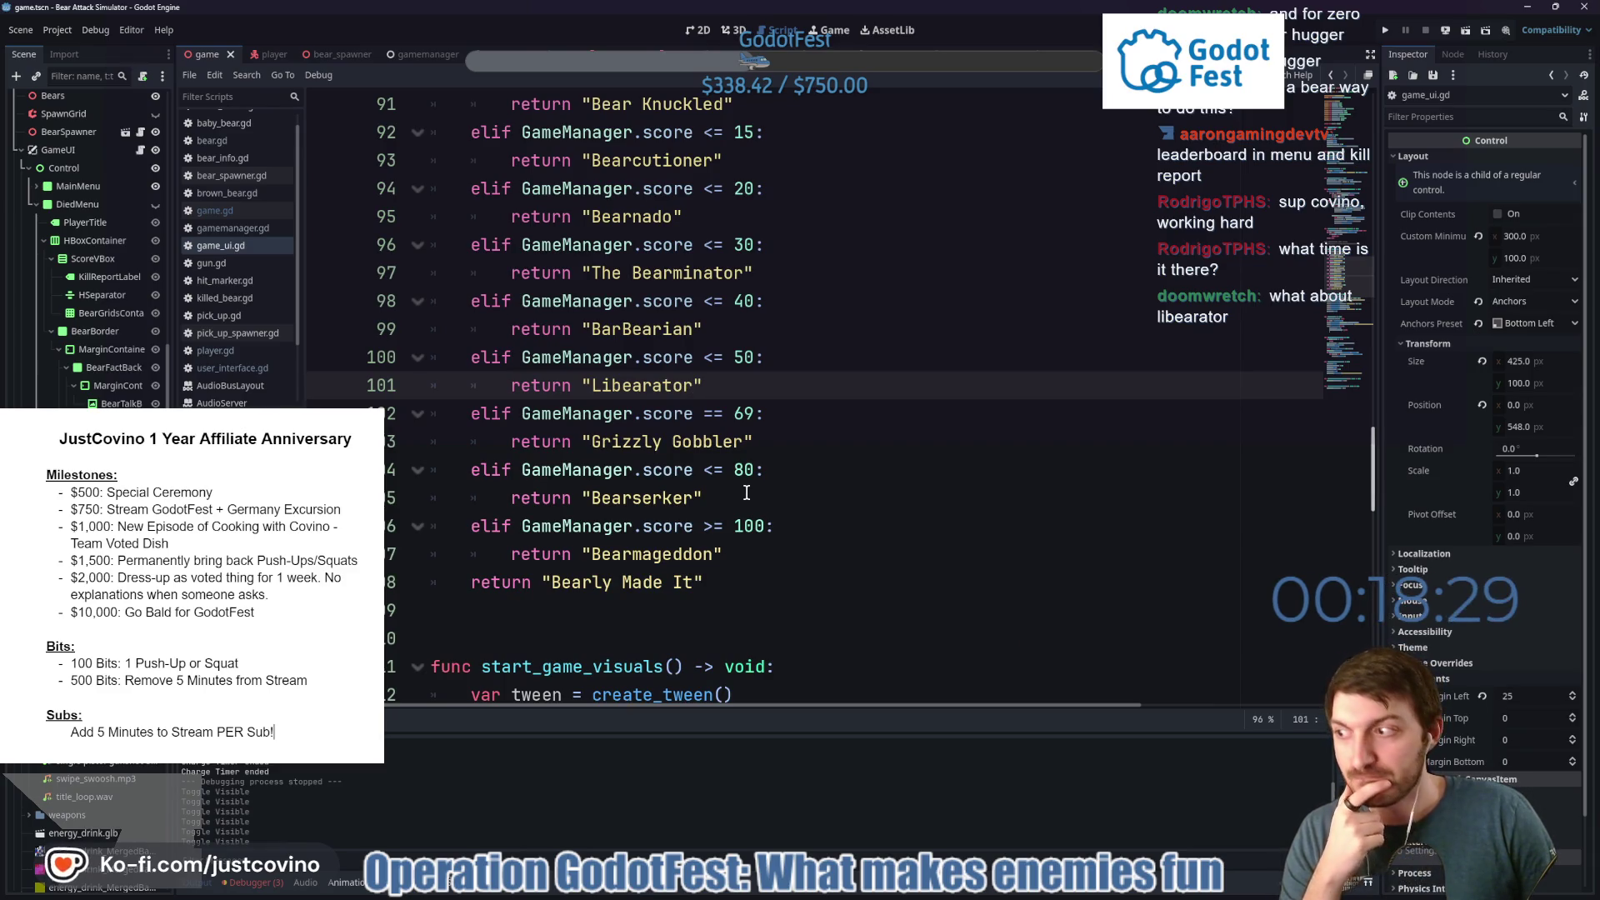
scroll(747, 493, "up", 3)
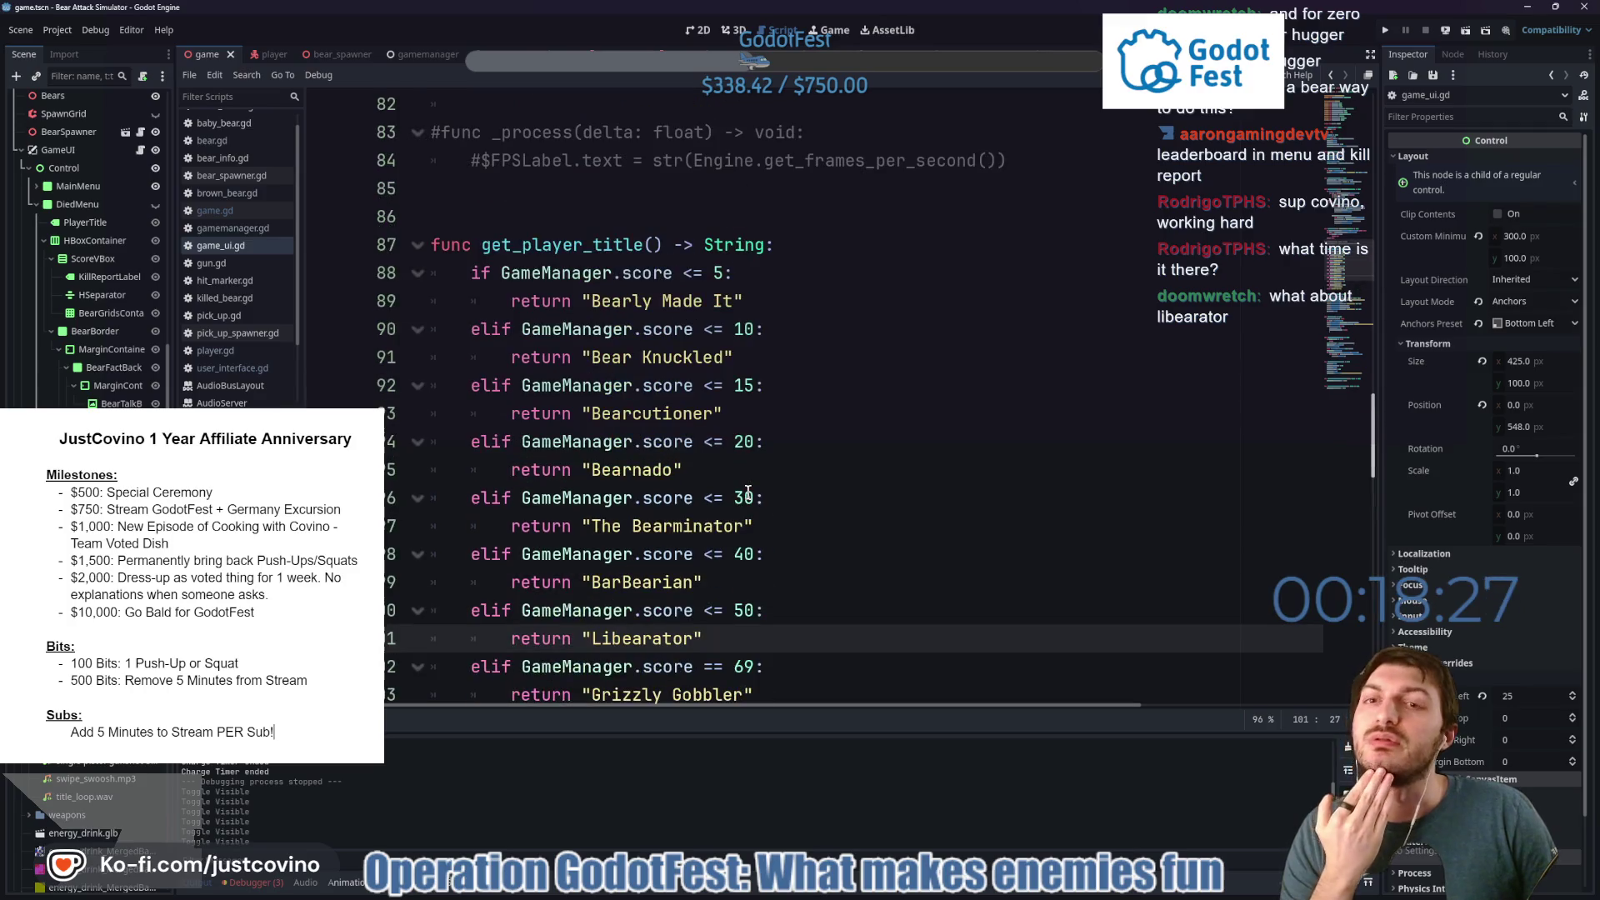
scroll(748, 493, "up", 2)
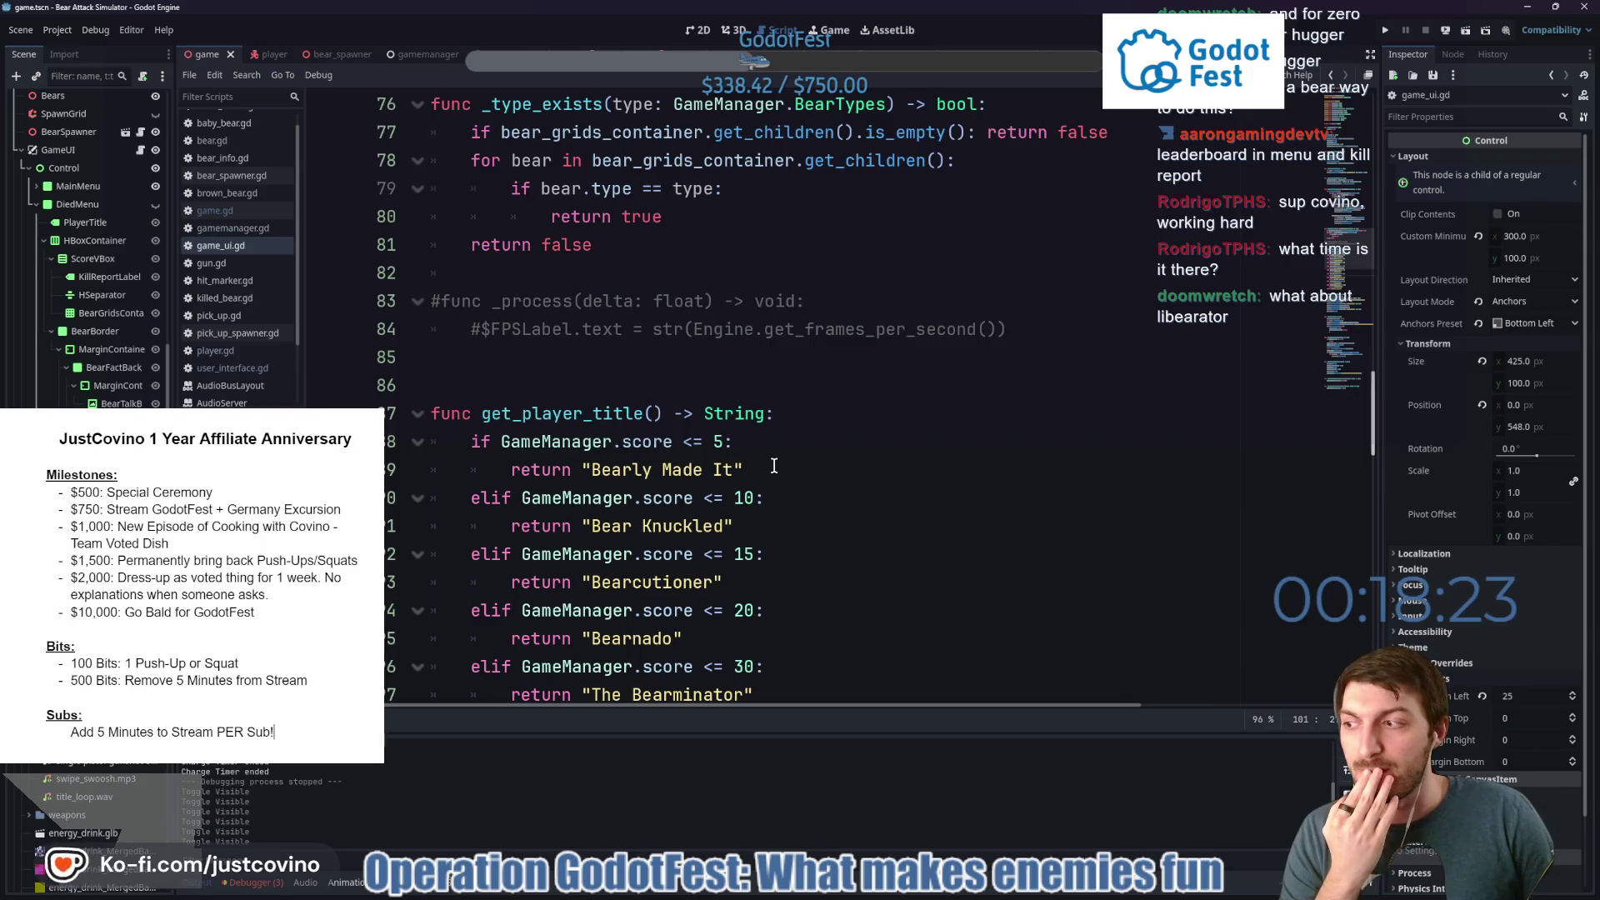
scroll(774, 466, "up", 2)
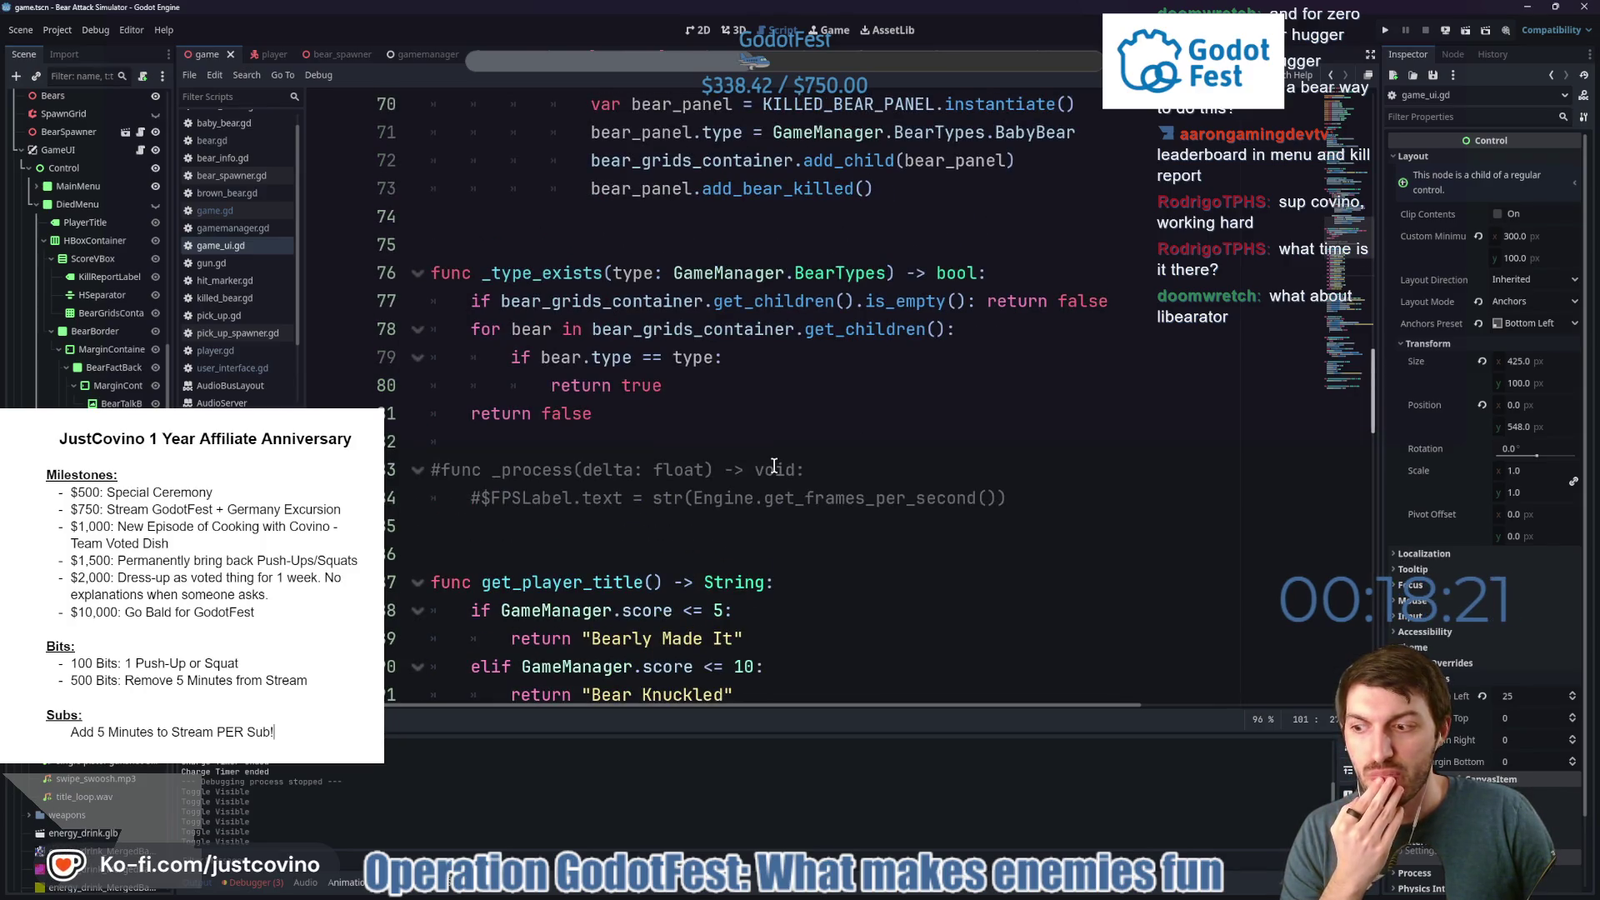
scroll(775, 466, "up", 3)
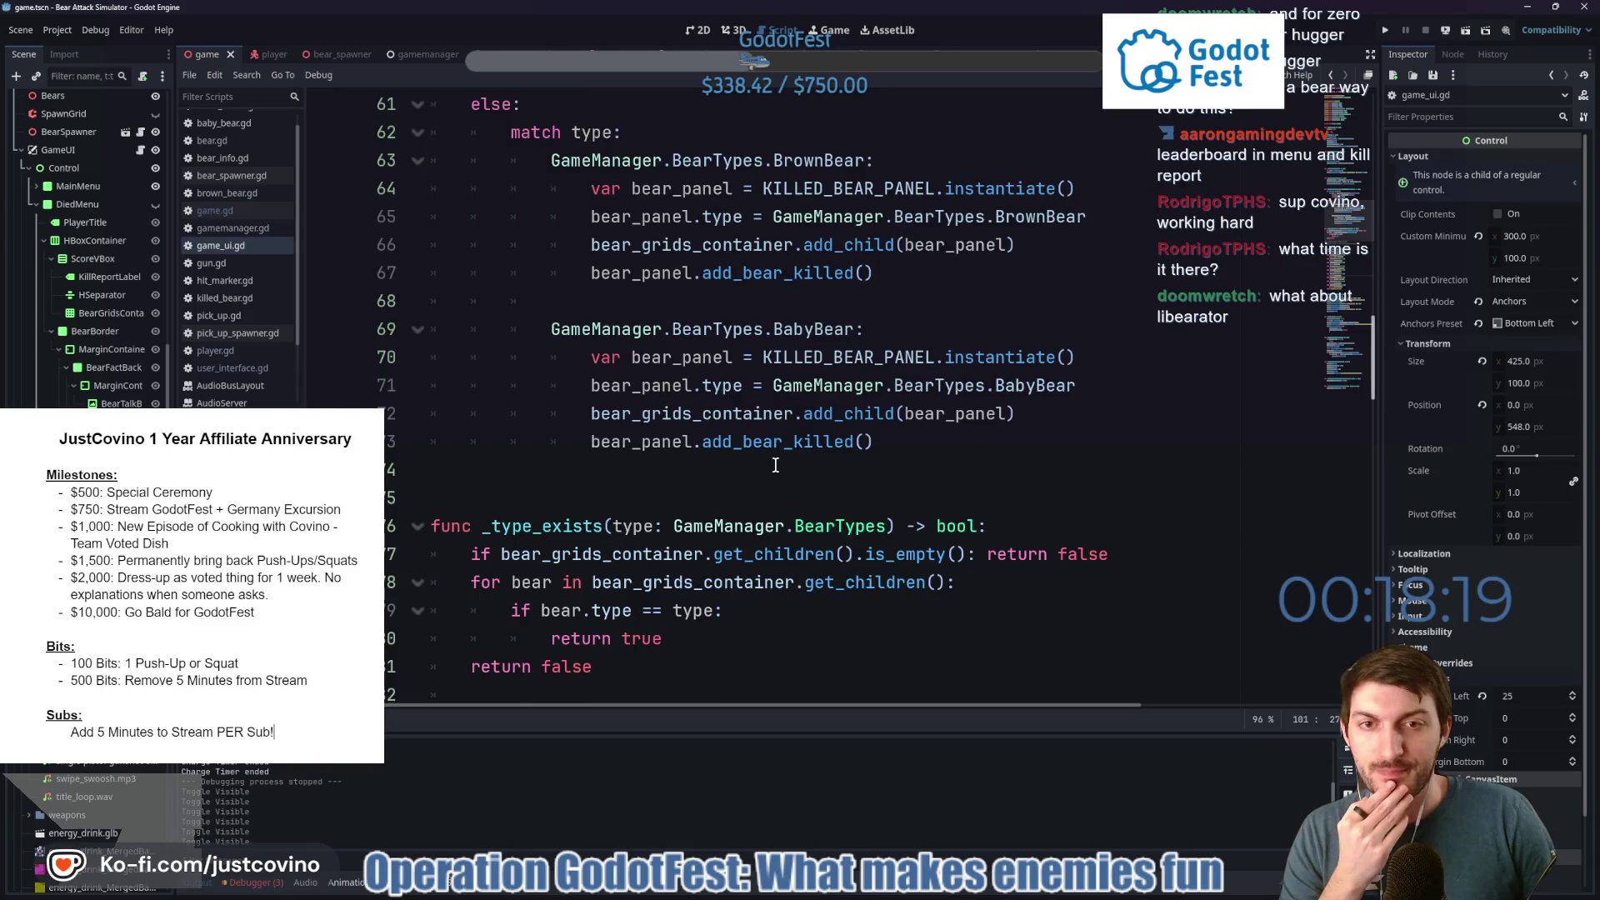
scroll(769, 458, "up", 1)
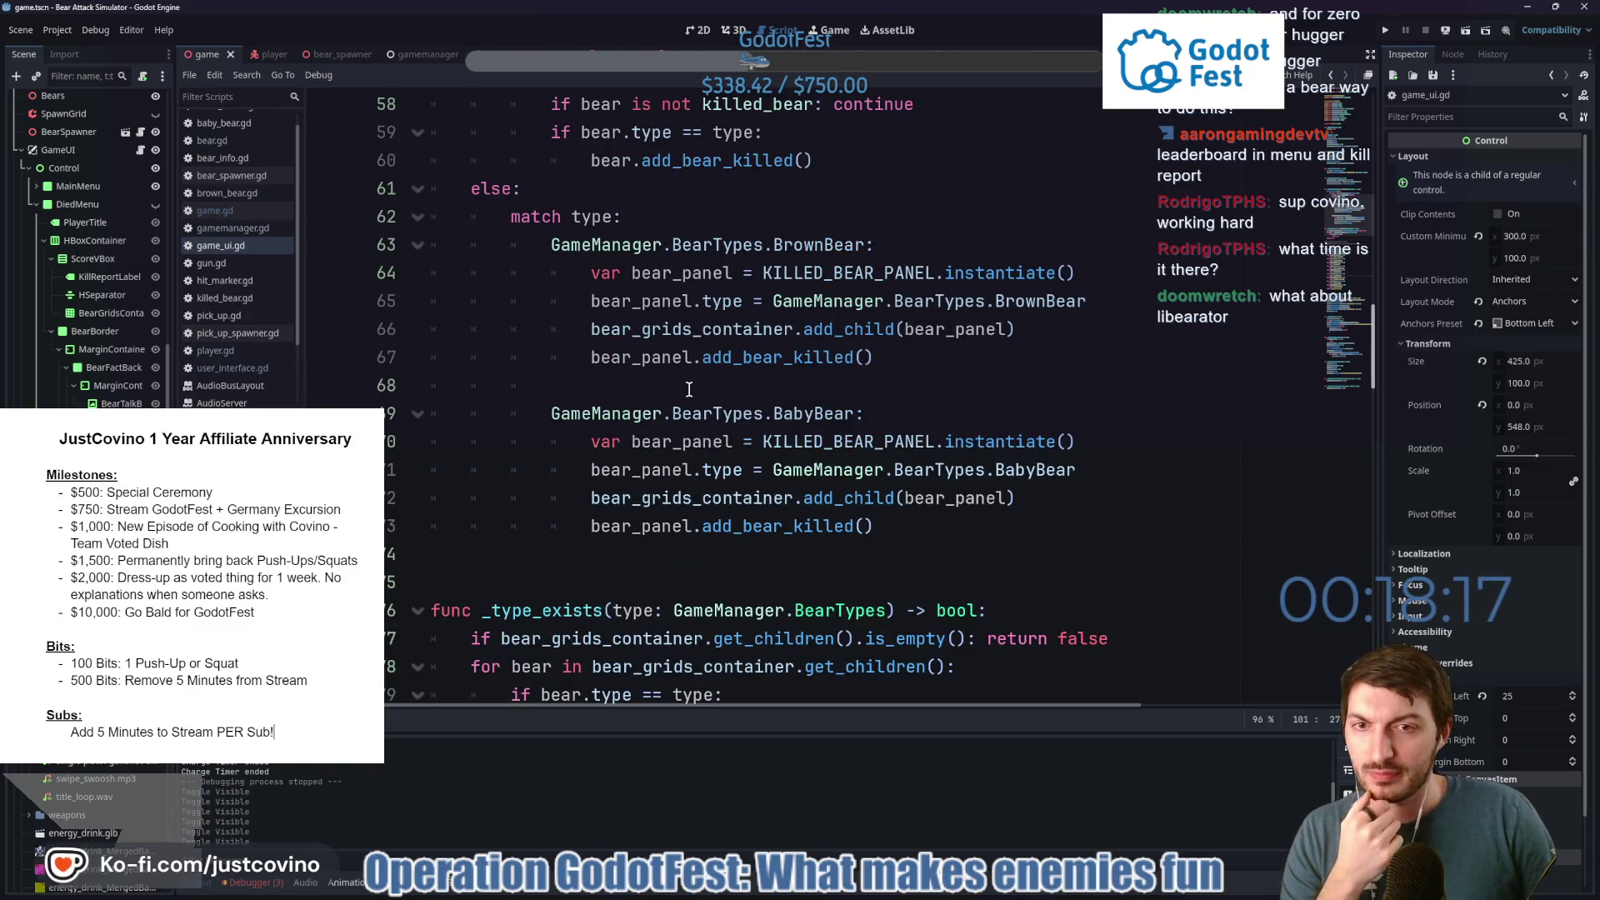
scroll(689, 389, "up", 4)
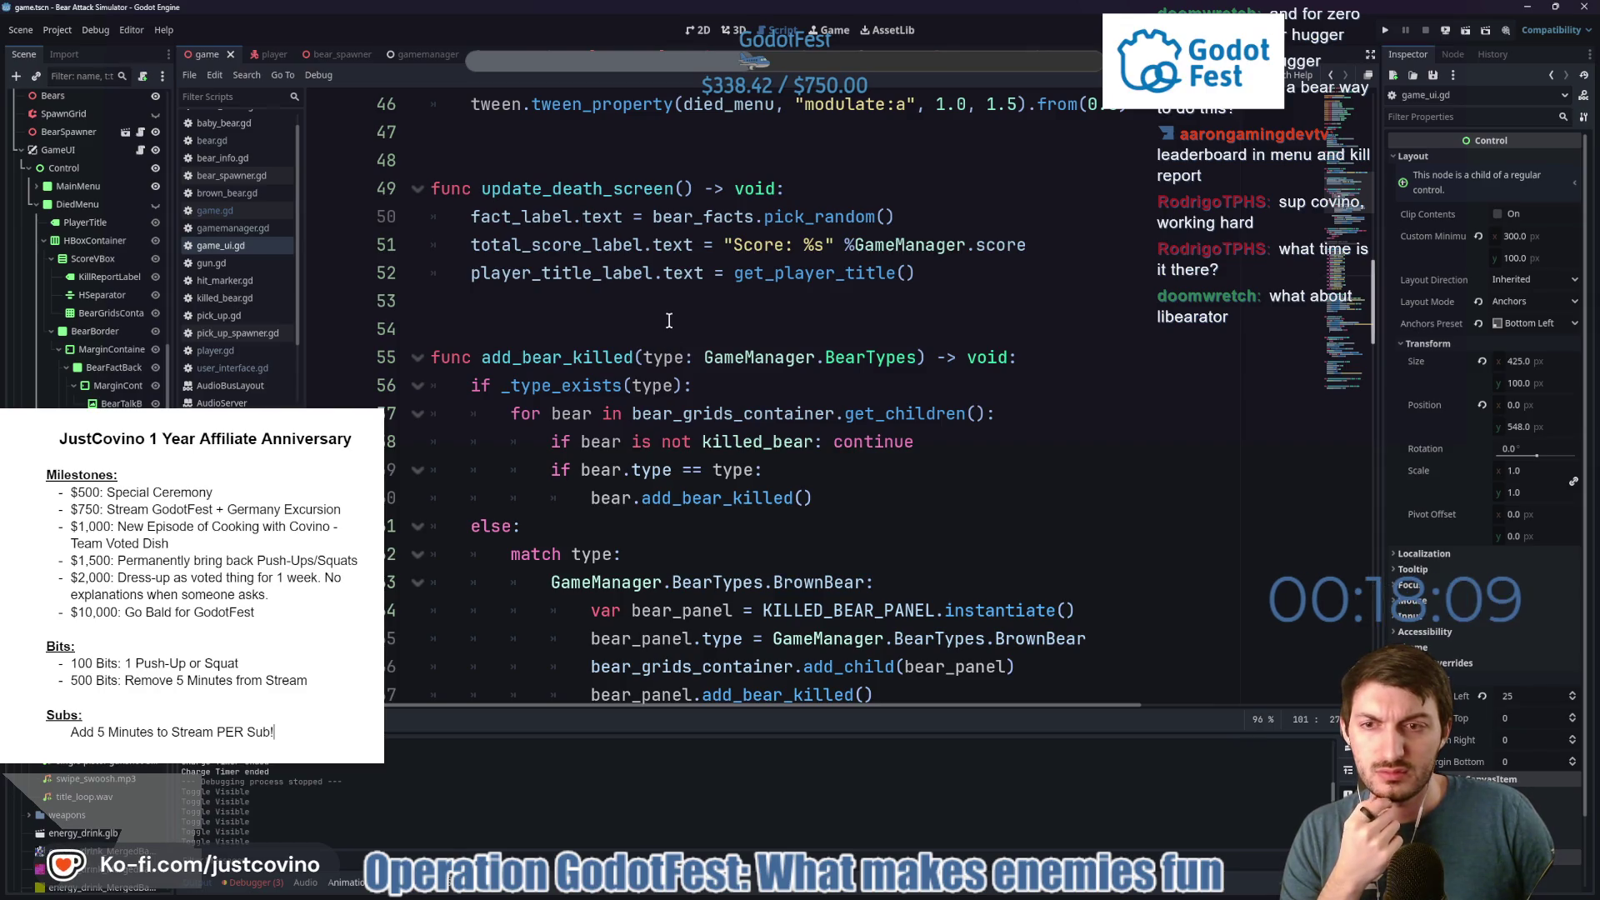
scroll(670, 321, "up", 3)
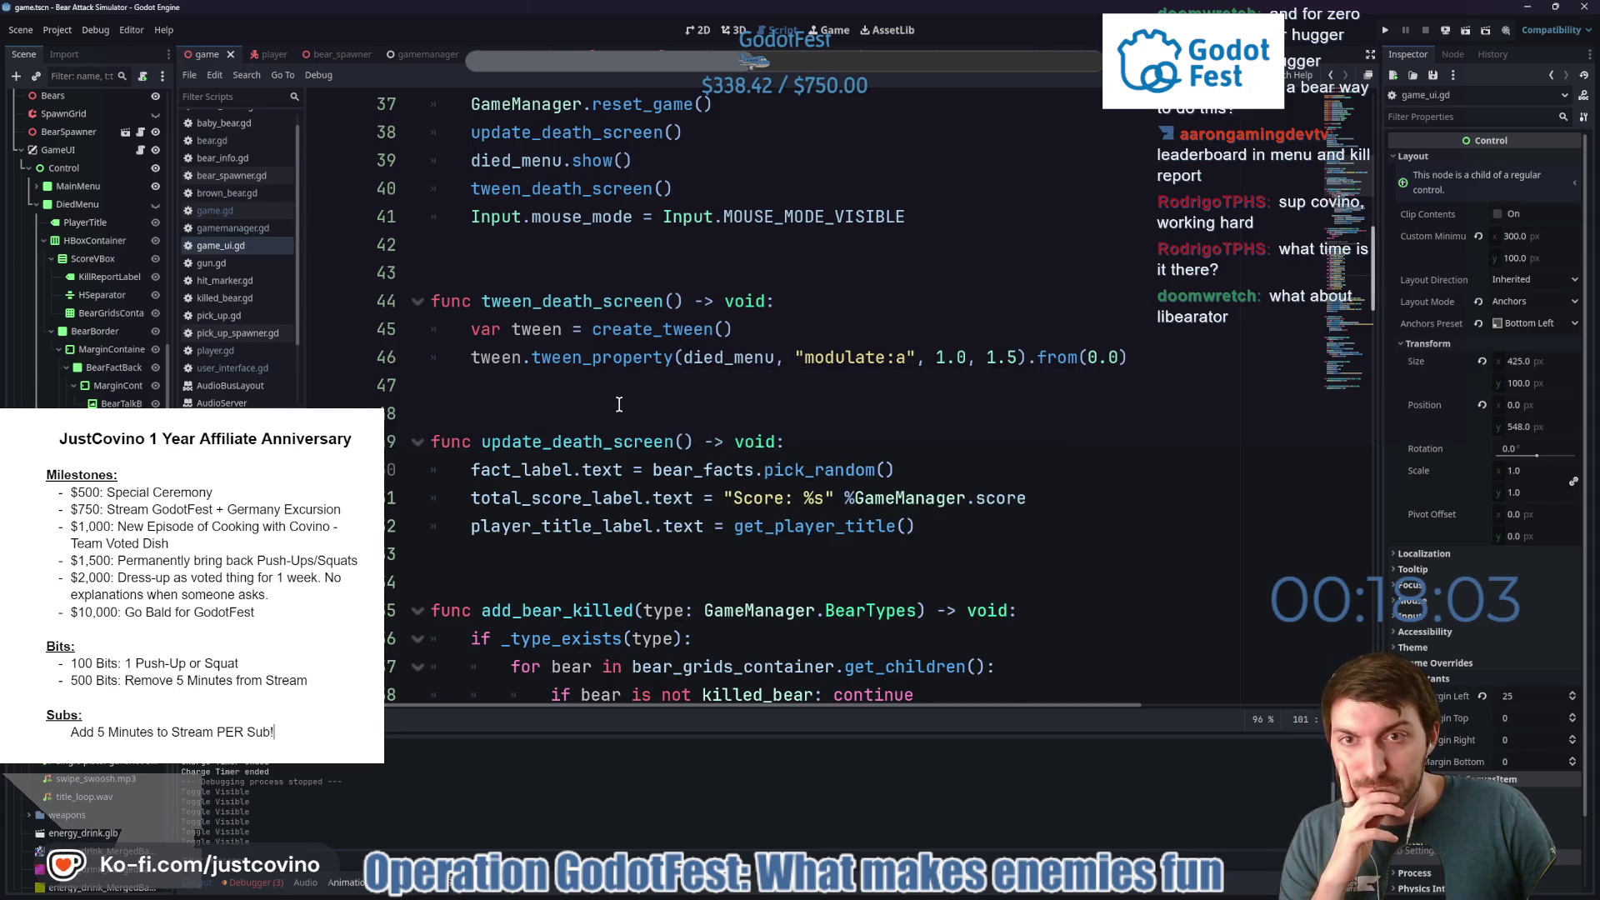
scroll(620, 404, "up", 2)
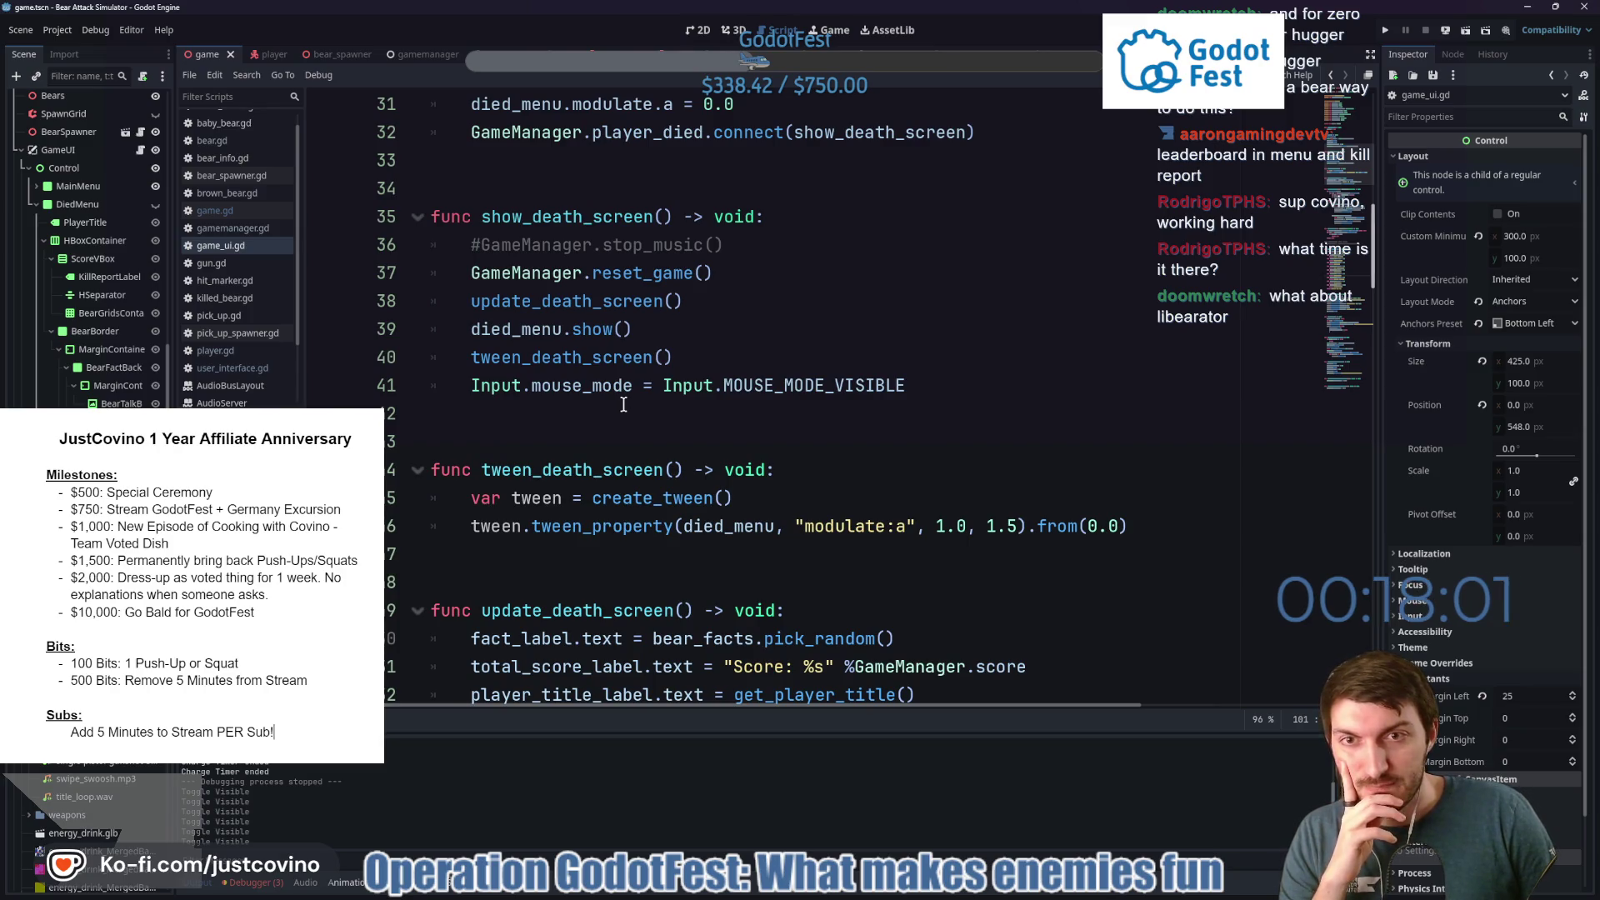
scroll(623, 404, "up", 1)
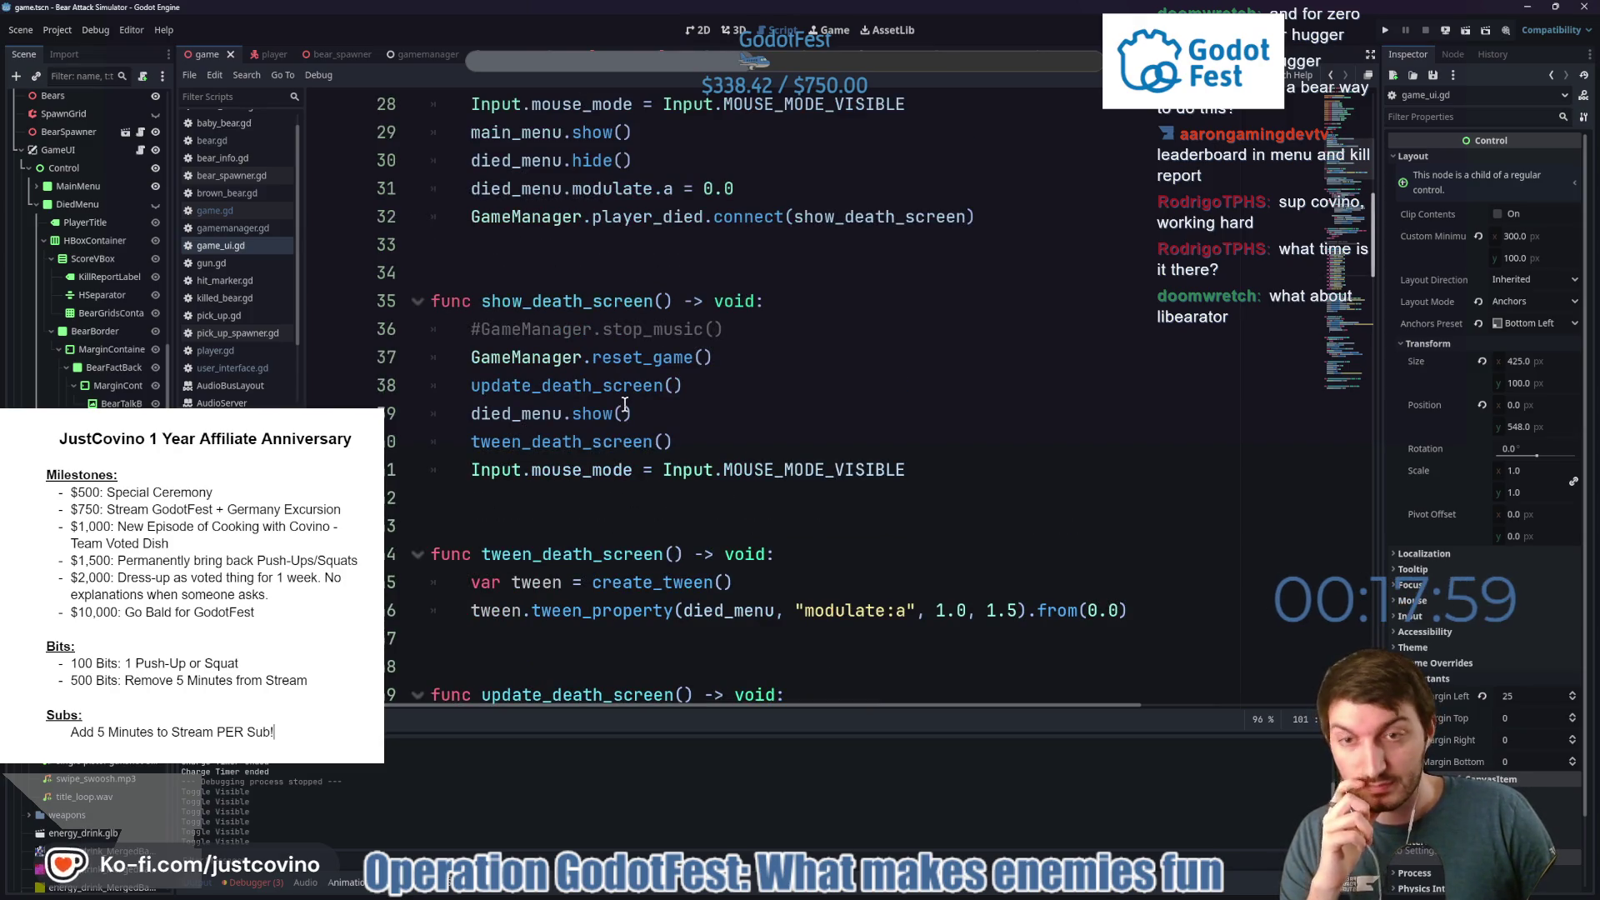
scroll(626, 405, "up", 1)
scroll(626, 404, "up", 1)
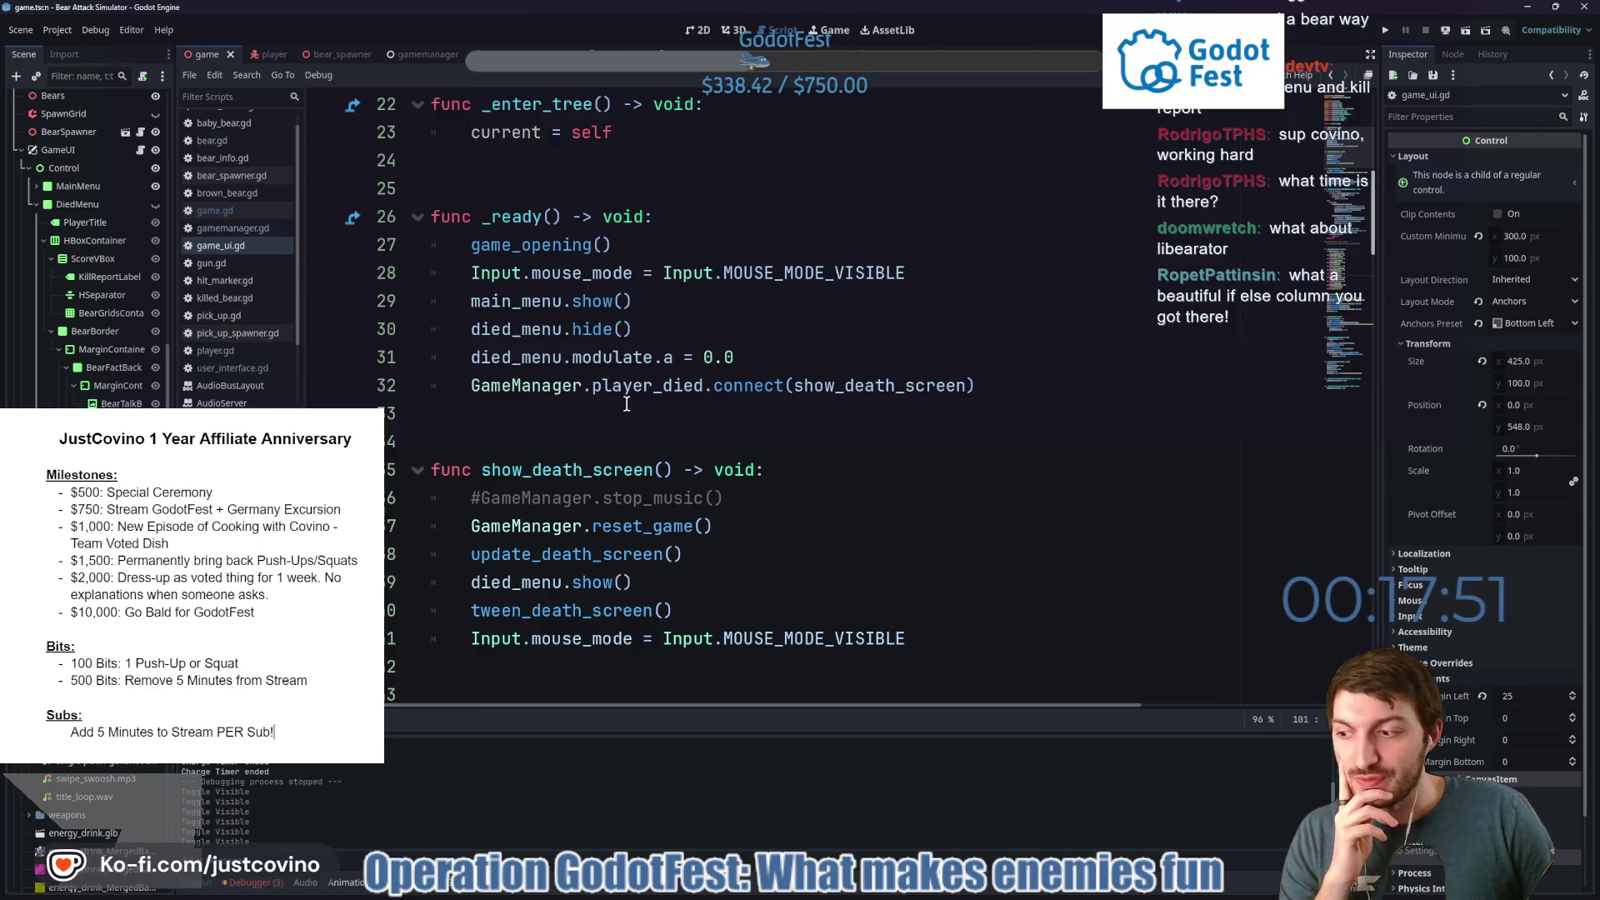
scroll(629, 403, "down", 3)
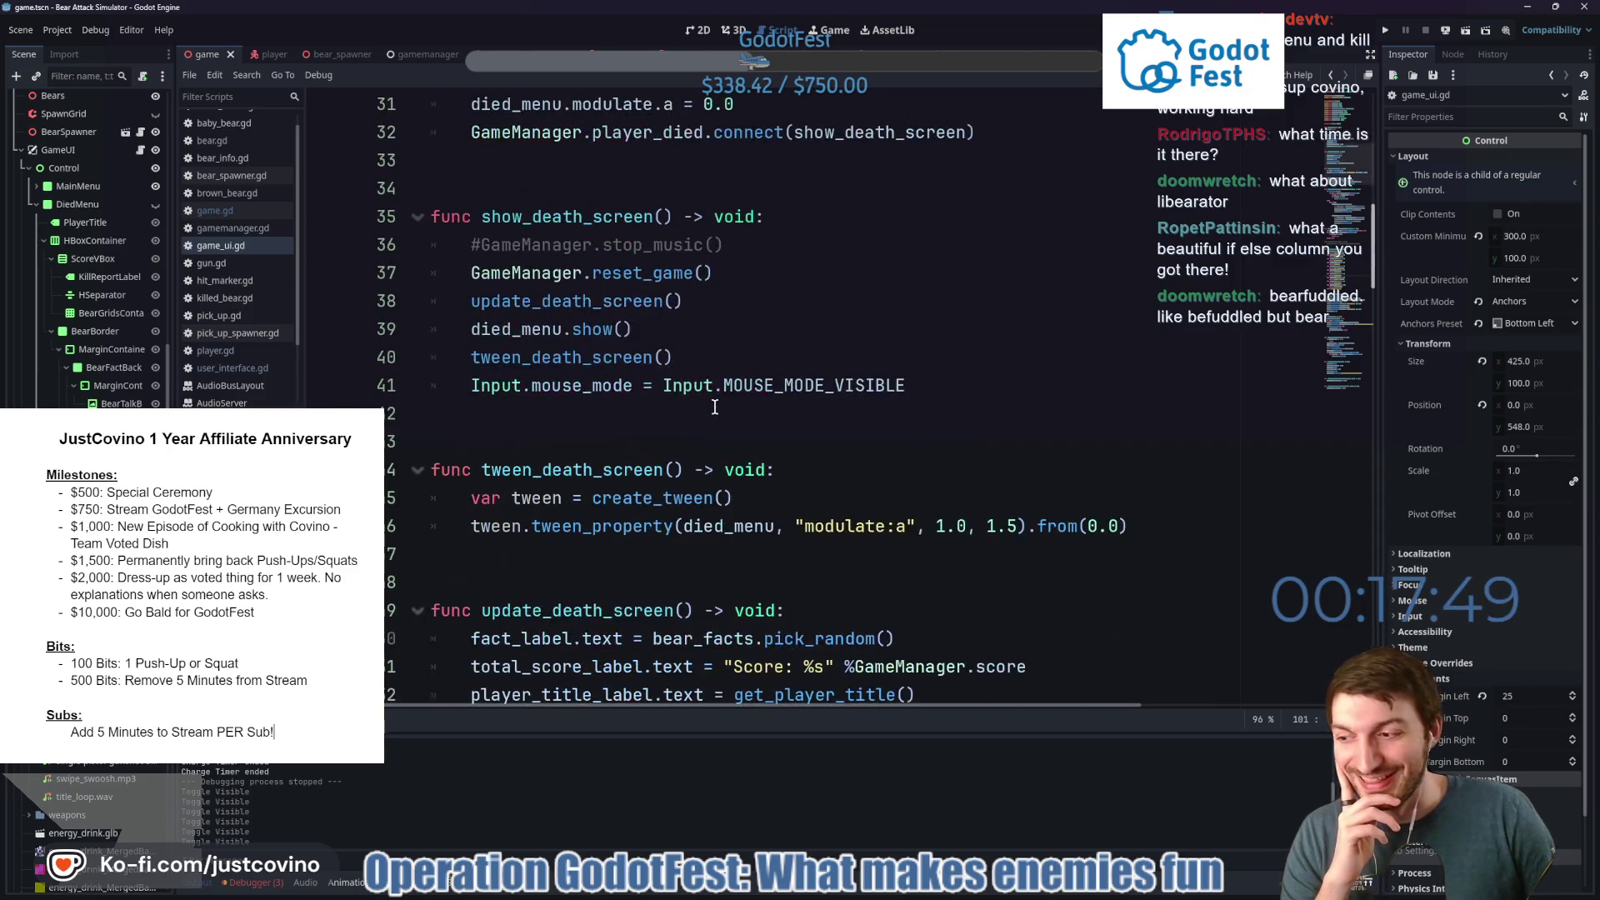
scroll(718, 401, "down", 9)
scroll(721, 401, "down", 12)
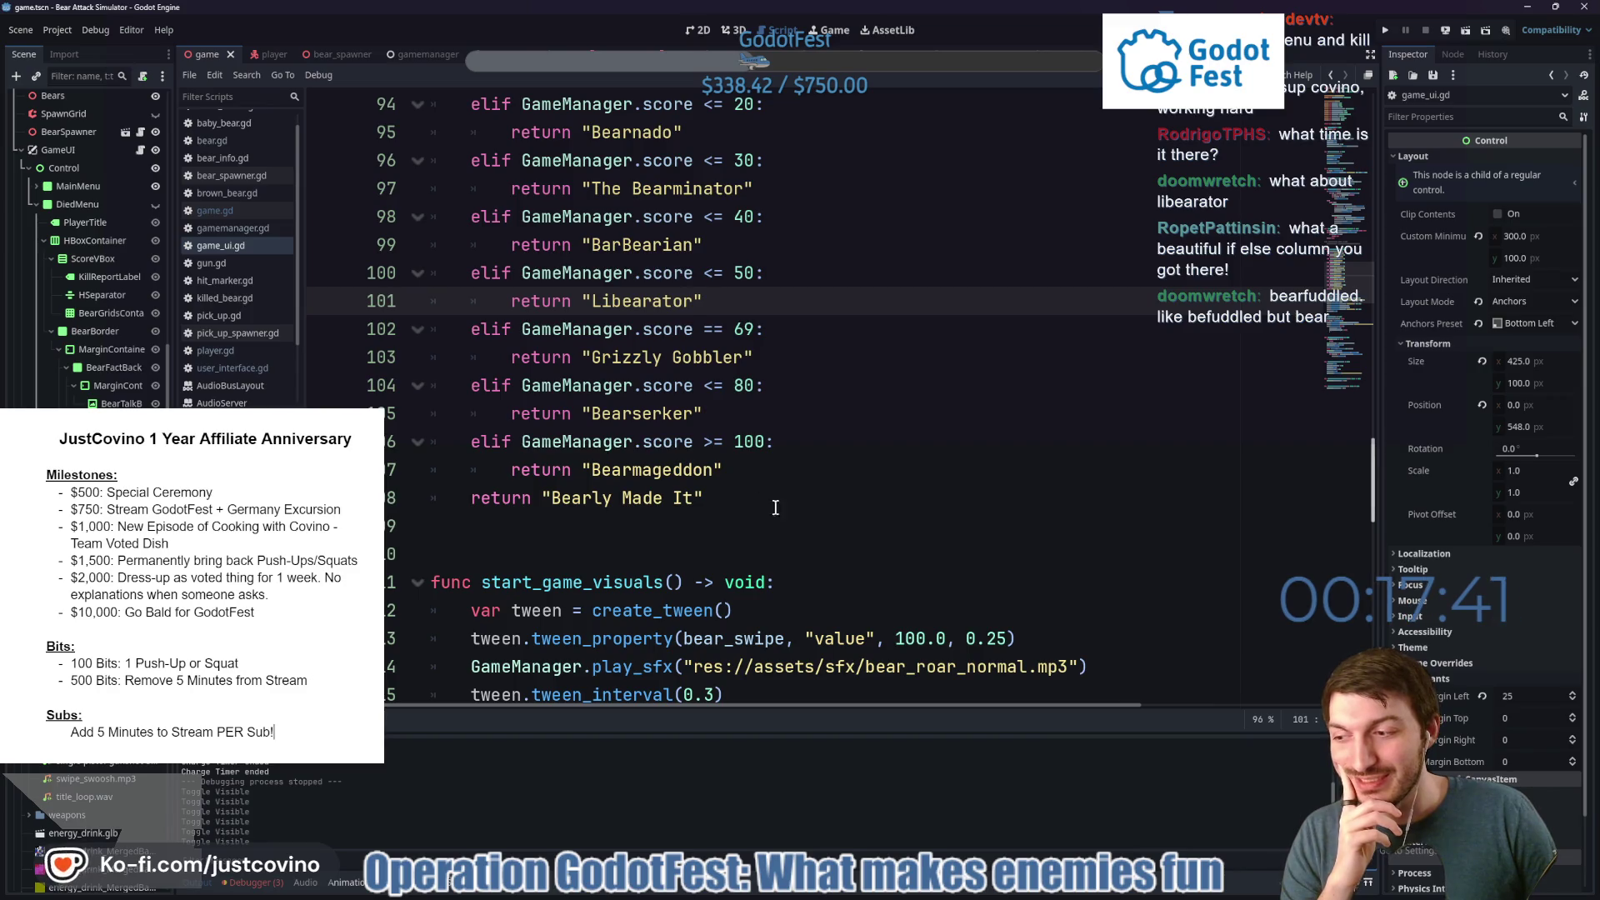
mouse_move(765, 500)
left_mouse_down()
mouse_move(480, 278)
mouse_move(446, 78)
left_mouse_up()
scroll(492, 253, "up", 2)
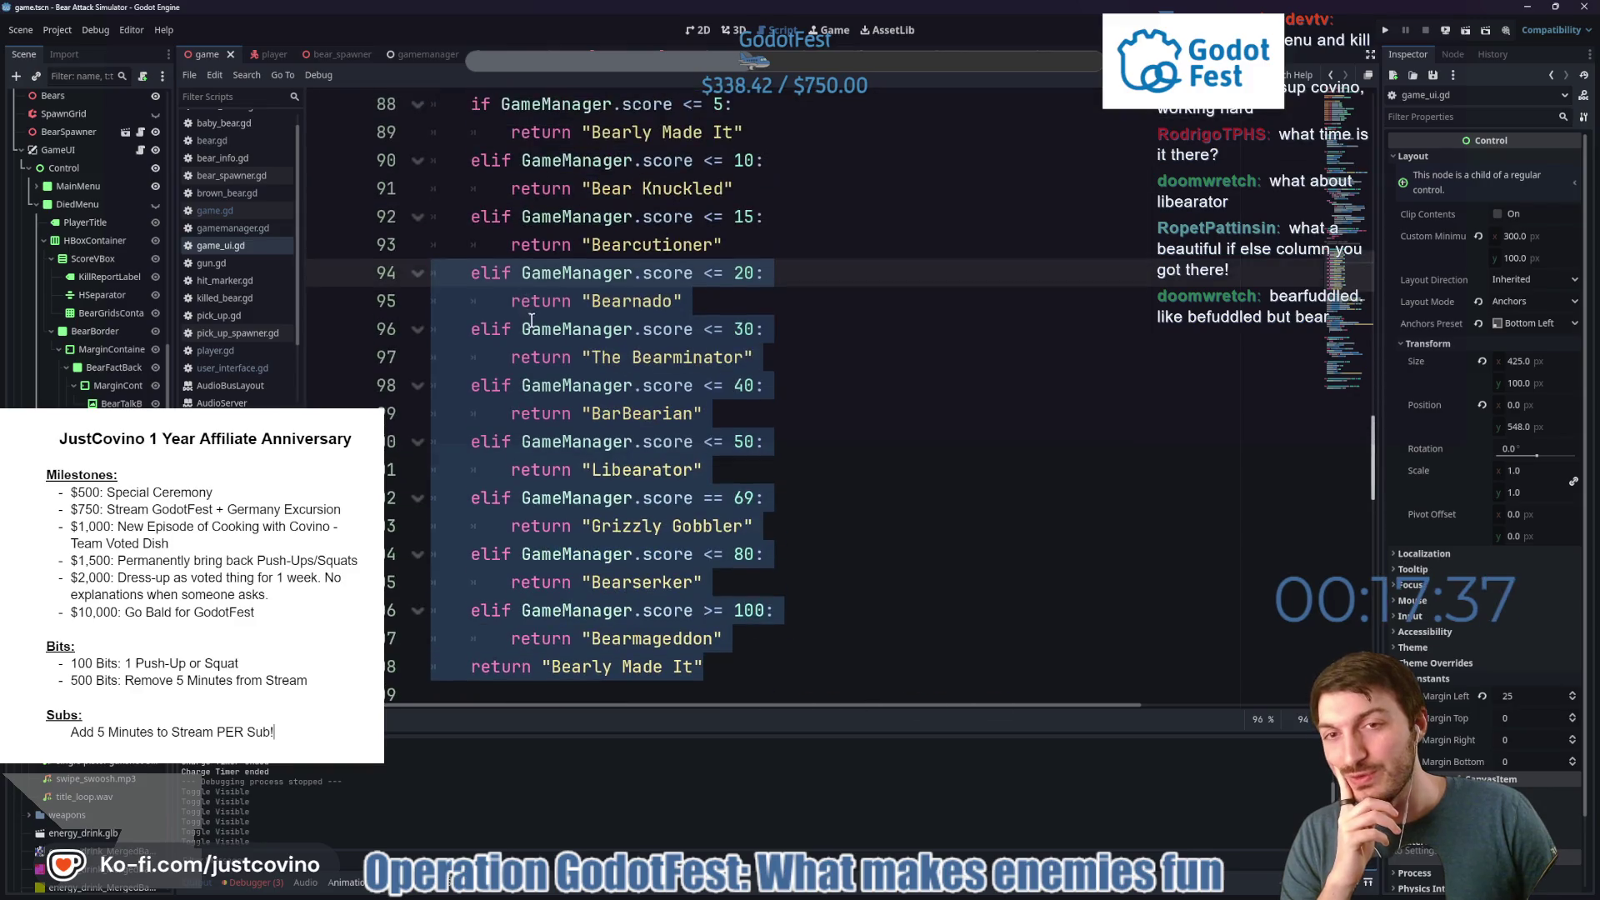
left_click(741, 664)
mouse_move(741, 664)
left_mouse_down()
mouse_move(734, 613)
mouse_move(517, 218)
mouse_move(515, 121)
mouse_move(443, 67)
left_mouse_up()
scroll(649, 370, "up", 2)
scroll(649, 369, "down", 2)
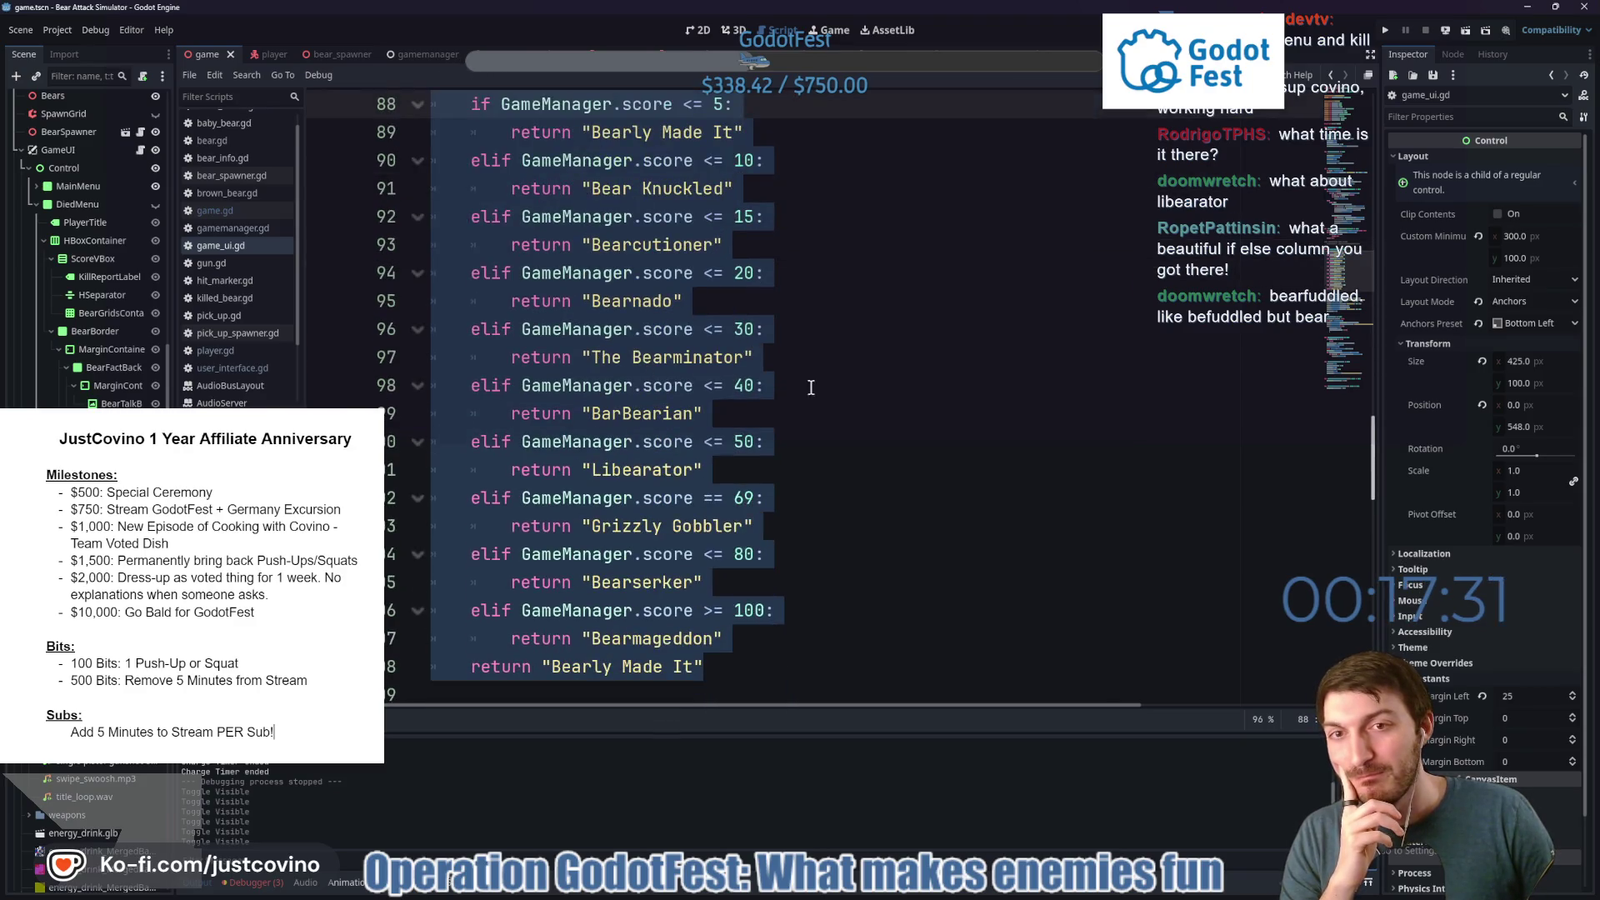
left_click(867, 389)
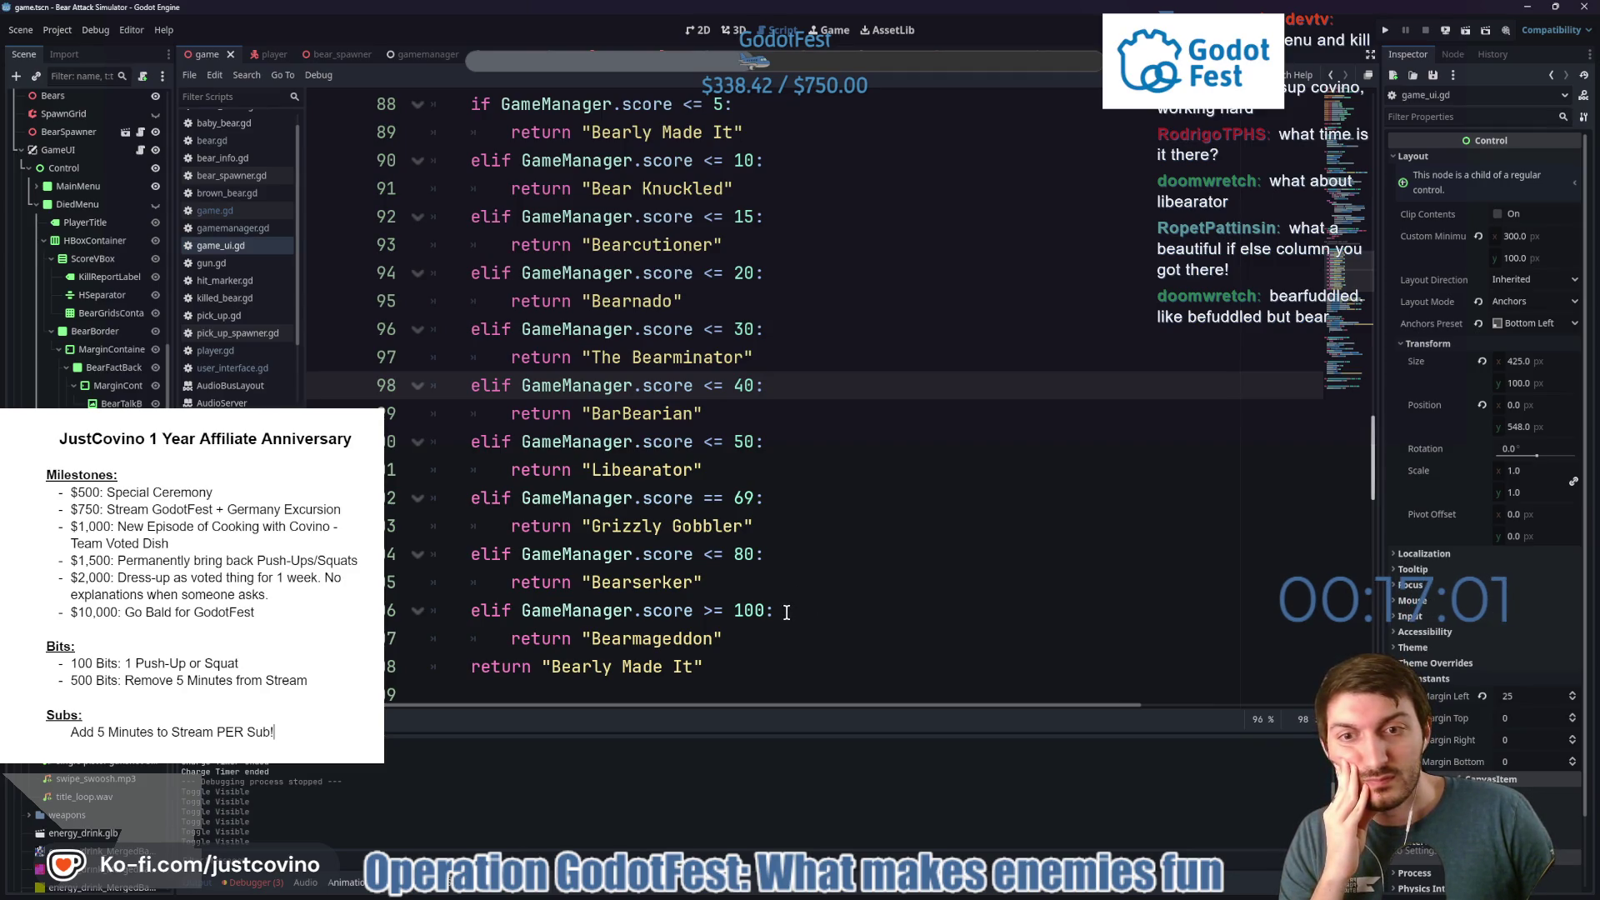
scroll(746, 612, "up", 1)
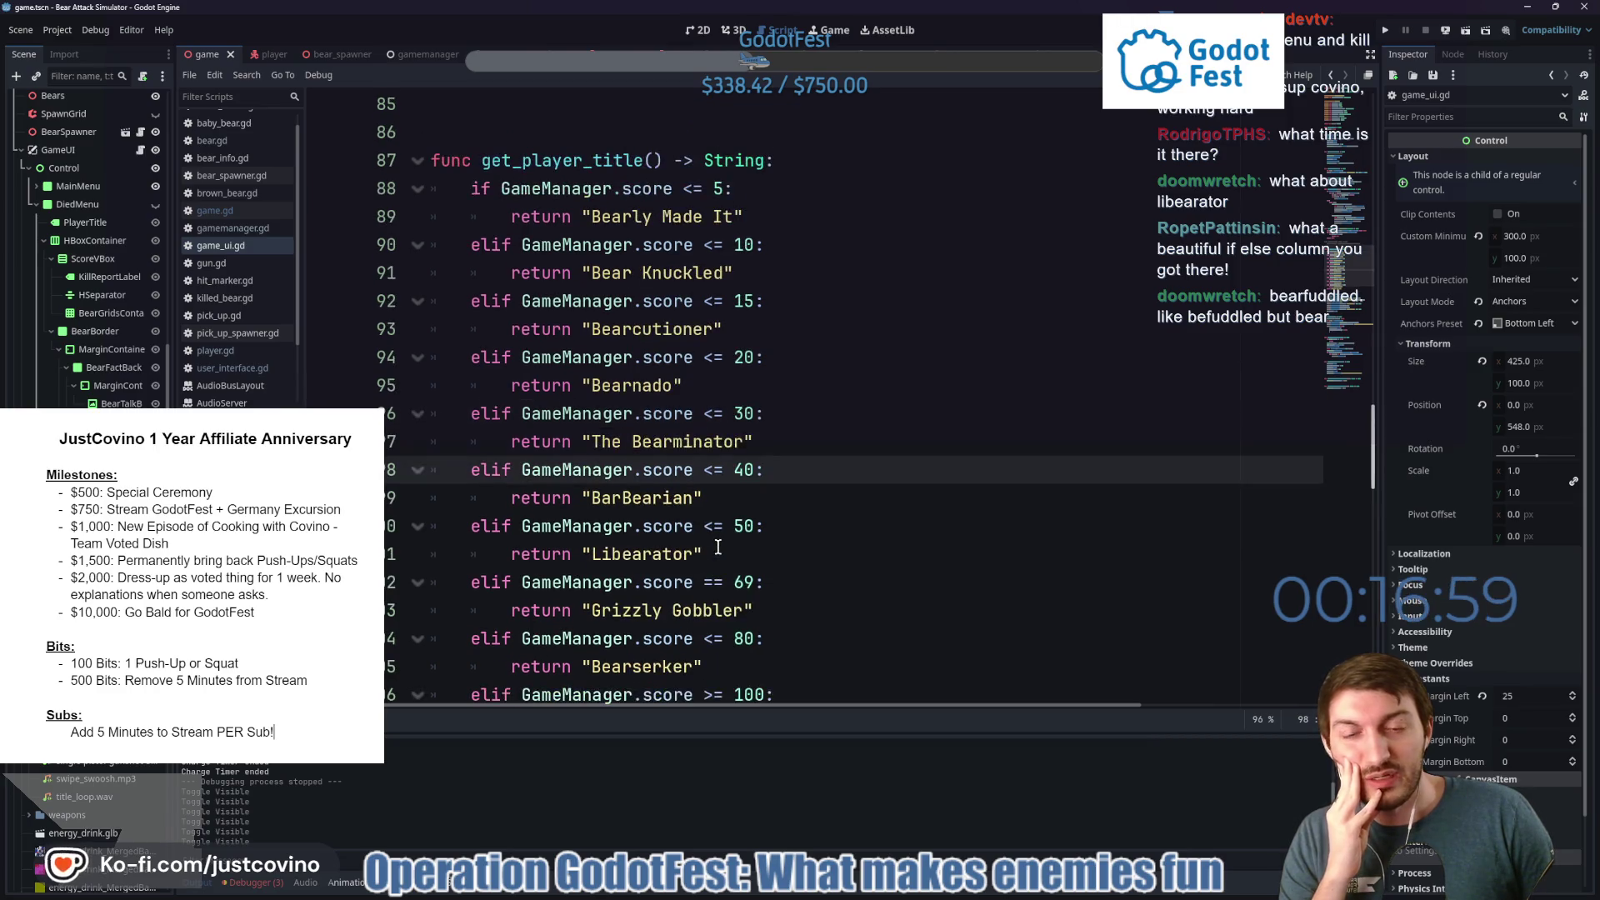
scroll(718, 547, "down", 1)
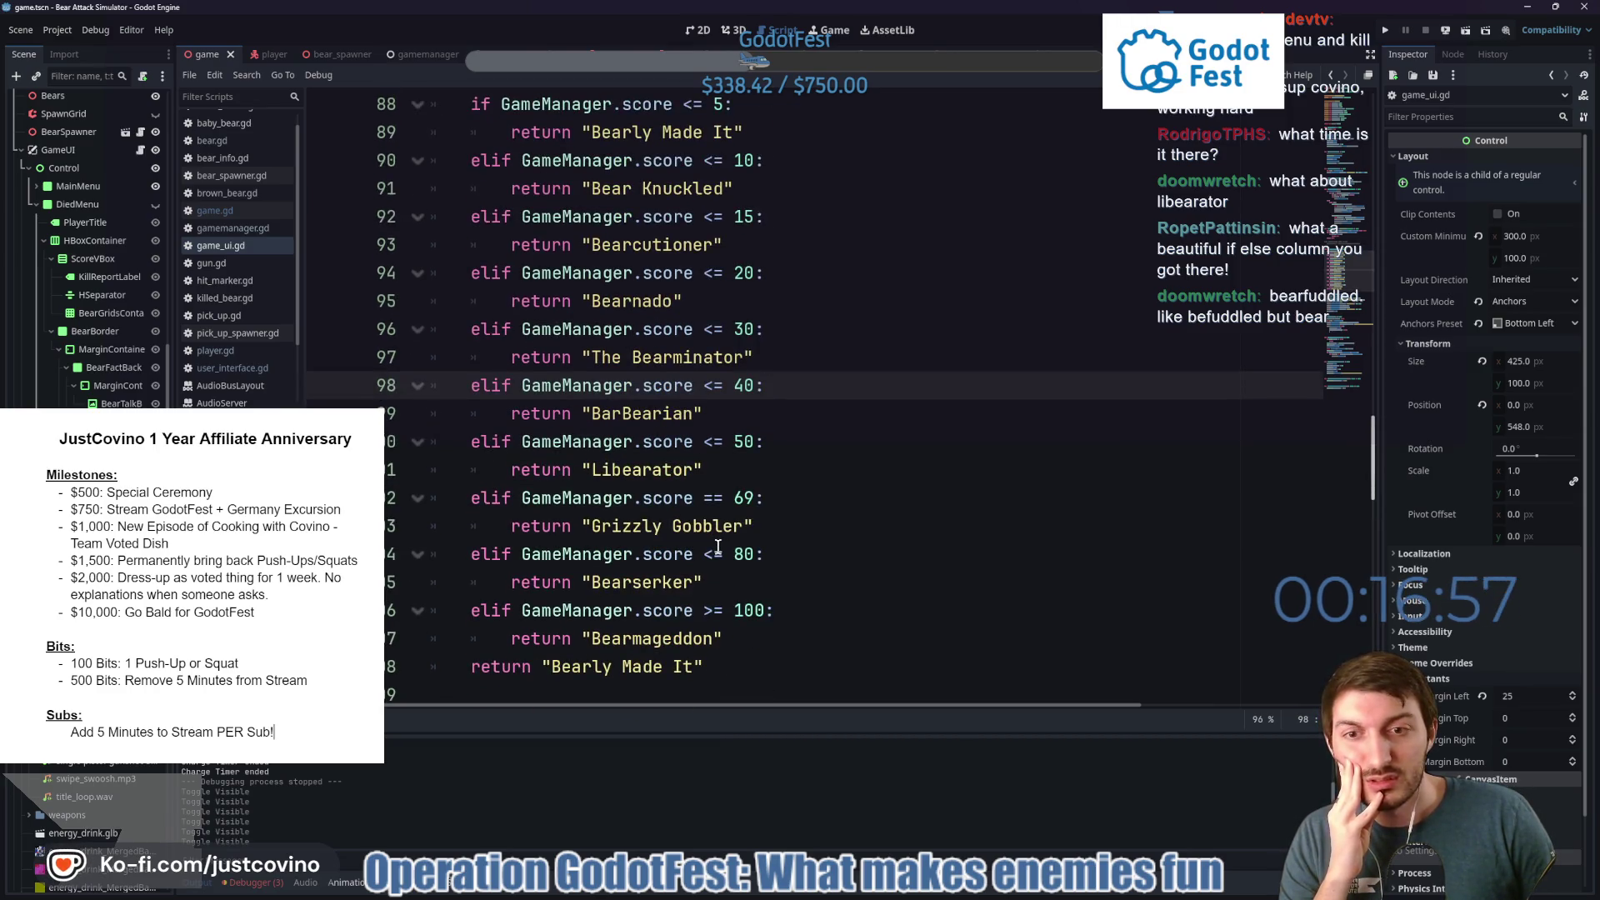
scroll(719, 564, "down", 1)
left_click(758, 556)
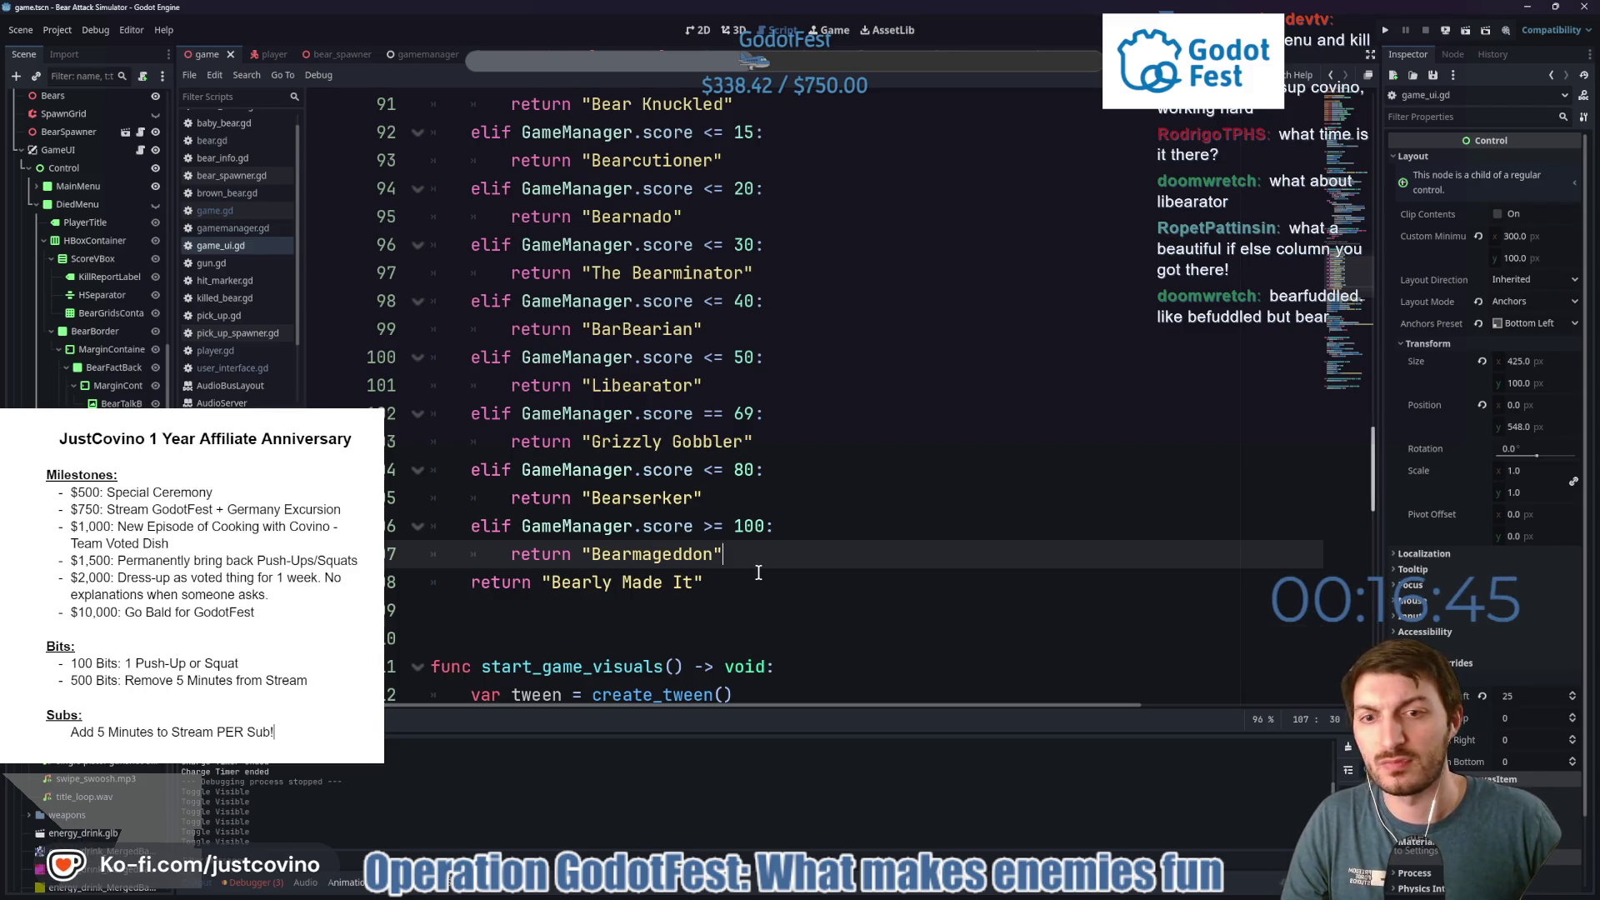
scroll(750, 559, "up", 3)
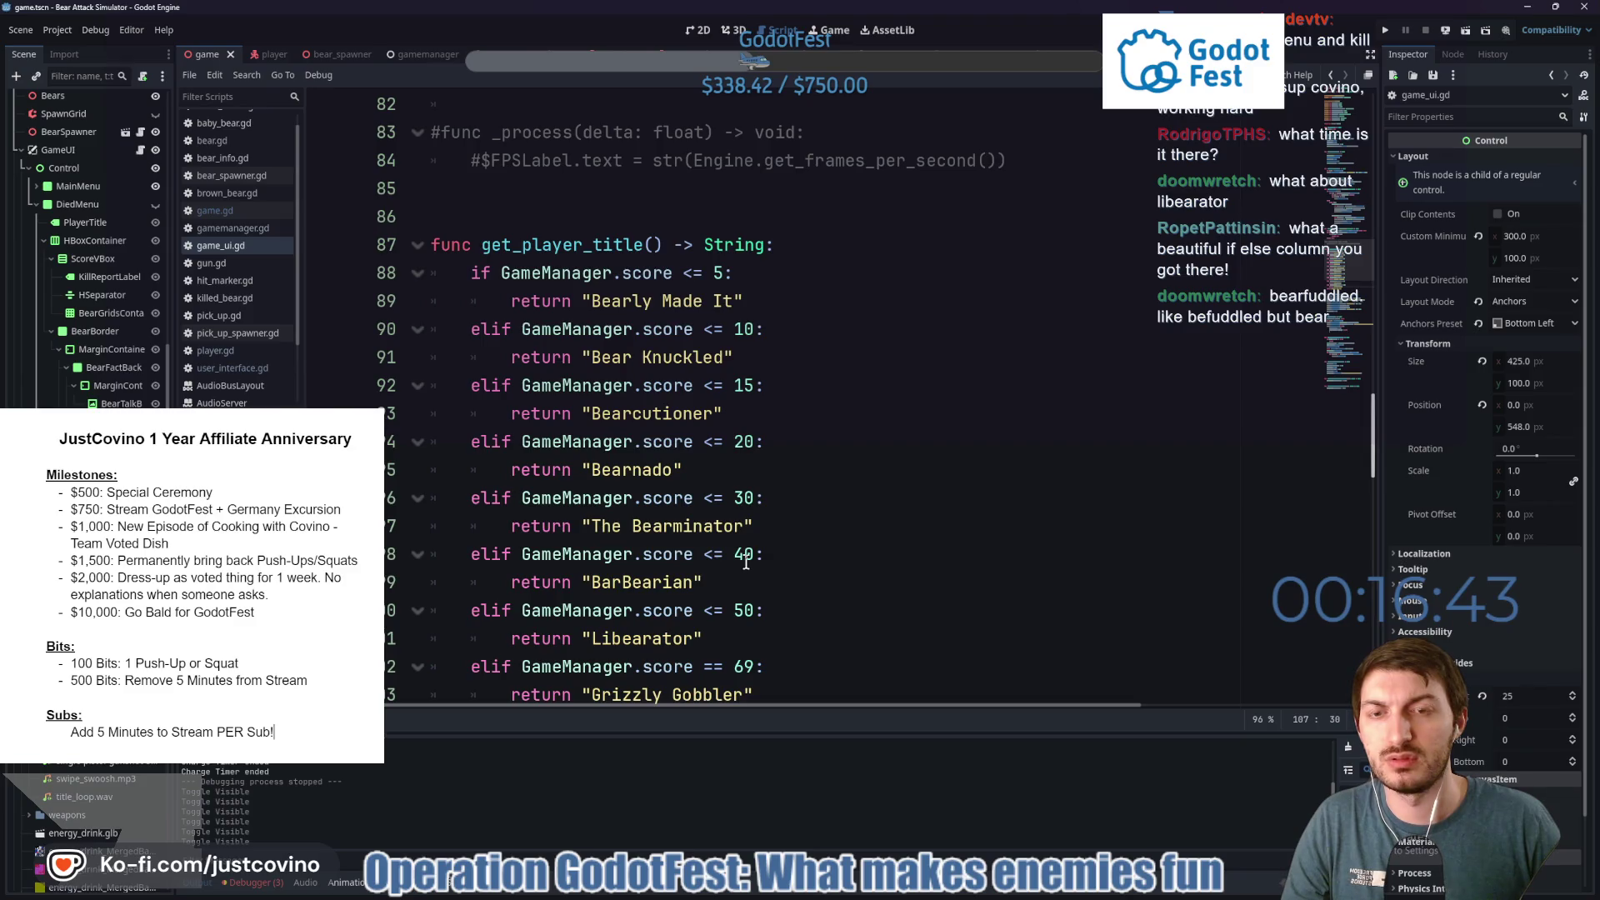
scroll(746, 562, "down", 3)
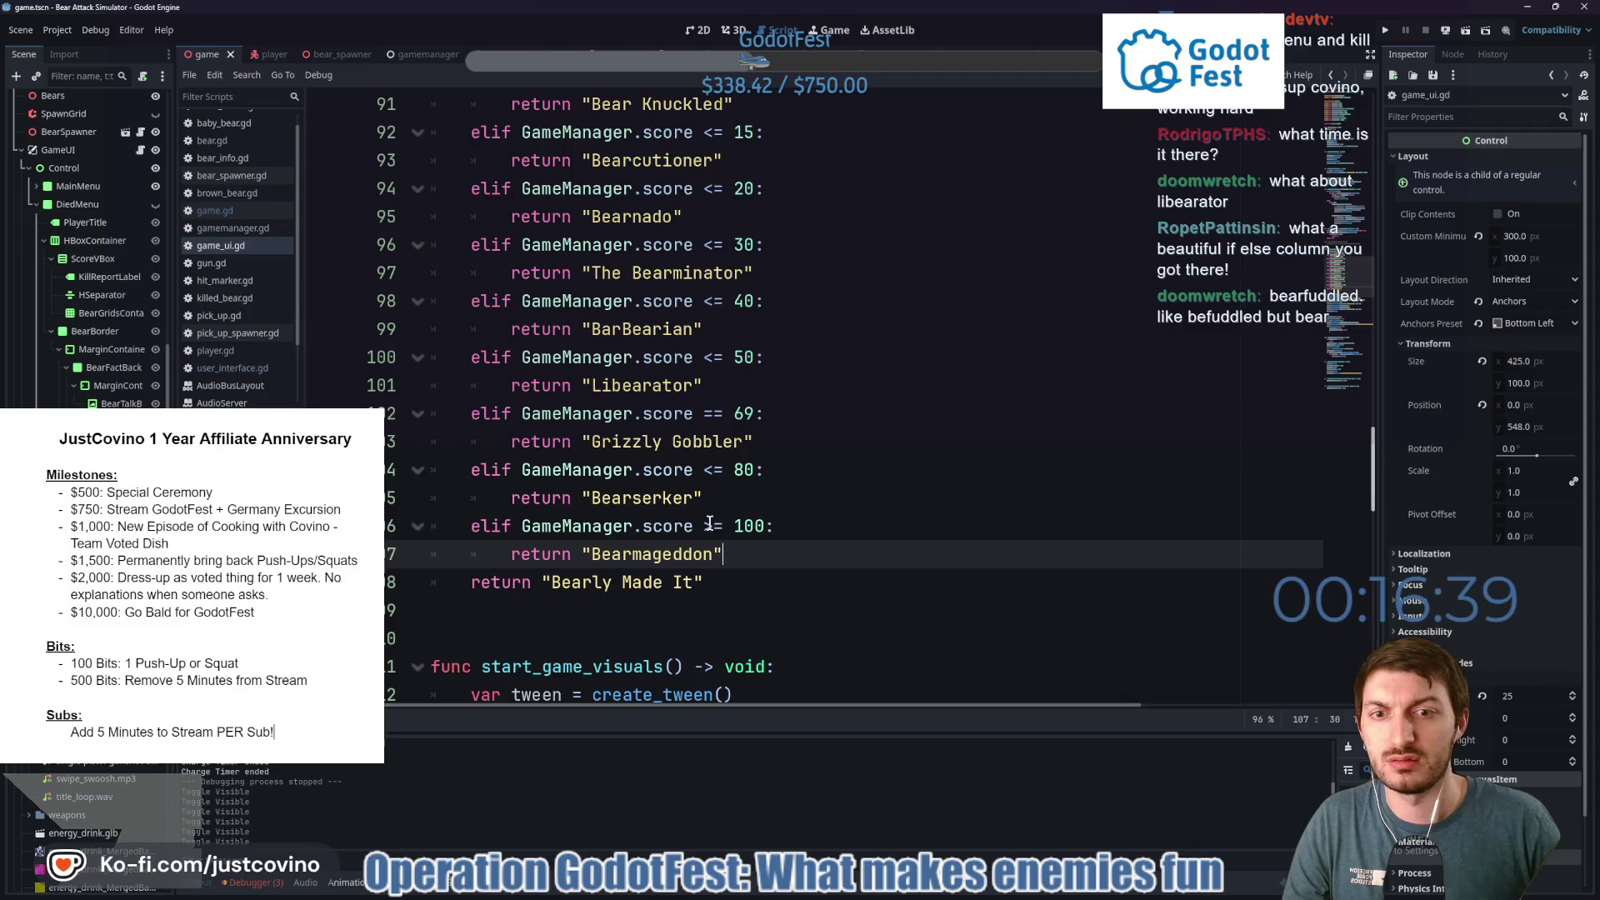
Change the 100 check's comparison from '>=' to '<='.
left_click(711, 526)
key("BackSpace")
type("<")
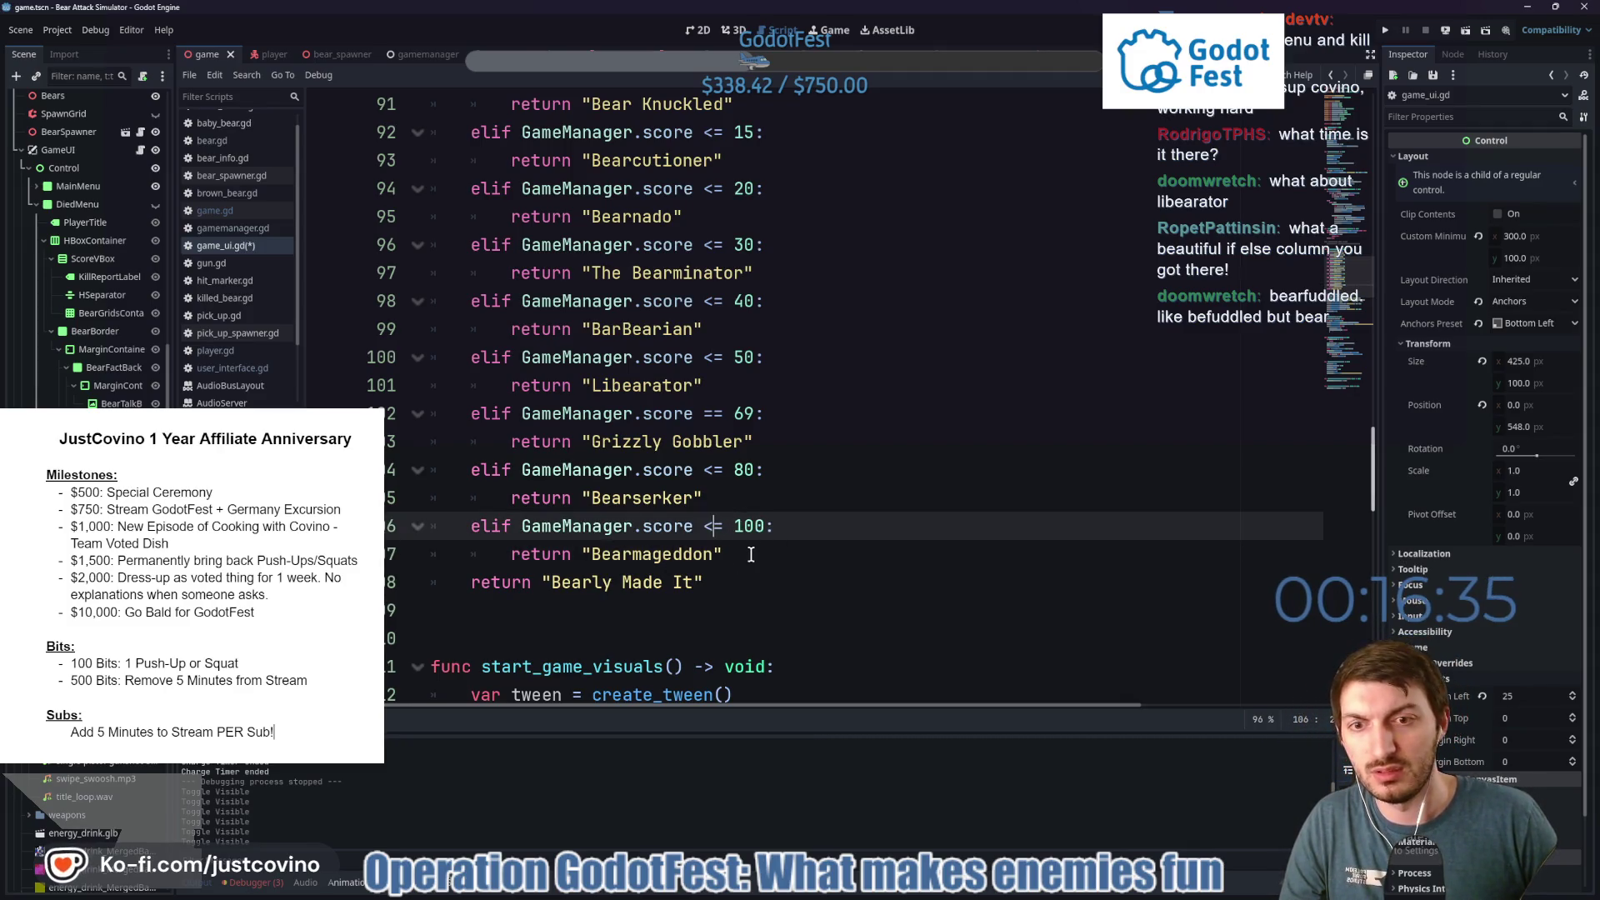
Replace the fallback title 'Bearly Made It' with 'Bearpocolypse' and save the script.
left_click_drag(693, 582, 574, 579)
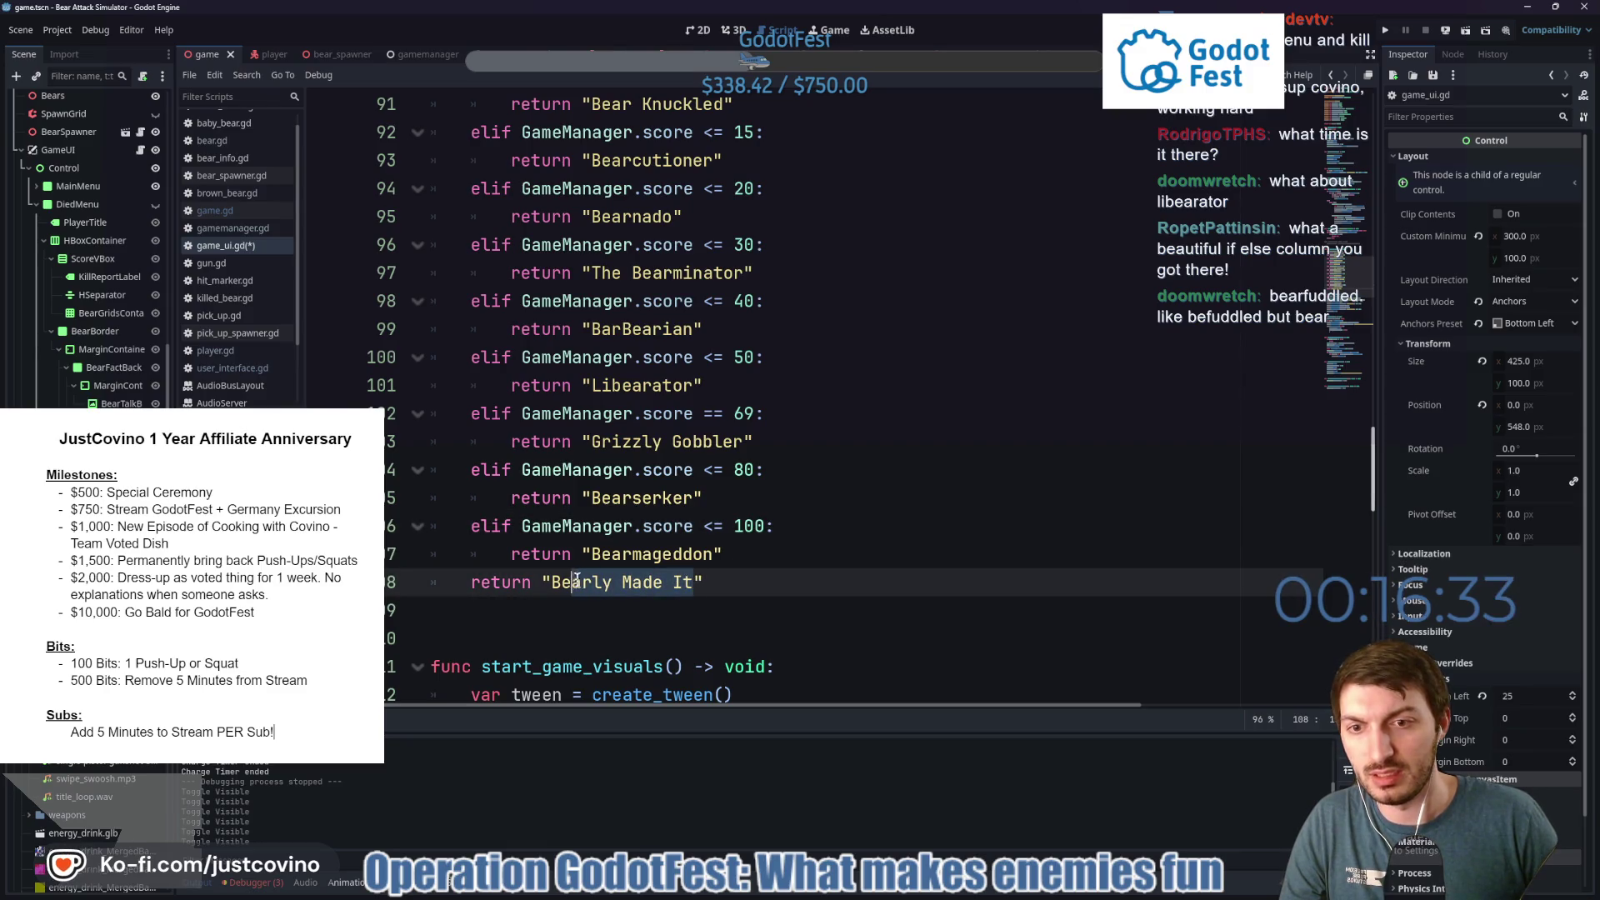
type("rpo")
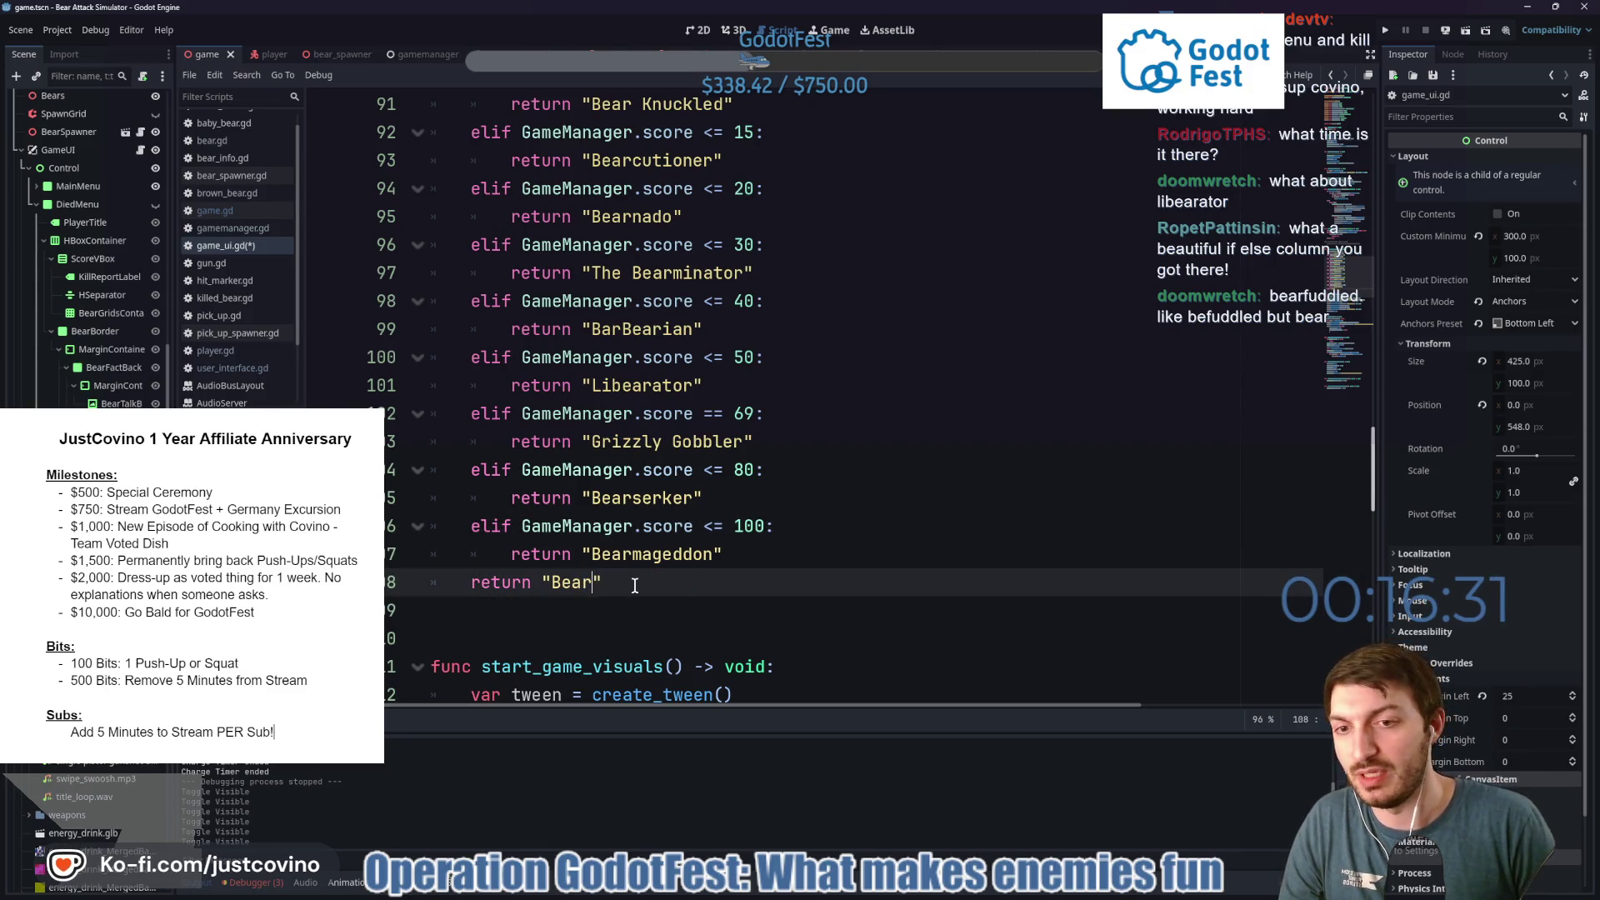
type("ly")
type("yp")
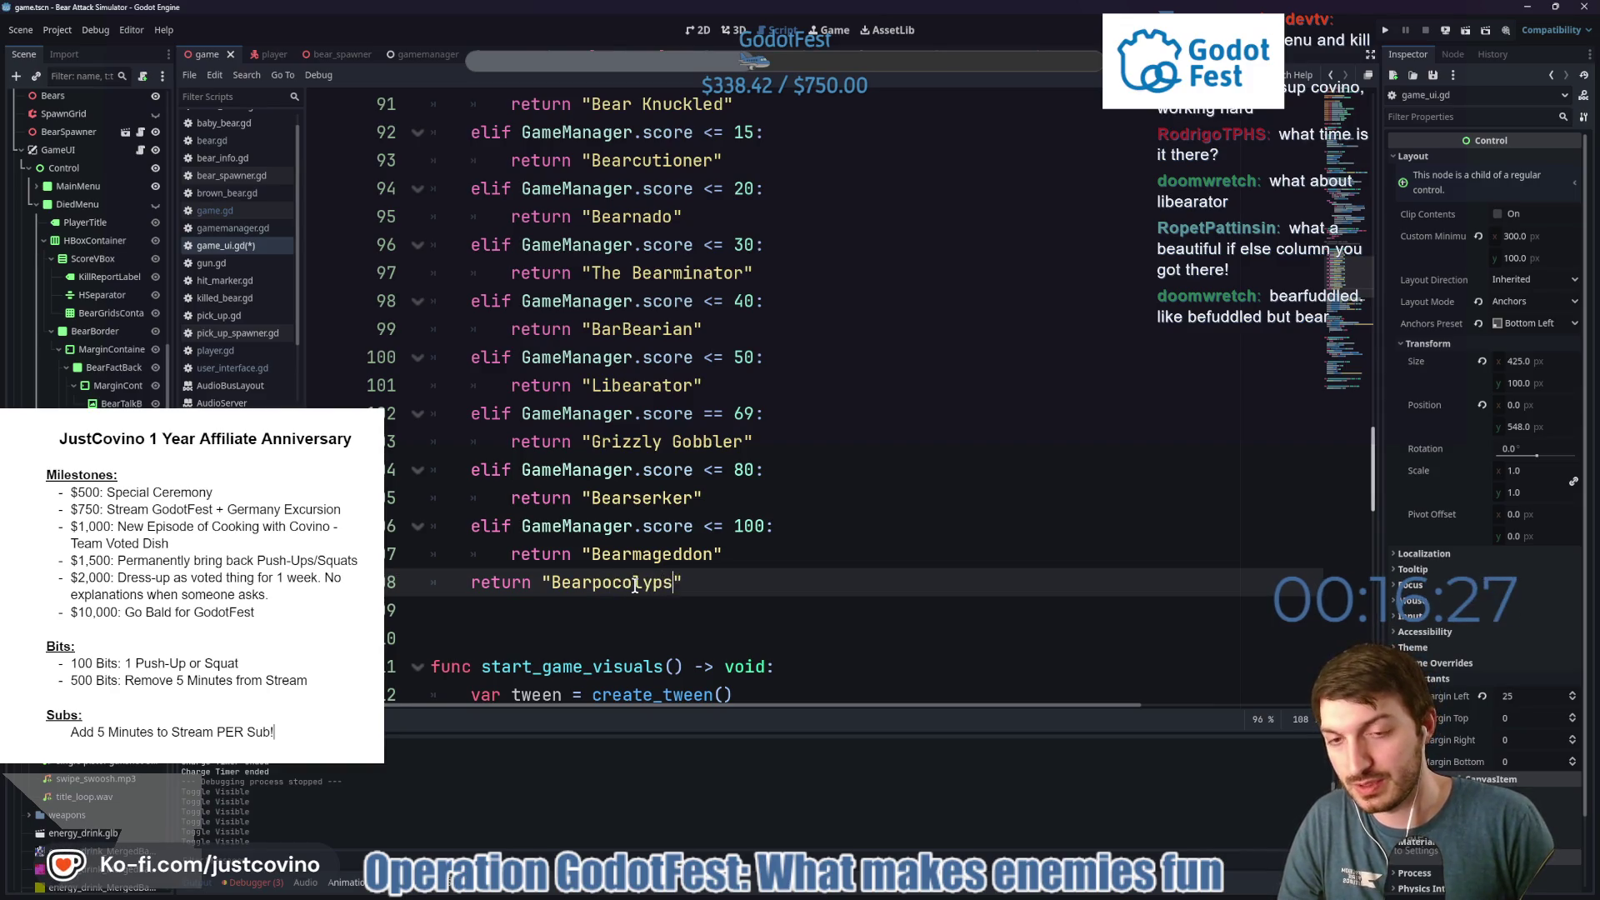
type("e")
key("ctrl+s")
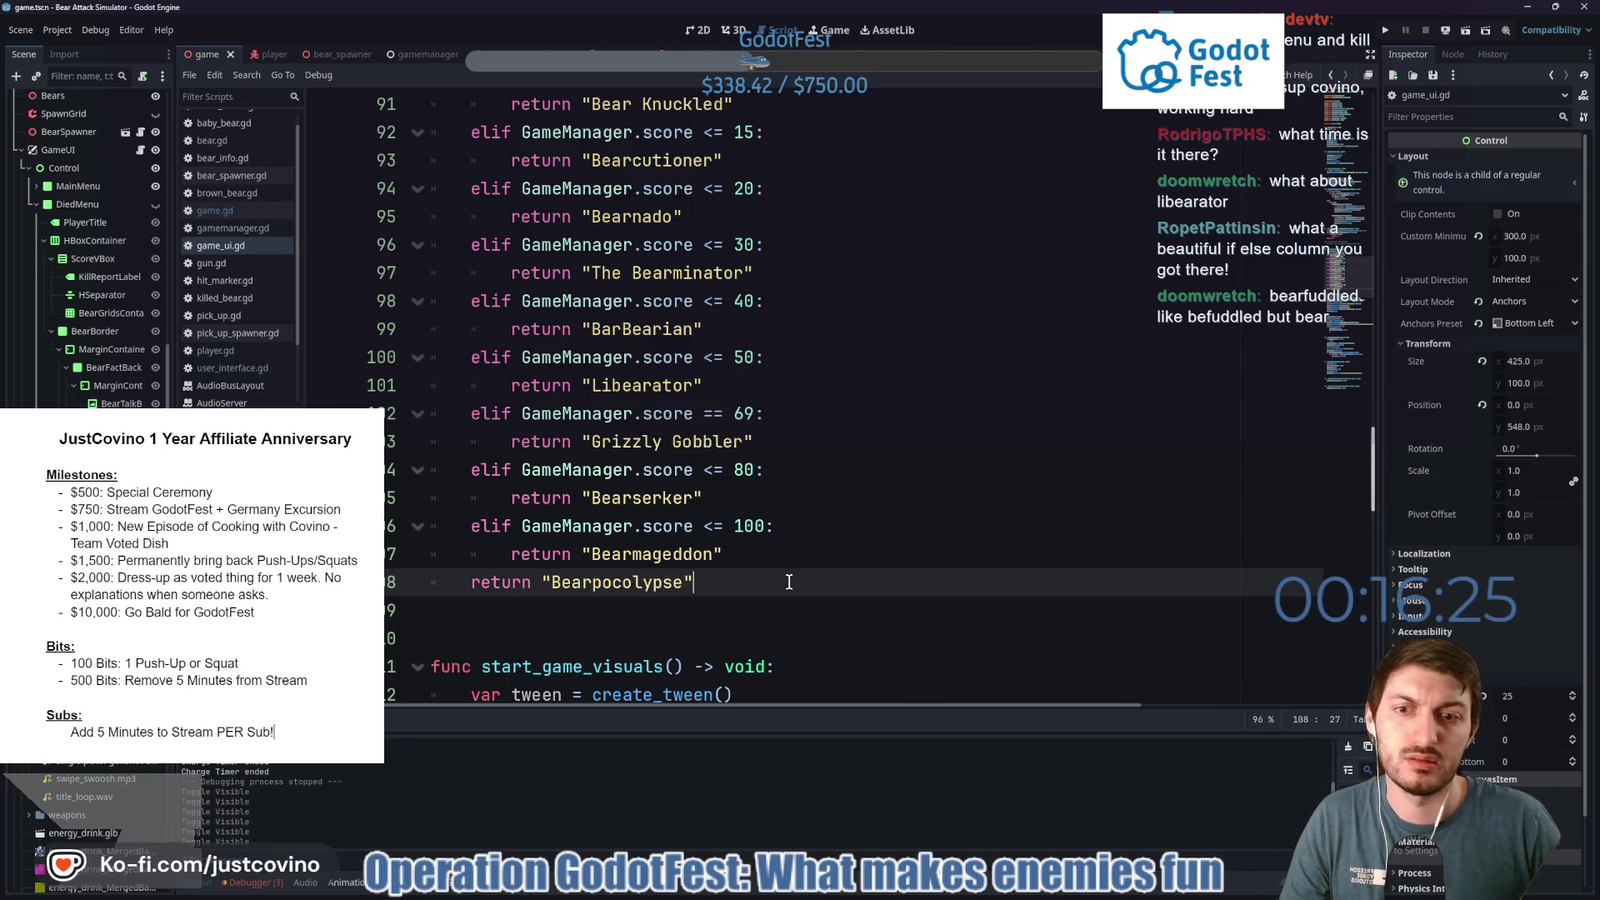
type("apo")
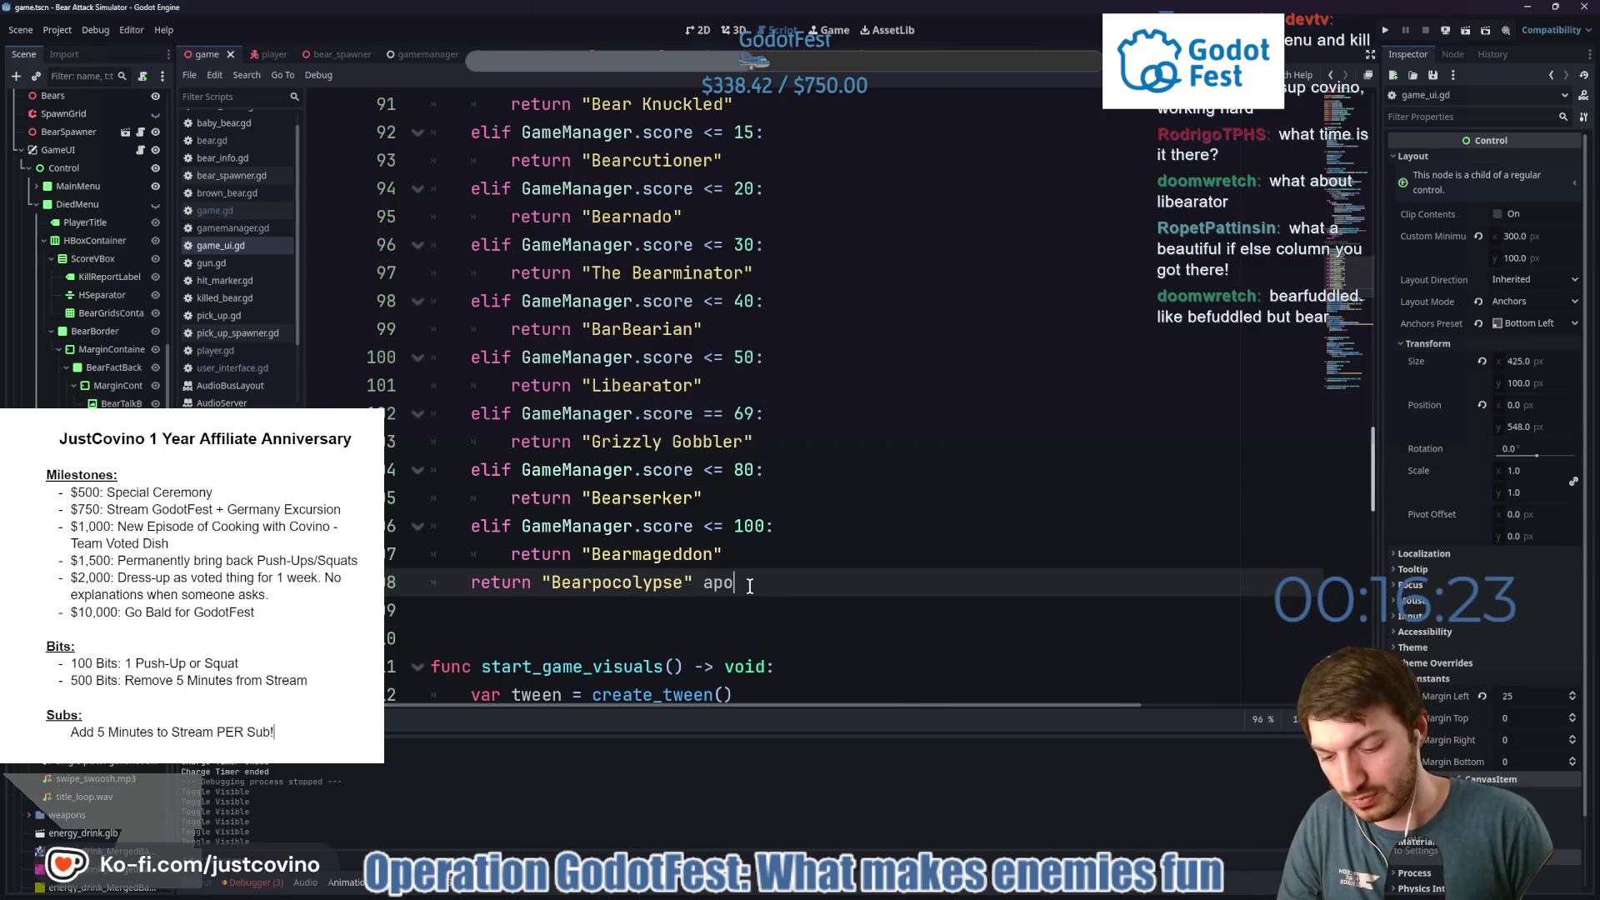
type("colypse")
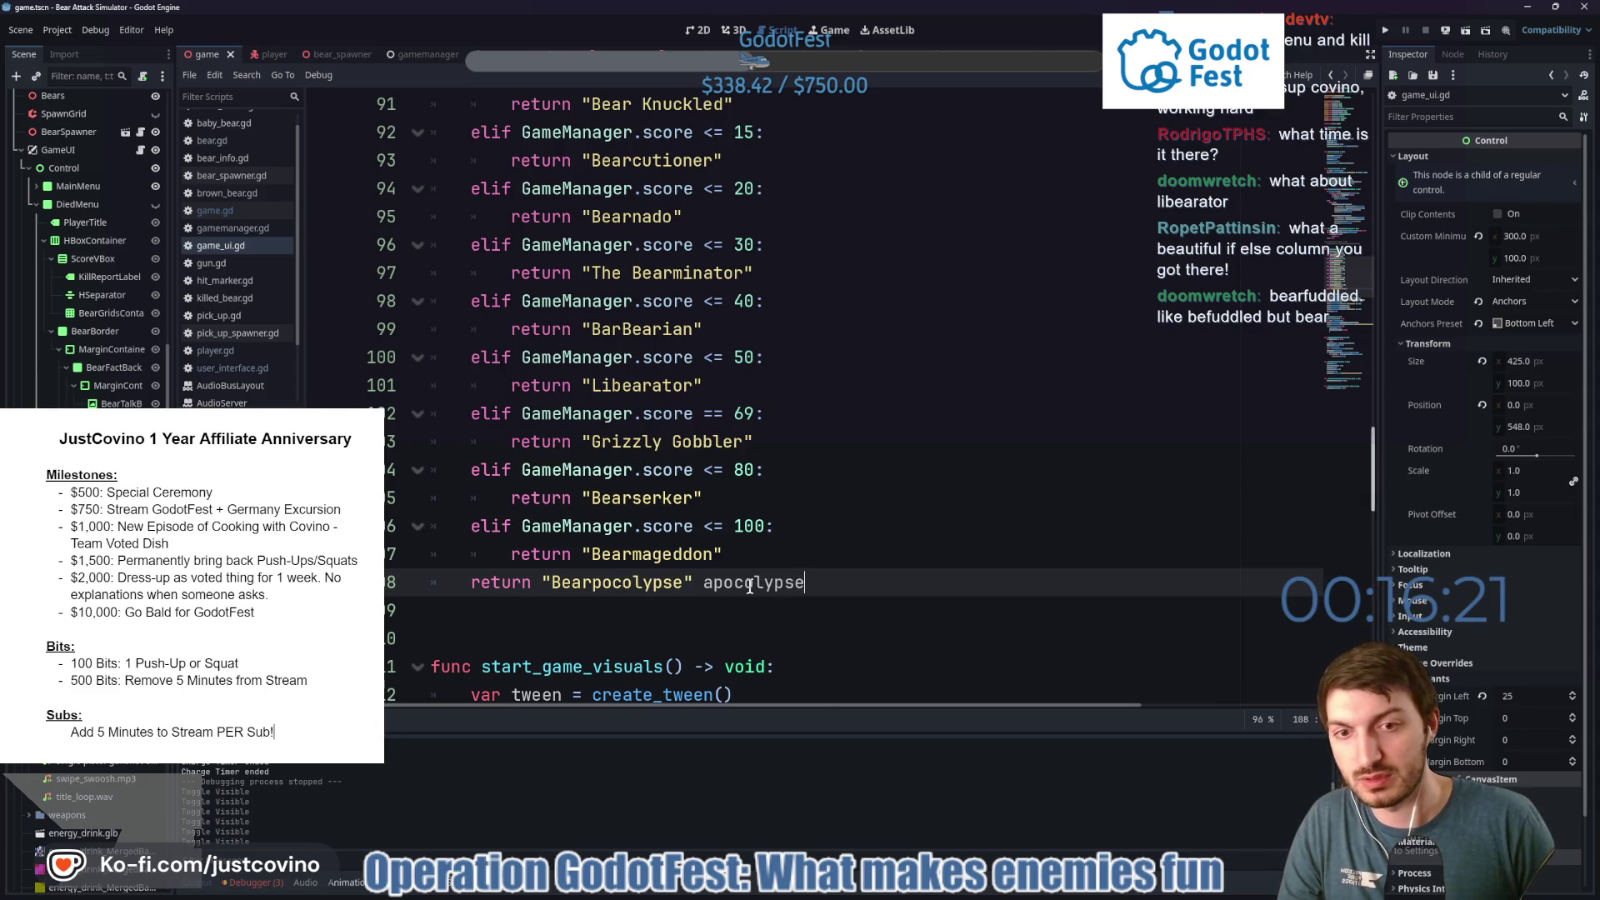
left_click_drag(829, 583, 707, 585)
double_click(709, 588)
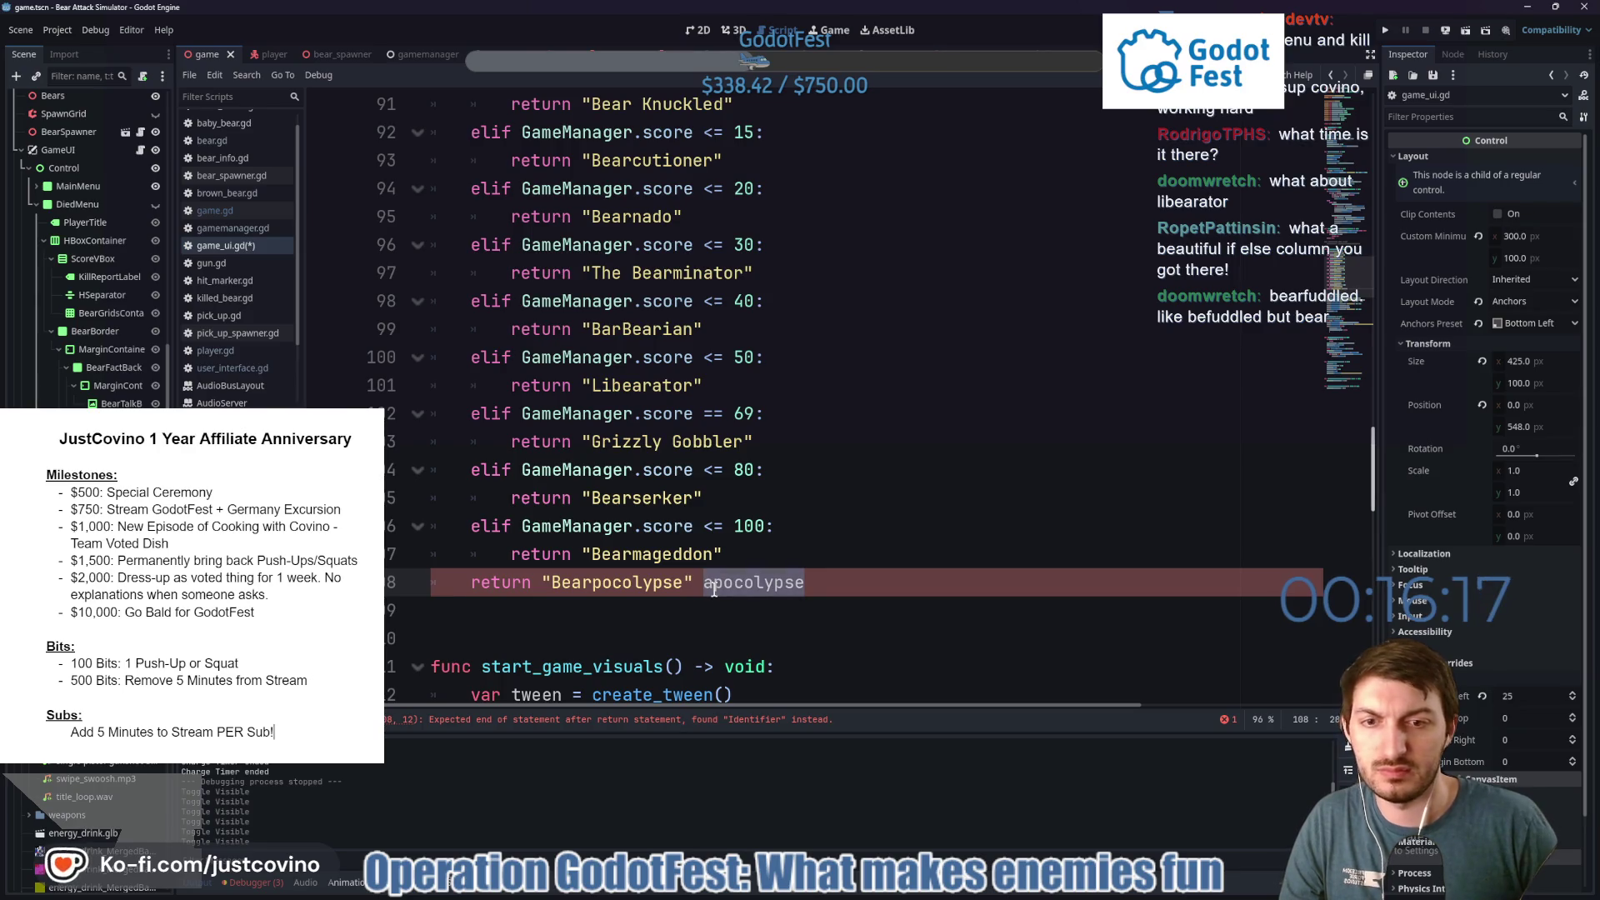
key("BackSpace")
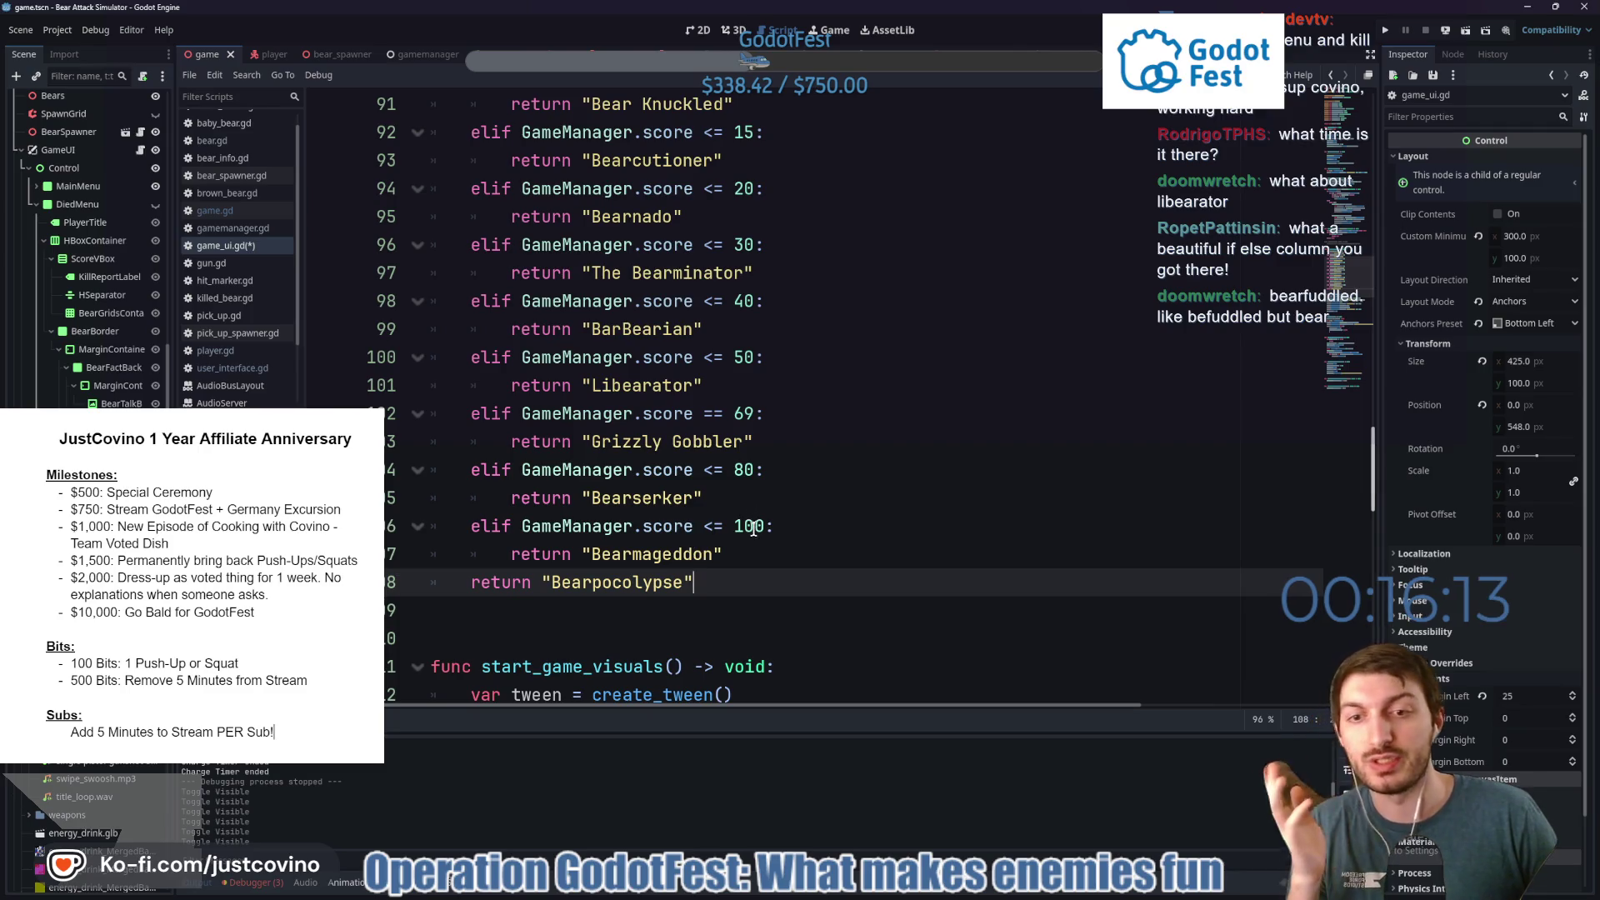
key("ctrl+s")
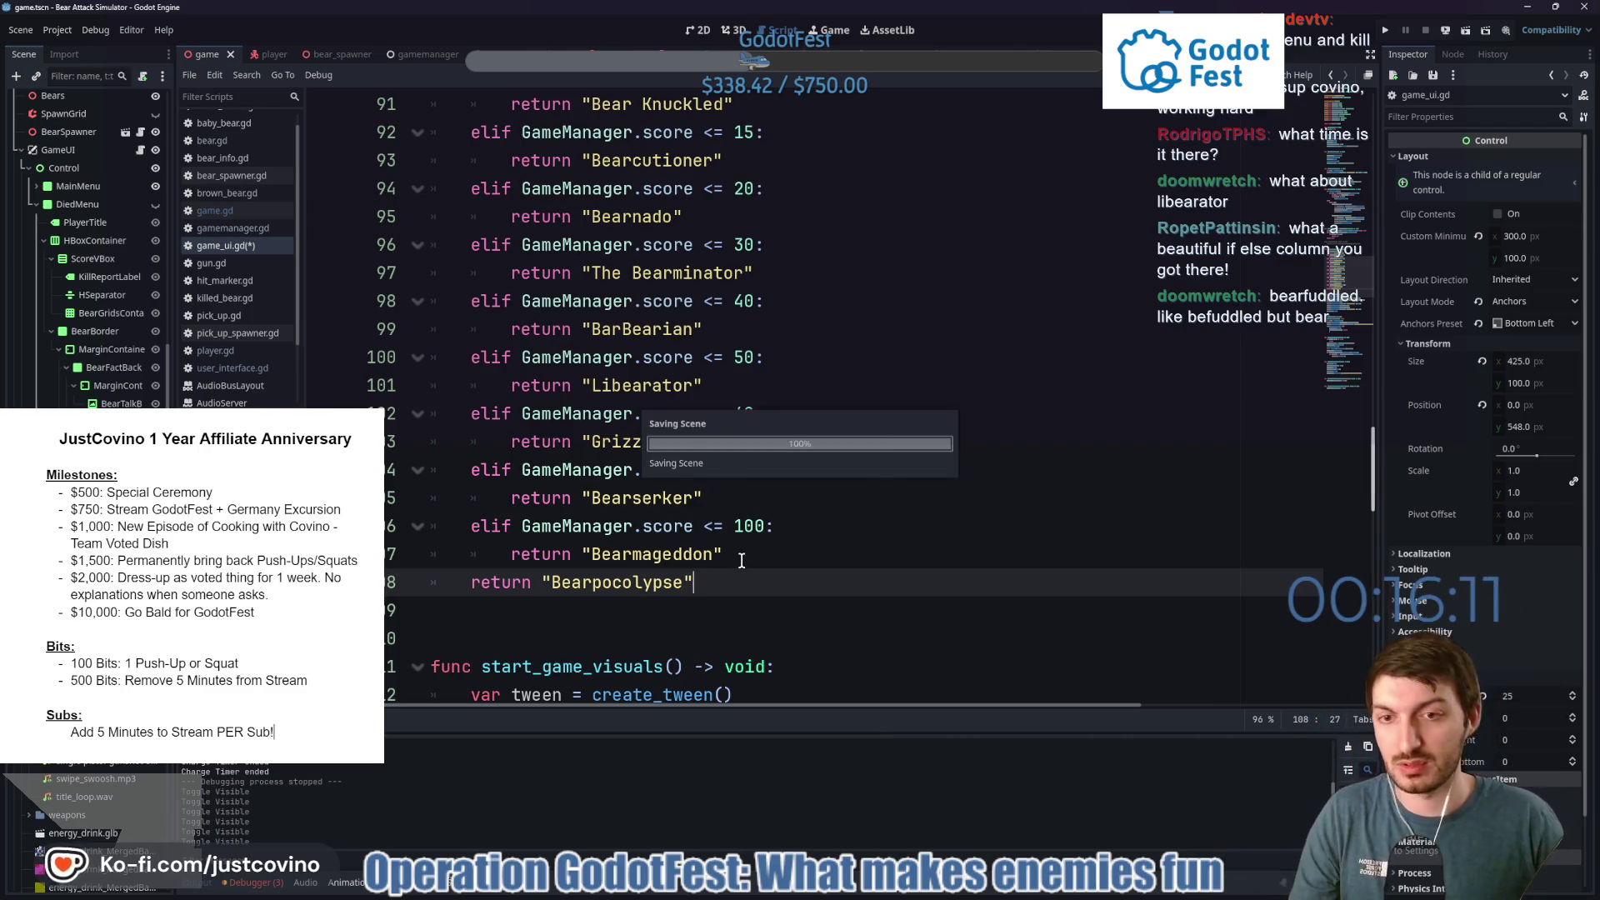
Commit the two changed script files to main with the summary 'more titles'.
left_click(906, 892)
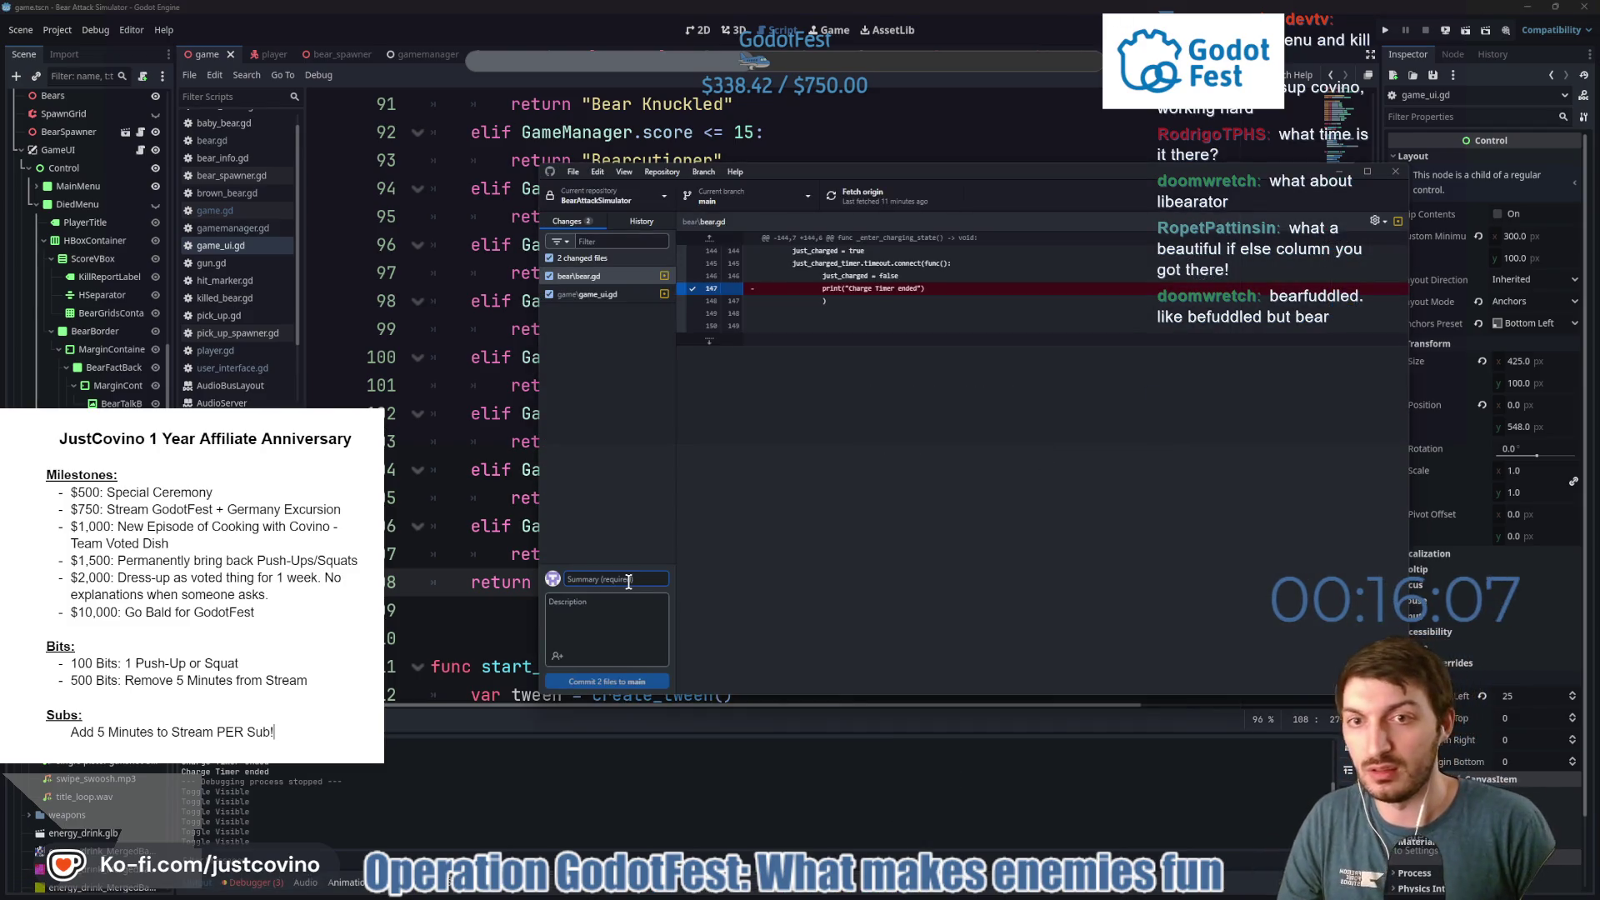
type("more titles")
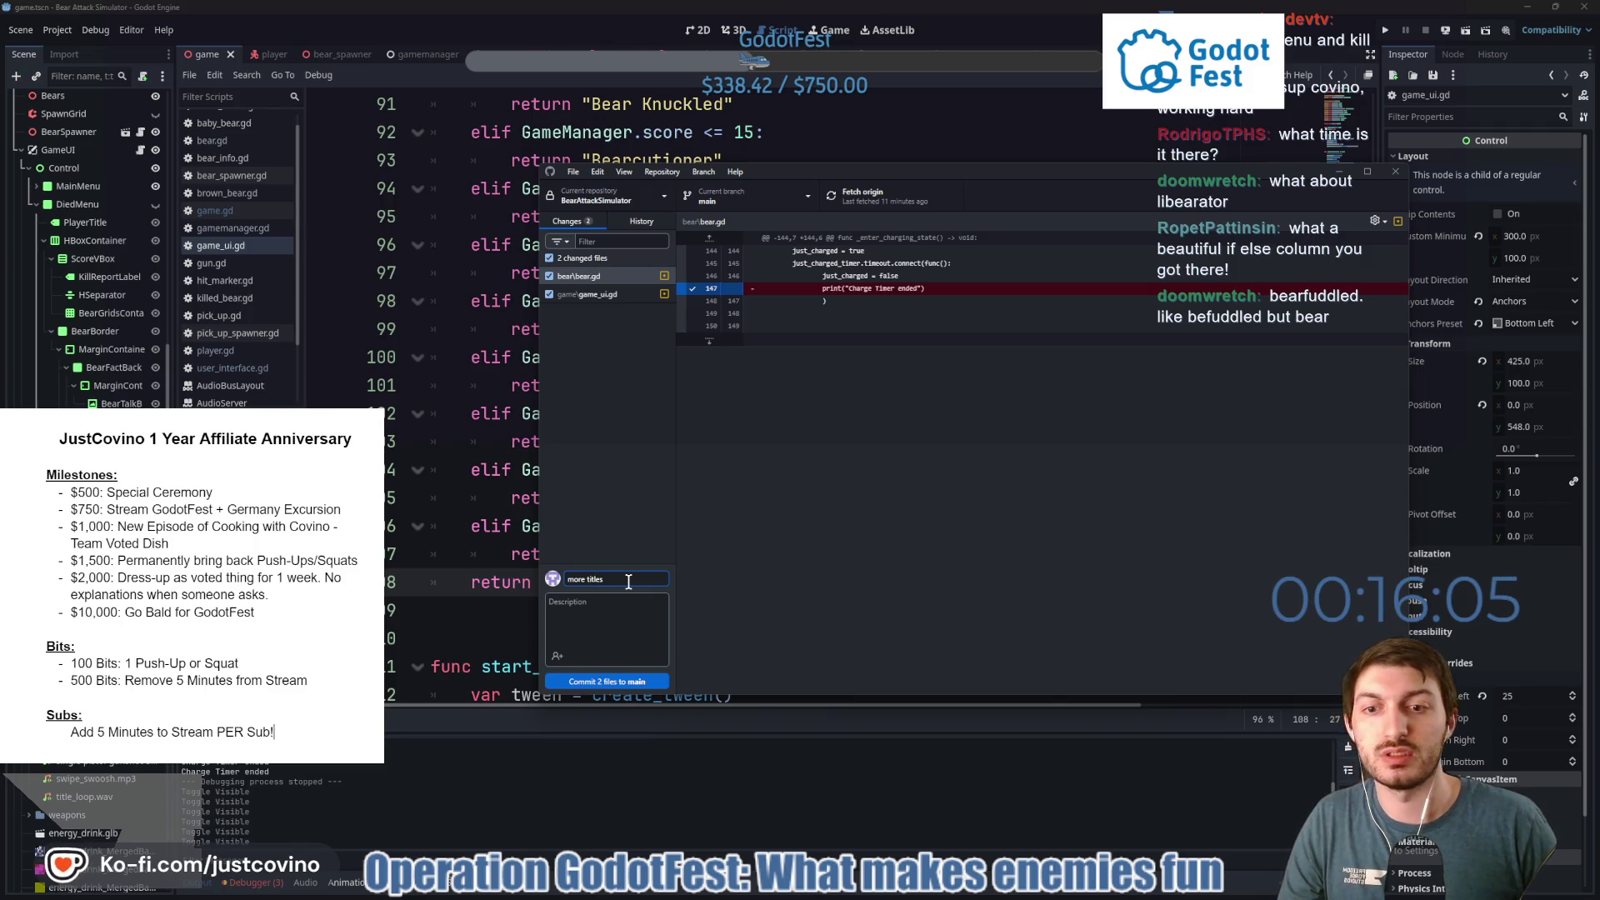
left_click(642, 686)
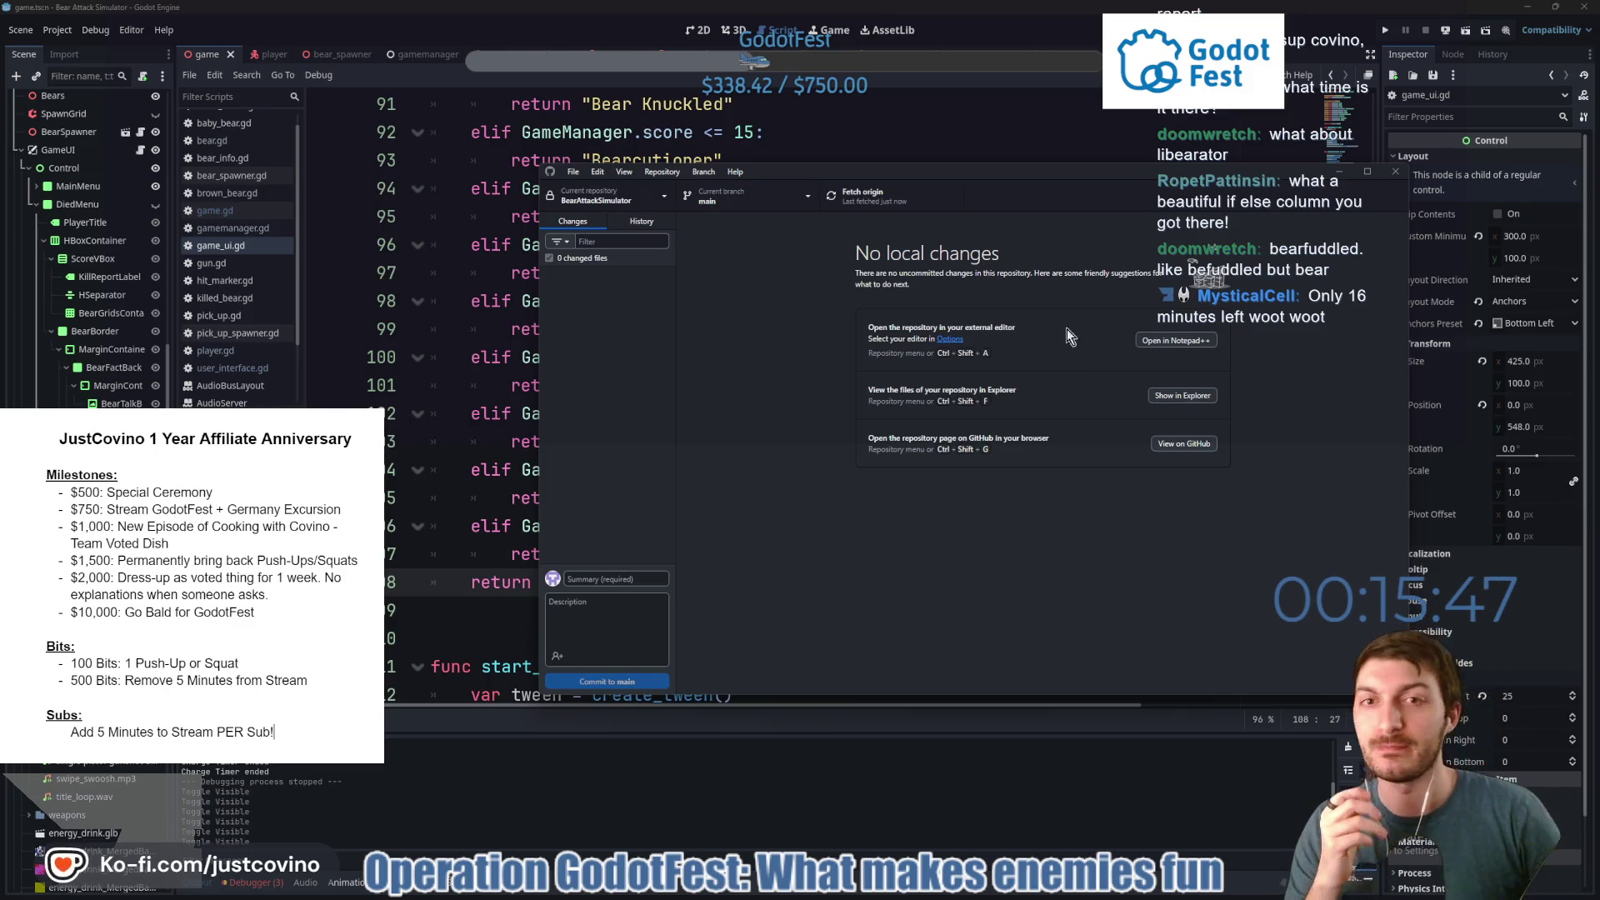
left_click(1012, 133)
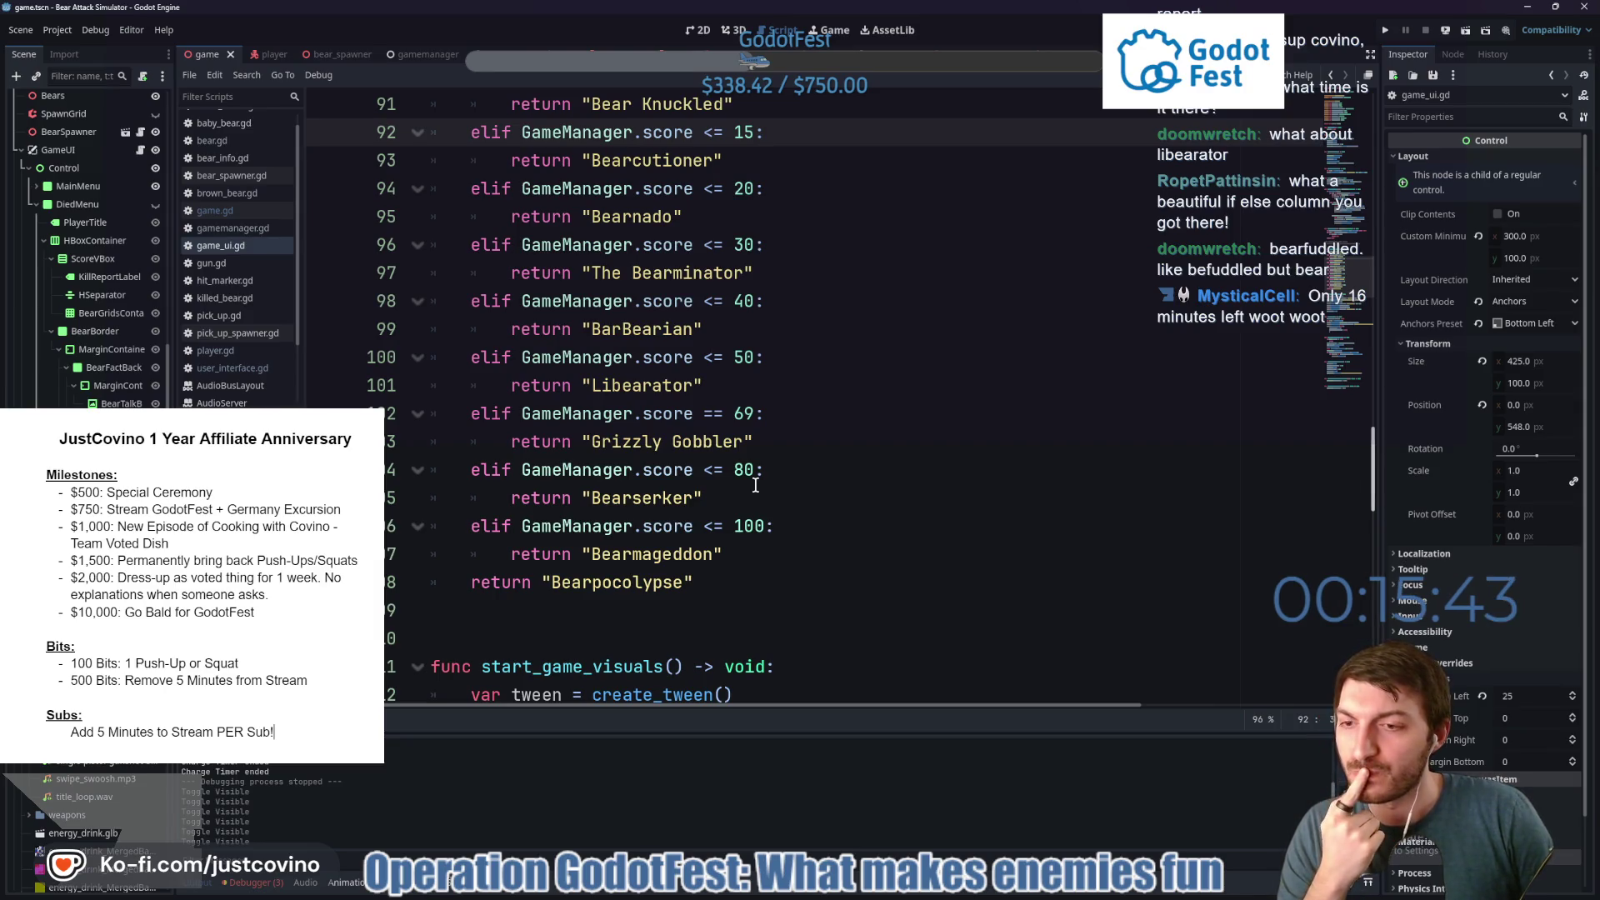
Save game_ui.gd with Ctrl+S after reviewing the player title ranks.
scroll(760, 488, "up", 6)
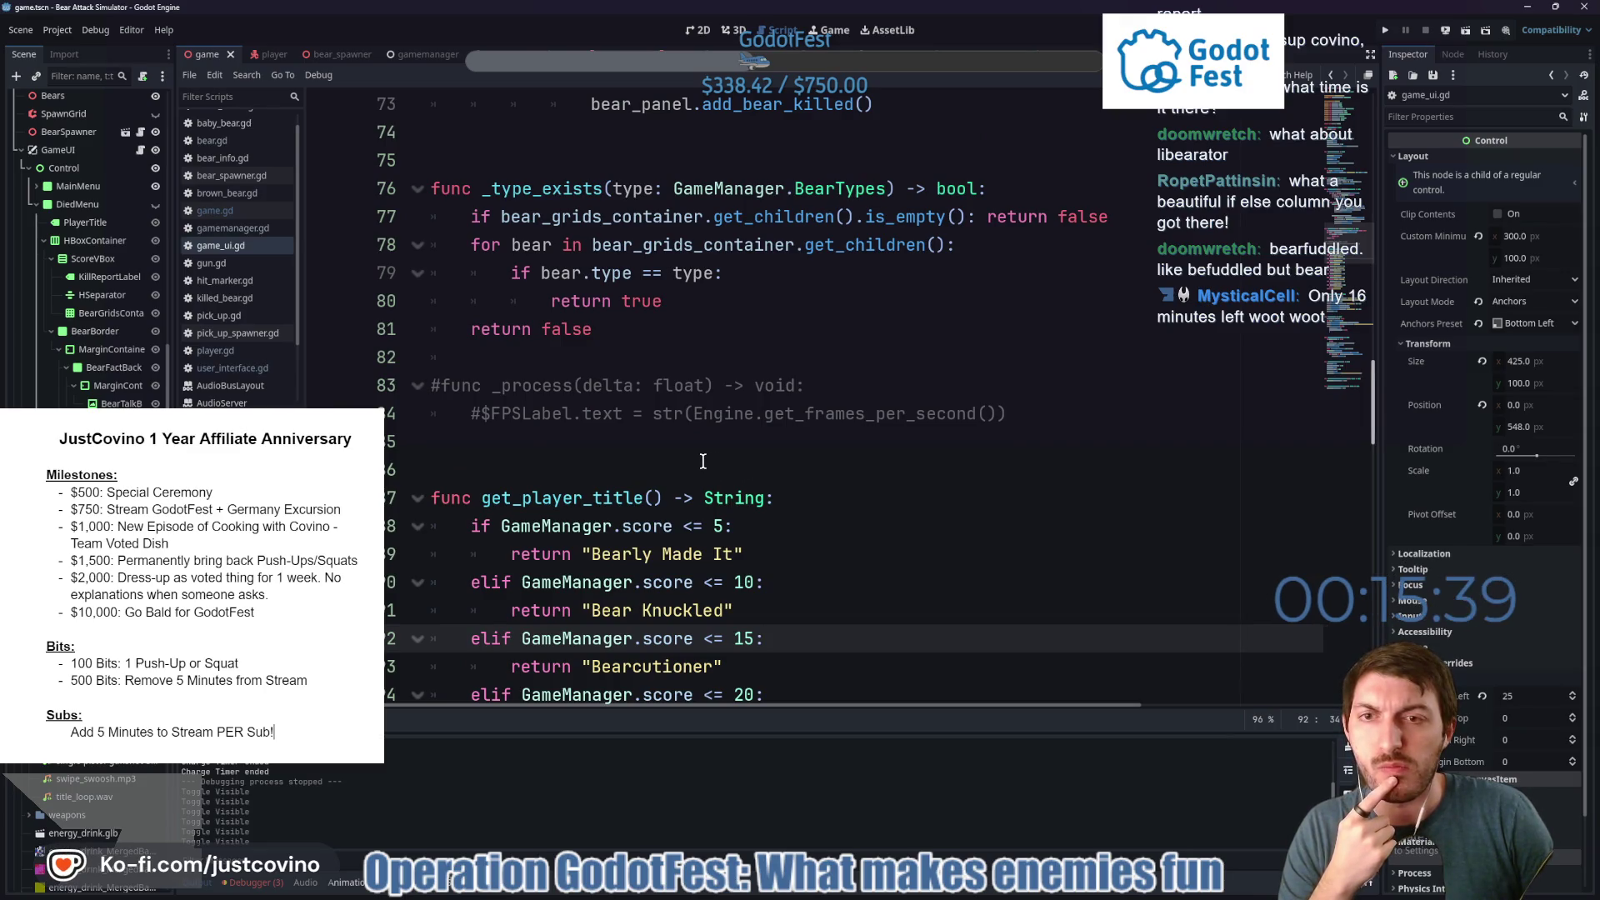
scroll(703, 461, "up", 2)
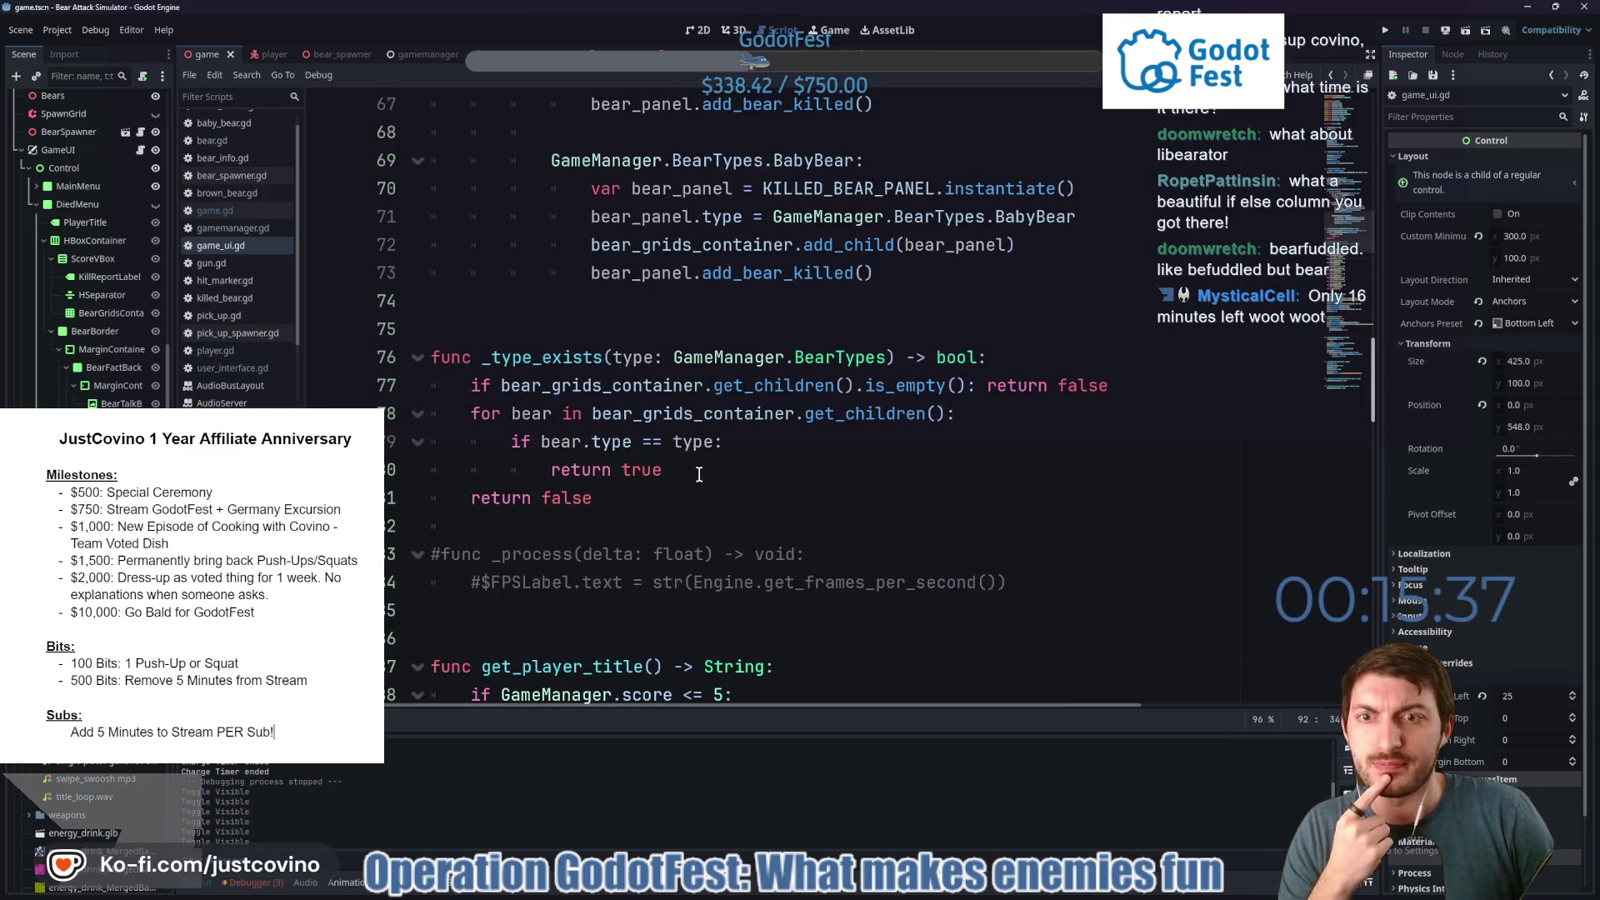
scroll(670, 471, "up", 1)
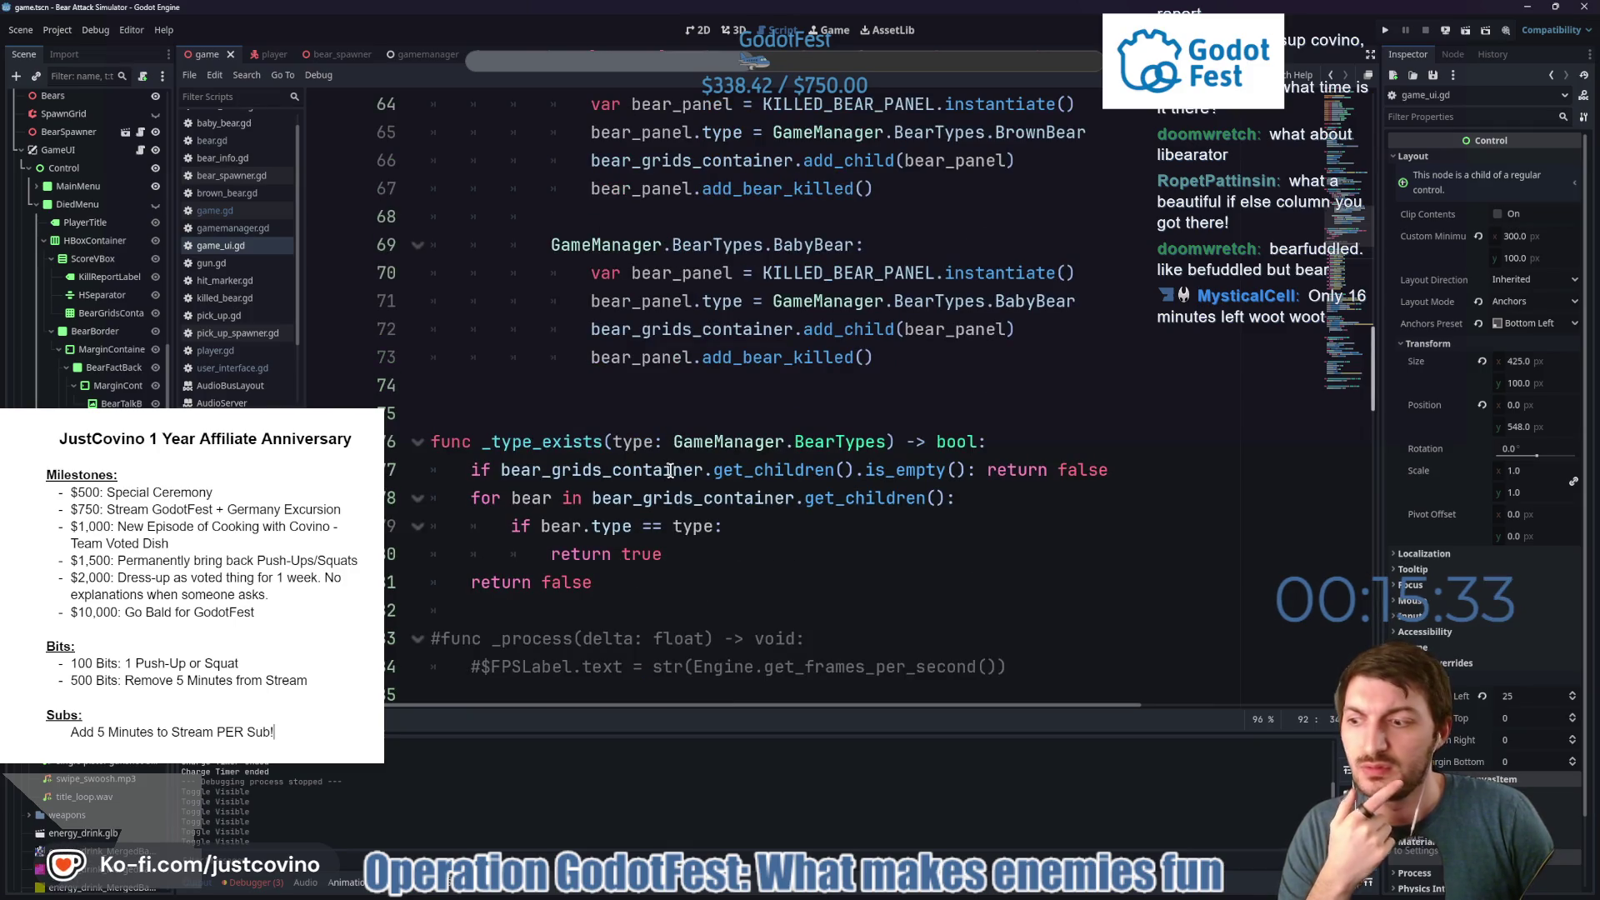
scroll(669, 471, "up", 5)
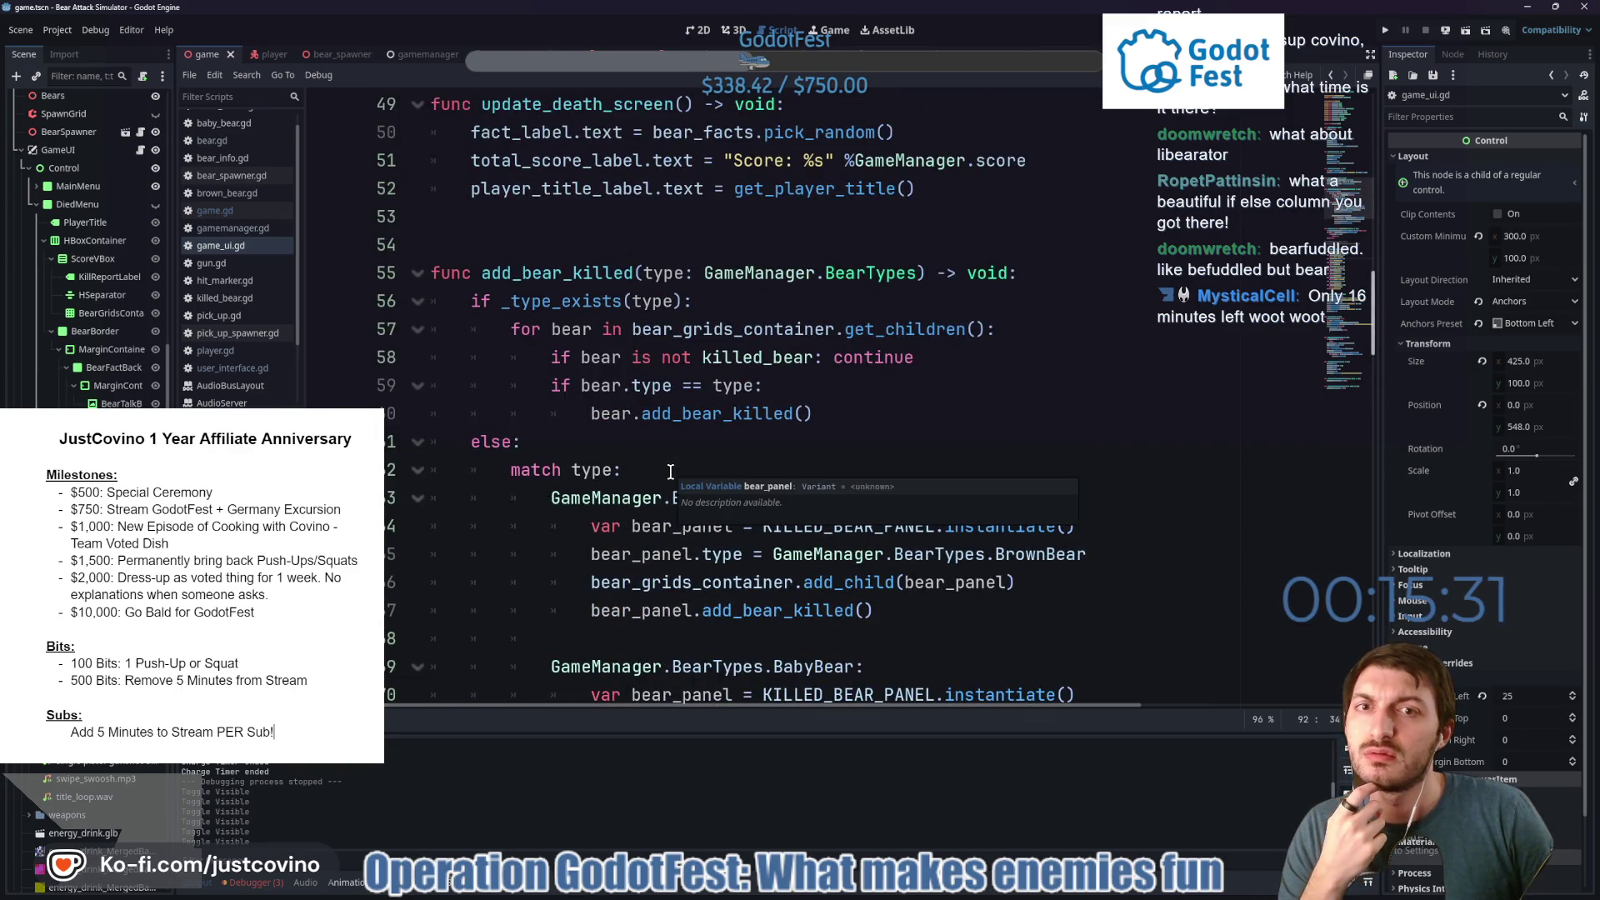
scroll(766, 351, "down", 1)
scroll(766, 351, "down", 9)
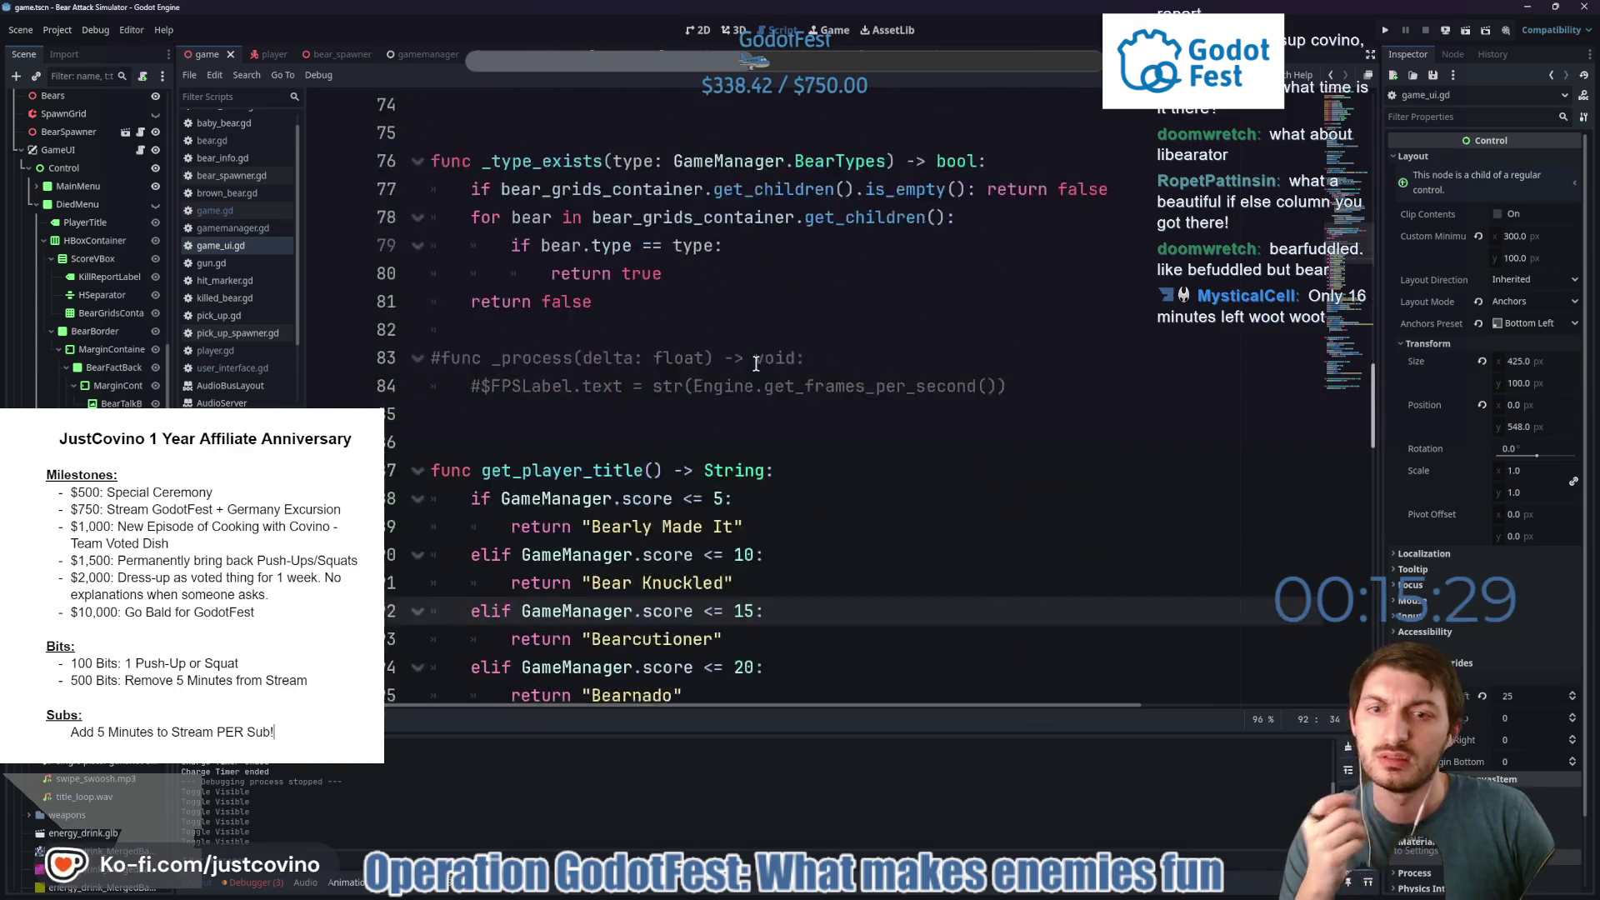
left_click(793, 384)
key("ctrl+s")
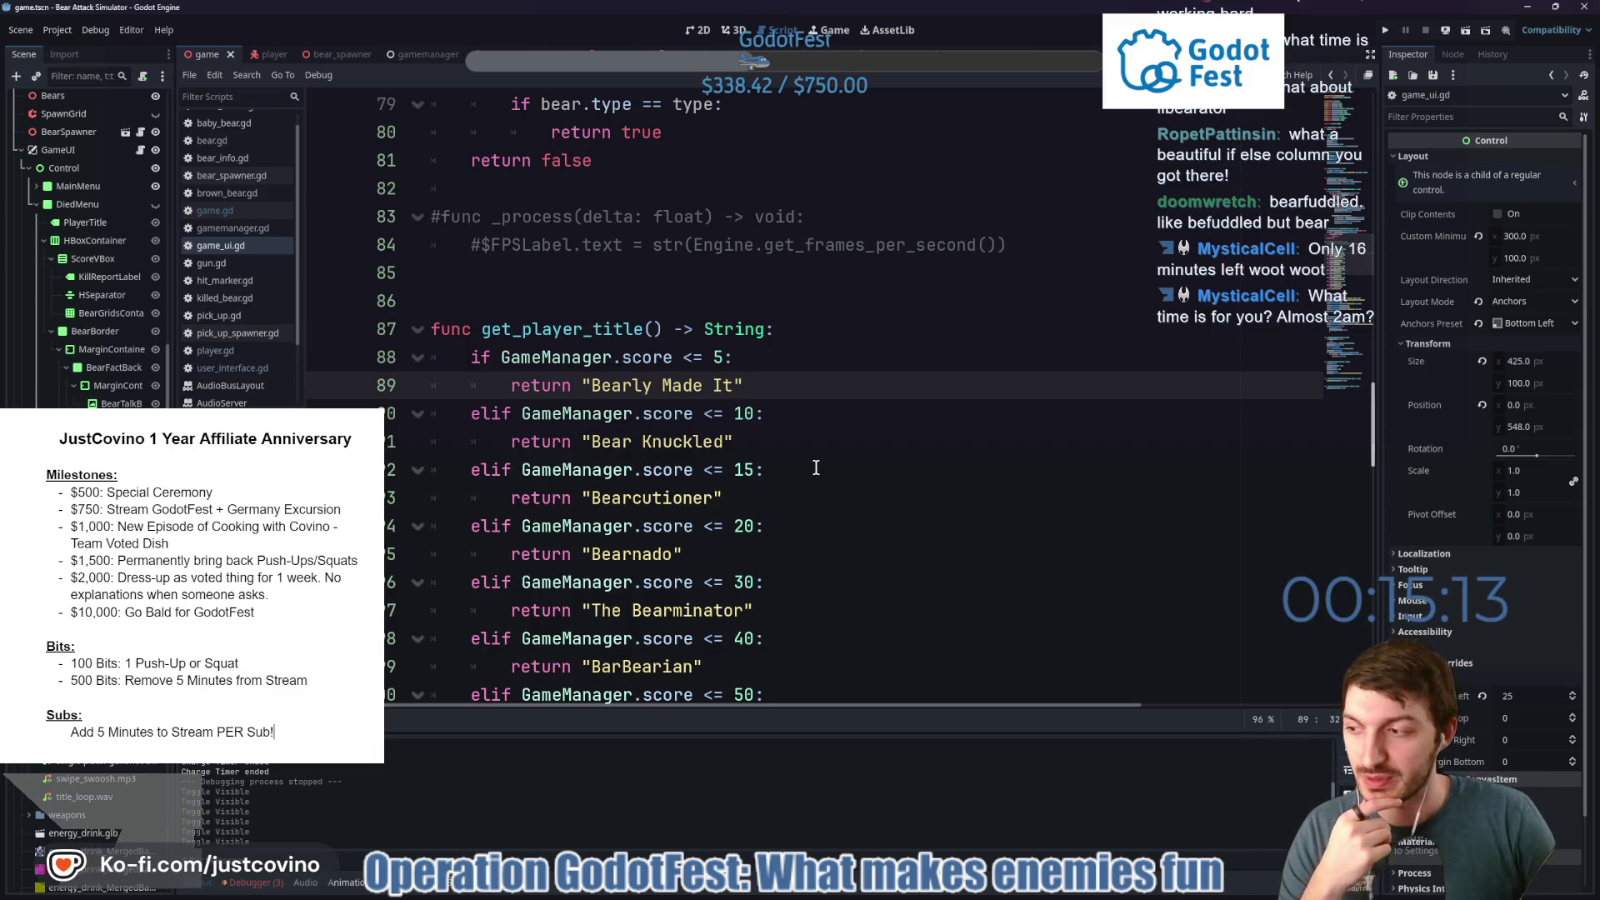
Scroll down to review game_opening and _on_start_button_pressed.
scroll(814, 466, "down", 5)
scroll(814, 464, "down", 2)
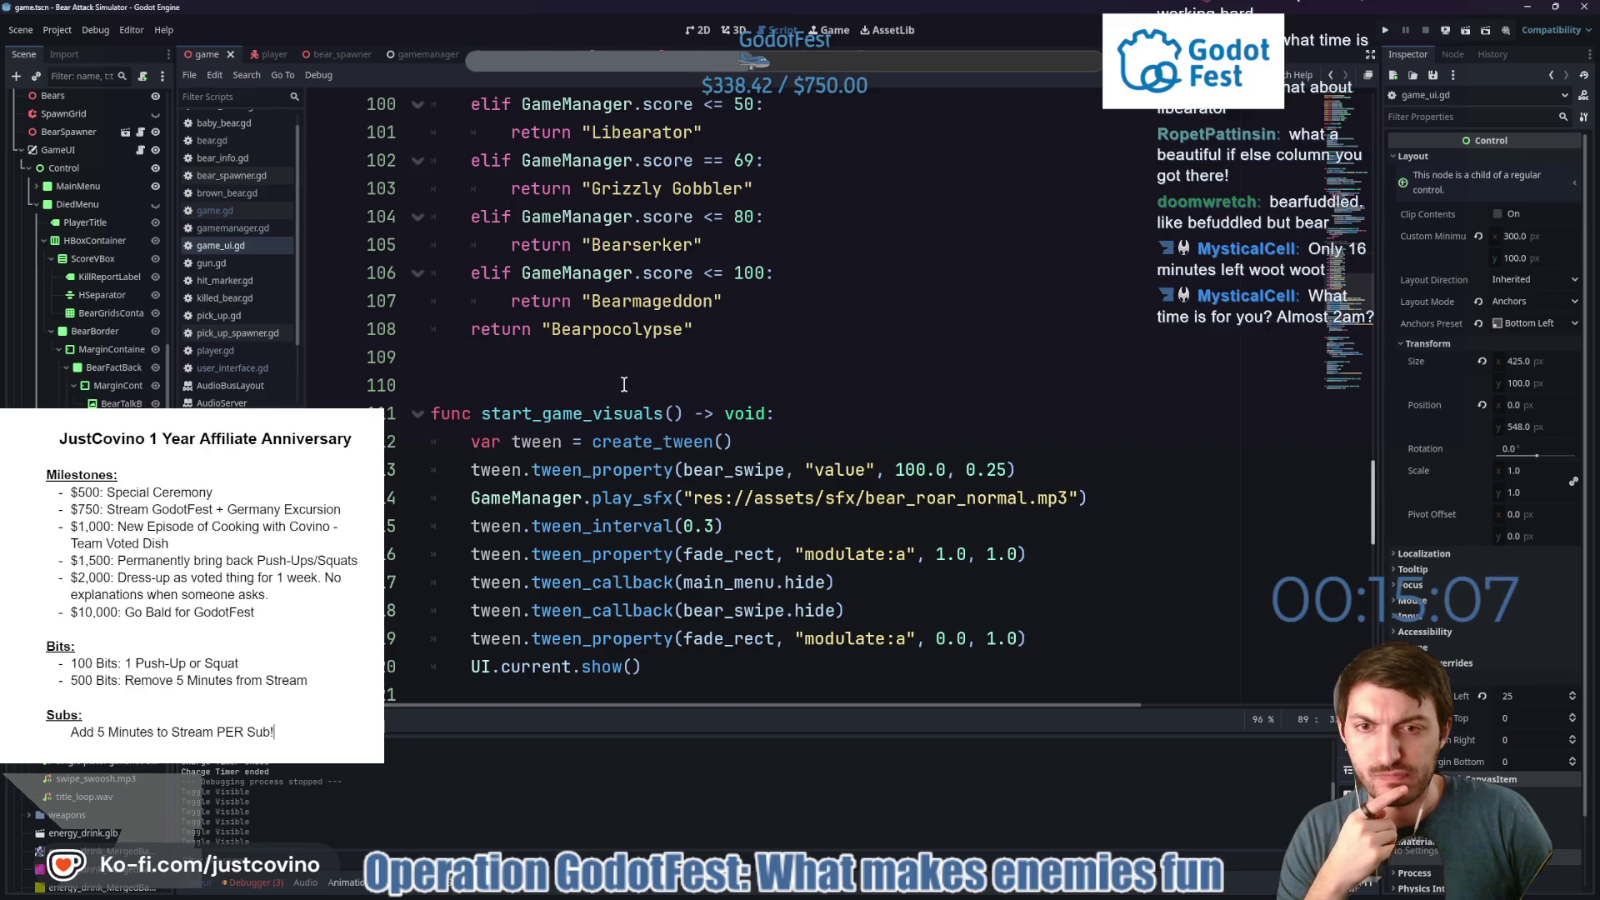
scroll(632, 383, "down", 1)
scroll(624, 385, "down", 1)
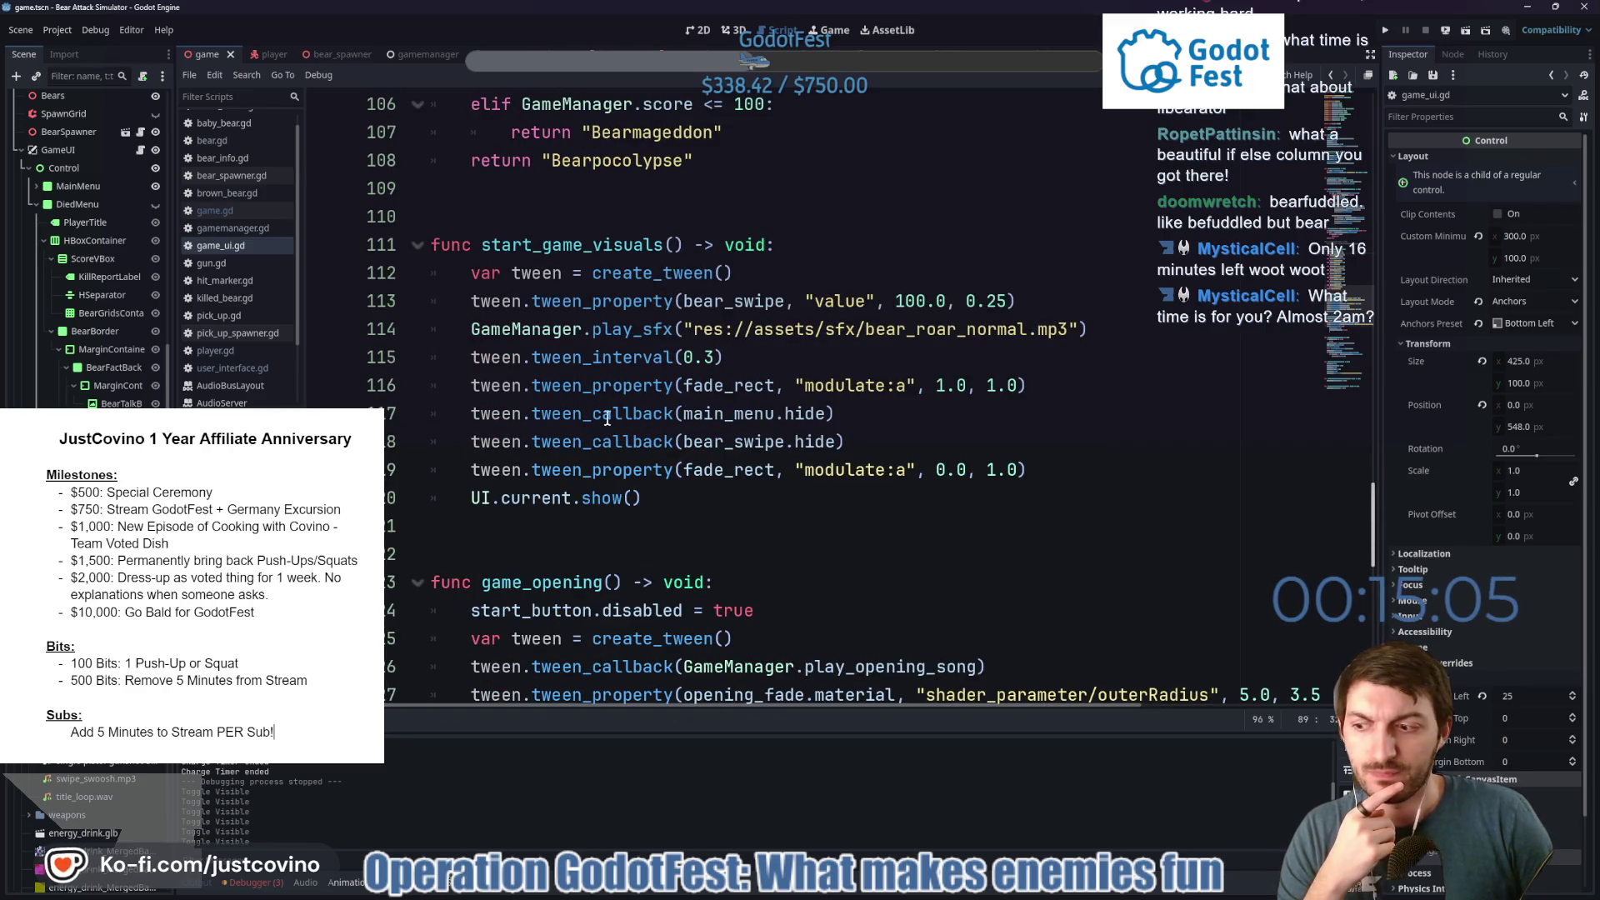
scroll(621, 384, "down", 3)
scroll(613, 387, "down", 2)
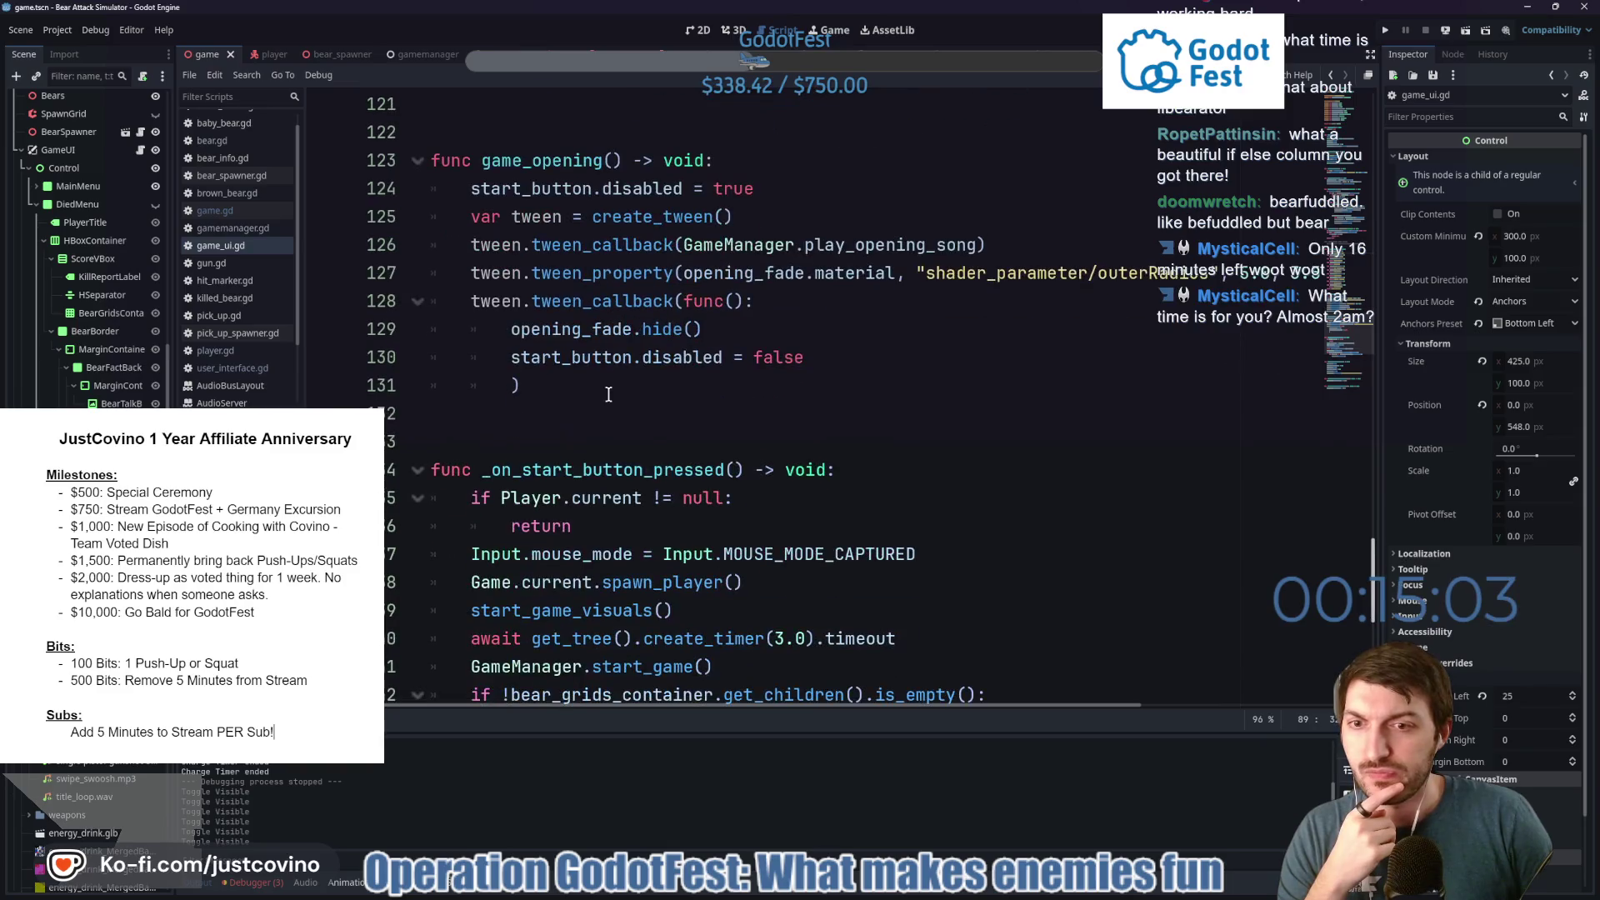
Bring the Talo browser forward and view the Bear Attack Simulator game settings on the dashboard.
mouse_move(871, 895)
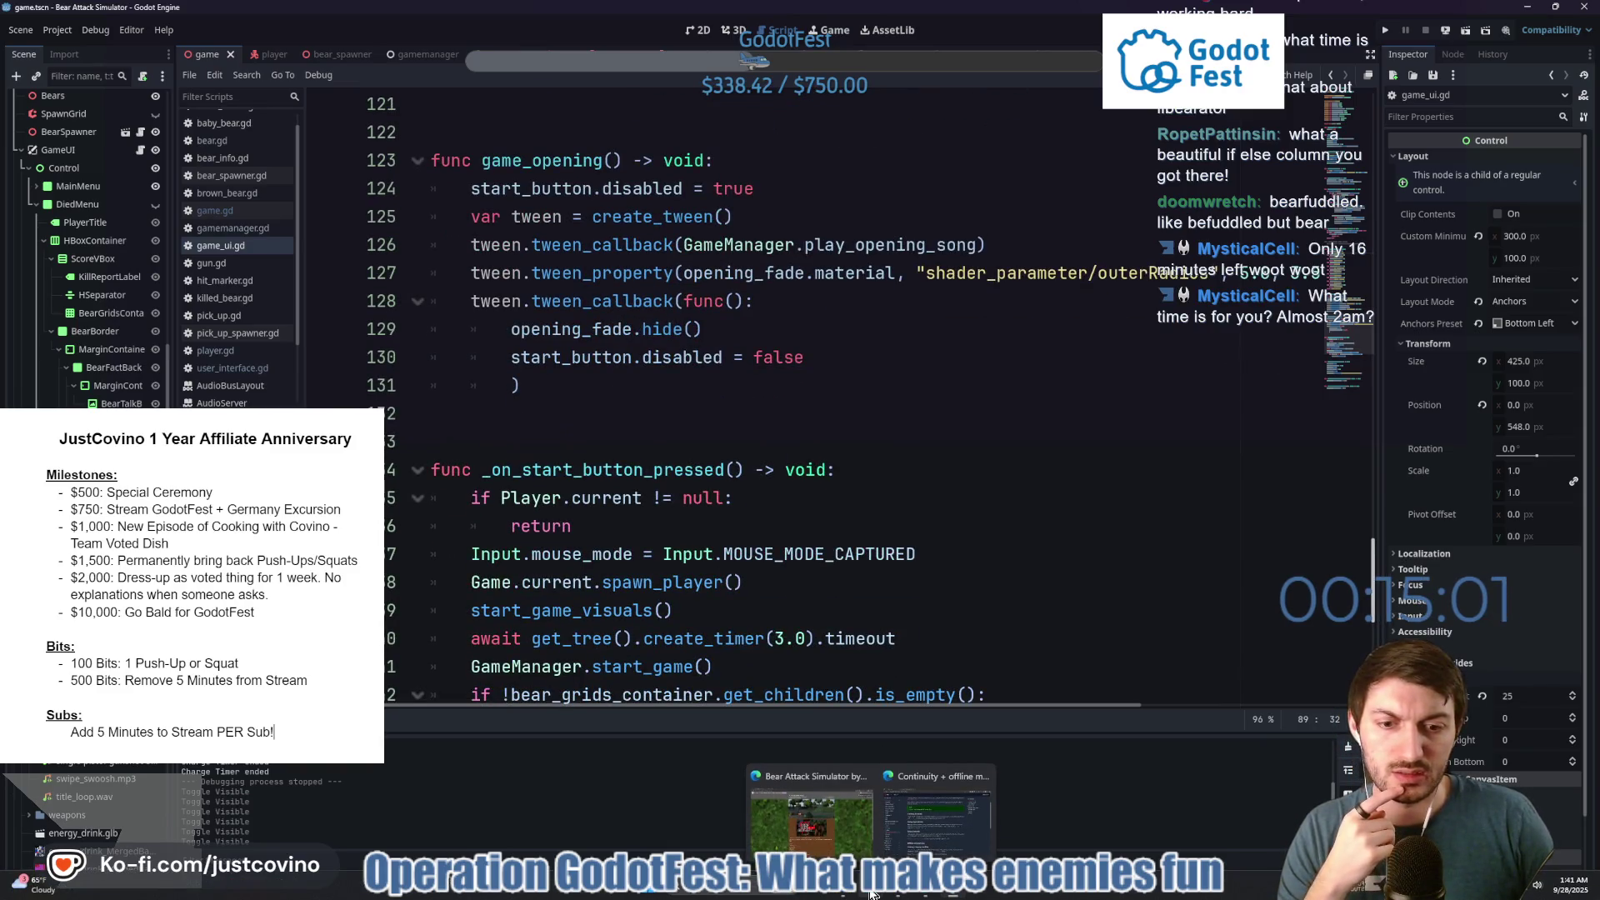
left_click(938, 812)
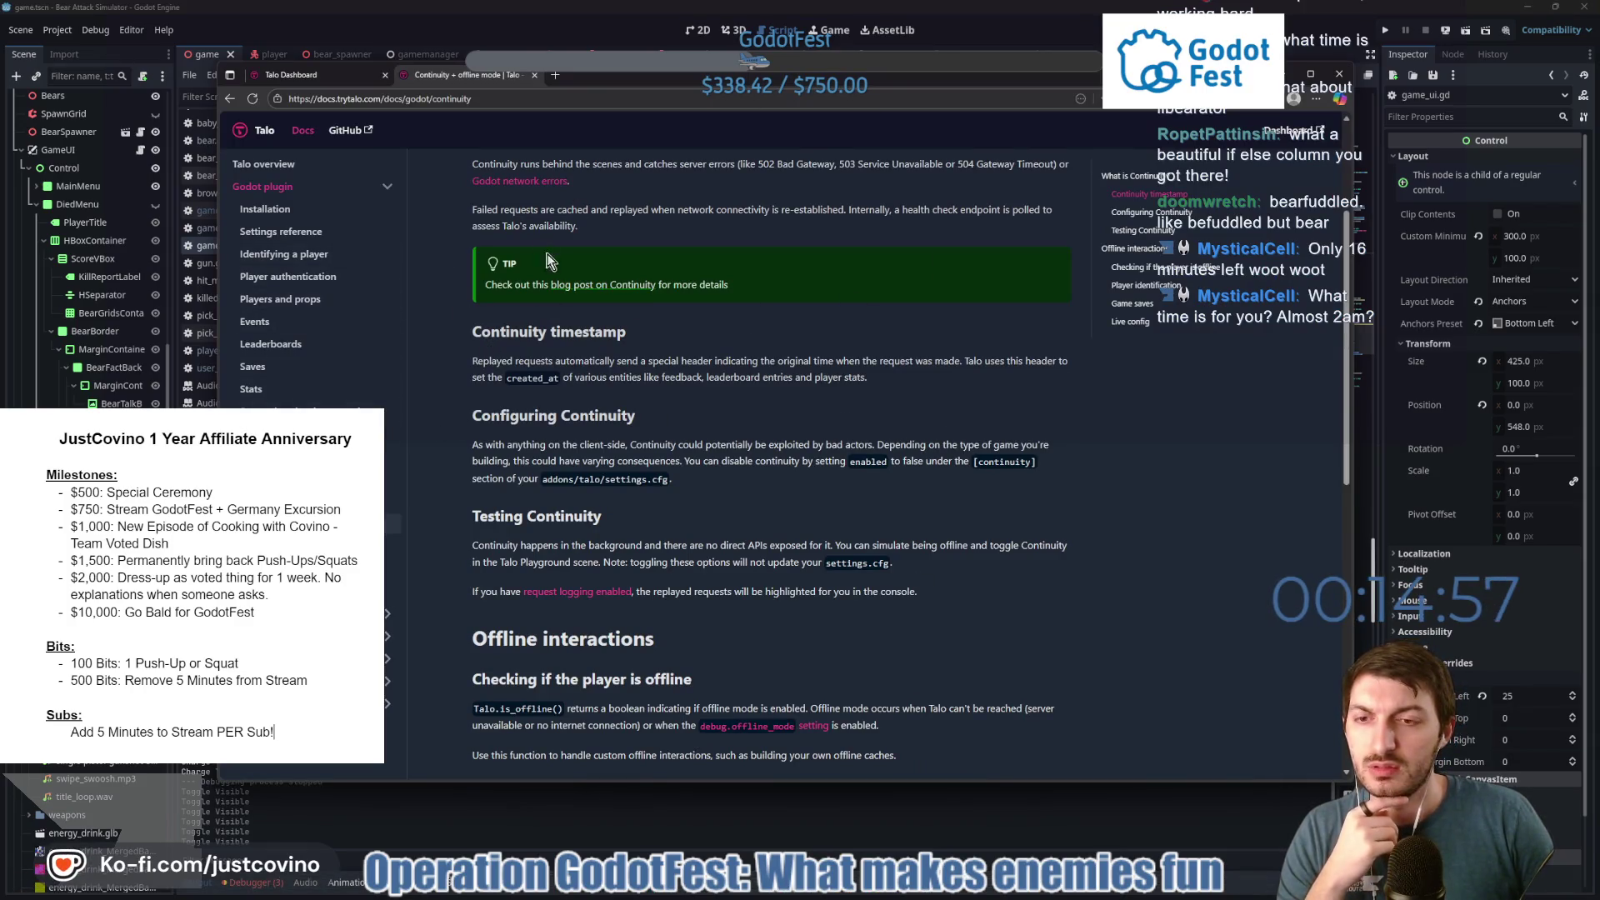
left_click(325, 74)
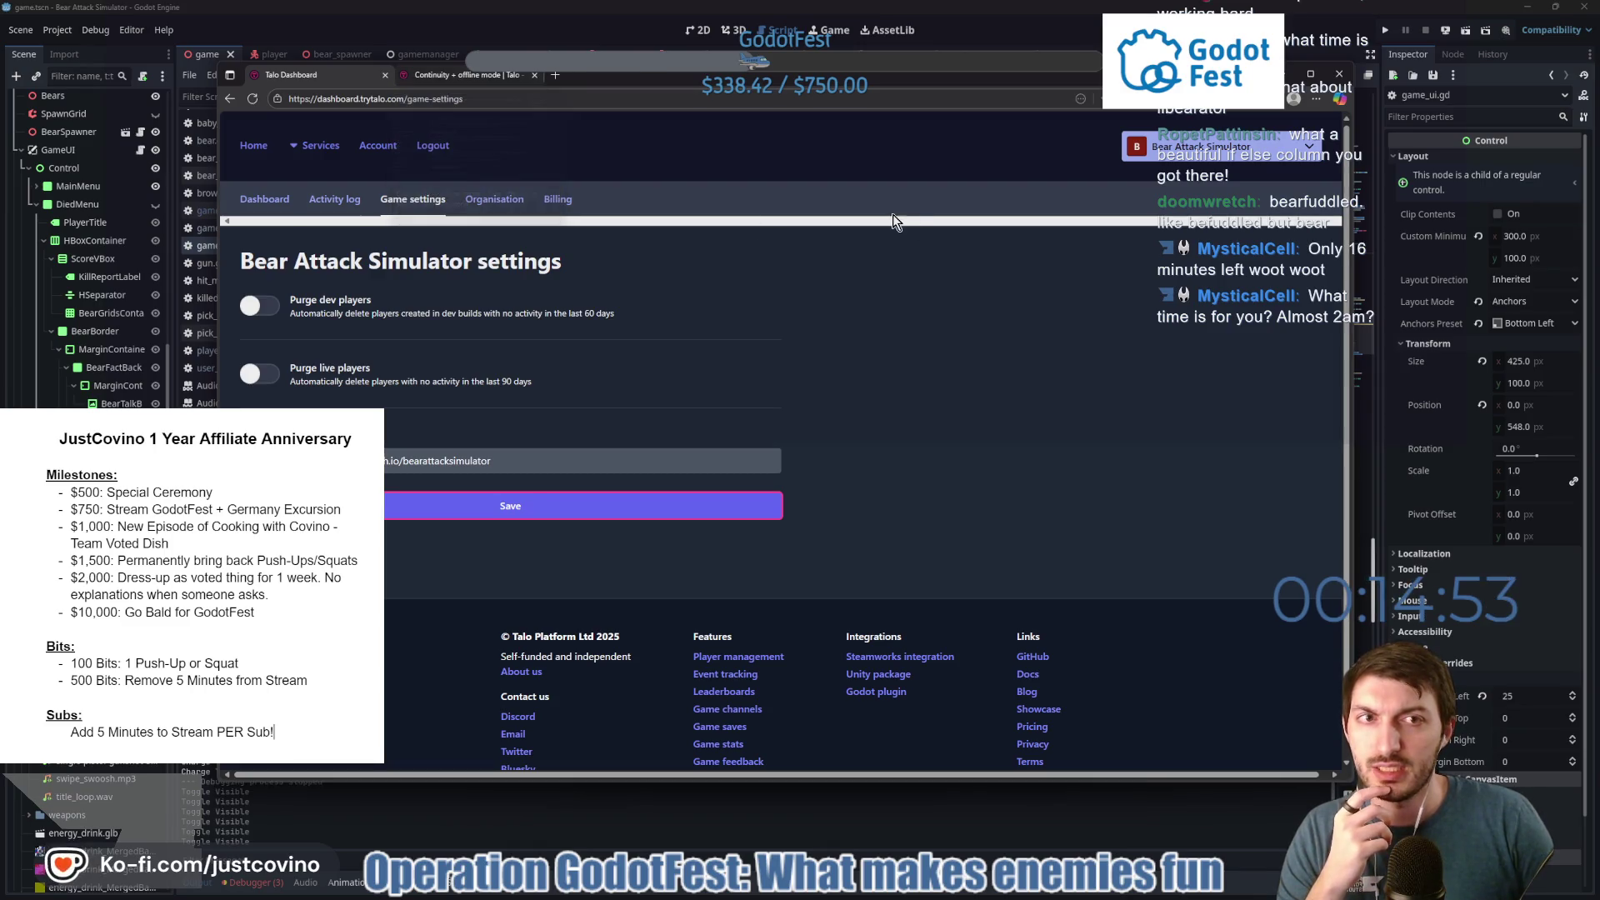
Dismiss the favourite popup and close the Talo browser window.
left_click(1102, 98)
left_click(1064, 170)
left_click(1030, 207)
left_click(1030, 203)
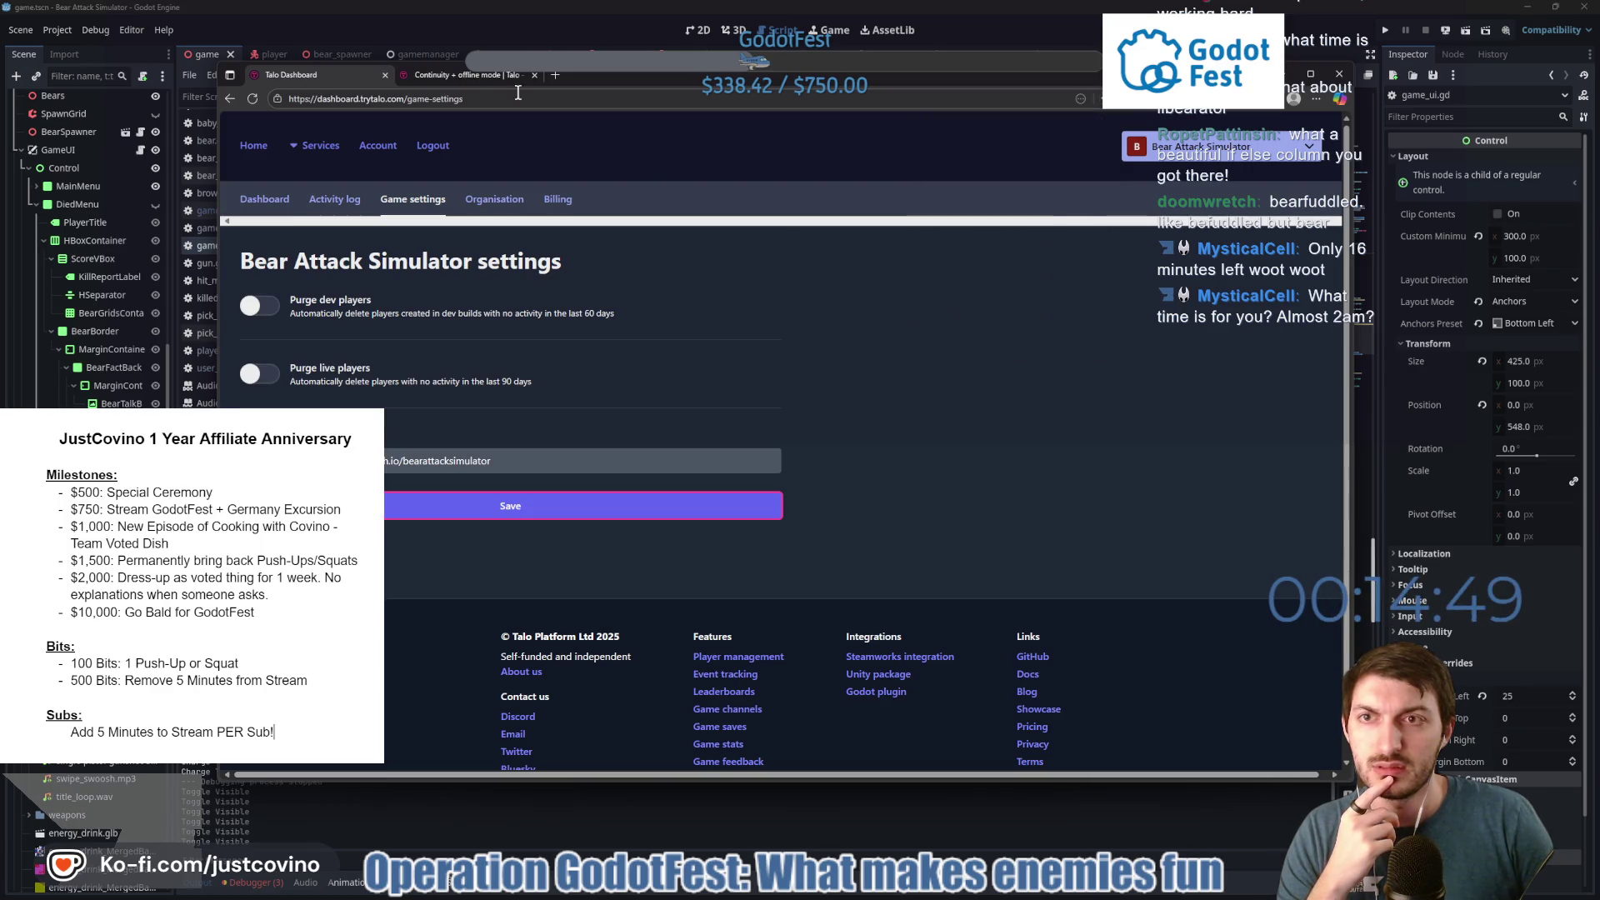
left_click(1339, 74)
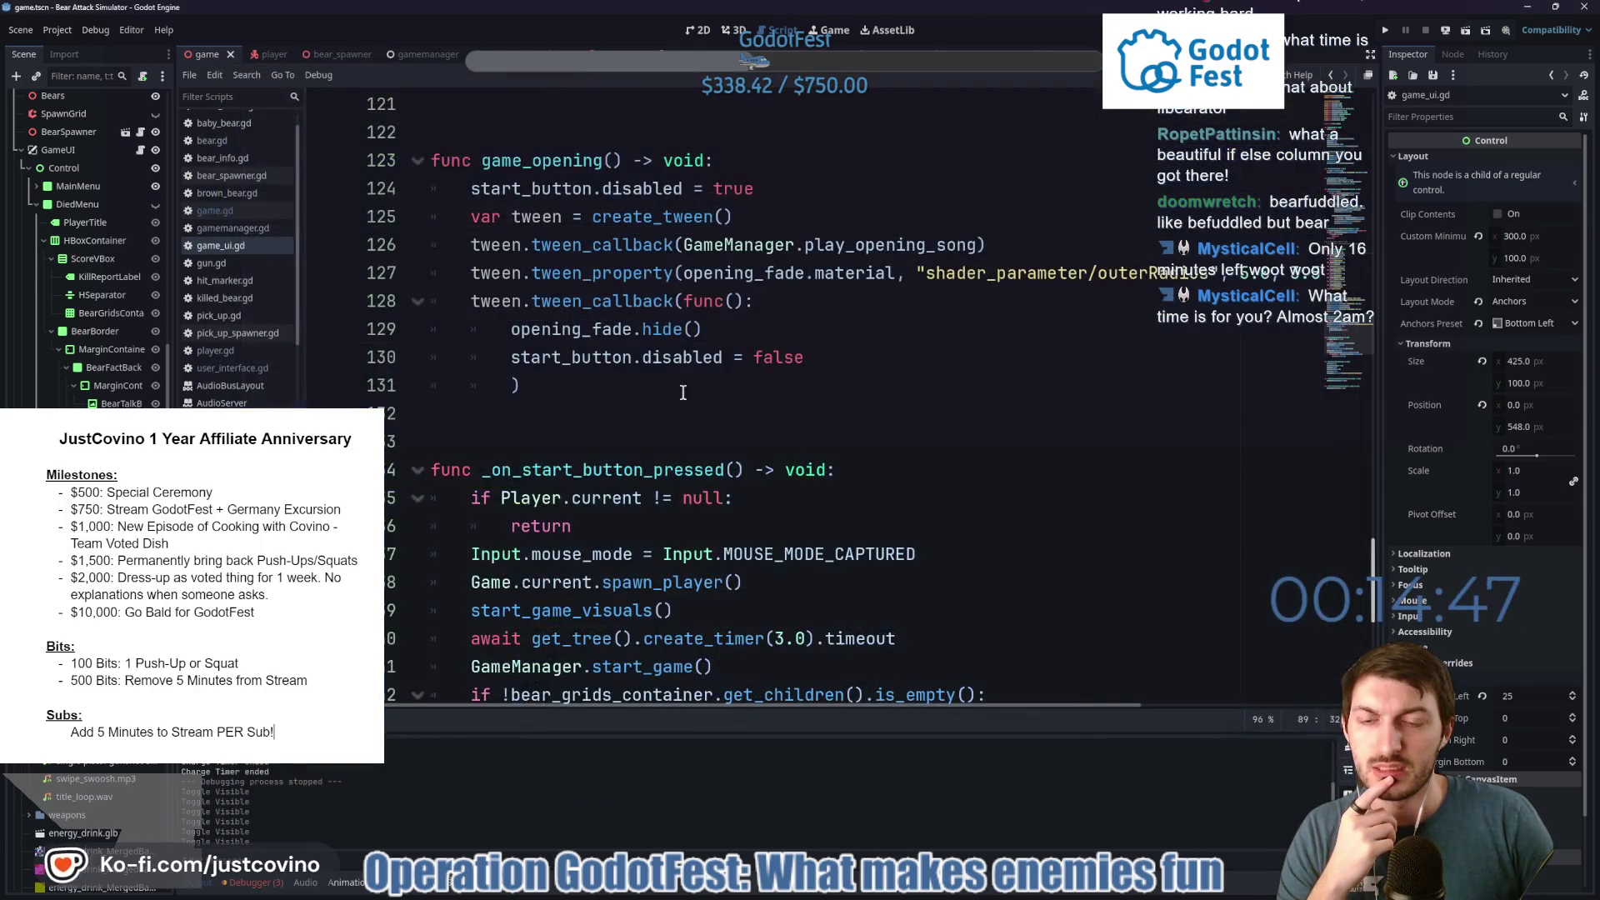
Delete all 15 old web export files from the Desktop's BearAttackSimulator_WEB folder.
left_click(847, 894)
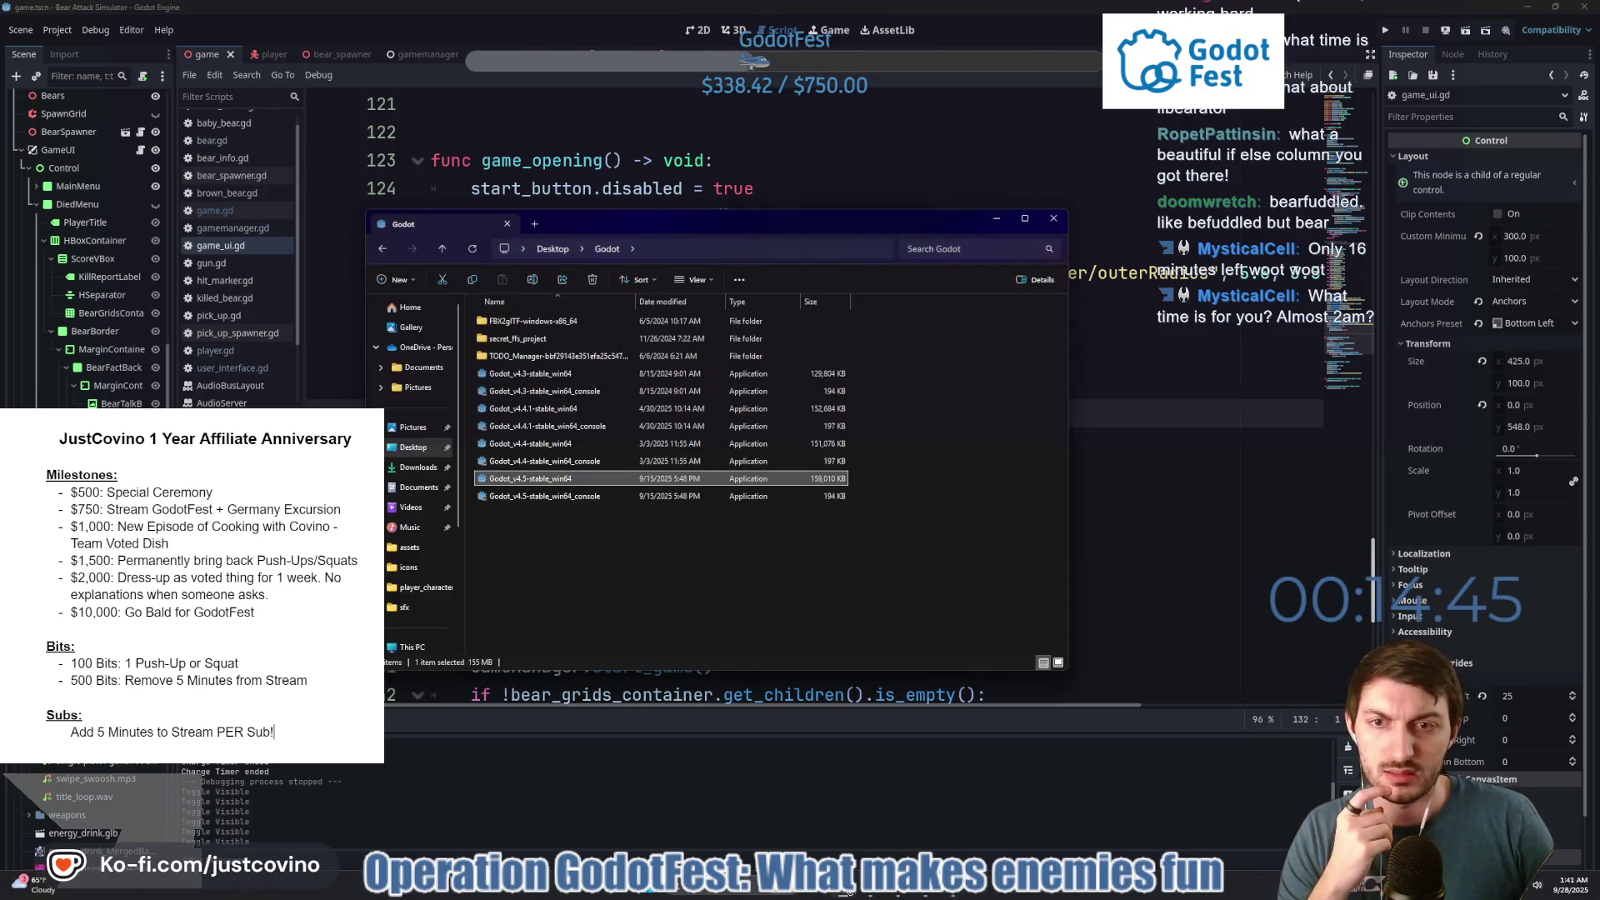
left_click(413, 447)
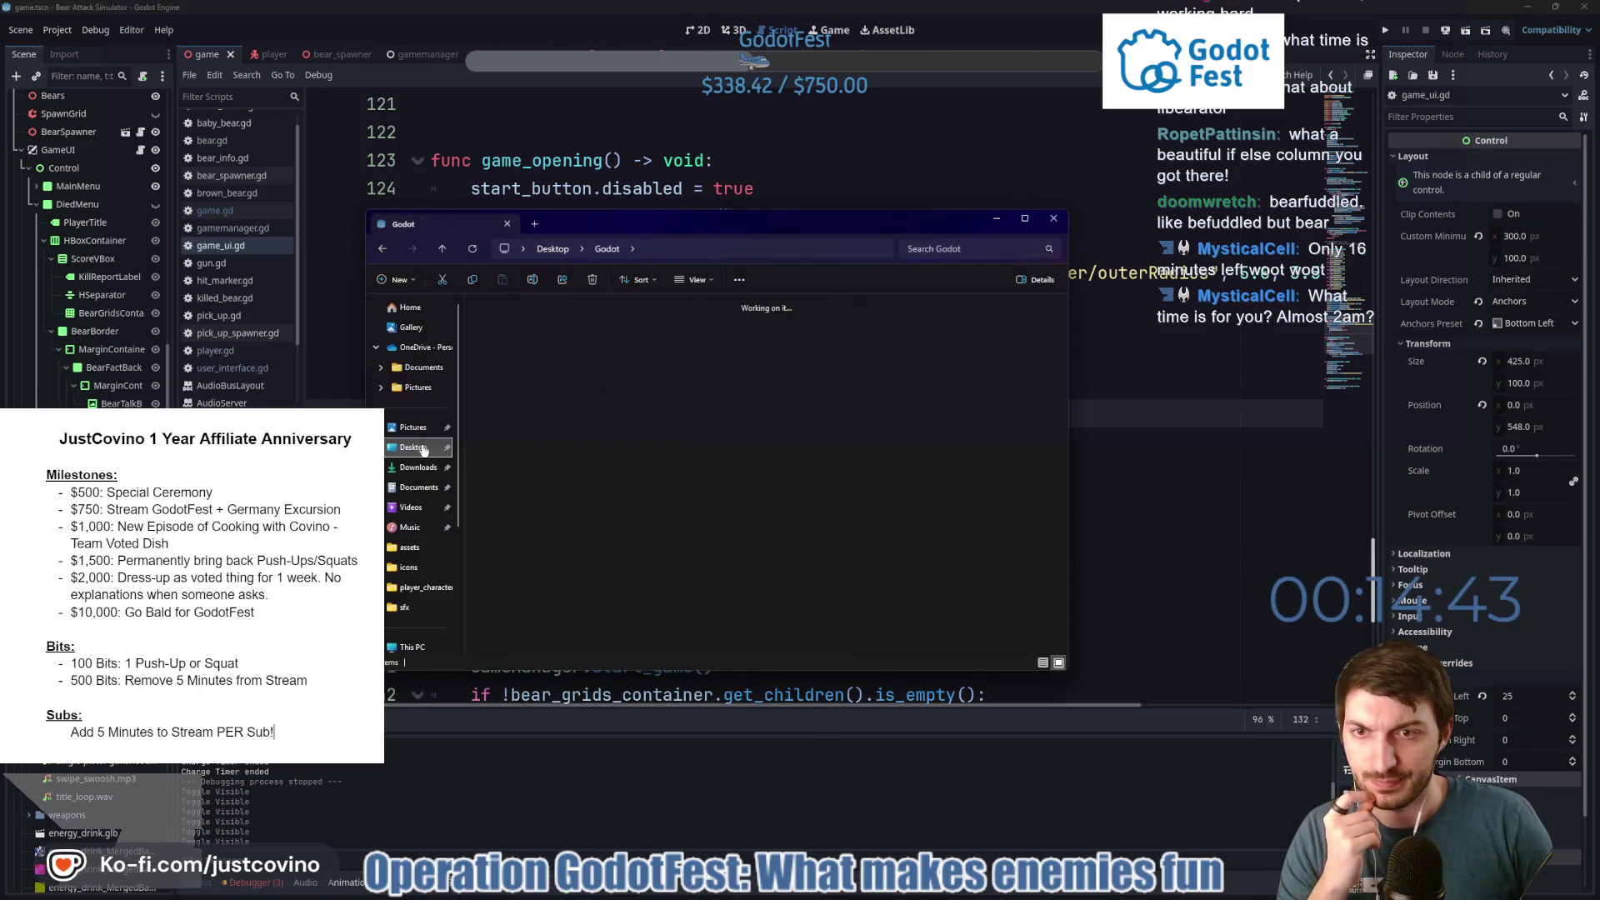
double_click(634, 338)
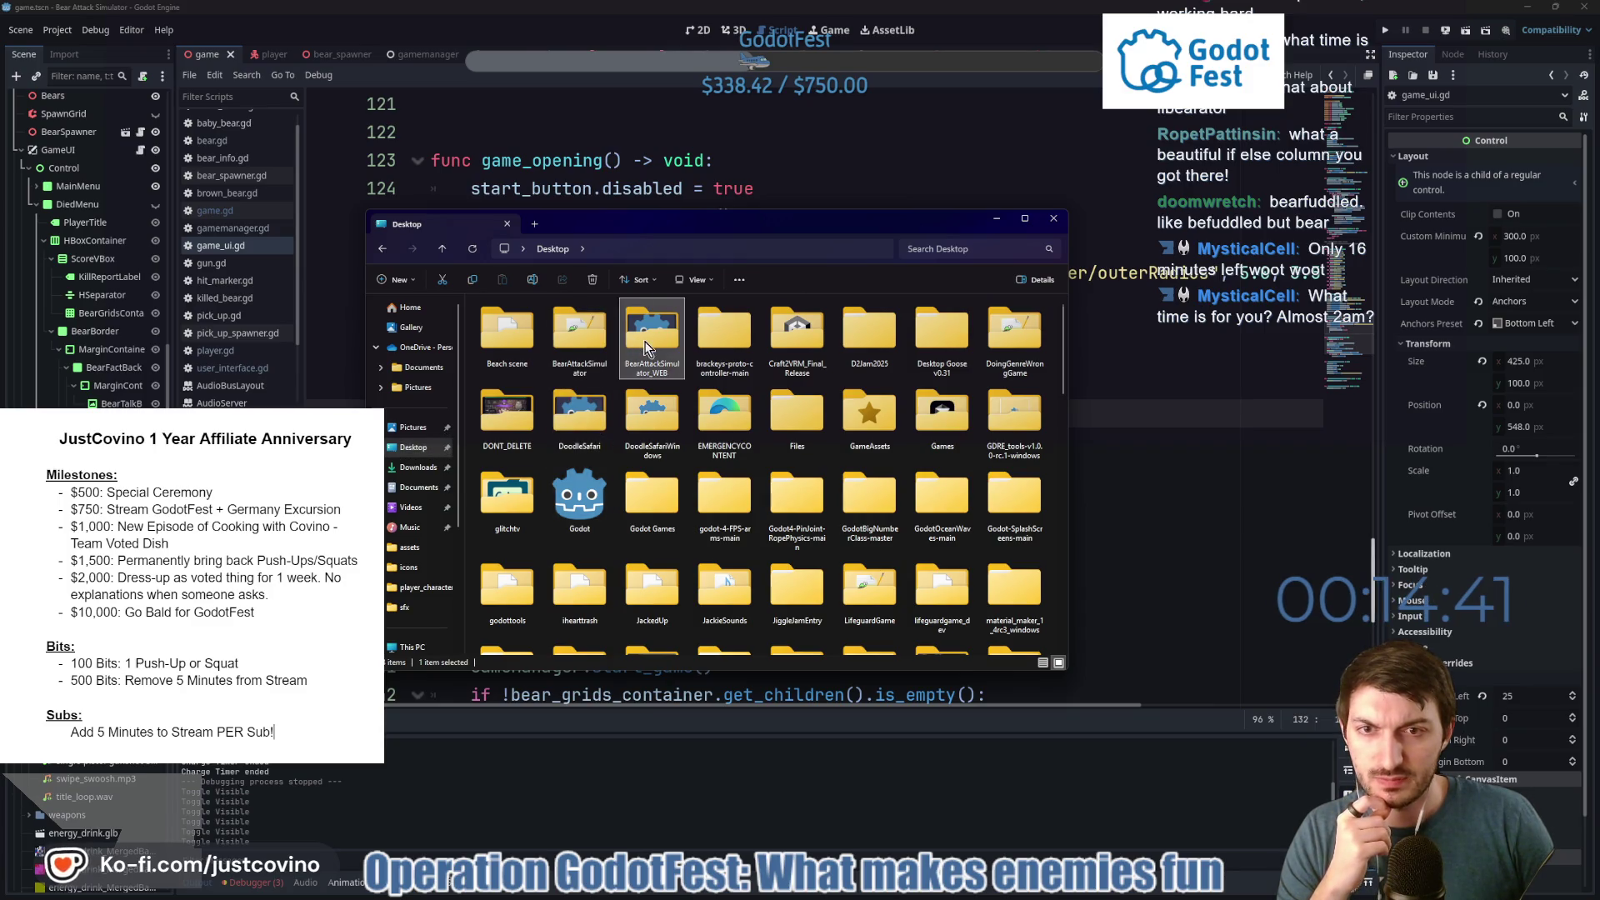
left_click_drag(570, 643, 532, 283)
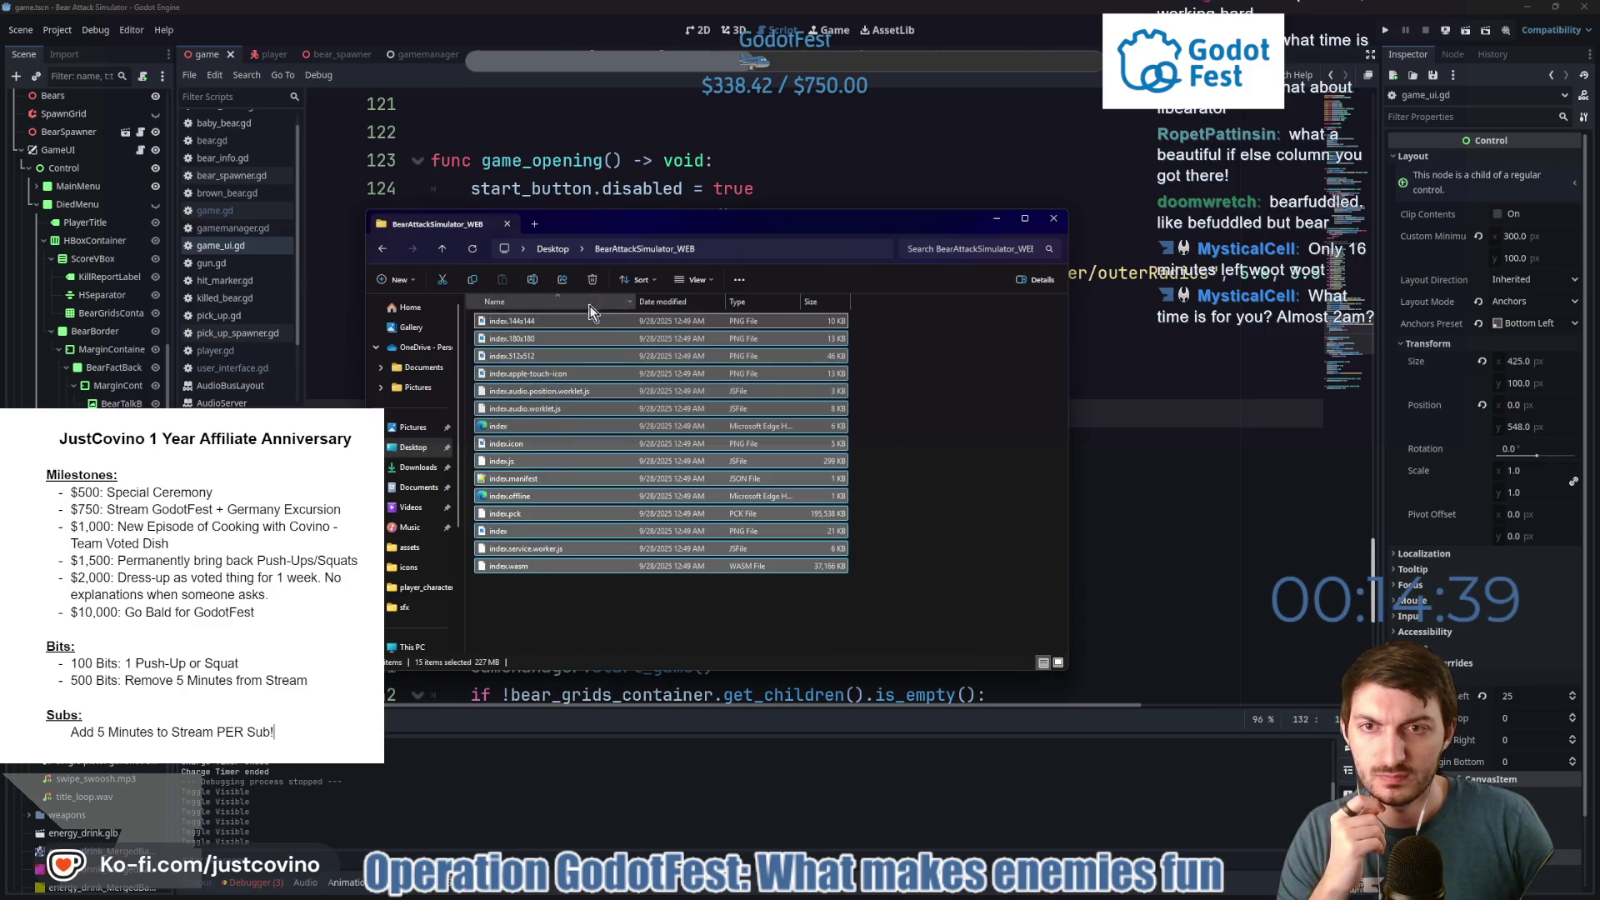
key("Delete")
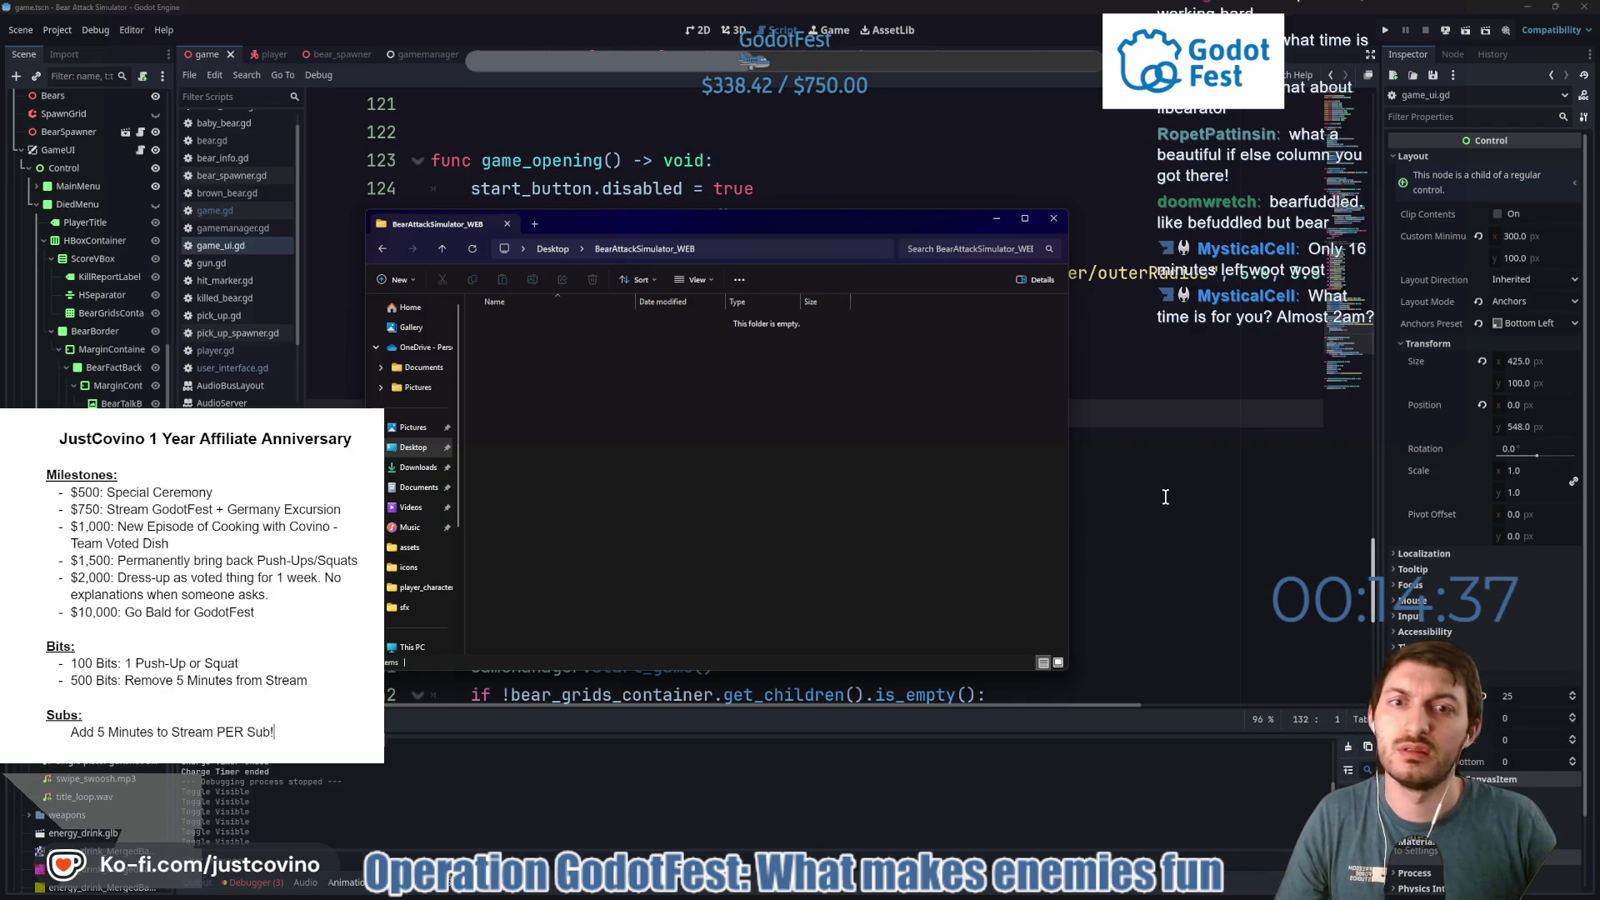
left_click(888, 380)
left_click(55, 30)
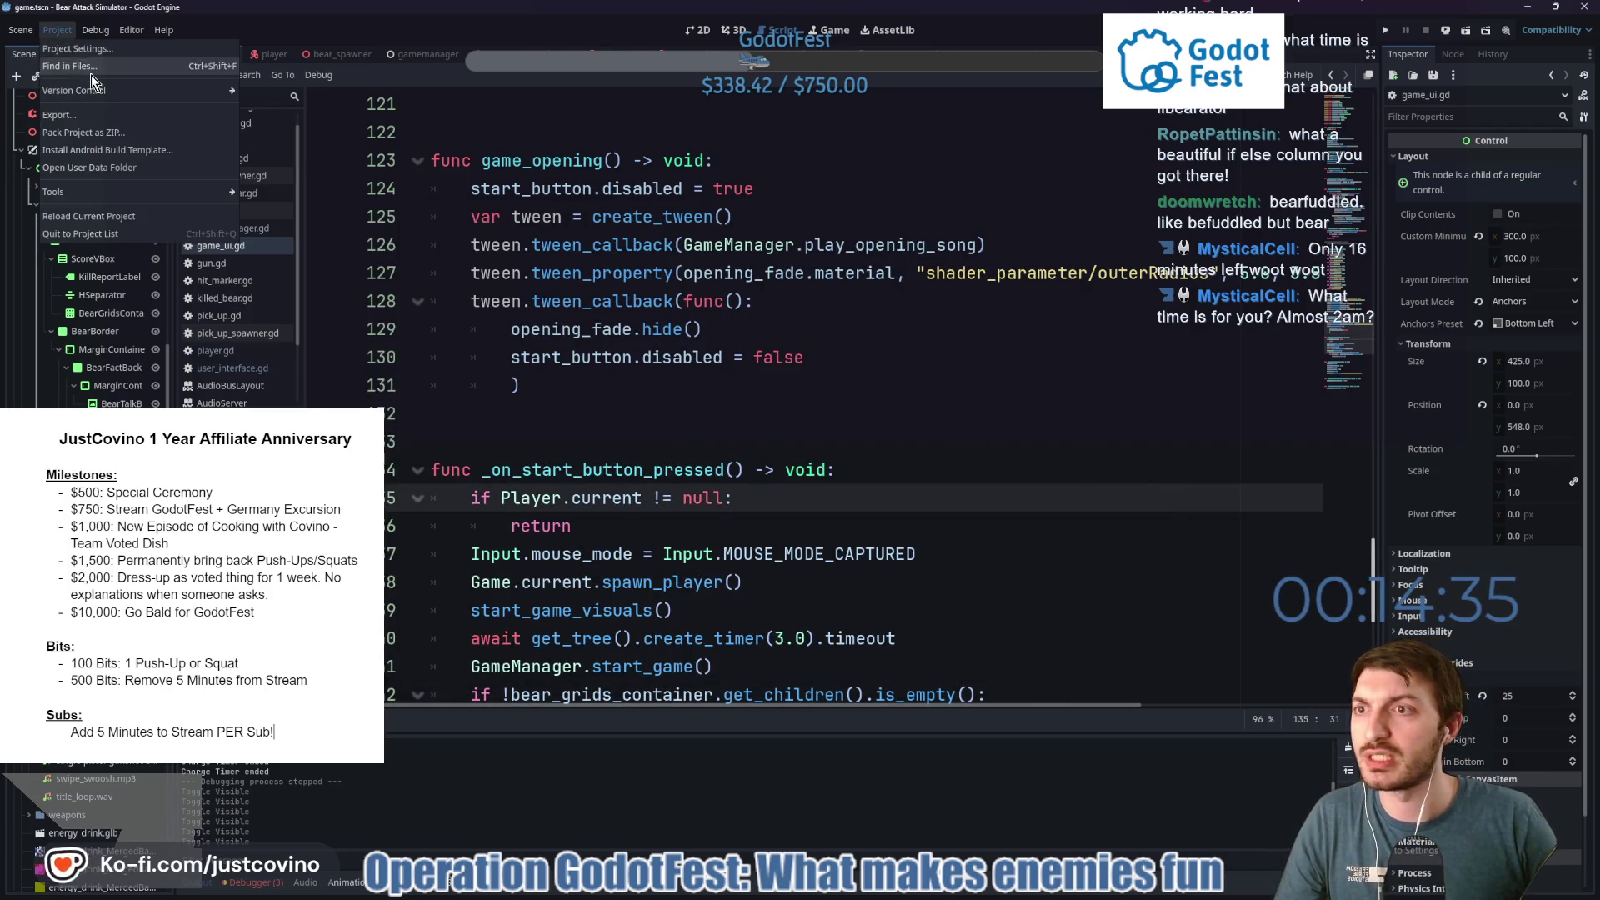
Export the Web (Runnable) build as index.html and add a new line under the Player.current check.
left_click(78, 116)
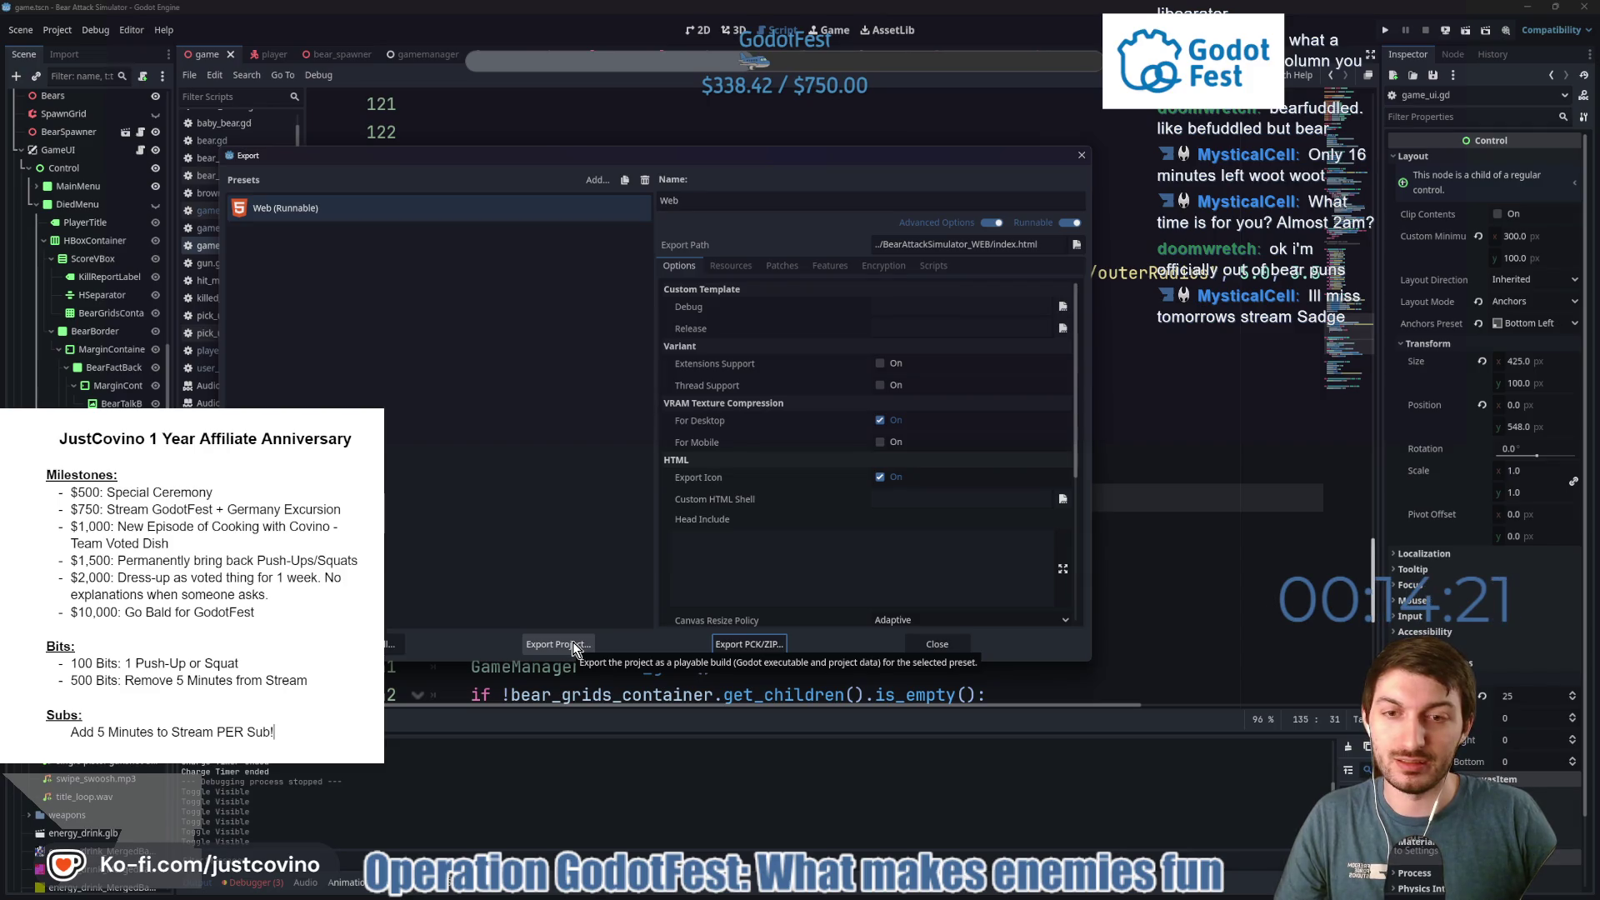
left_click(573, 642)
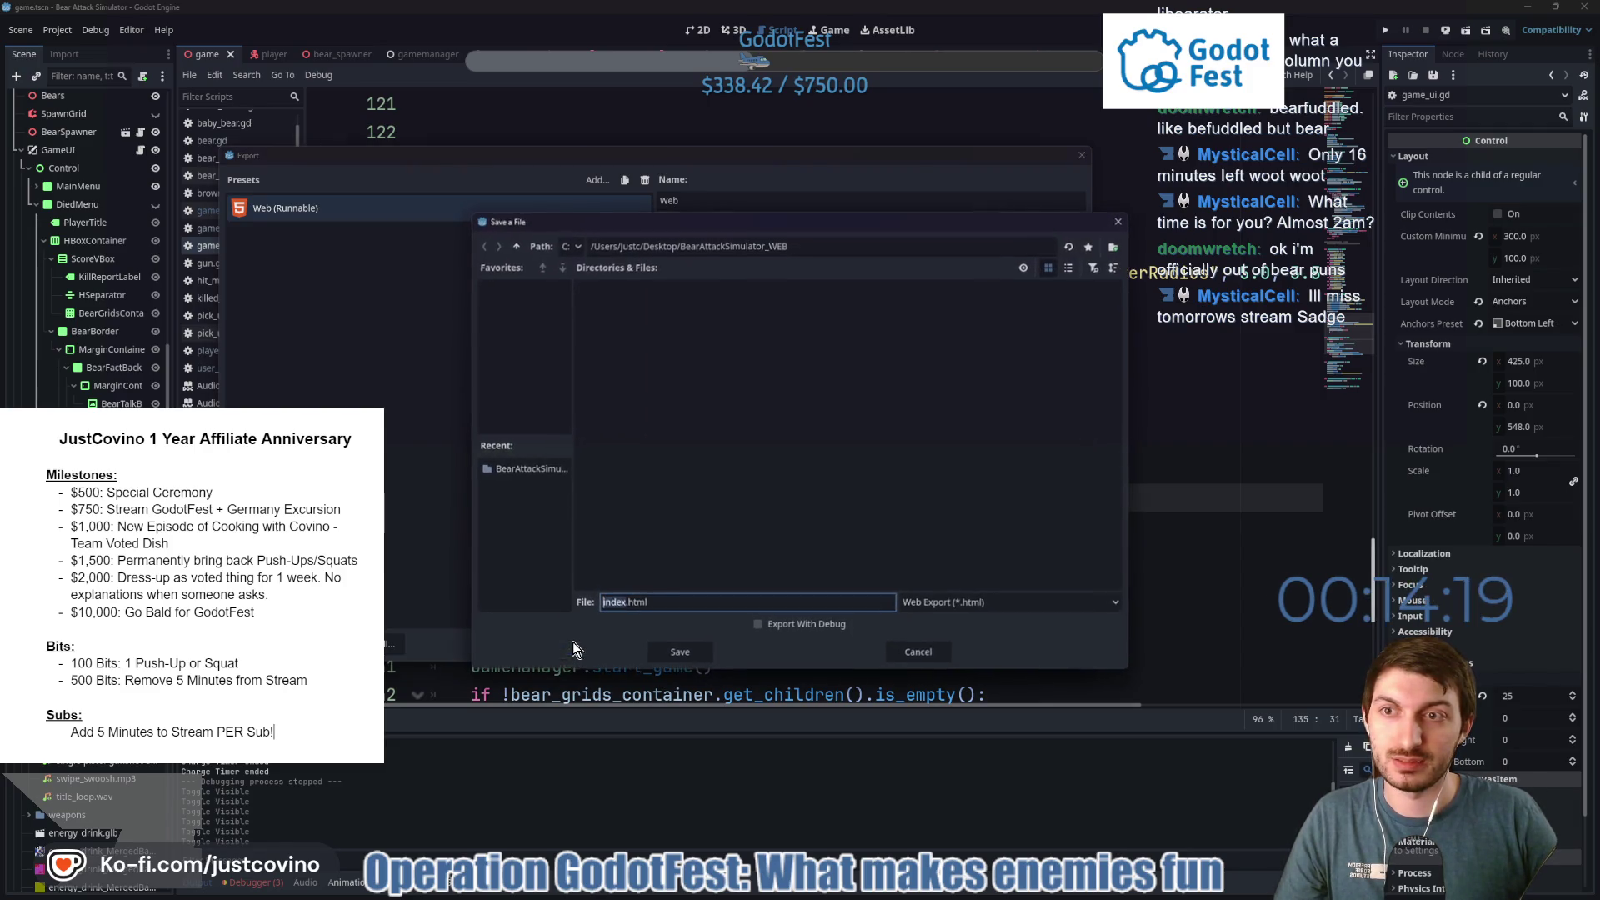
left_click(668, 655)
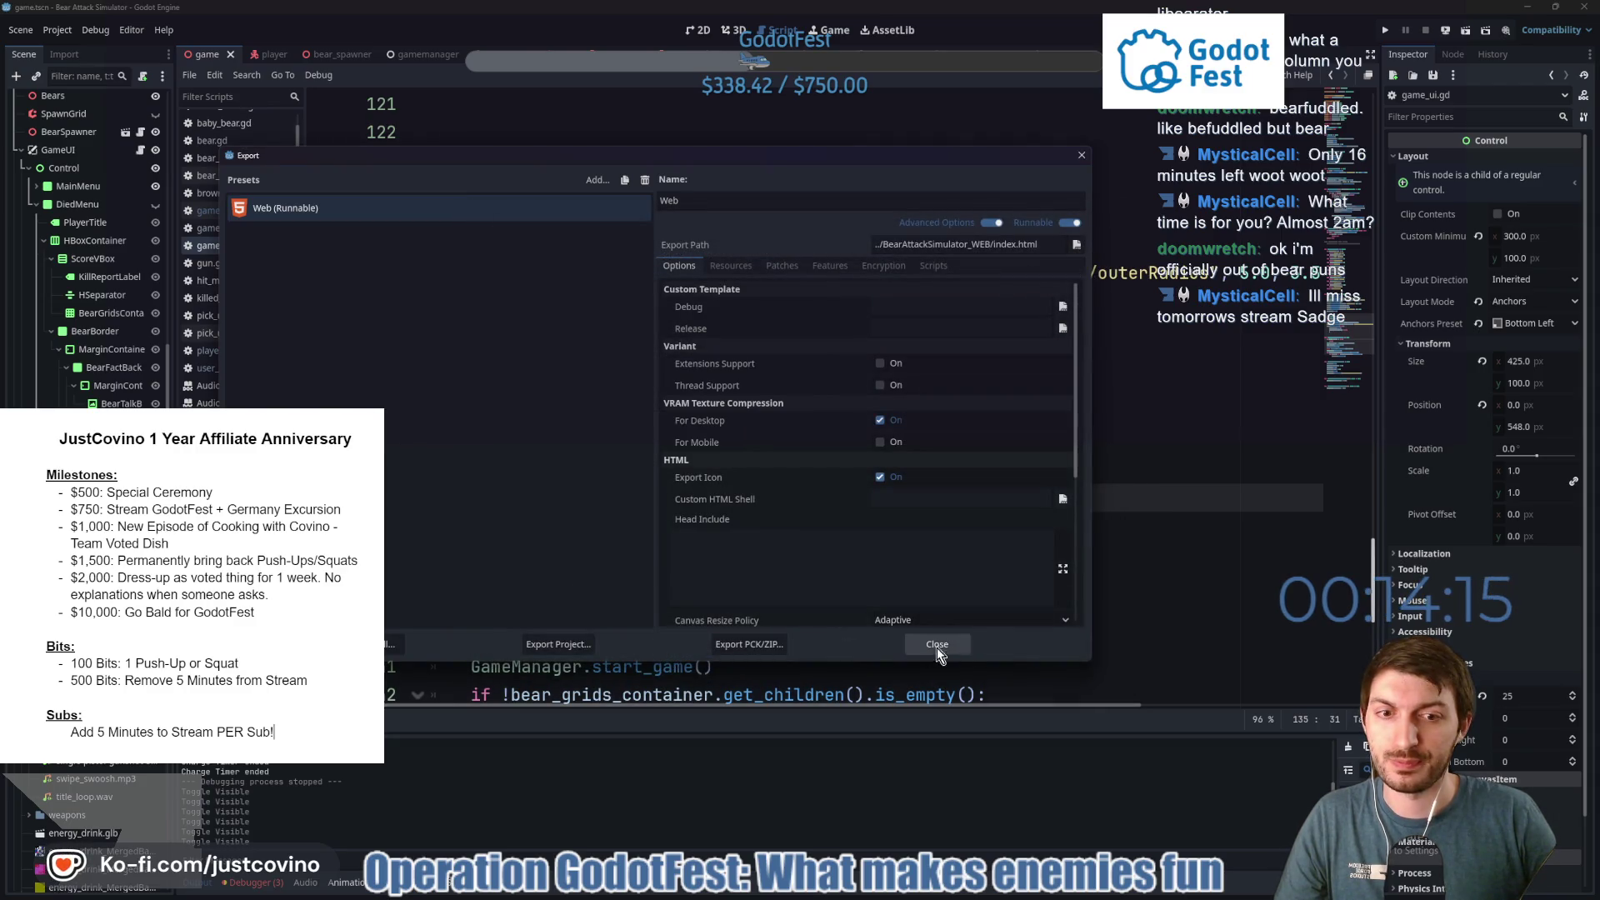
left_click(958, 647)
key("Return")
Type return under the Player.current check, then minimize the open windows to reveal the desktop.
type("return")
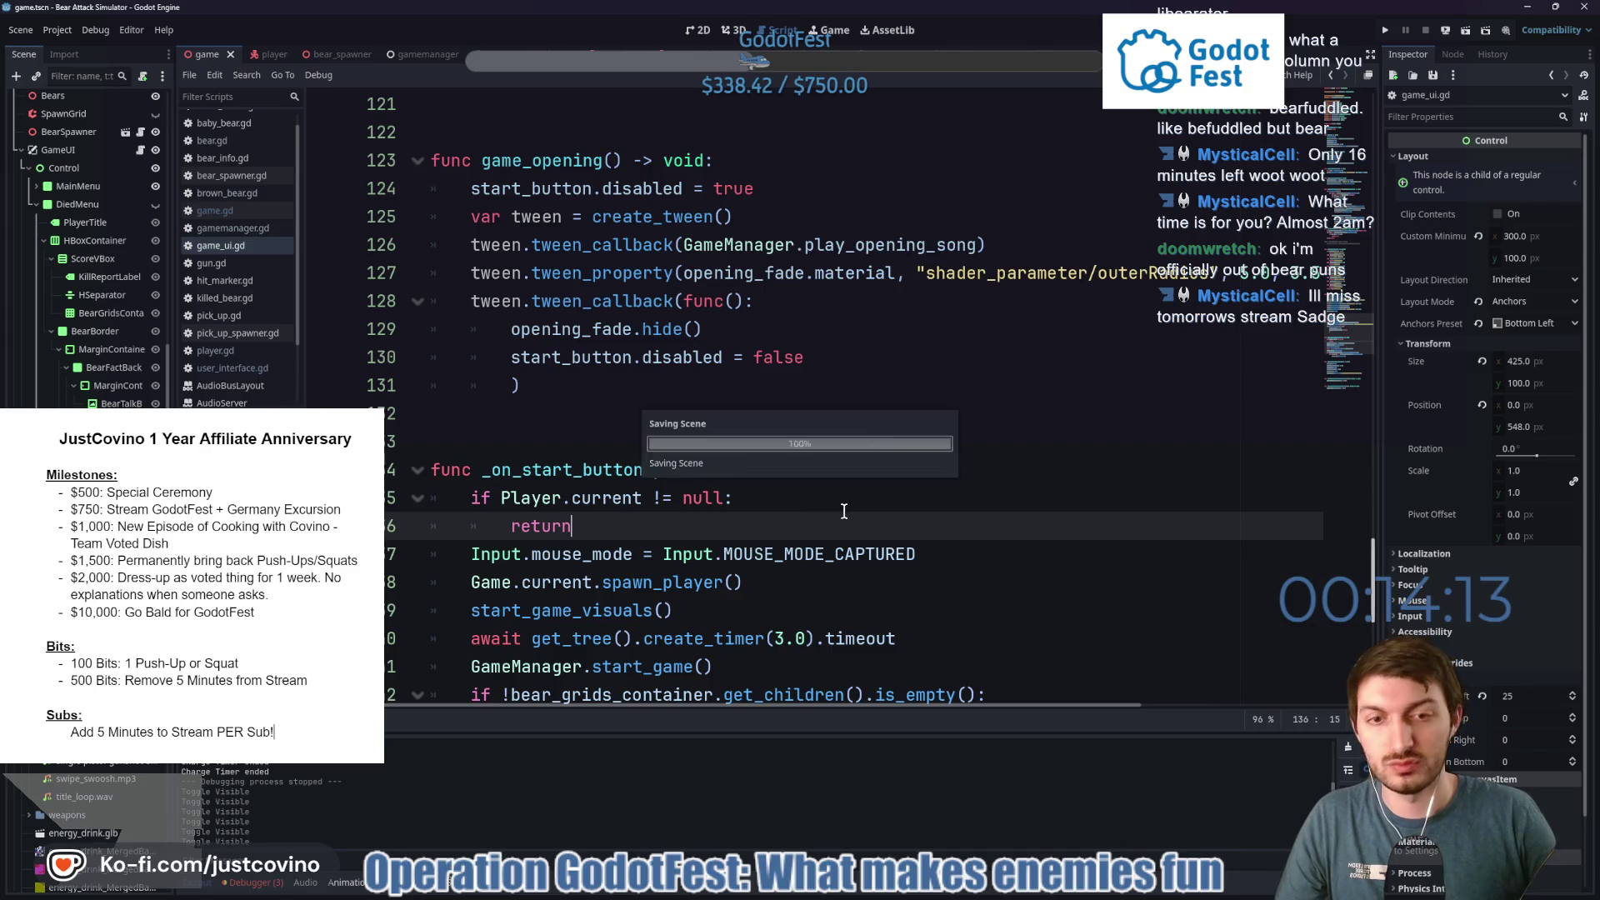
key("alt+Tab")
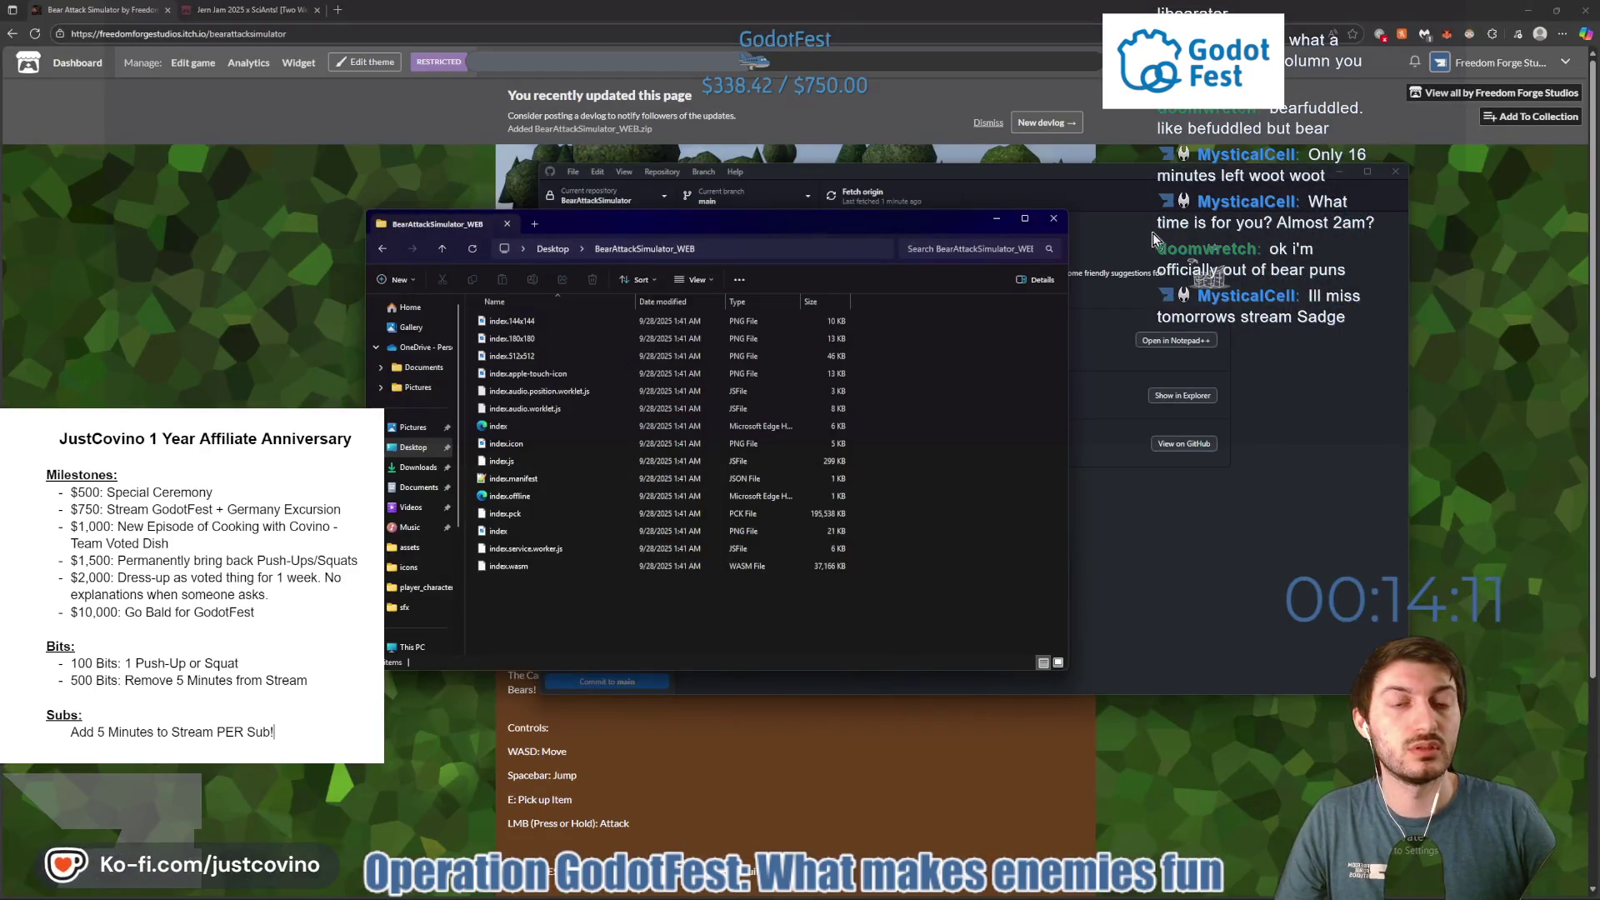
left_click(994, 220)
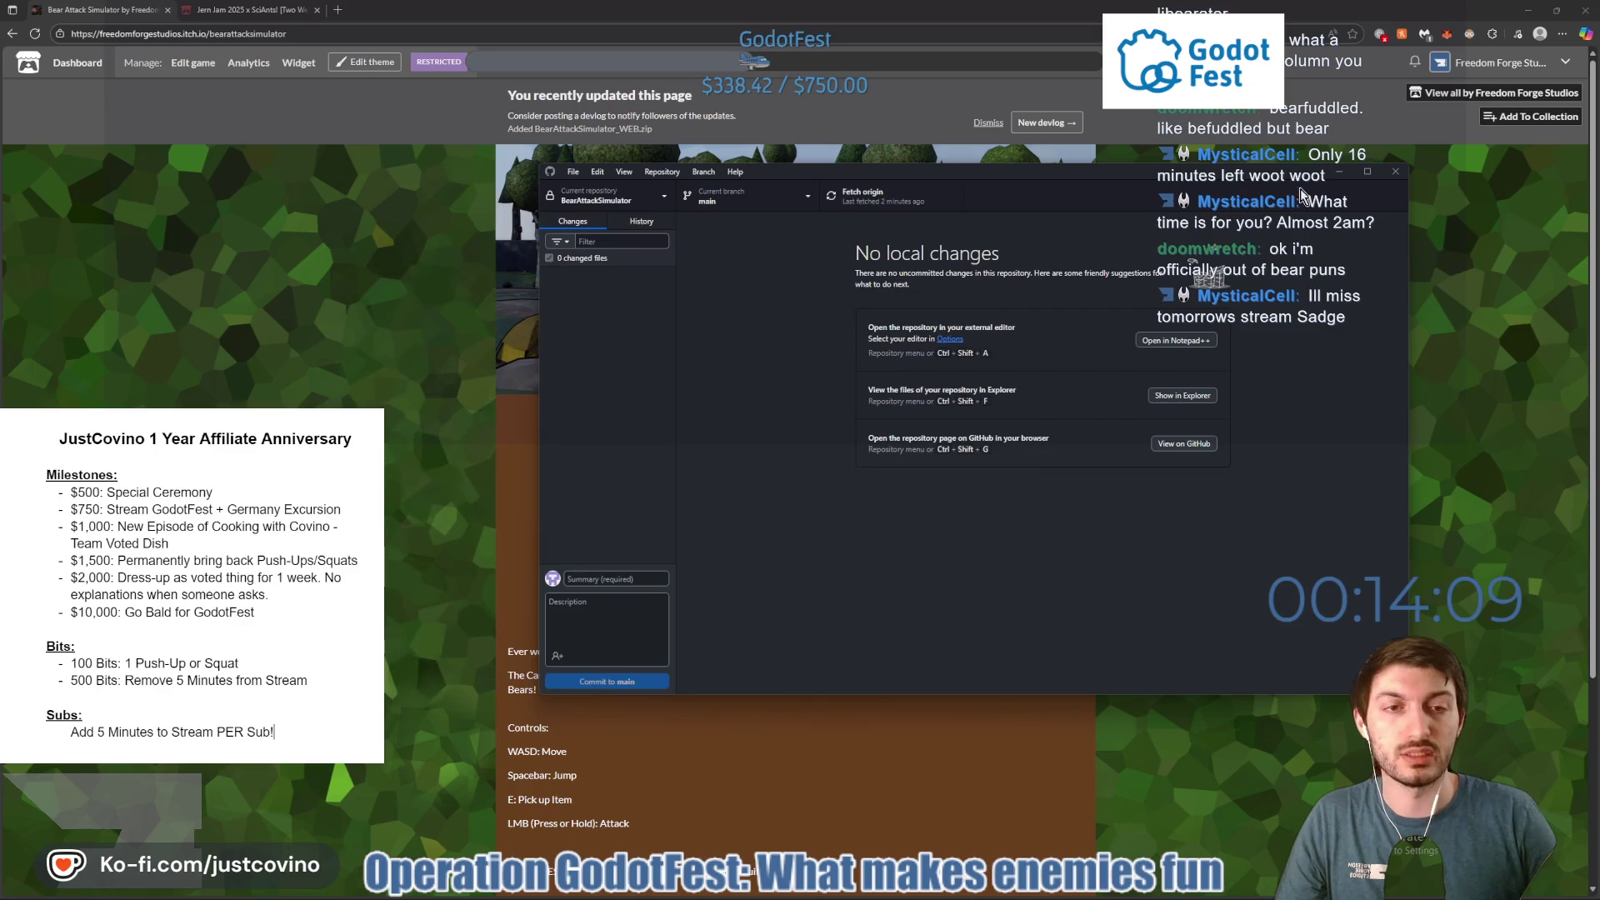
left_click(1337, 169)
left_click(1529, 10)
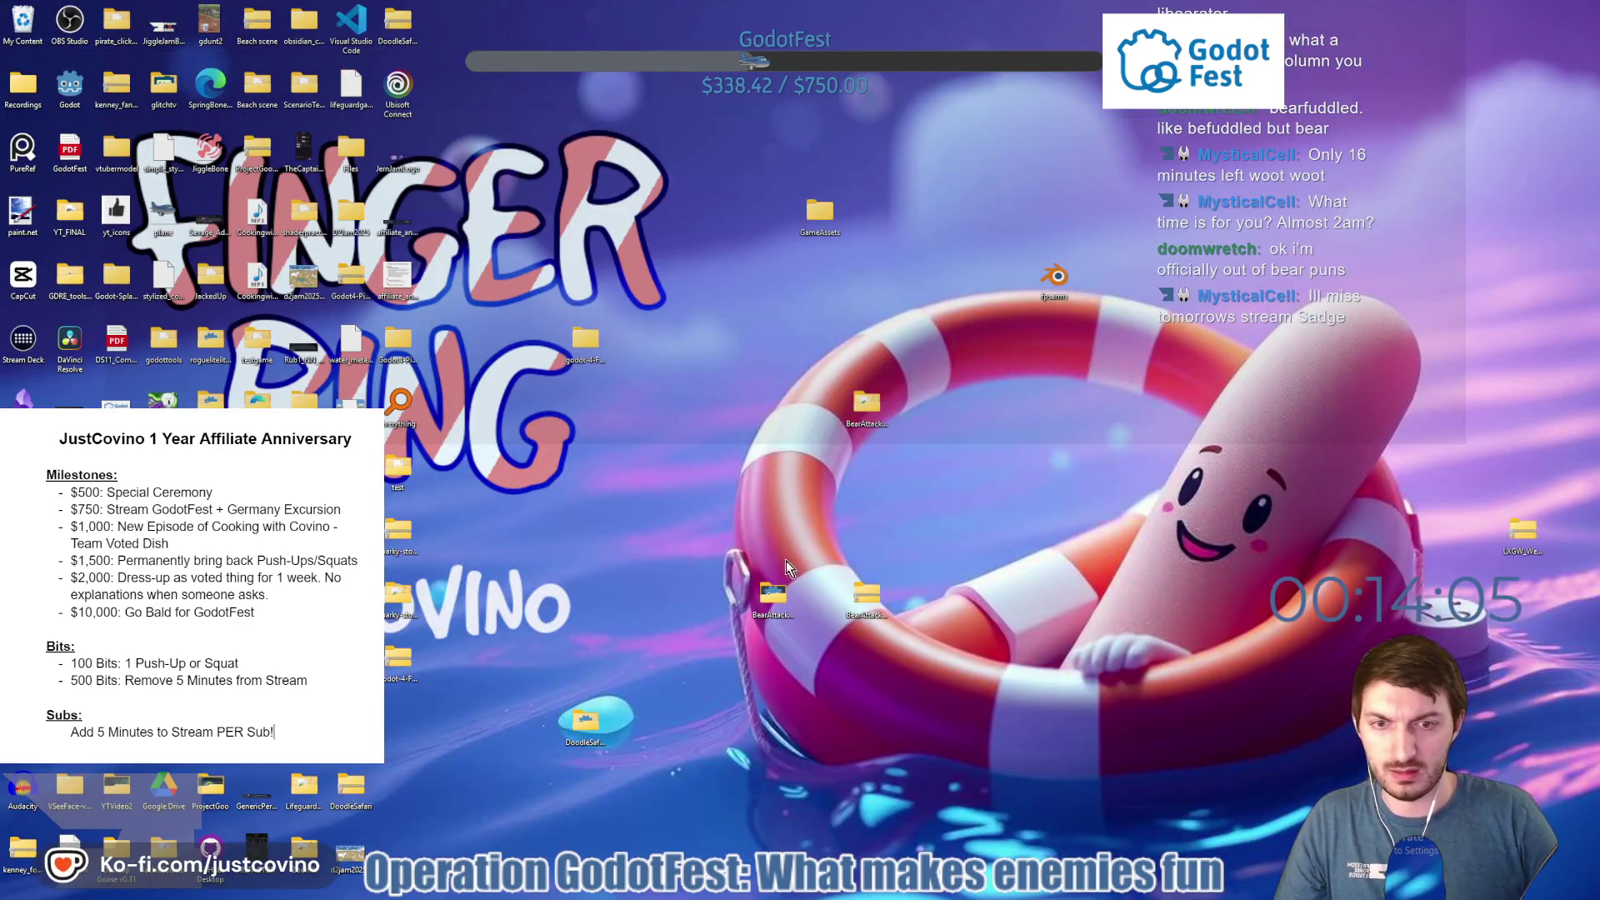
Compress BearAttackSimulator_WEB into a zip beside the folder, then bring back the itch.io page.
mouse_move(867, 593)
left_mouse_down()
mouse_move(333, 325)
mouse_move(774, 593)
left_mouse_up()
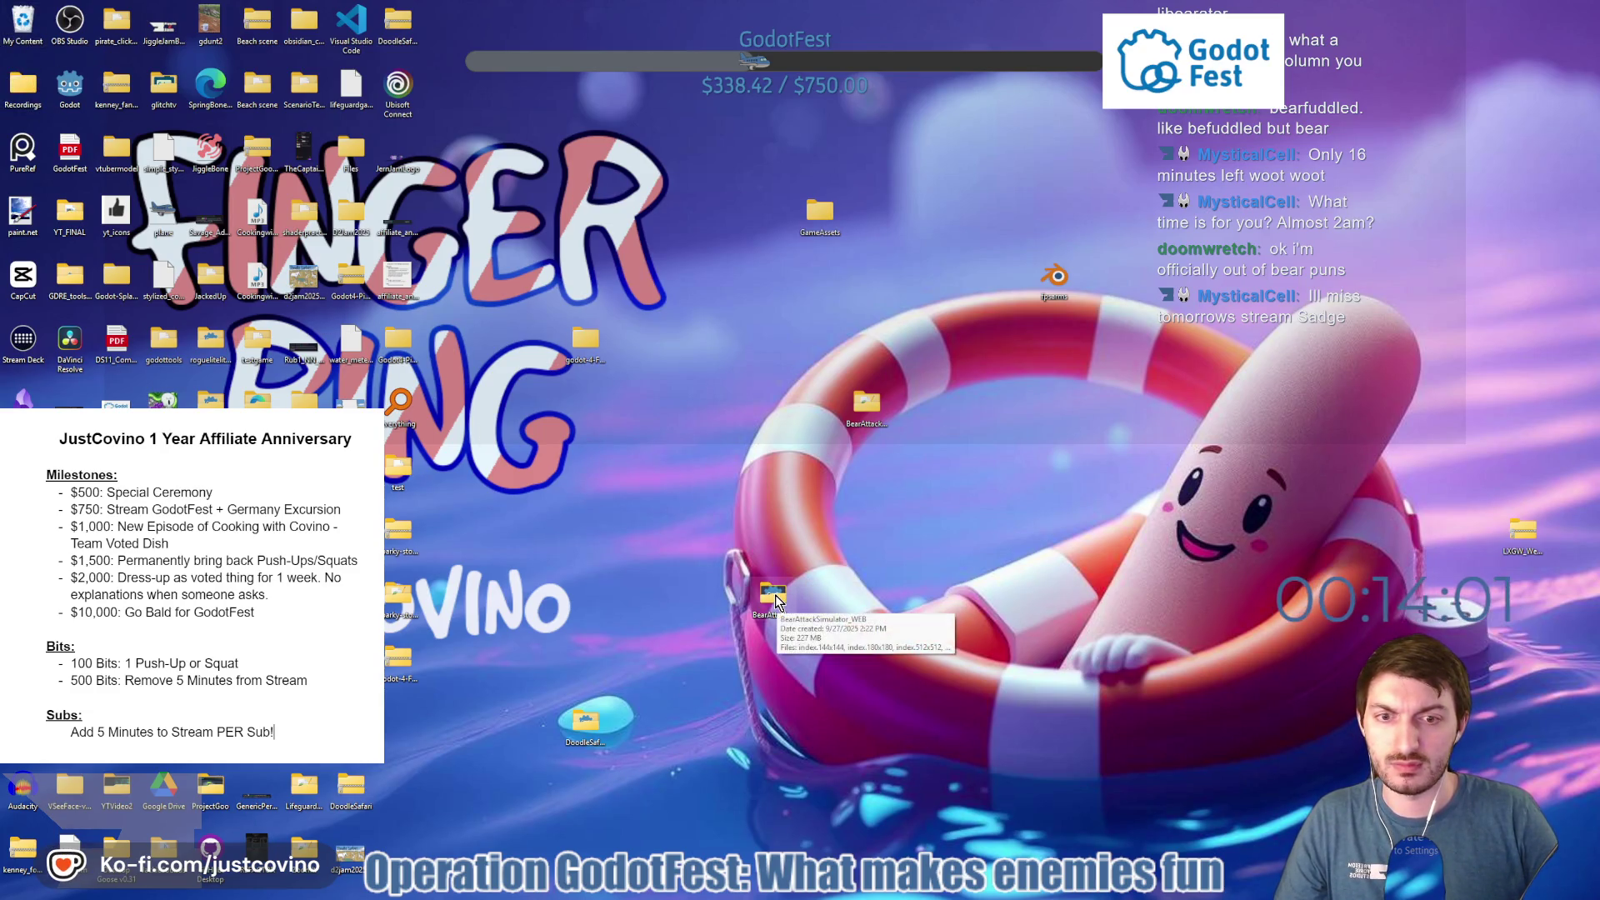
right_click(775, 597)
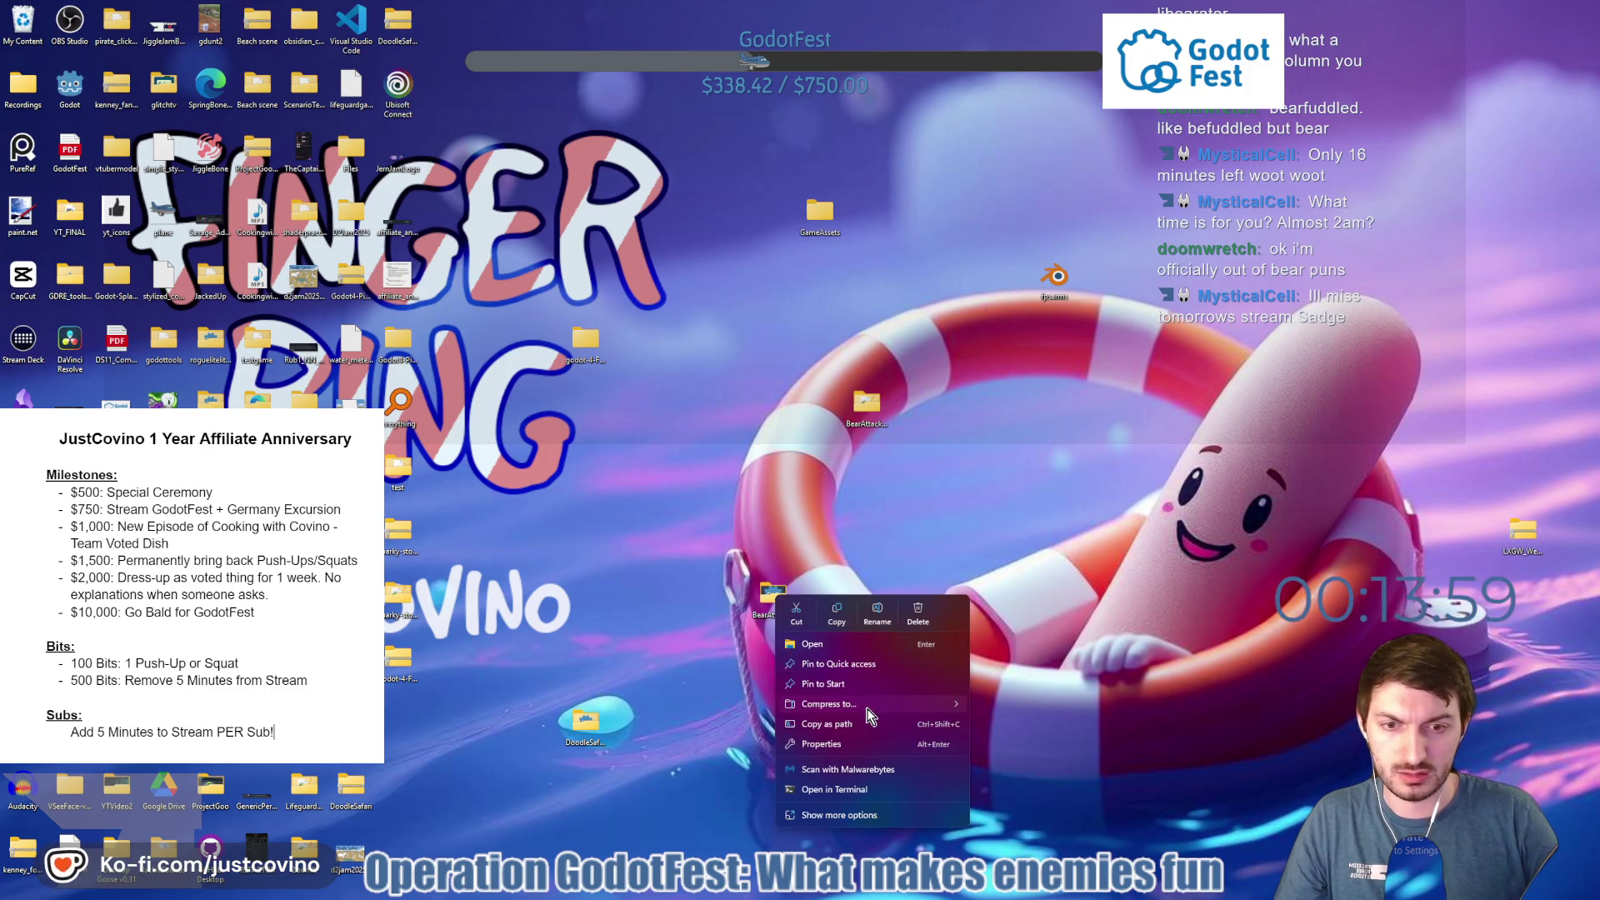
left_click(978, 708)
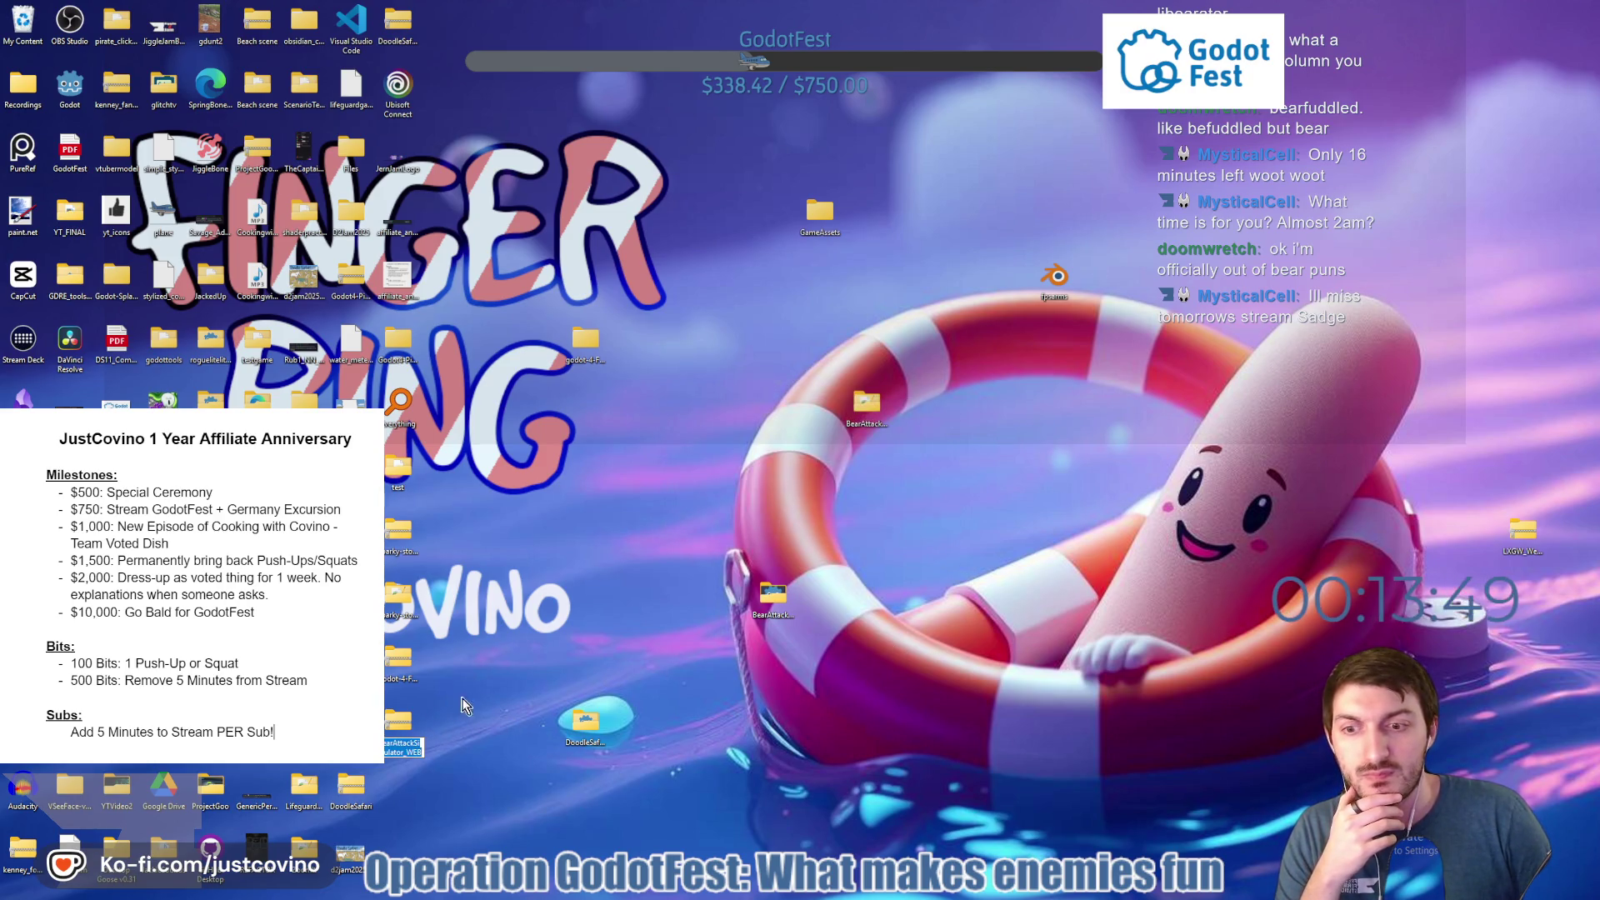
left_click_drag(414, 727, 882, 604)
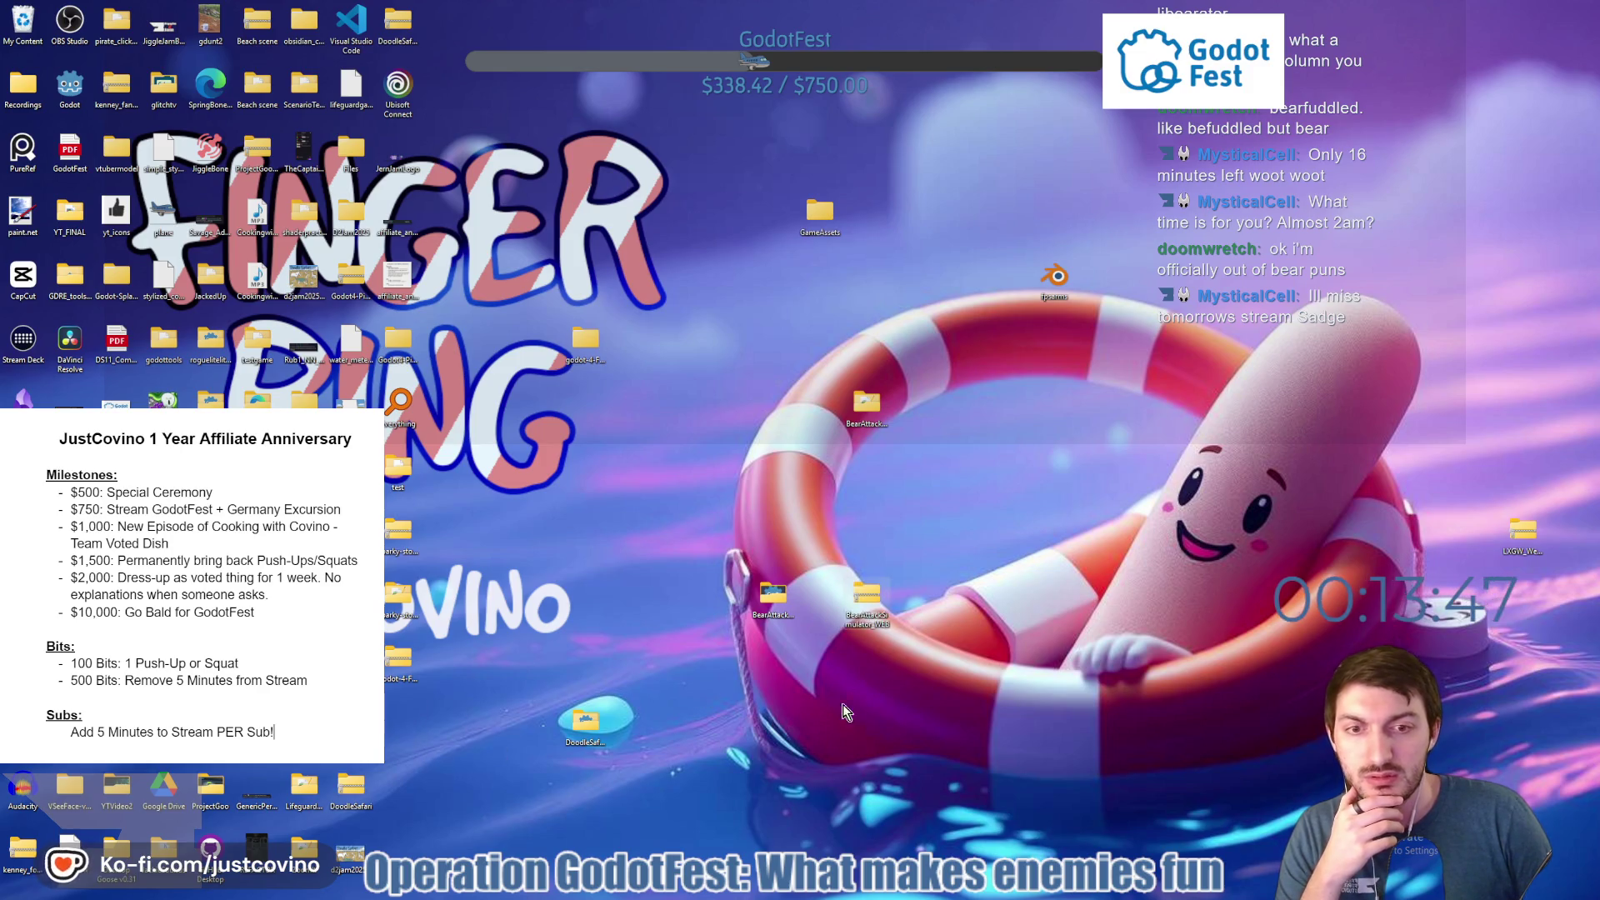
left_click(875, 893)
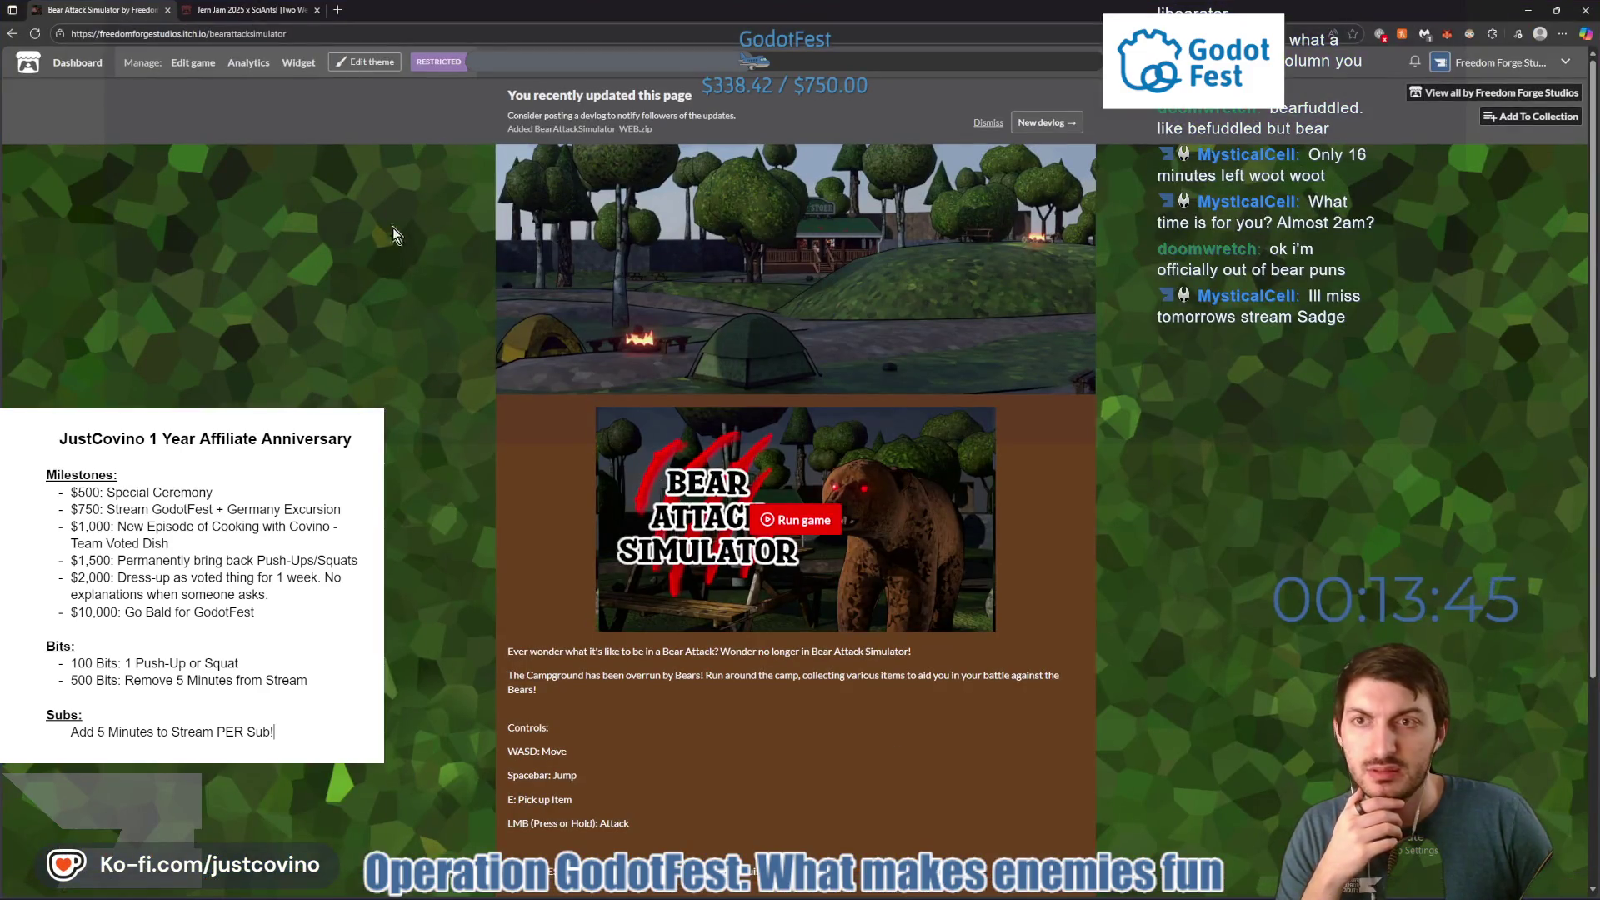
On the itch.io edit page's Uploads section, choose Delete file for the old BearAttackSimulator_WEB.zip.
left_click(193, 67)
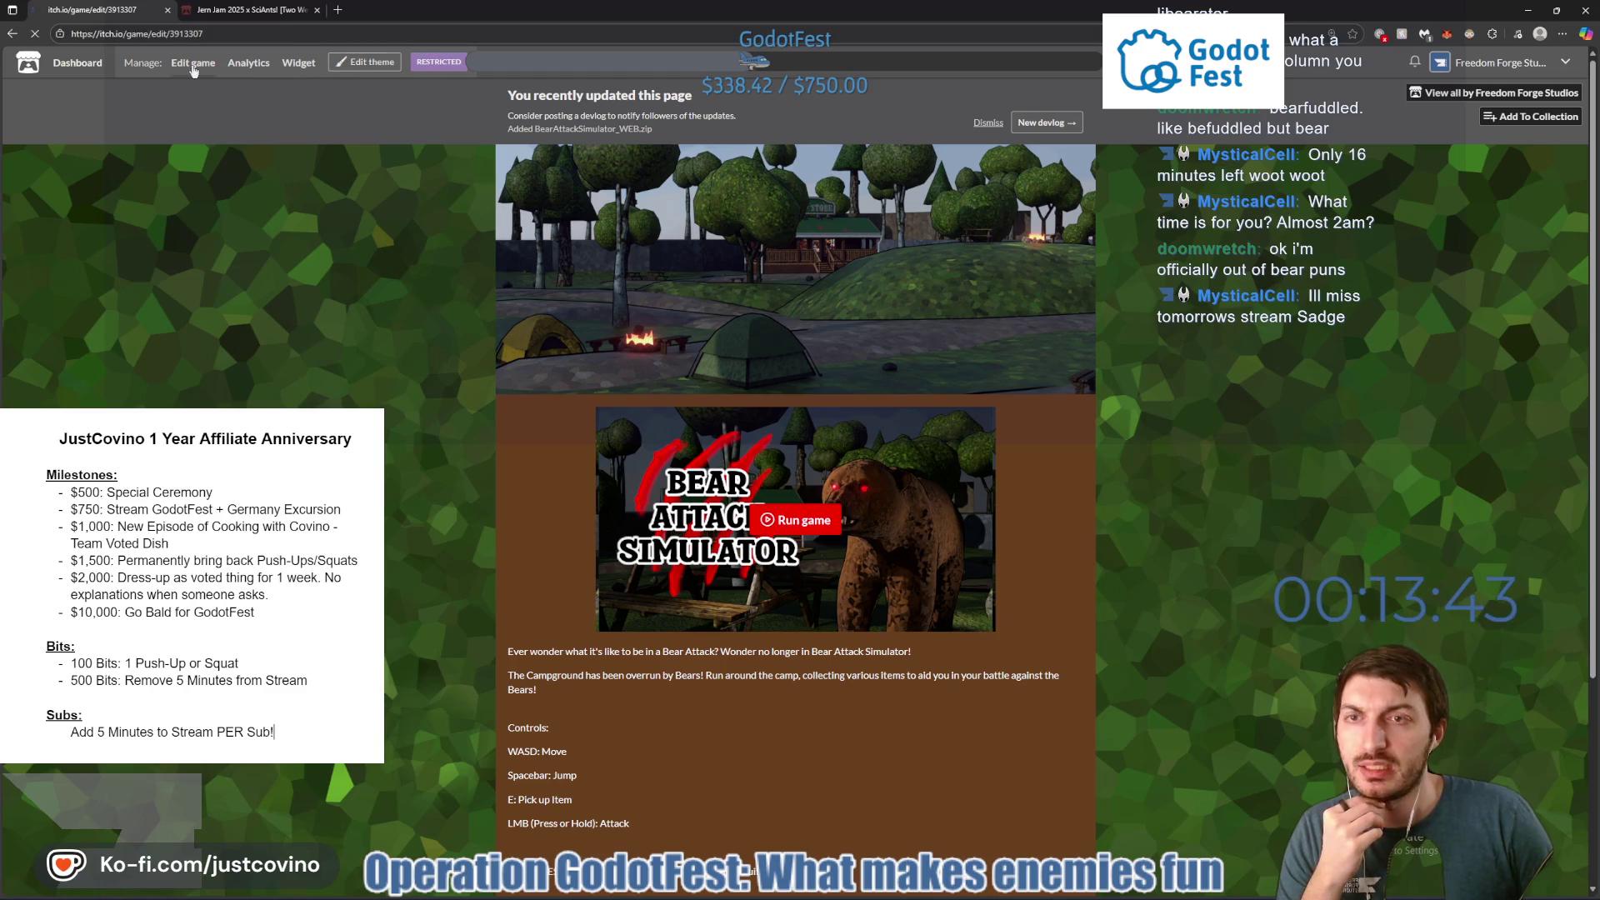
scroll(656, 326, "down", 3)
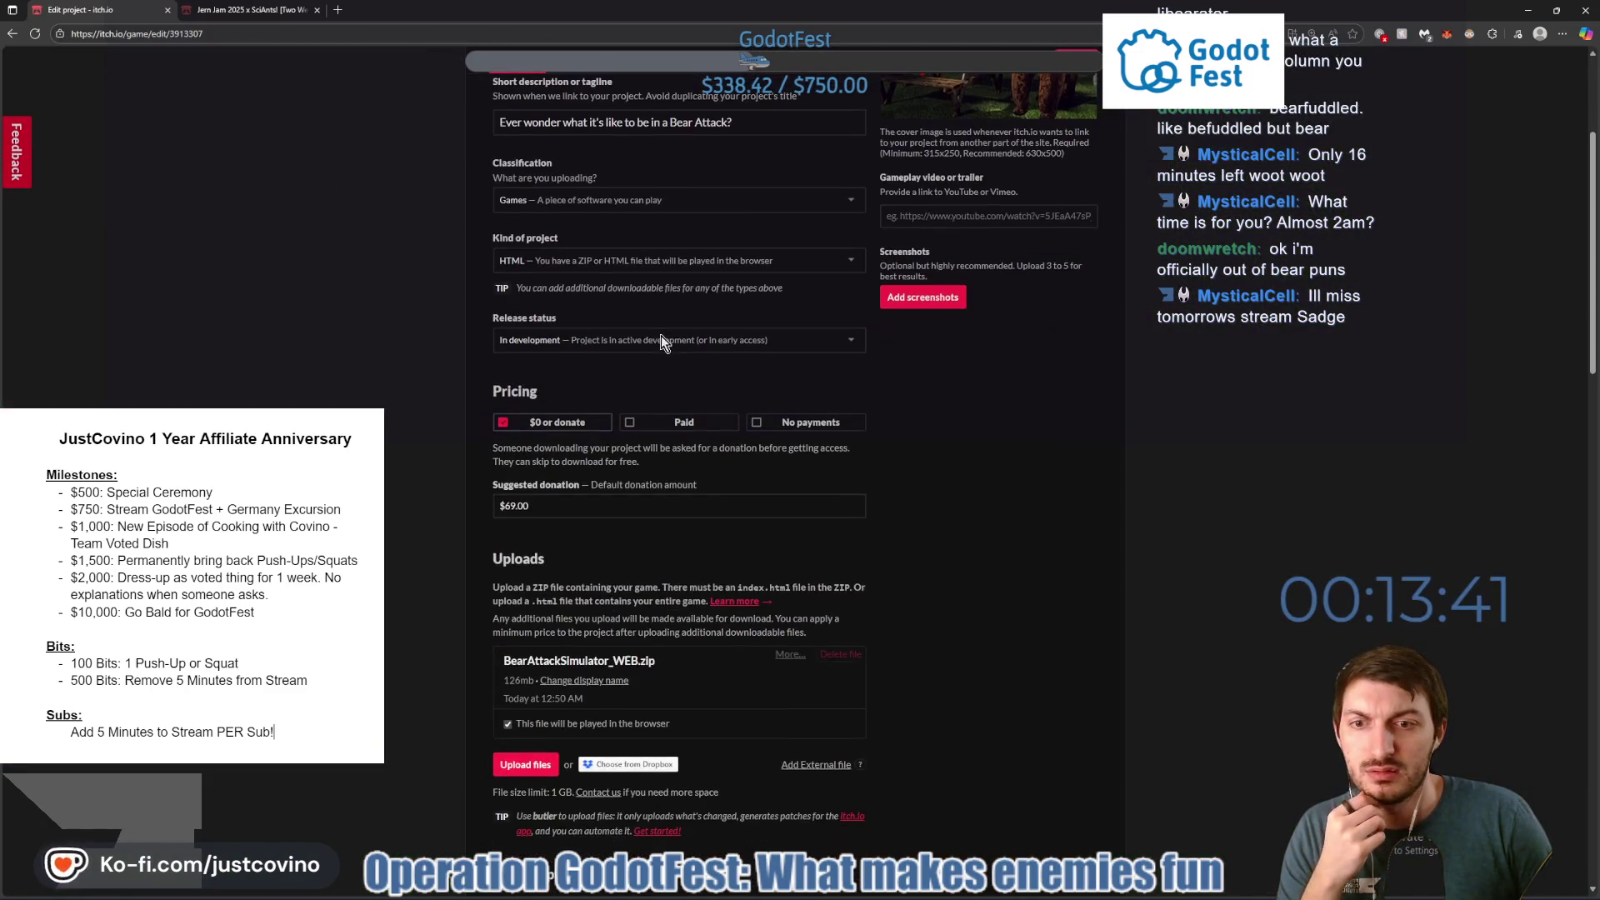
scroll(659, 343, "down", 2)
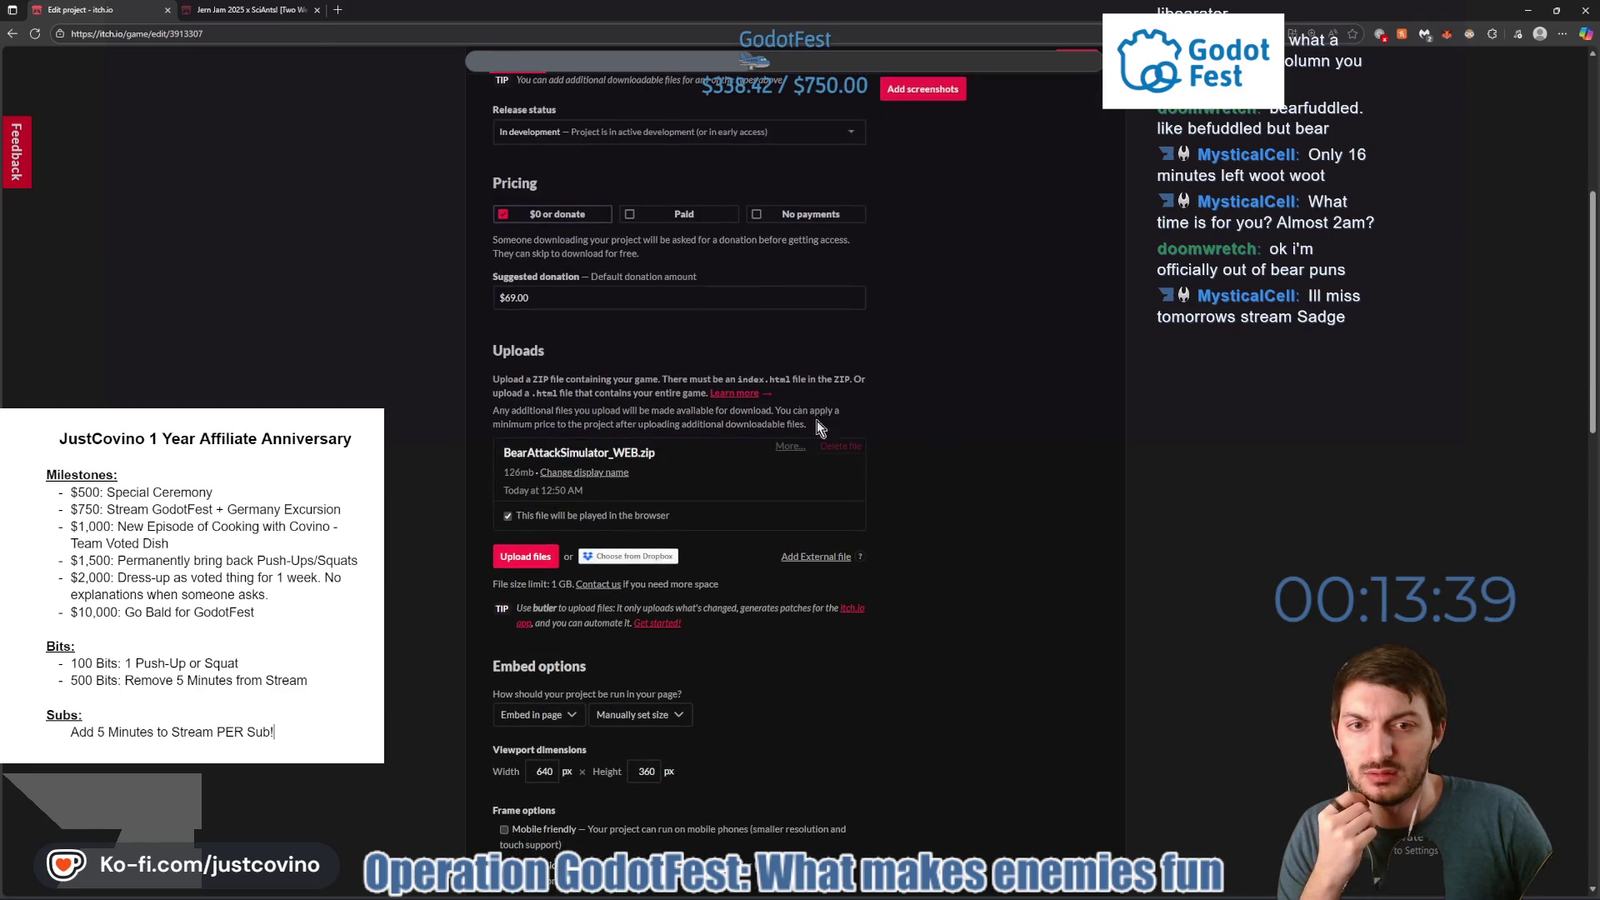
scroll(932, 442, "down", 15)
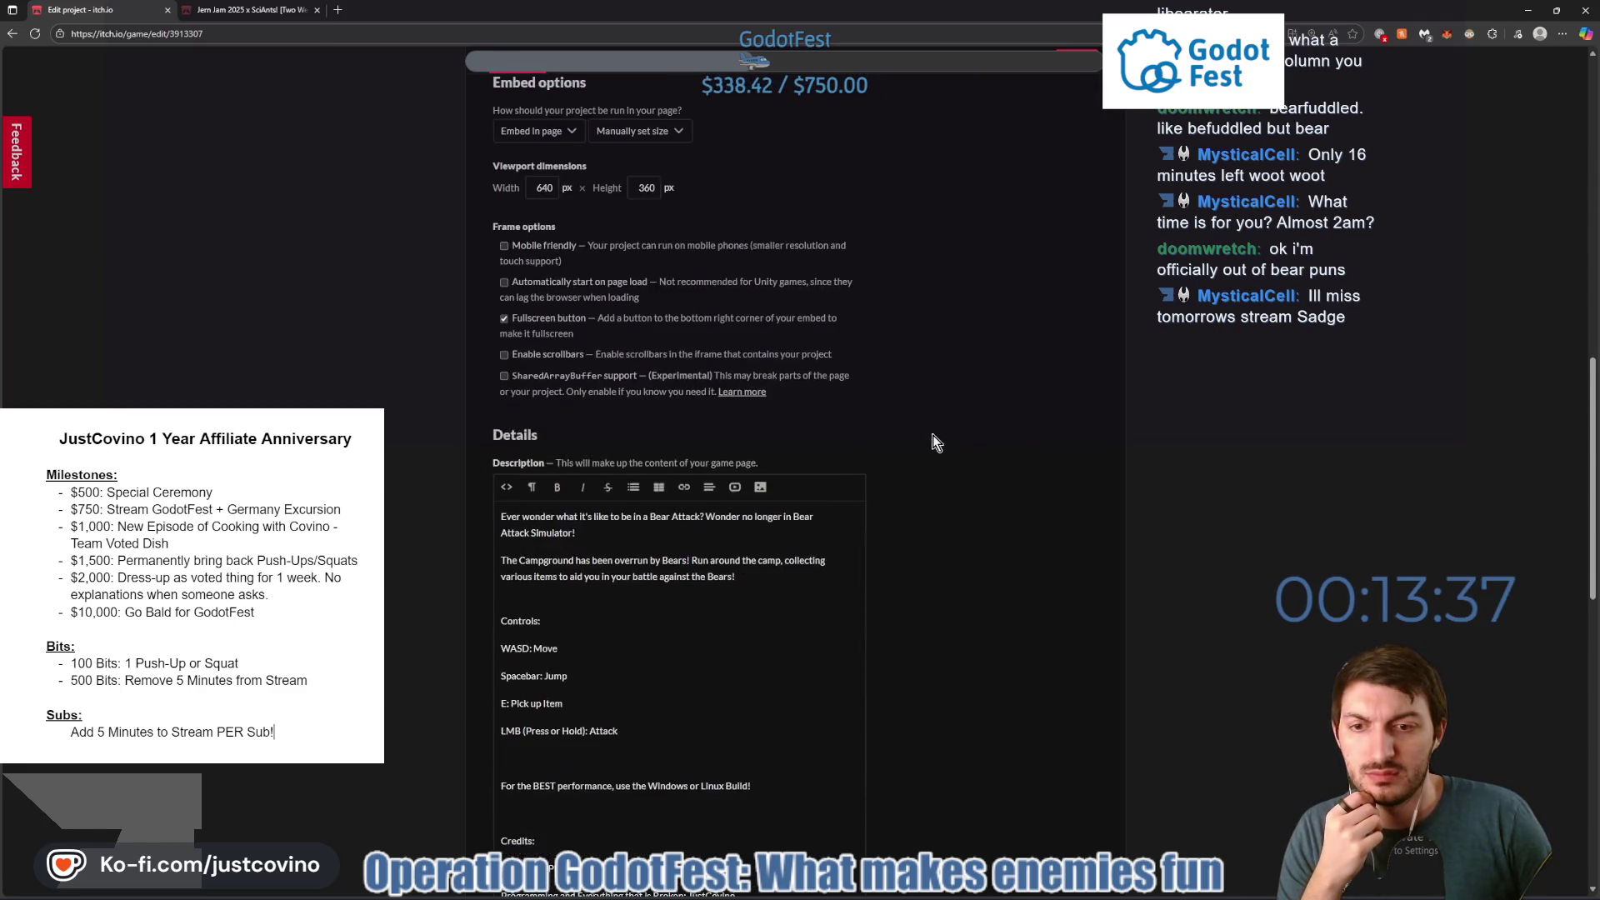
scroll(929, 435, "down", 3)
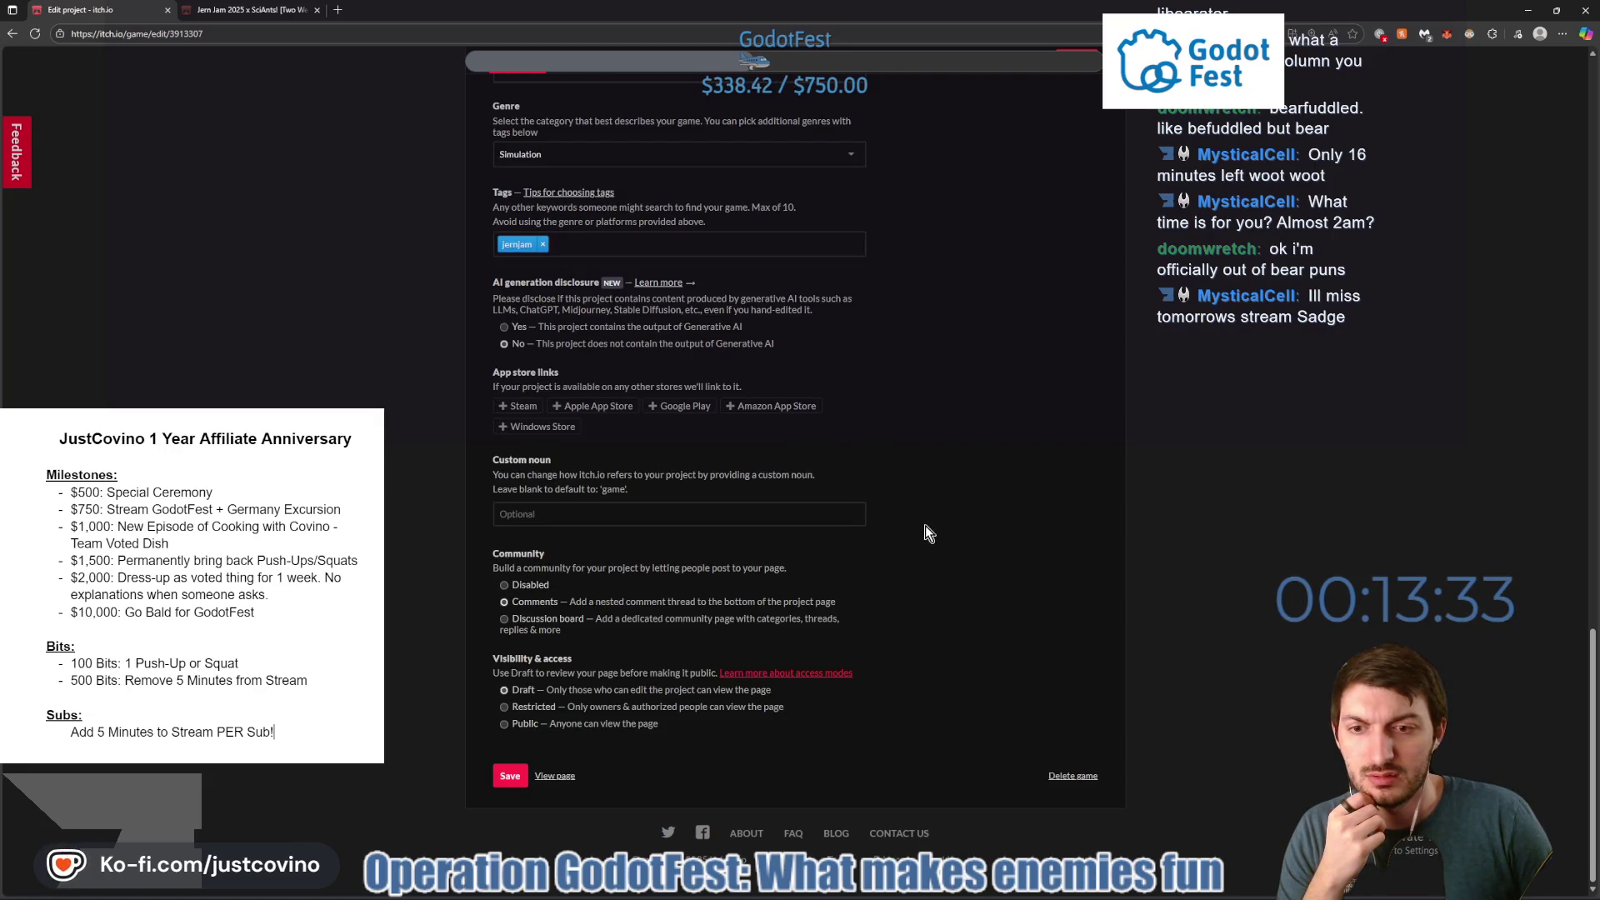
scroll(933, 533, "up", 15)
scroll(933, 532, "up", 4)
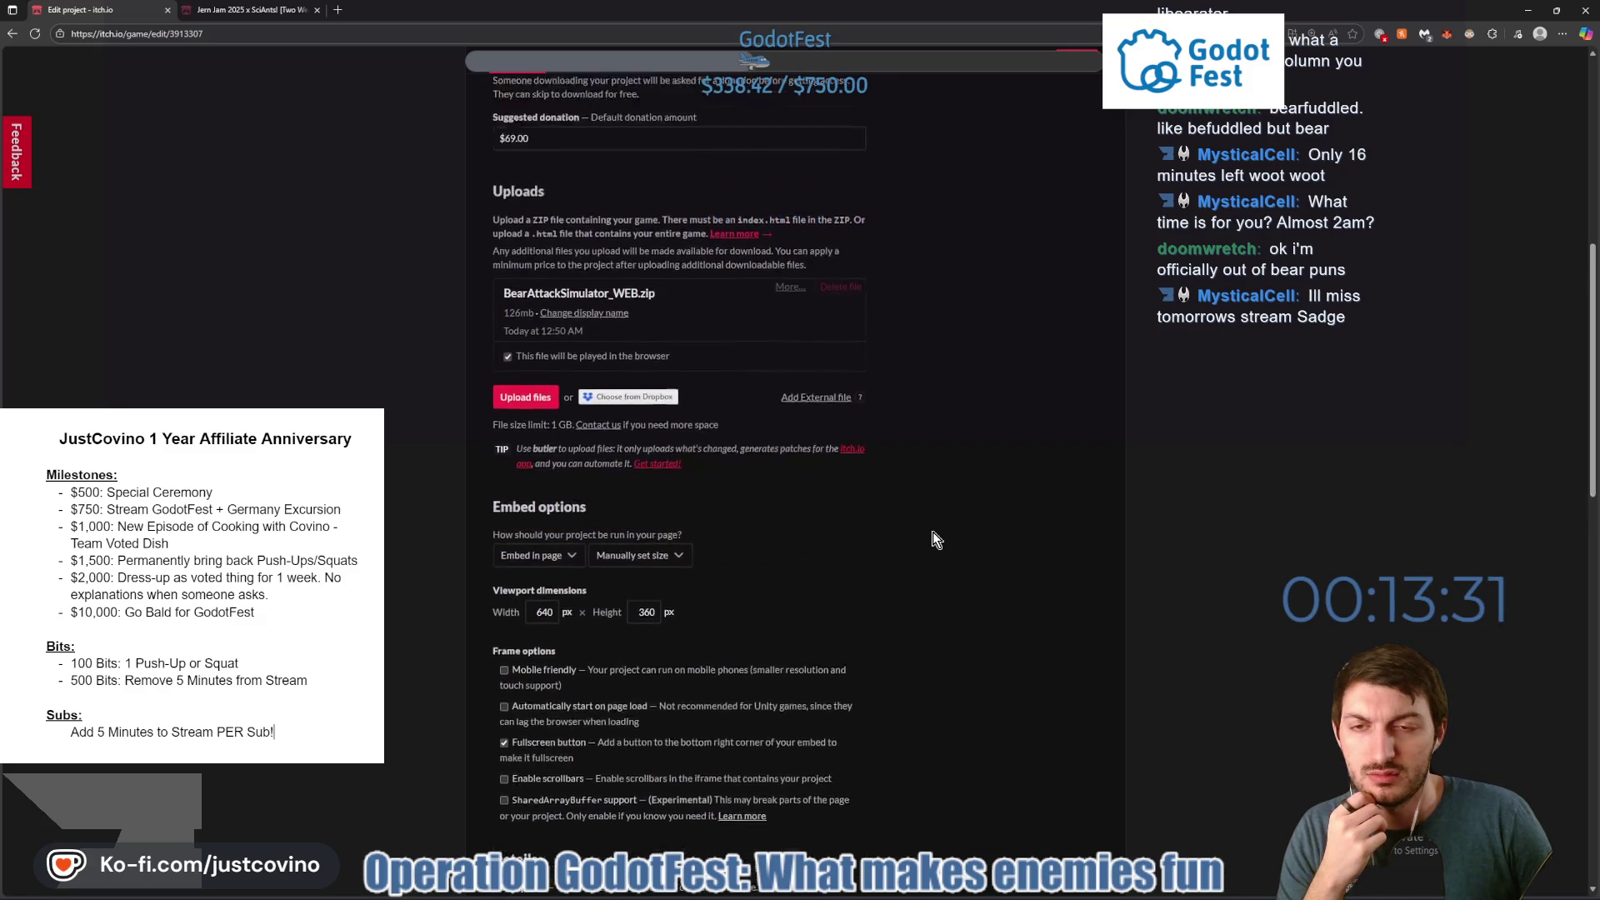
left_click(834, 498)
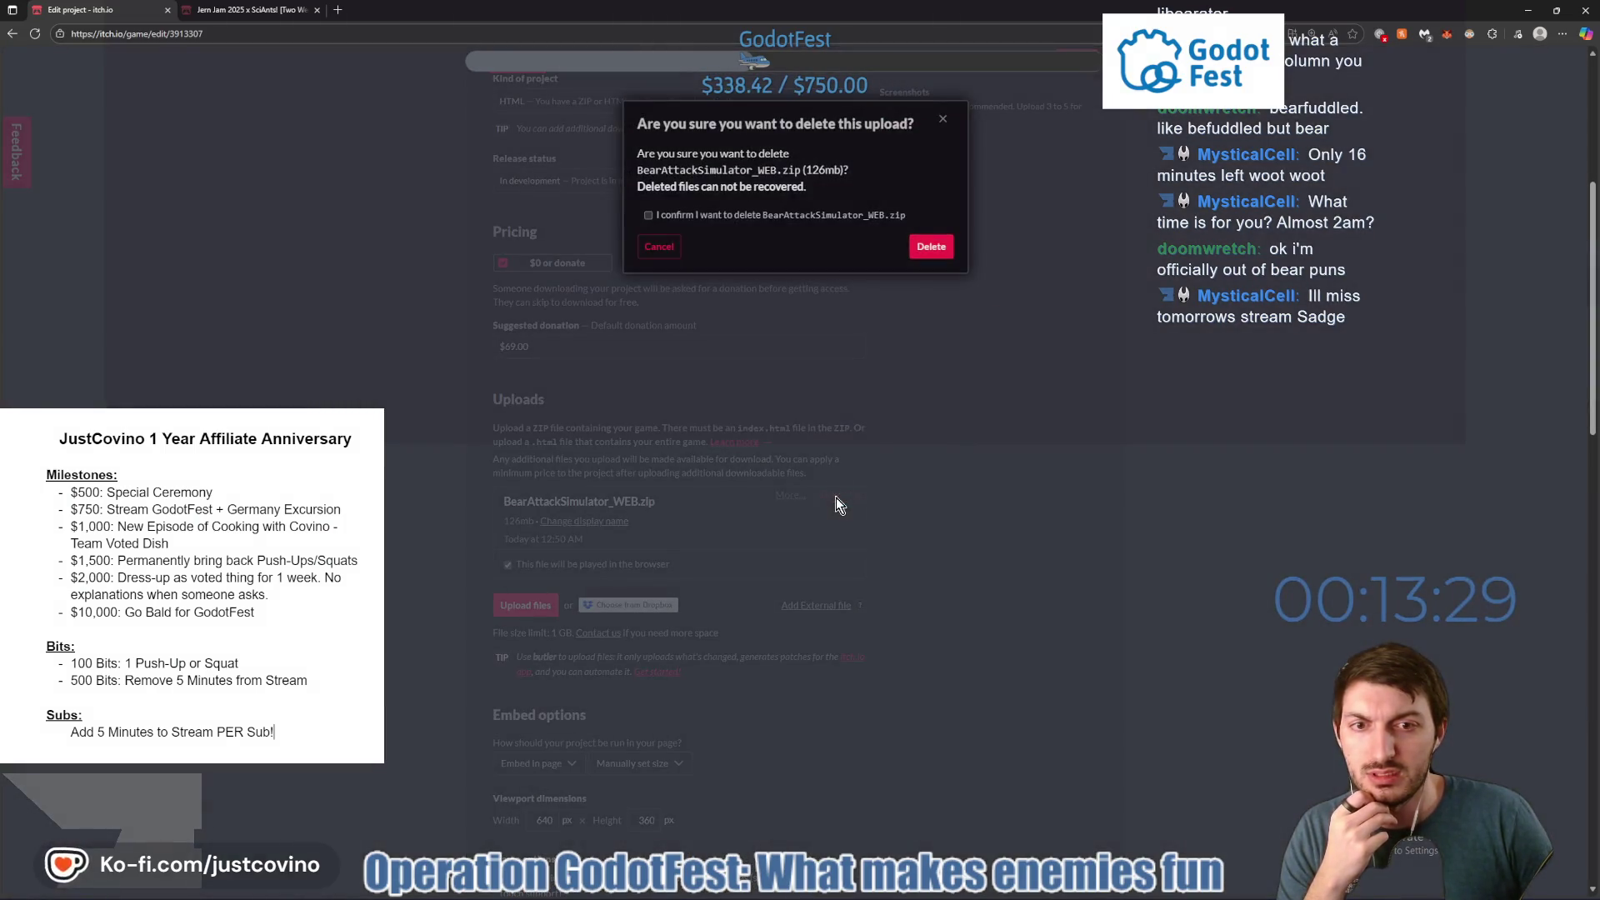
Confirm deleting the old upload and upload the new BearAttackSimulator_WEB zip.
left_click(927, 249)
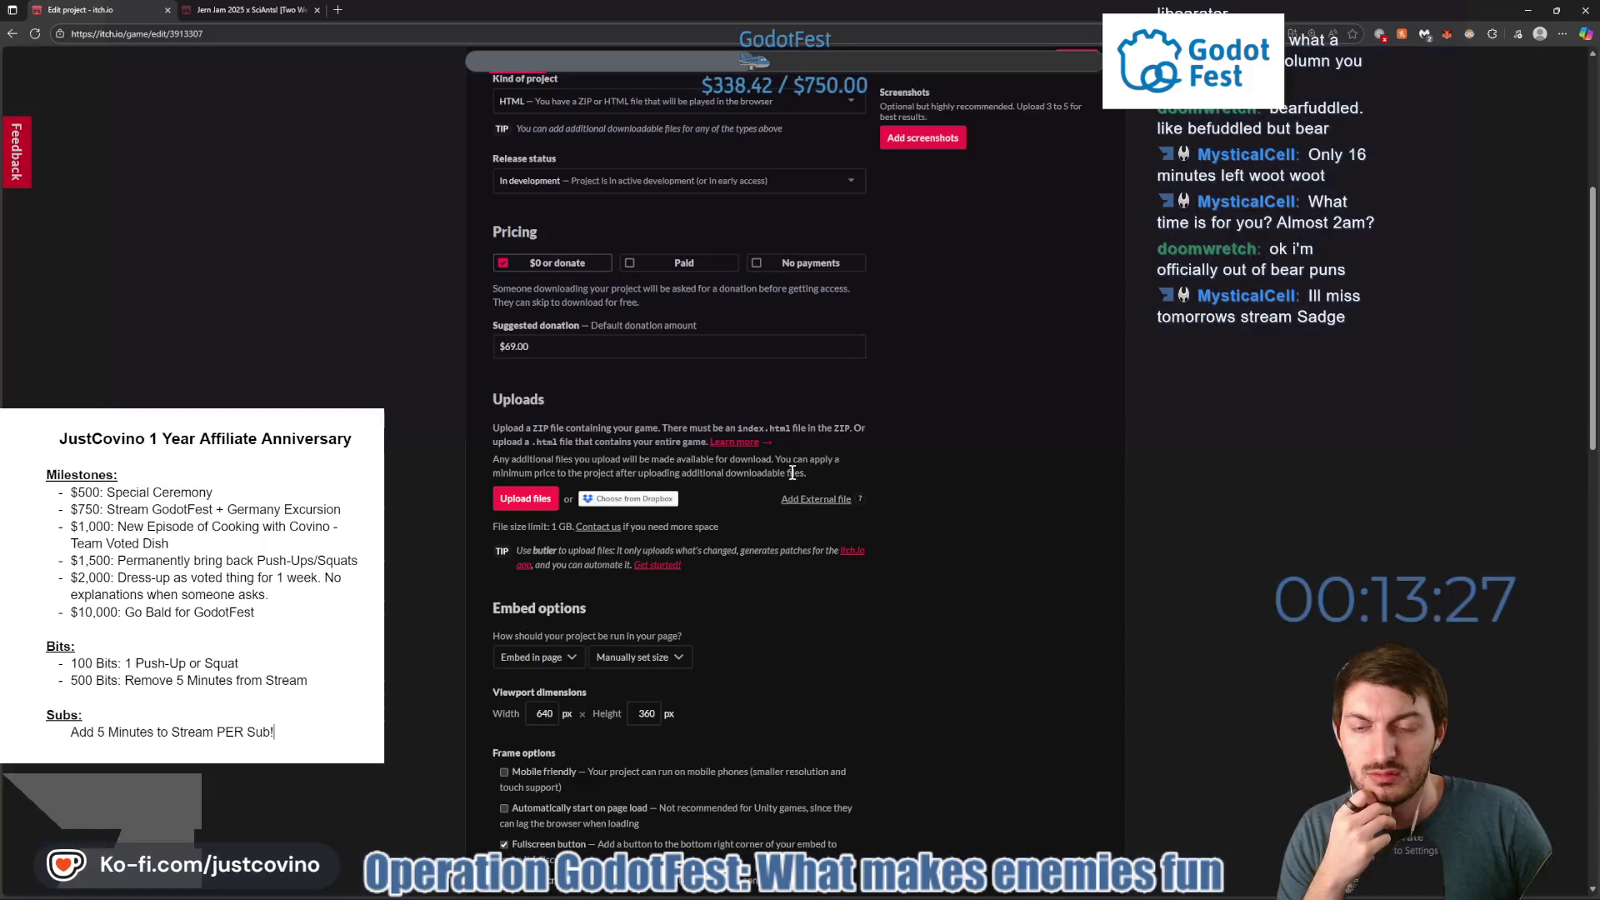
left_click(521, 498)
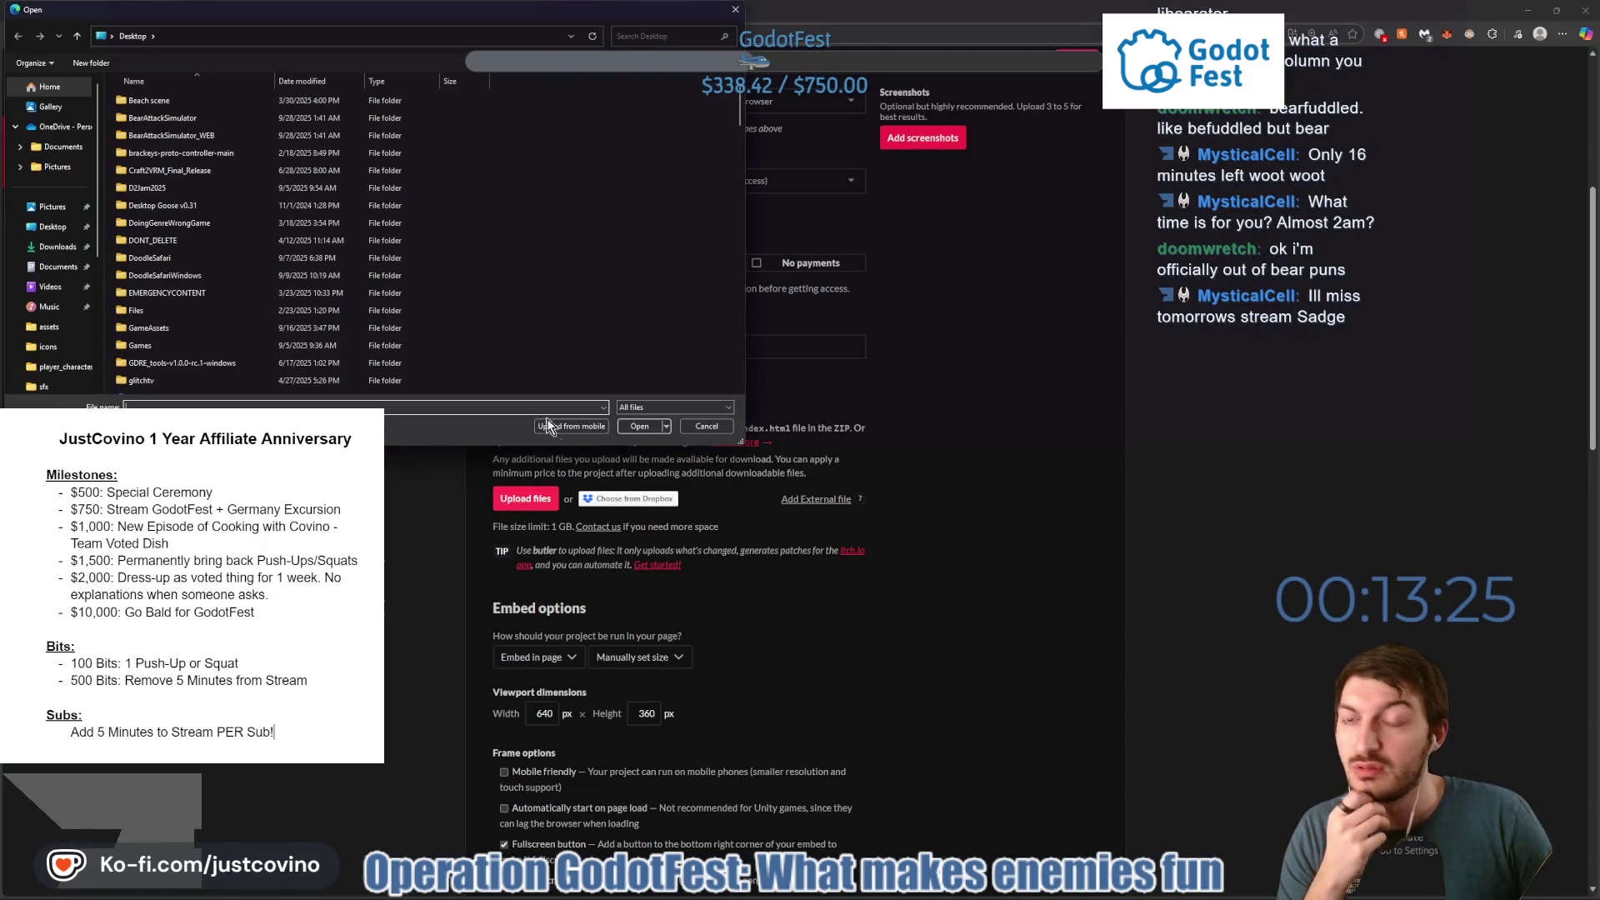
scroll(235, 178, "down", 15)
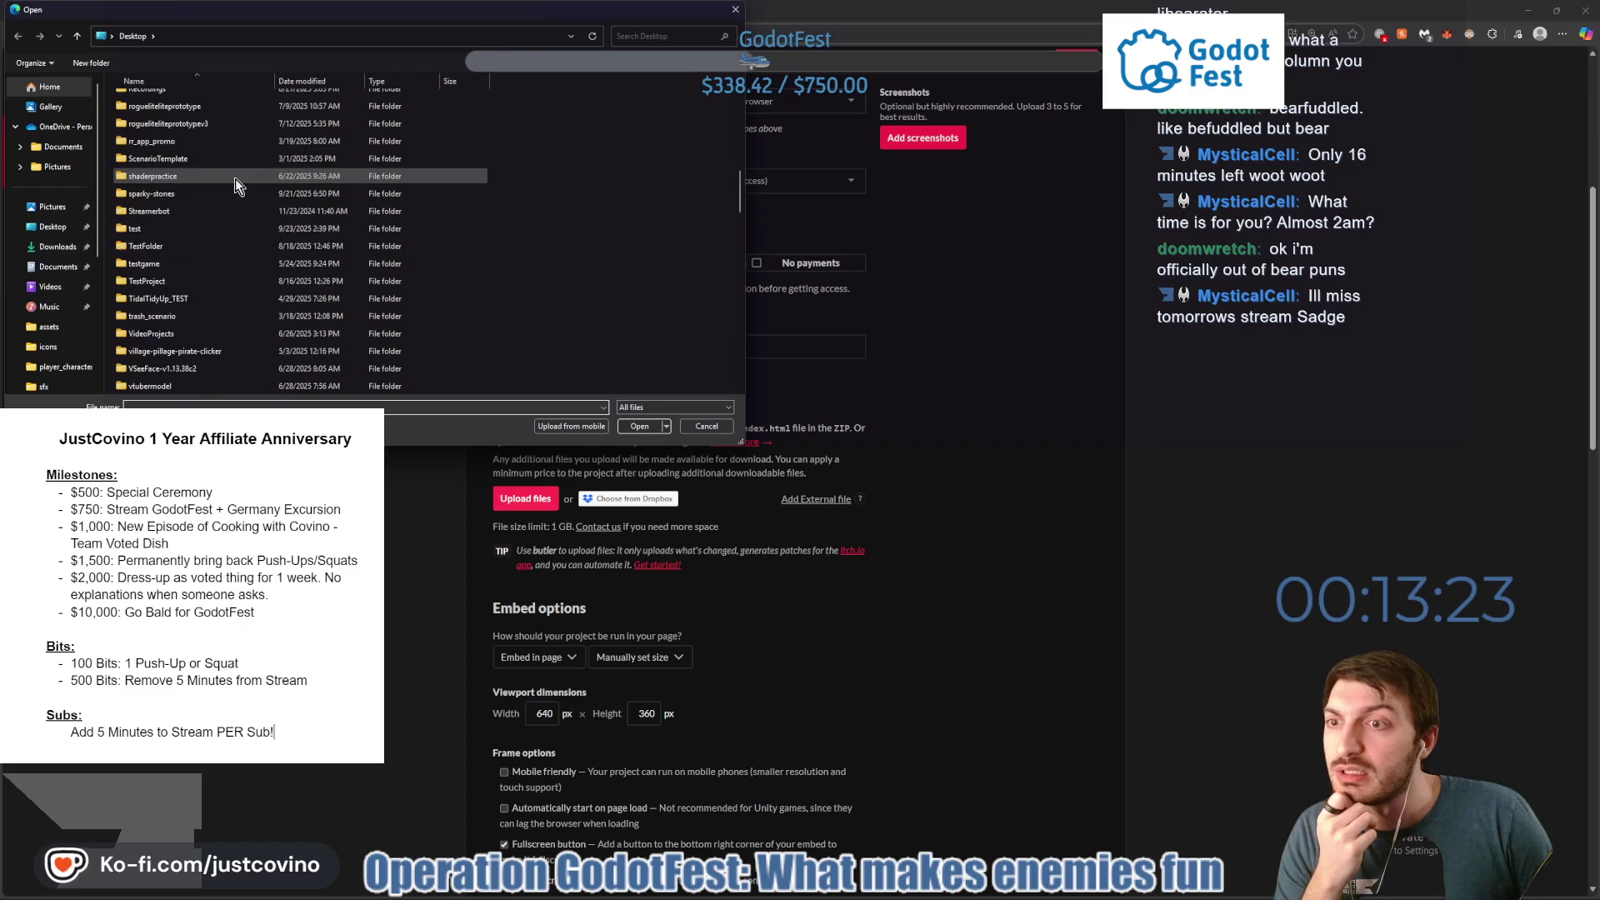
left_click(187, 168)
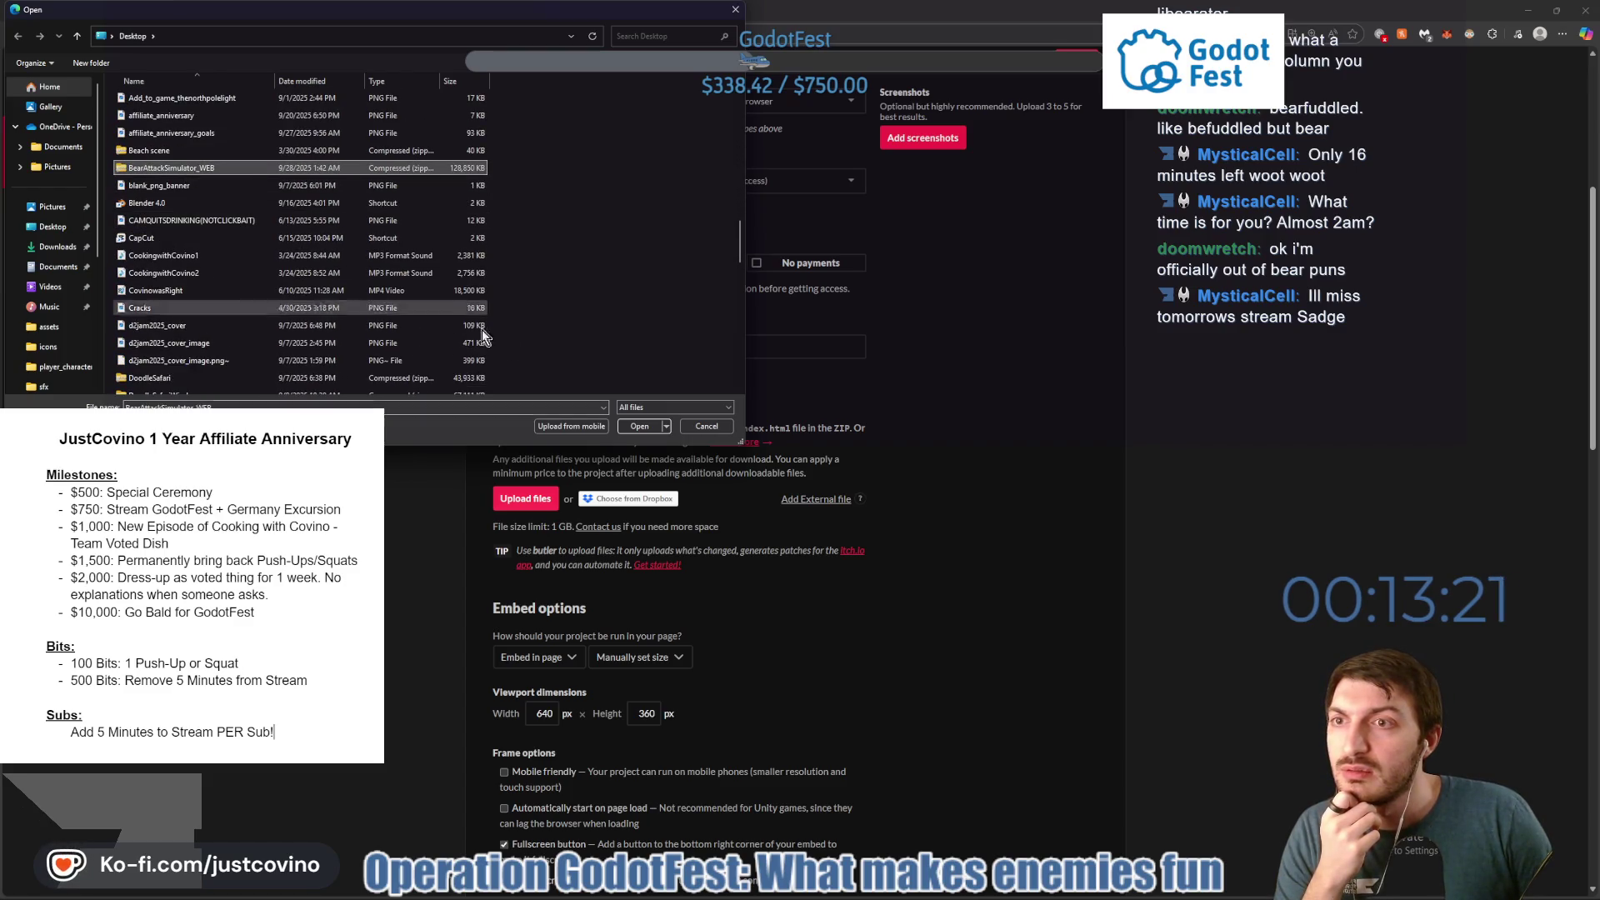
left_click(638, 428)
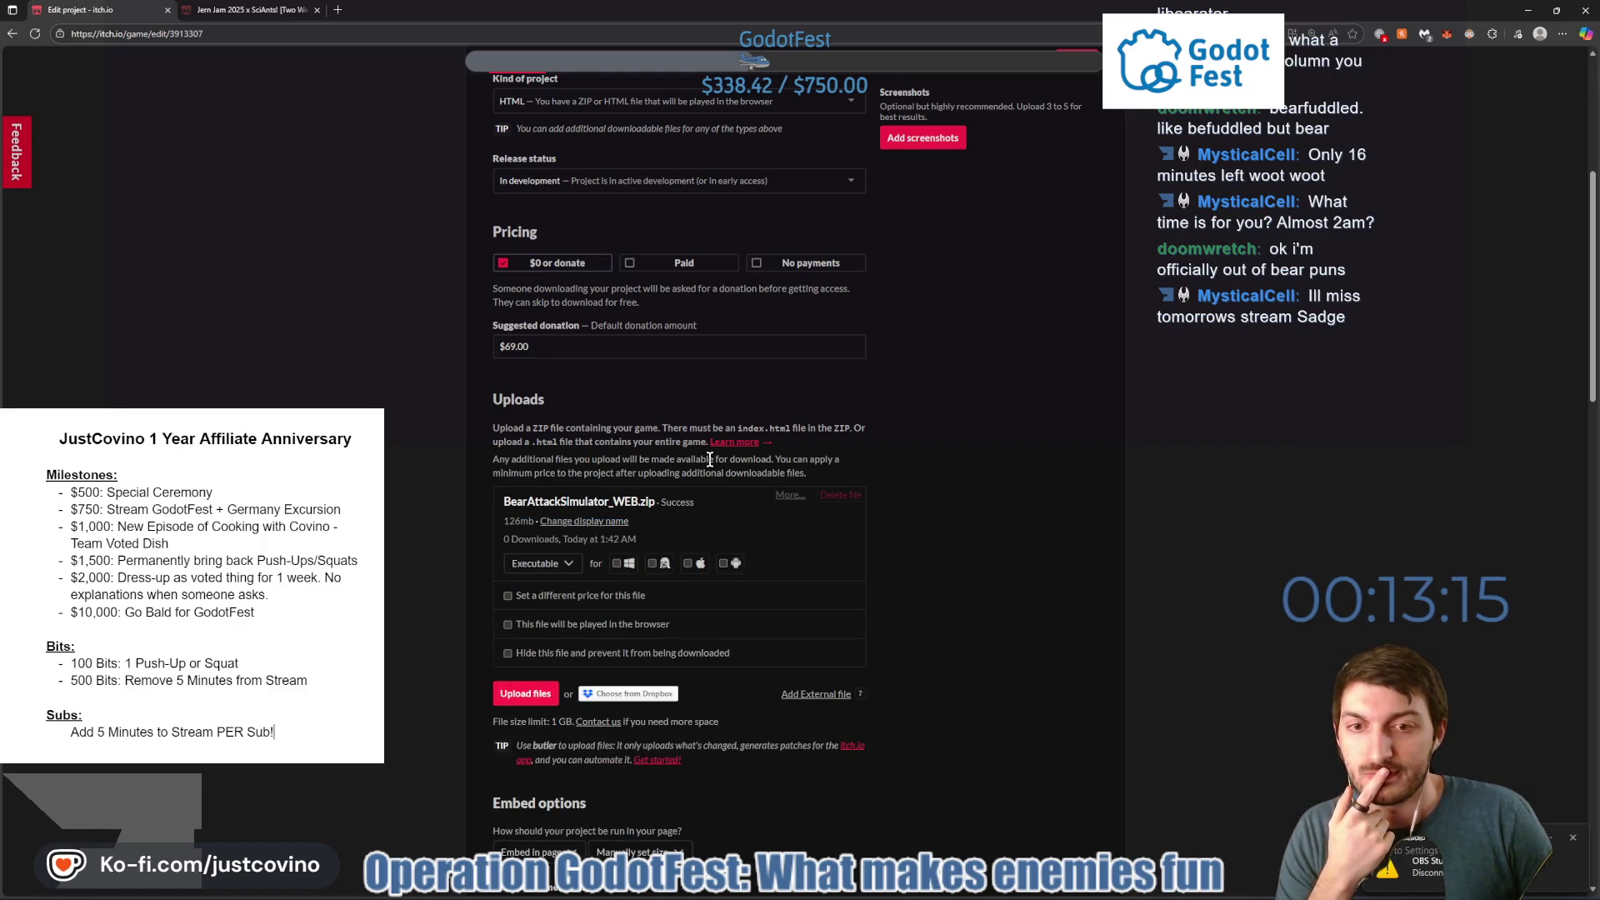
Mark the zip as played in the browser, save, and run the game page's web build.
left_click(507, 625)
key("Return")
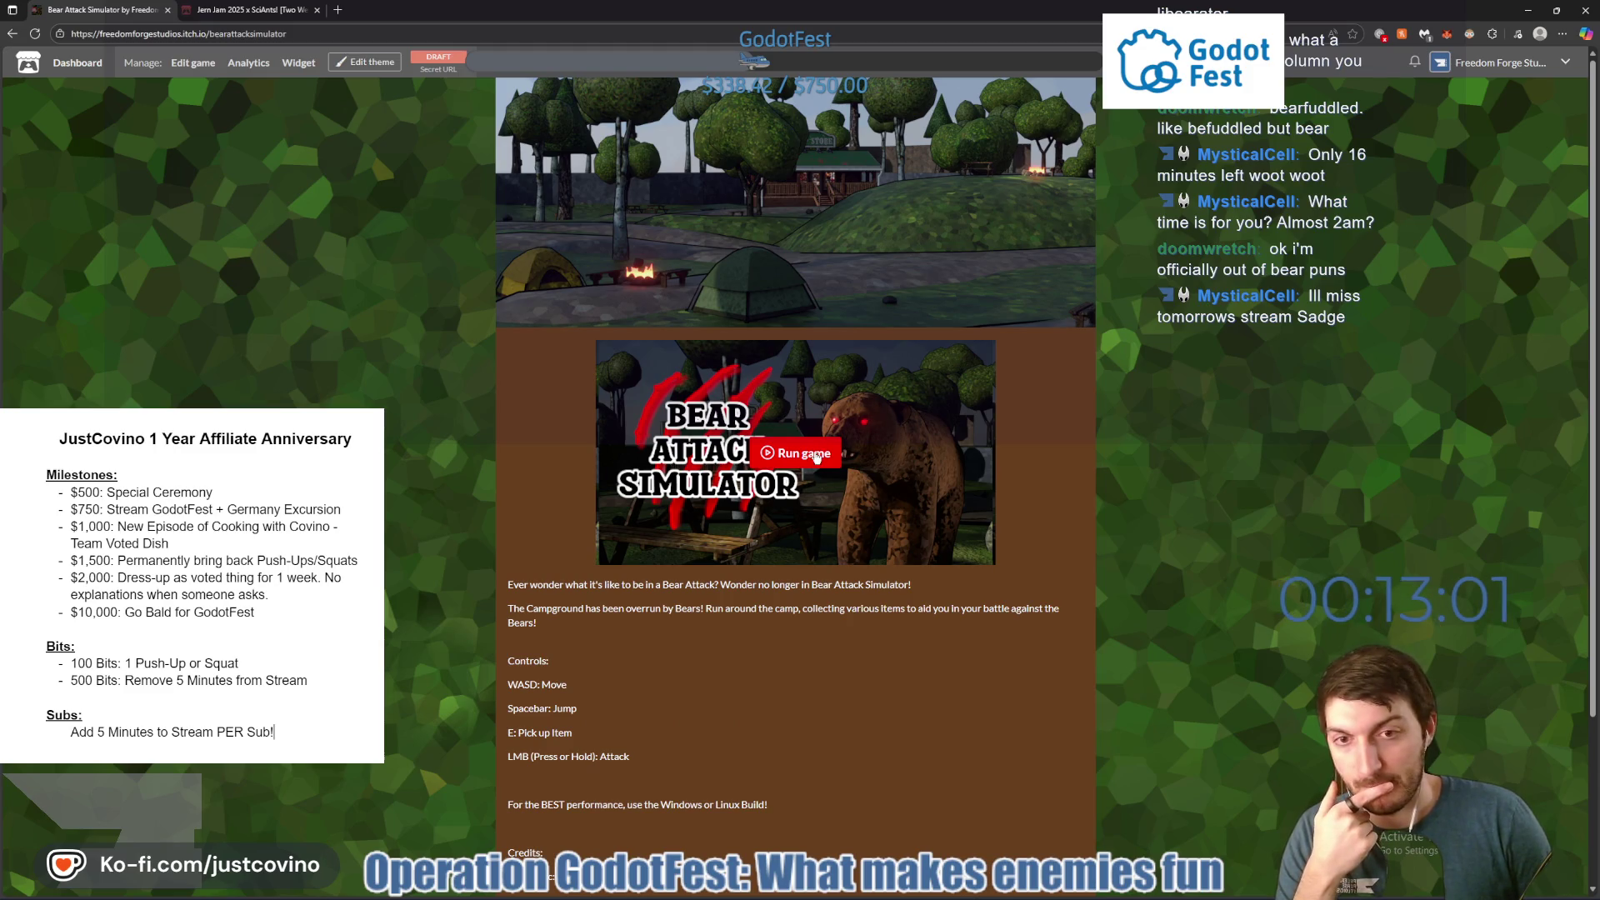
left_click(816, 456)
Play the web build full screen and start a new game from the title screen.
left_click(981, 552)
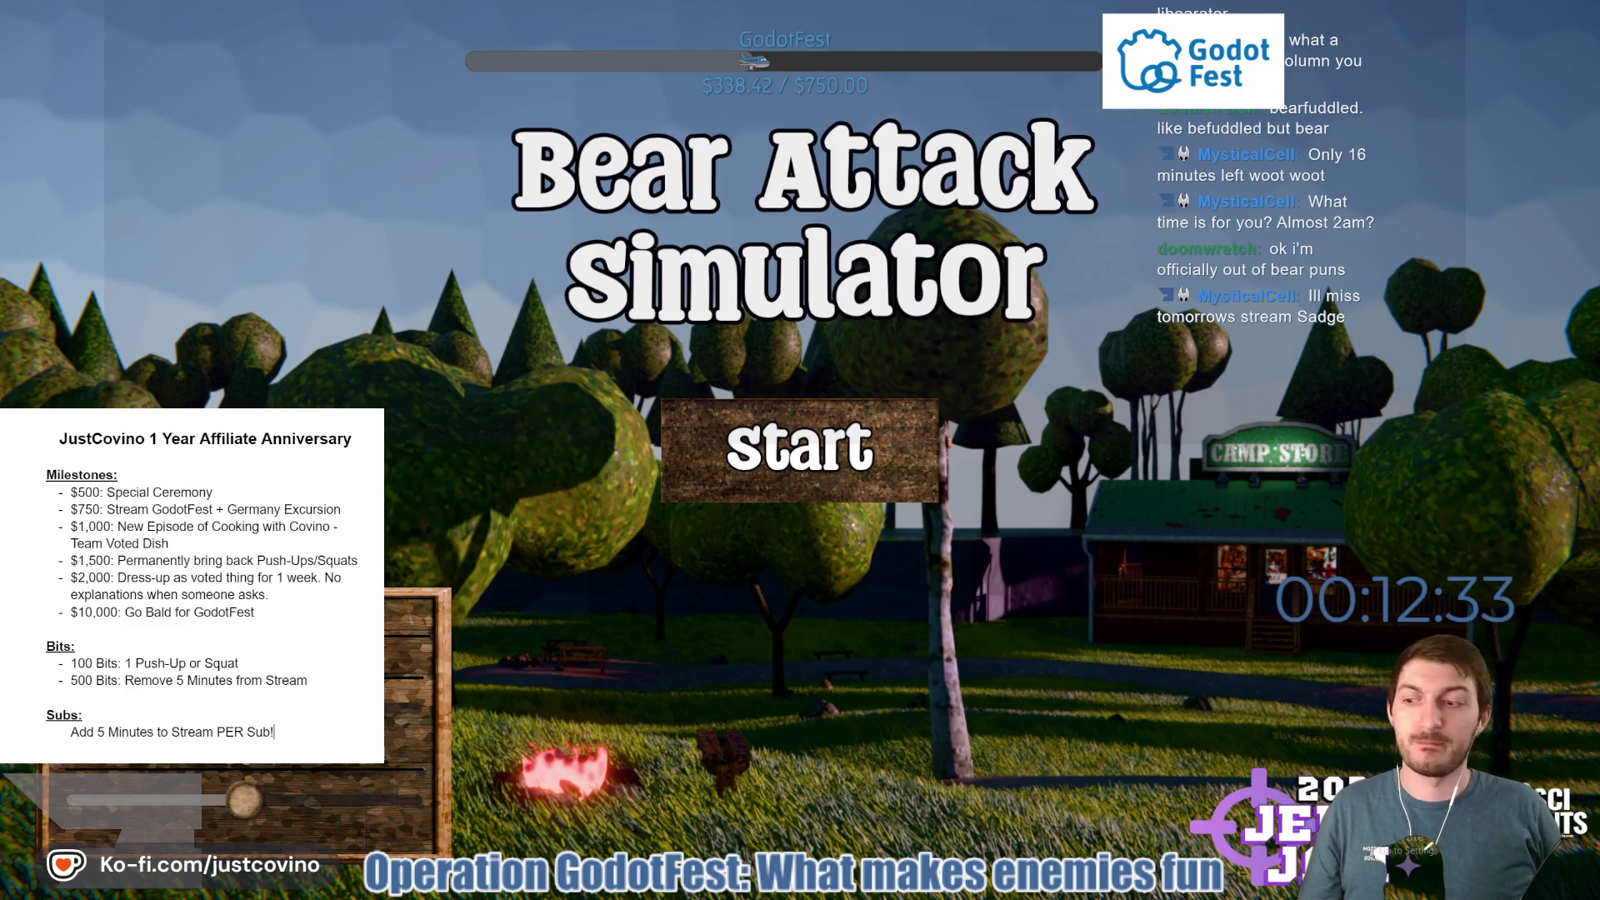
left_click(800, 450)
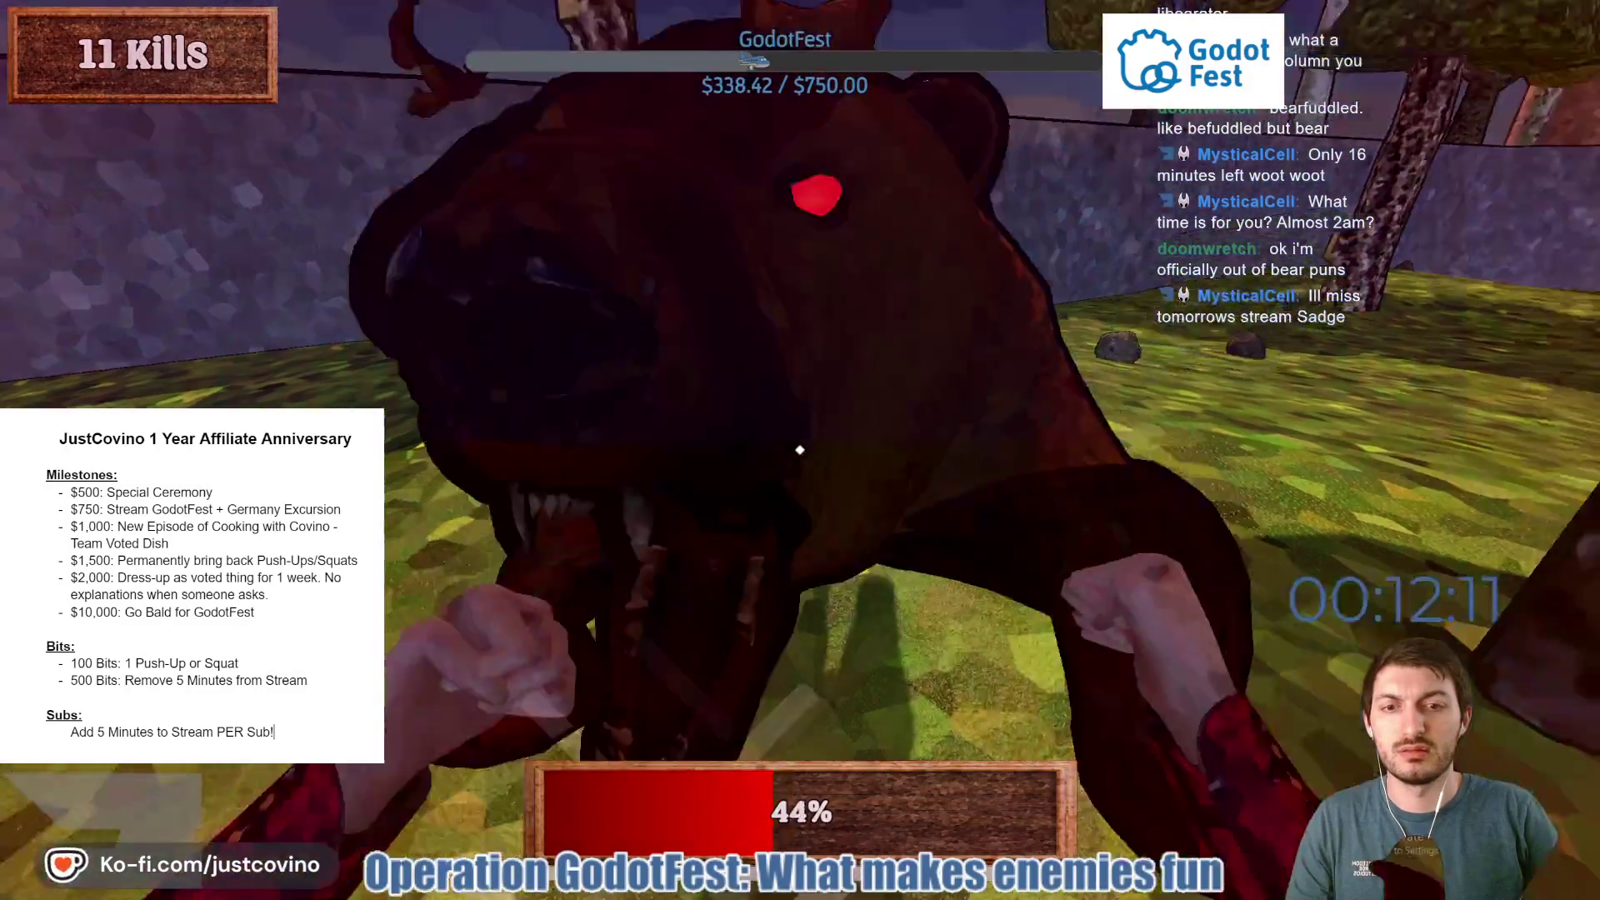
Punch bears and snake-like enemies while walking through the forest to the campsite.
left_click(800, 450)
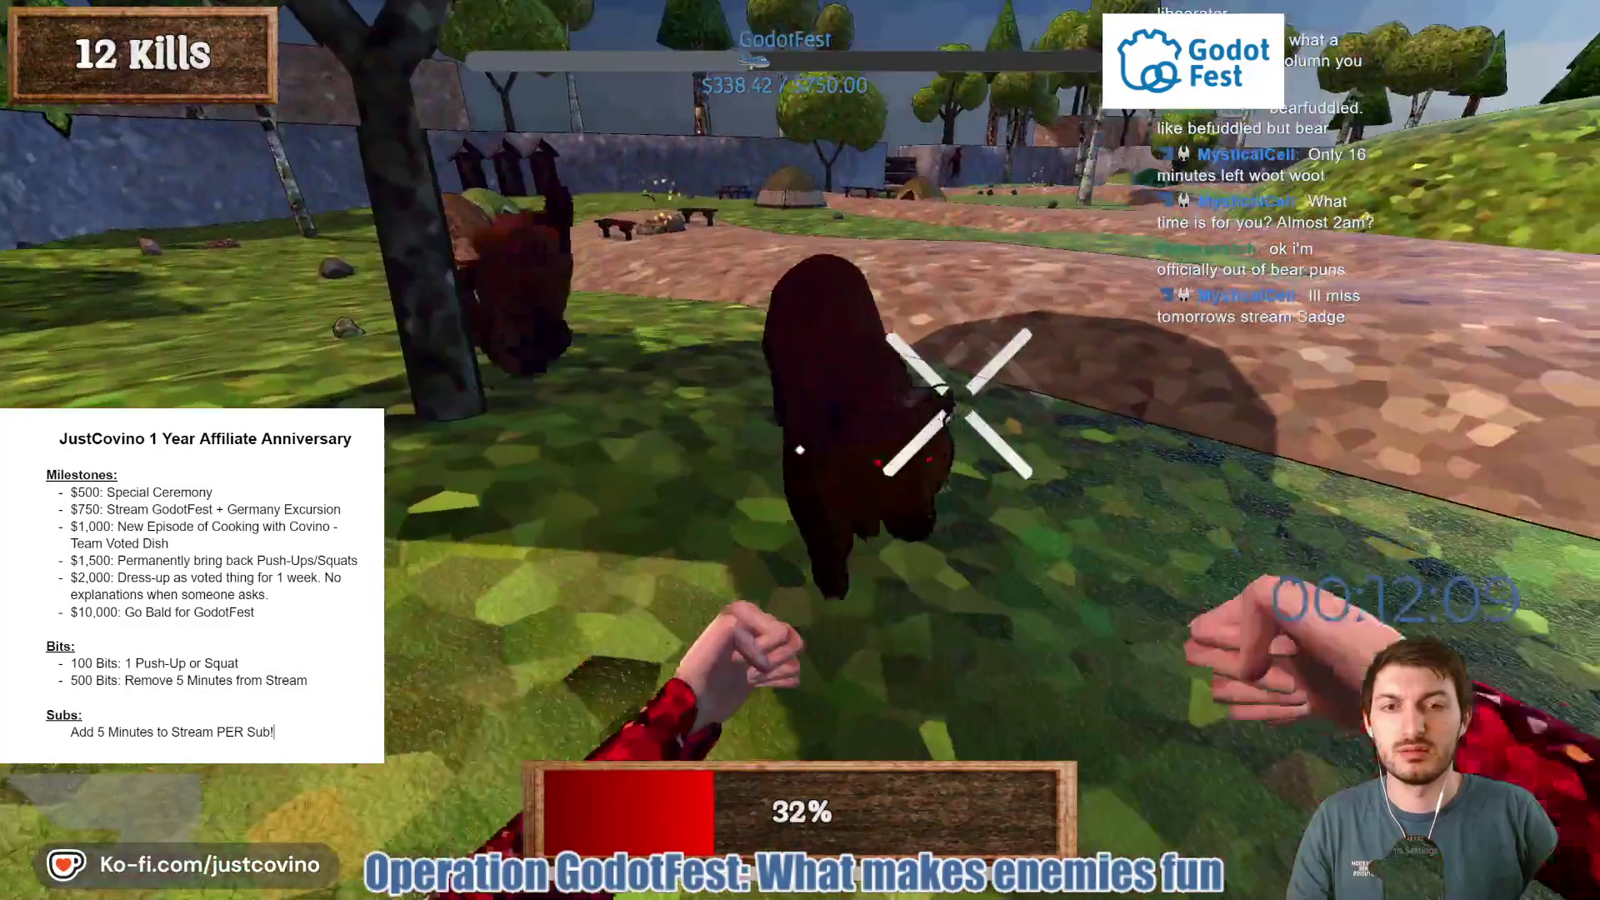
left_click(800, 450)
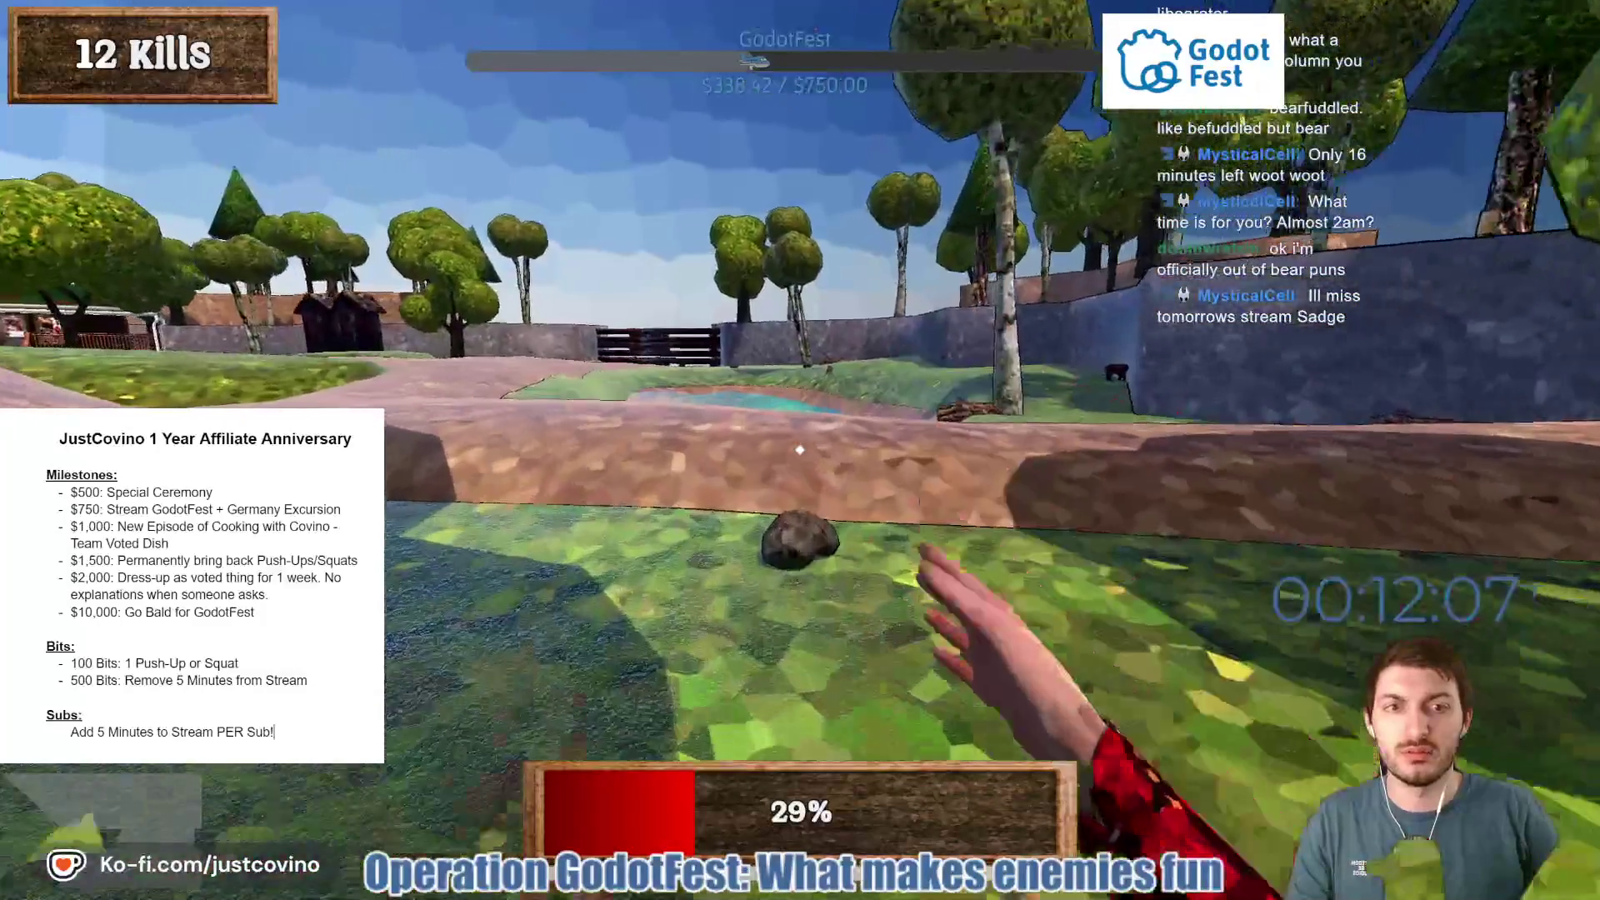
key("w")
key("w")
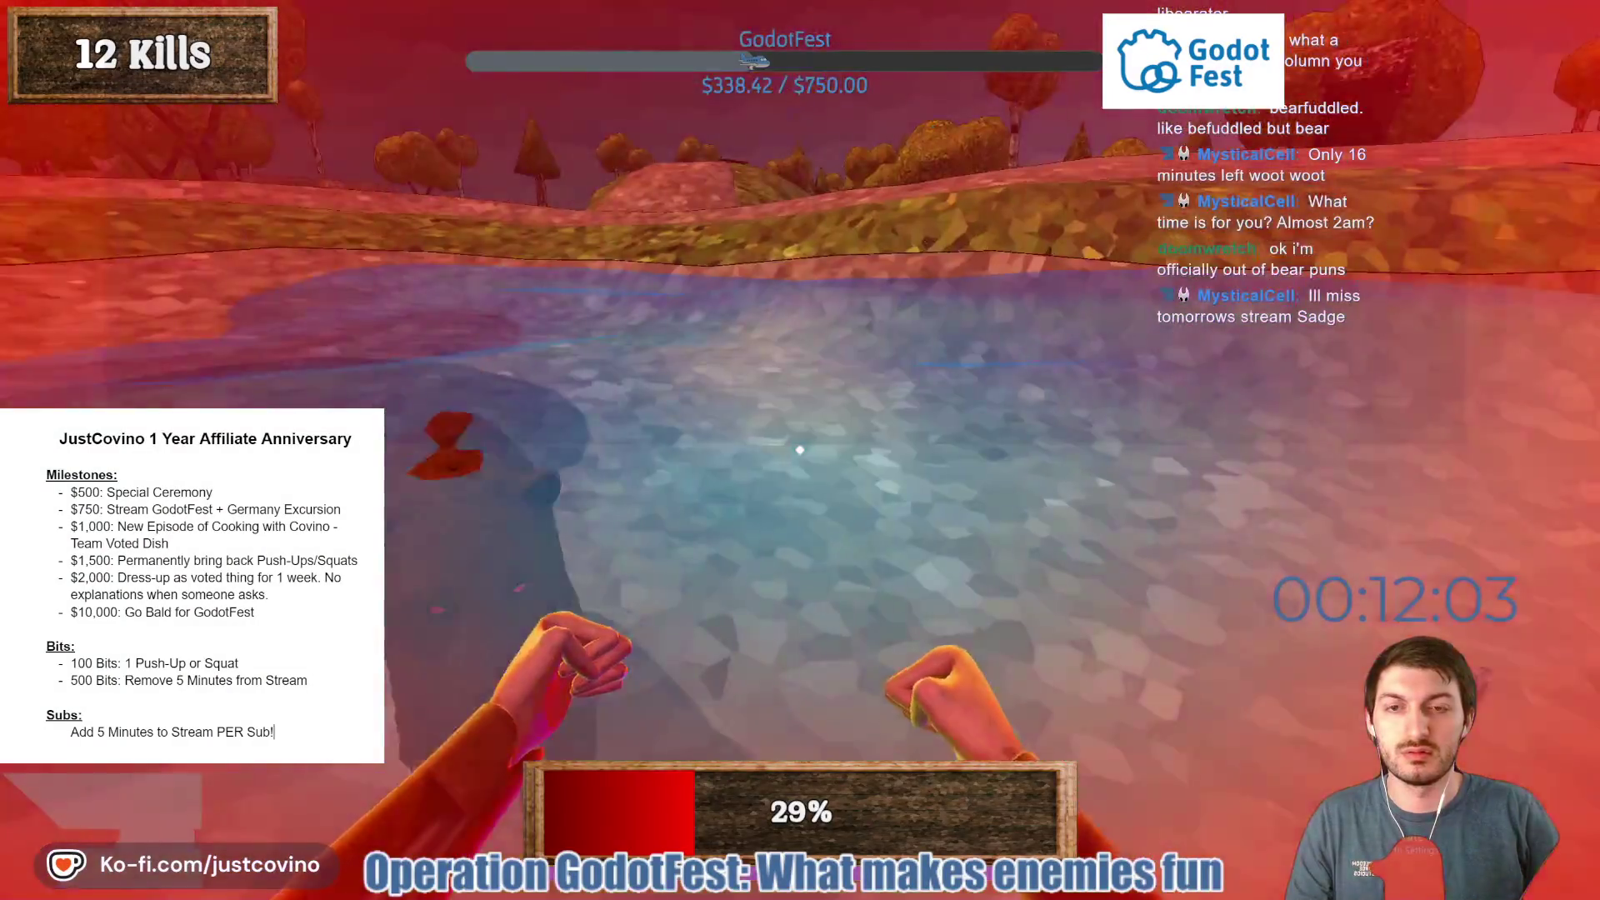
left_click(800, 450)
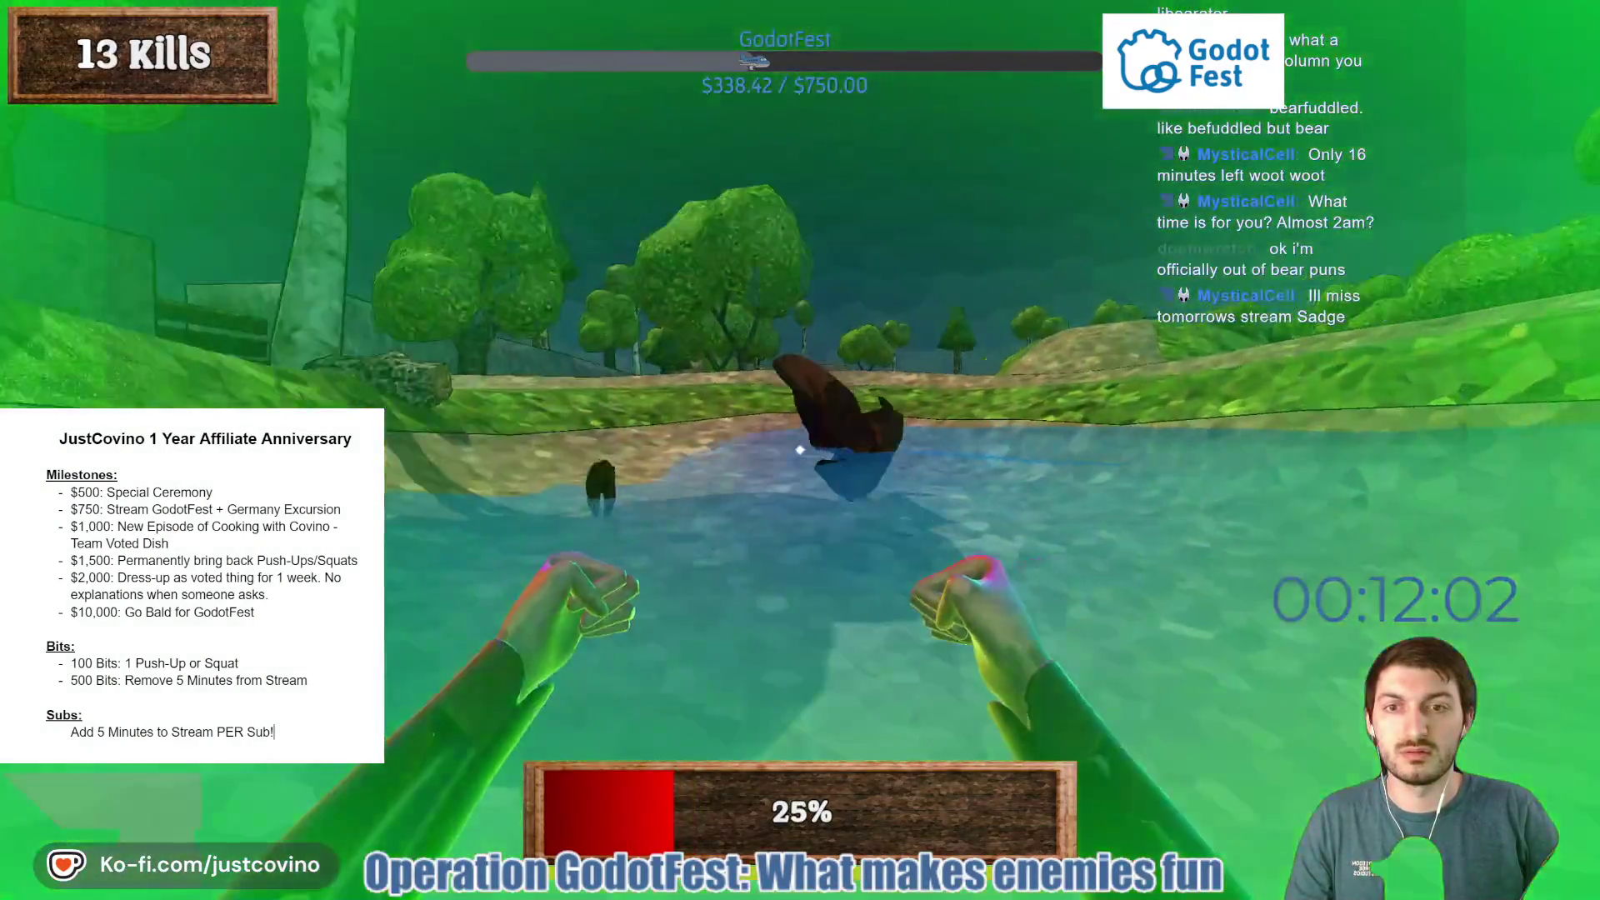
left_click(800, 450)
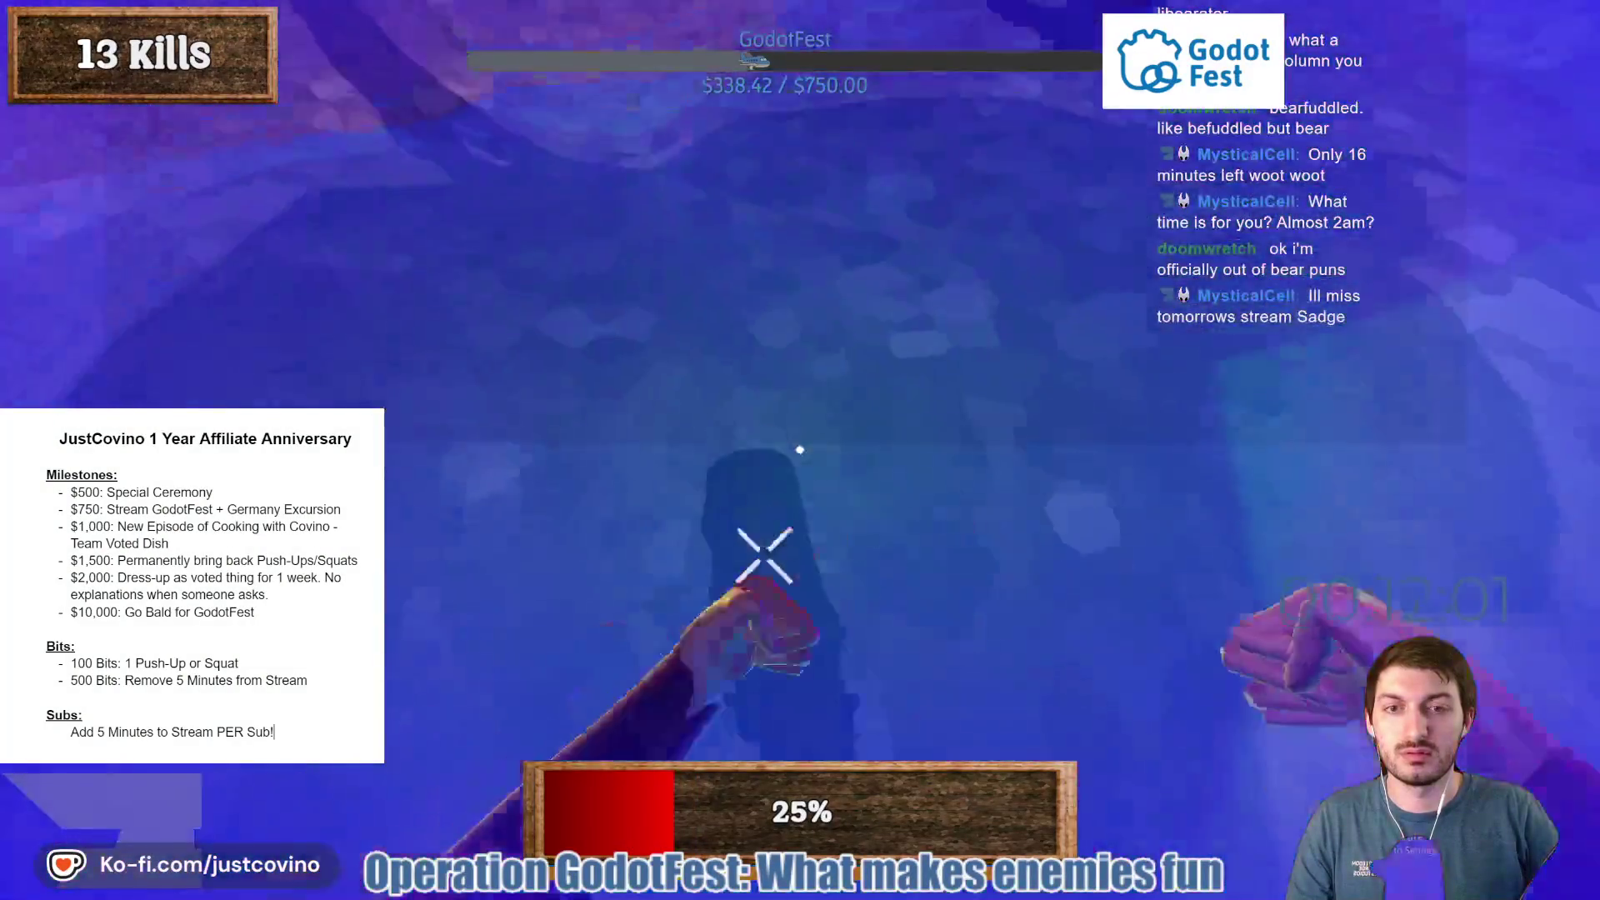
left_click(801, 450)
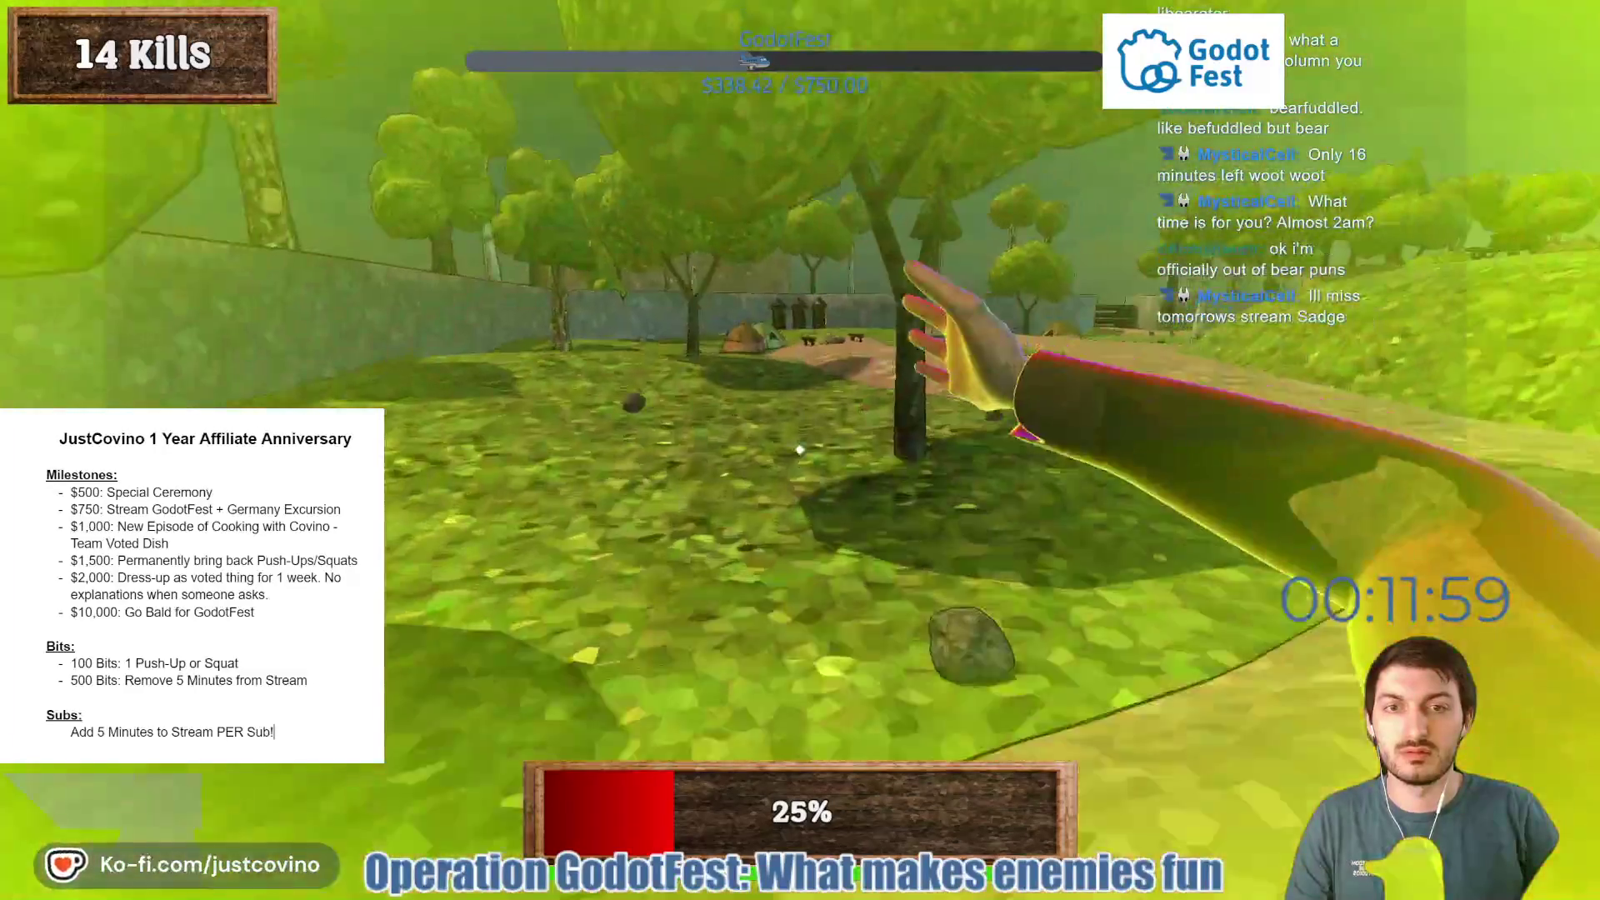
key("w")
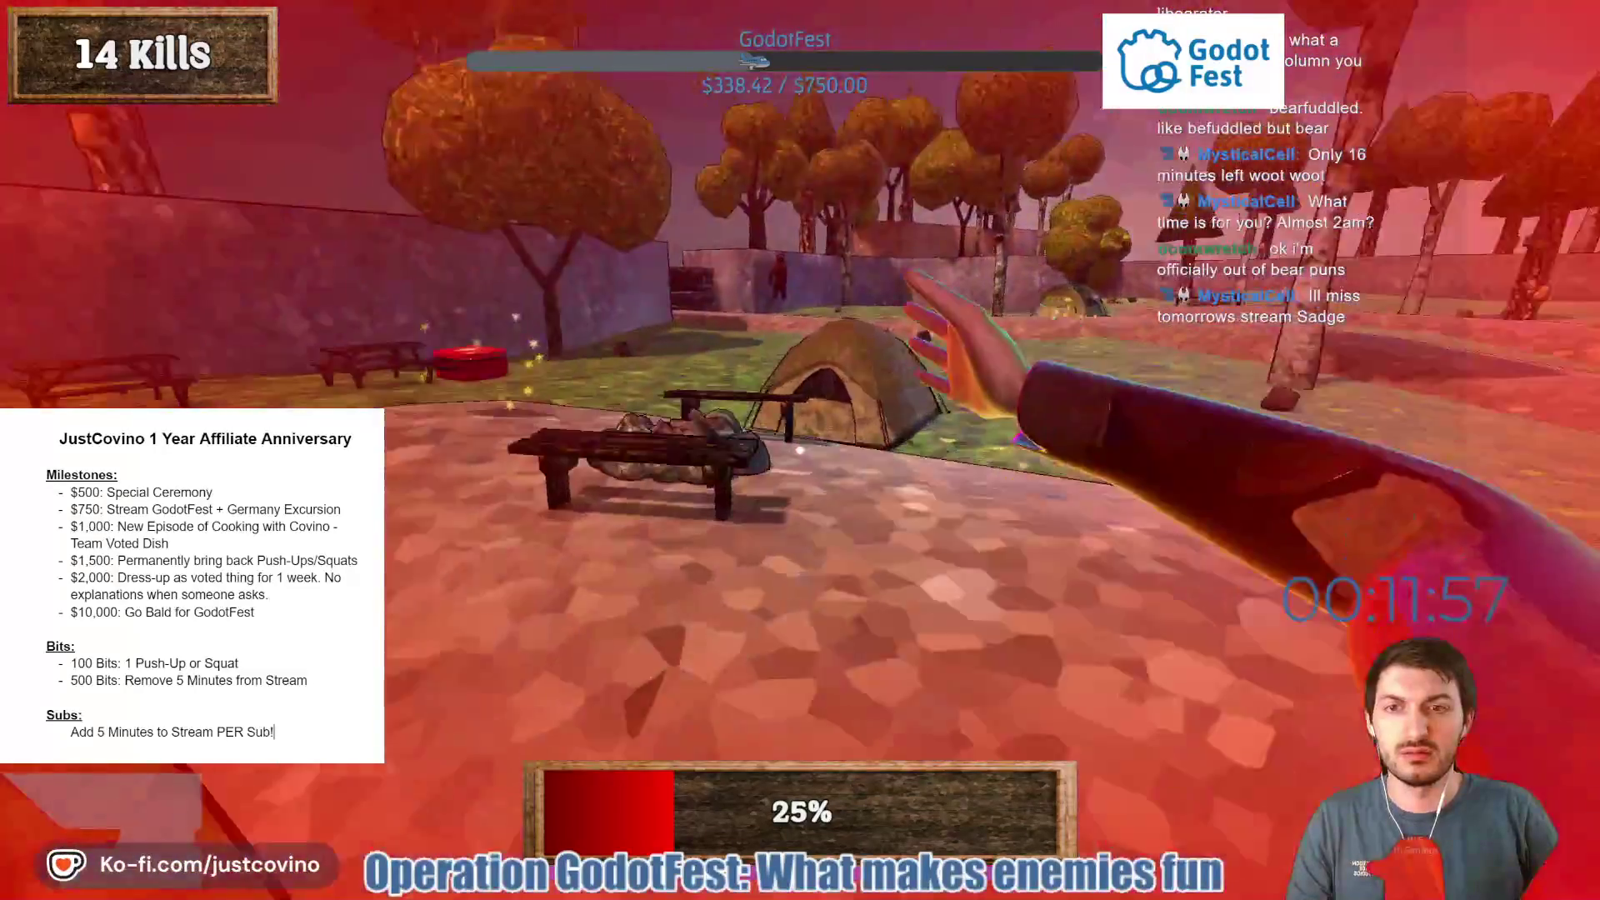
key("w")
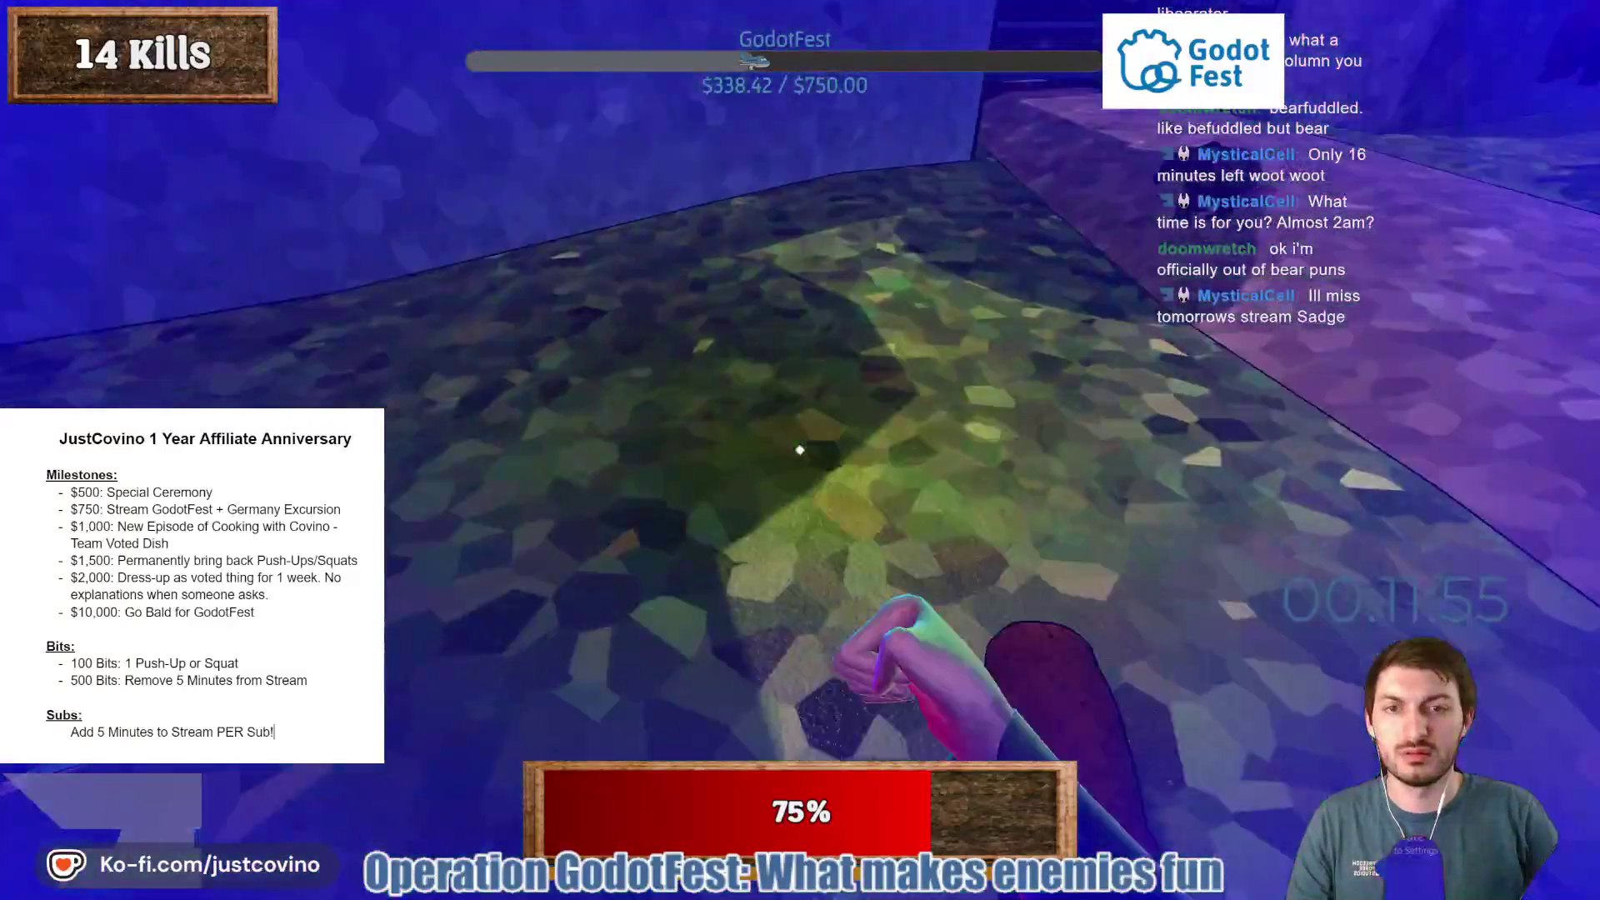
left_click(801, 450)
left_click(800, 450)
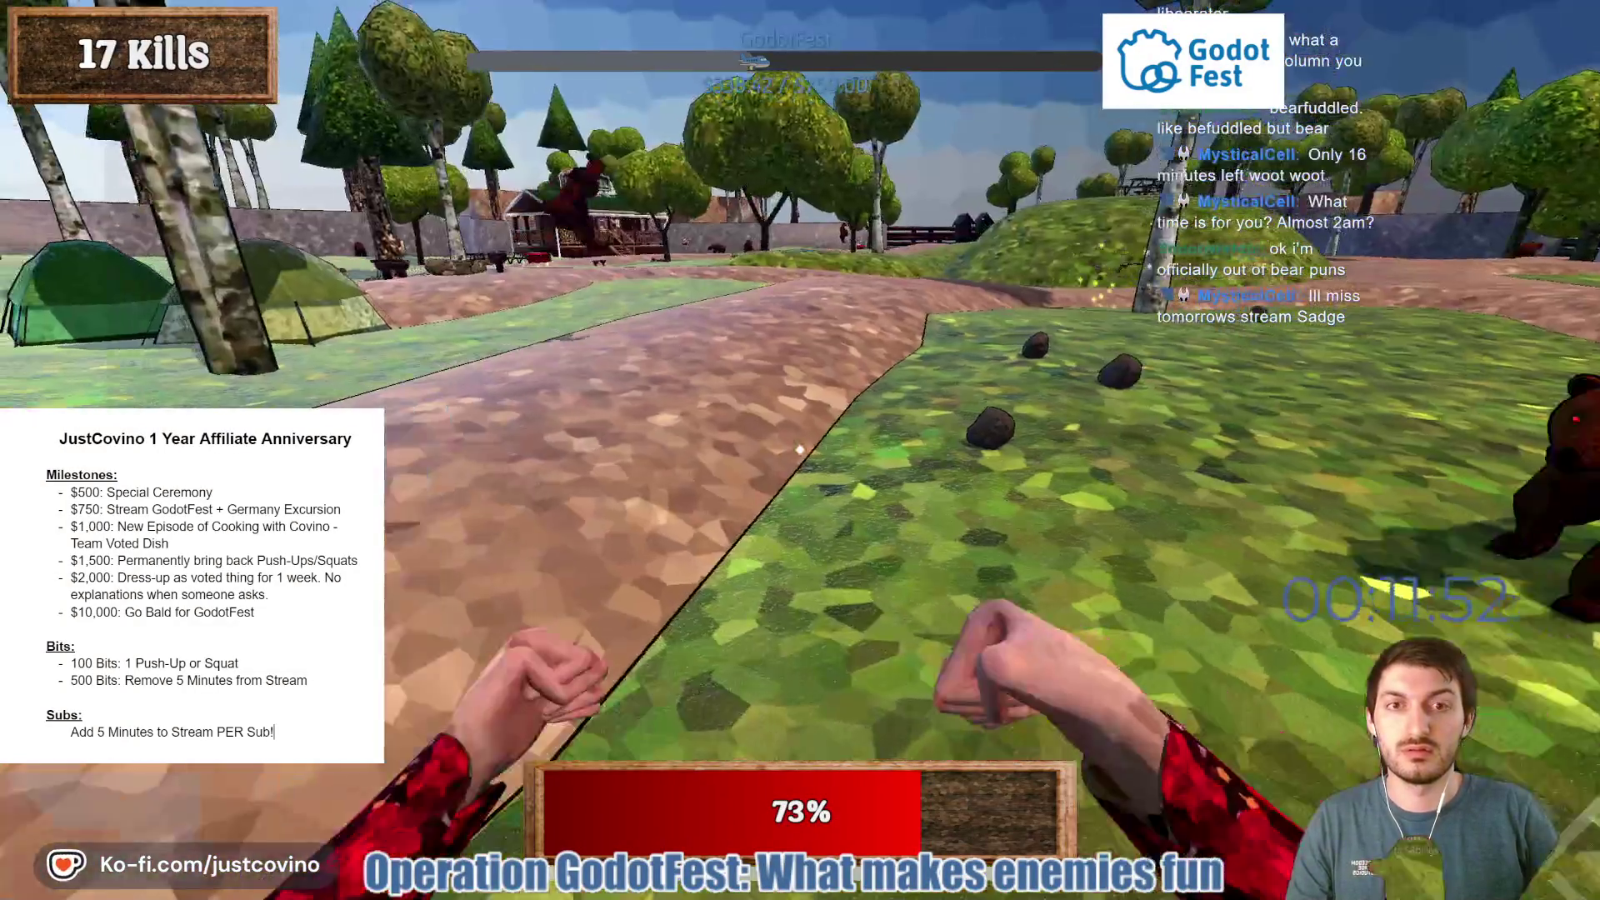
left_click(800, 450)
Grab the medkit, reach the camp store porch, and fight off the attacking bear pack.
key("w")
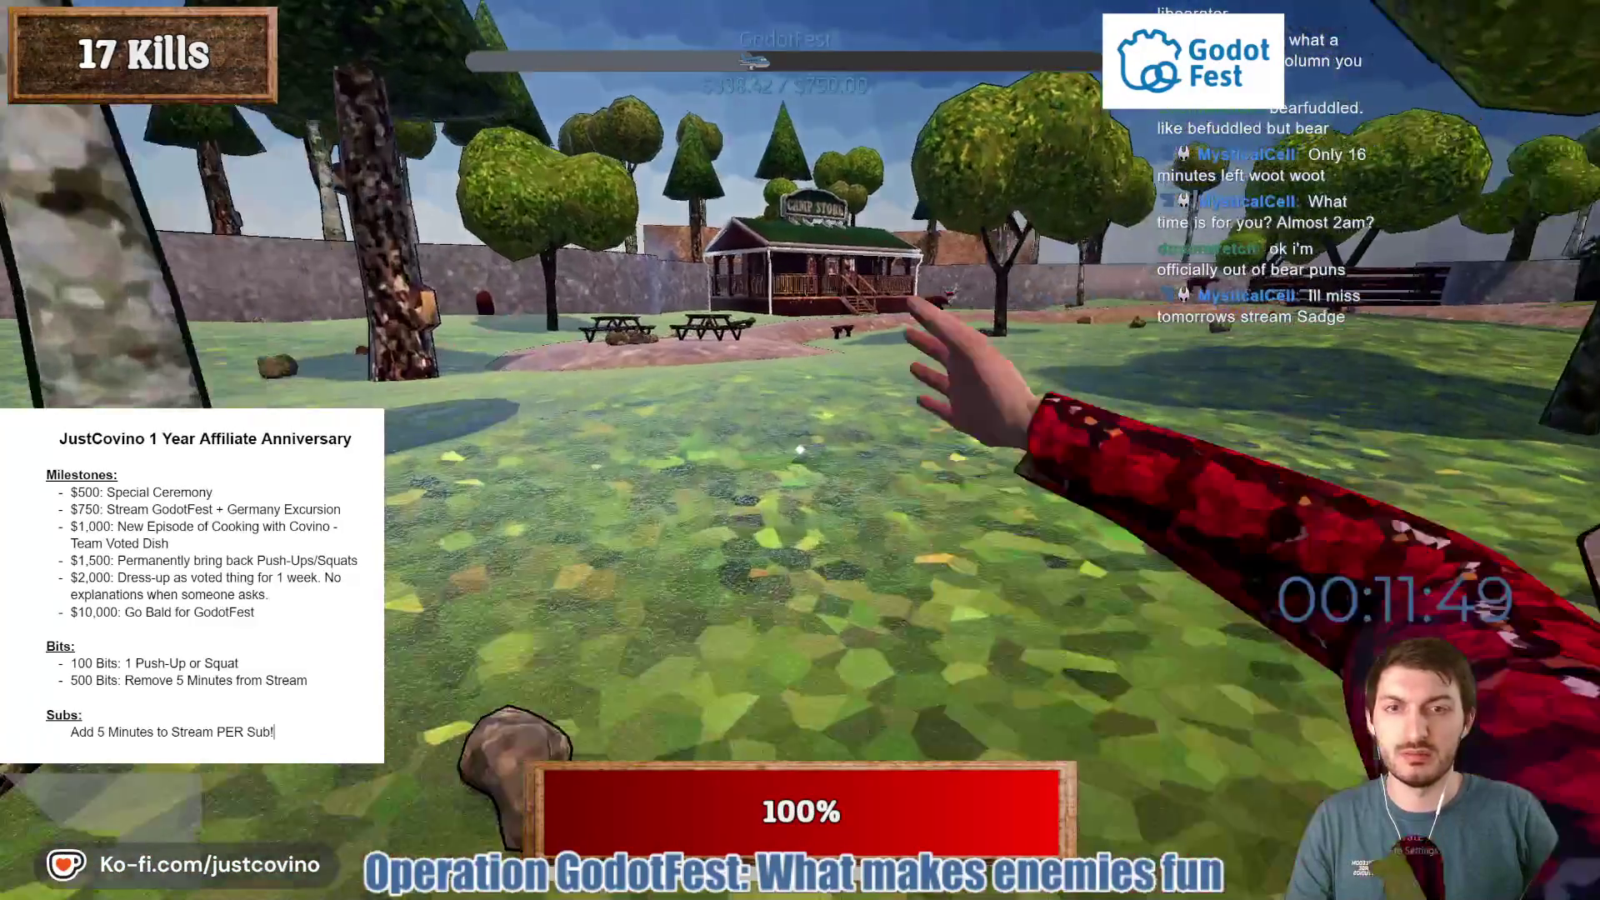
key("w")
left_click(800, 450)
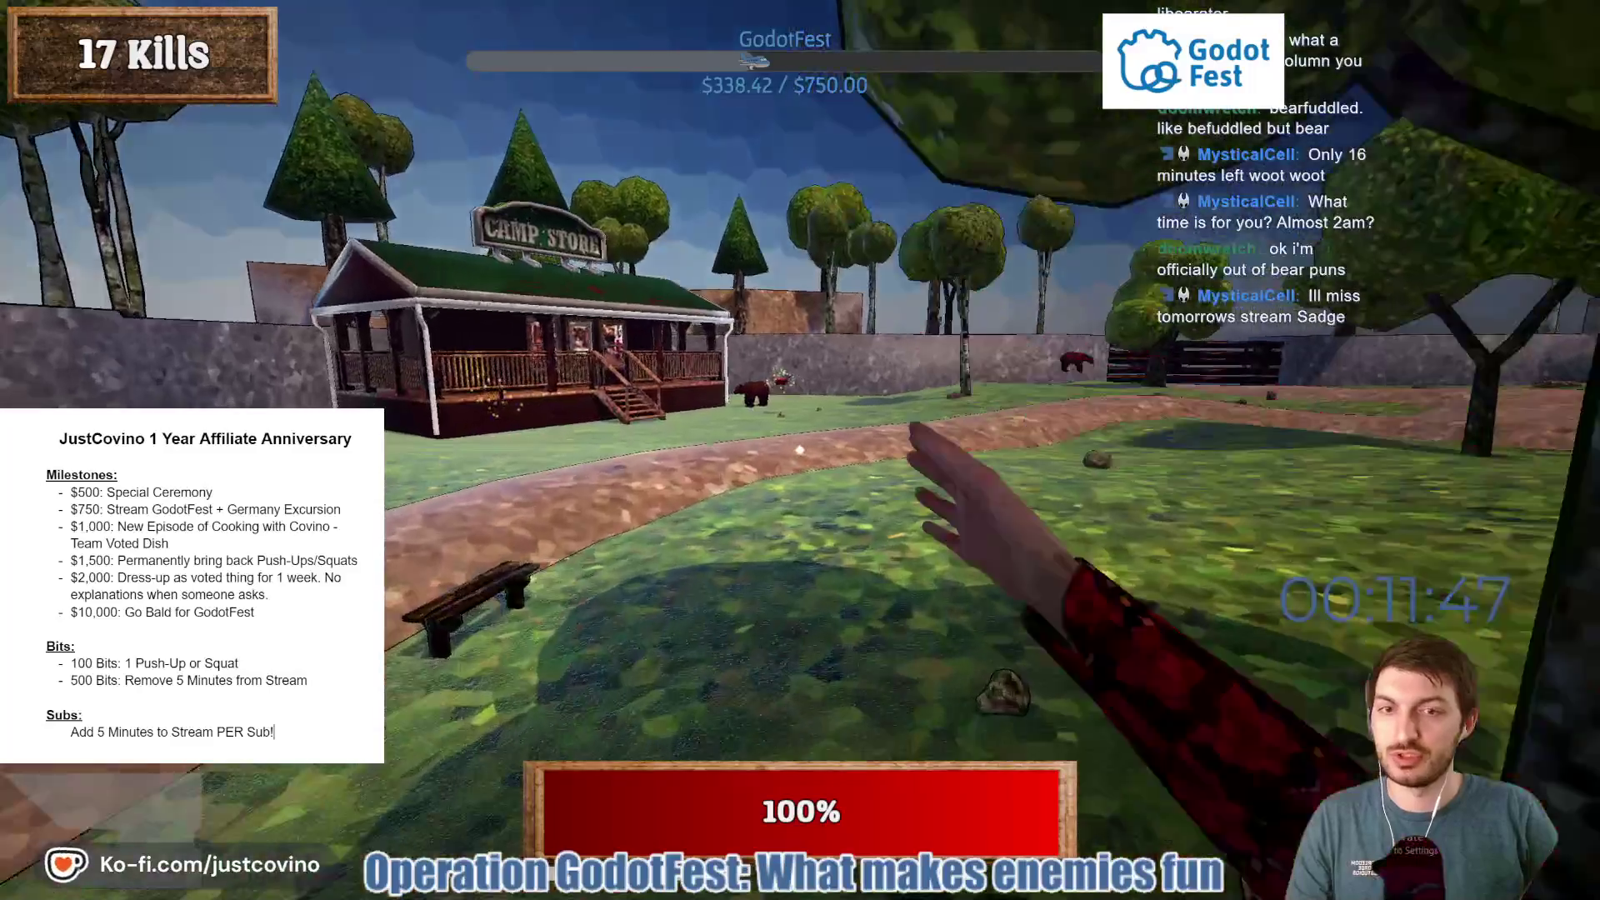
key("w")
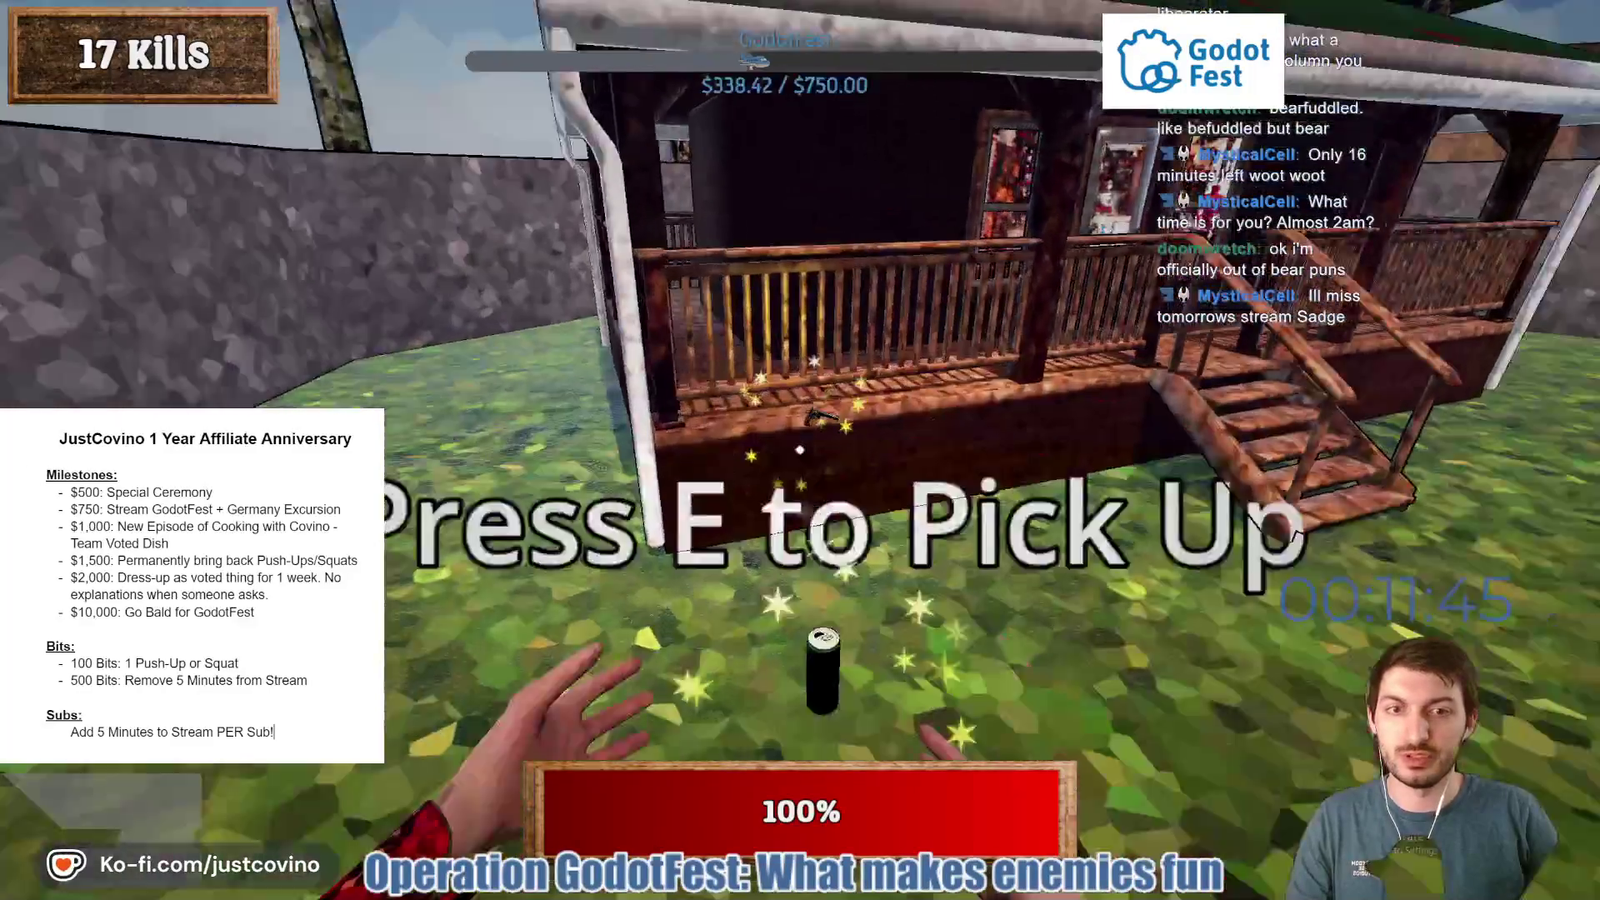
left_click(800, 450)
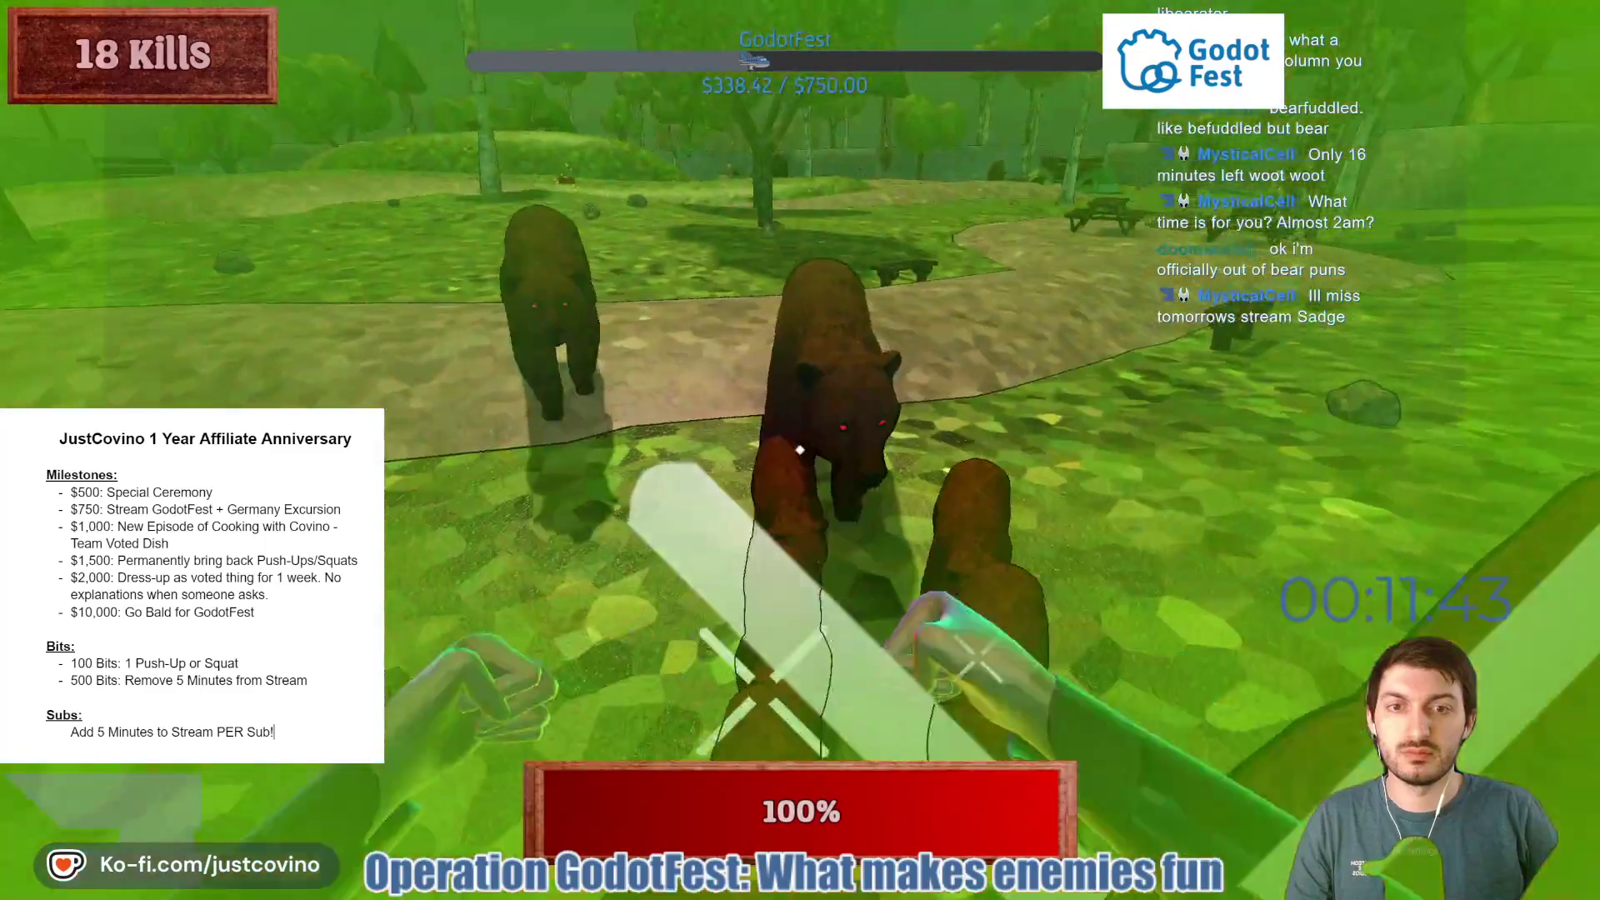
left_click(800, 450)
left_click(800, 450)
left_click(800, 450)
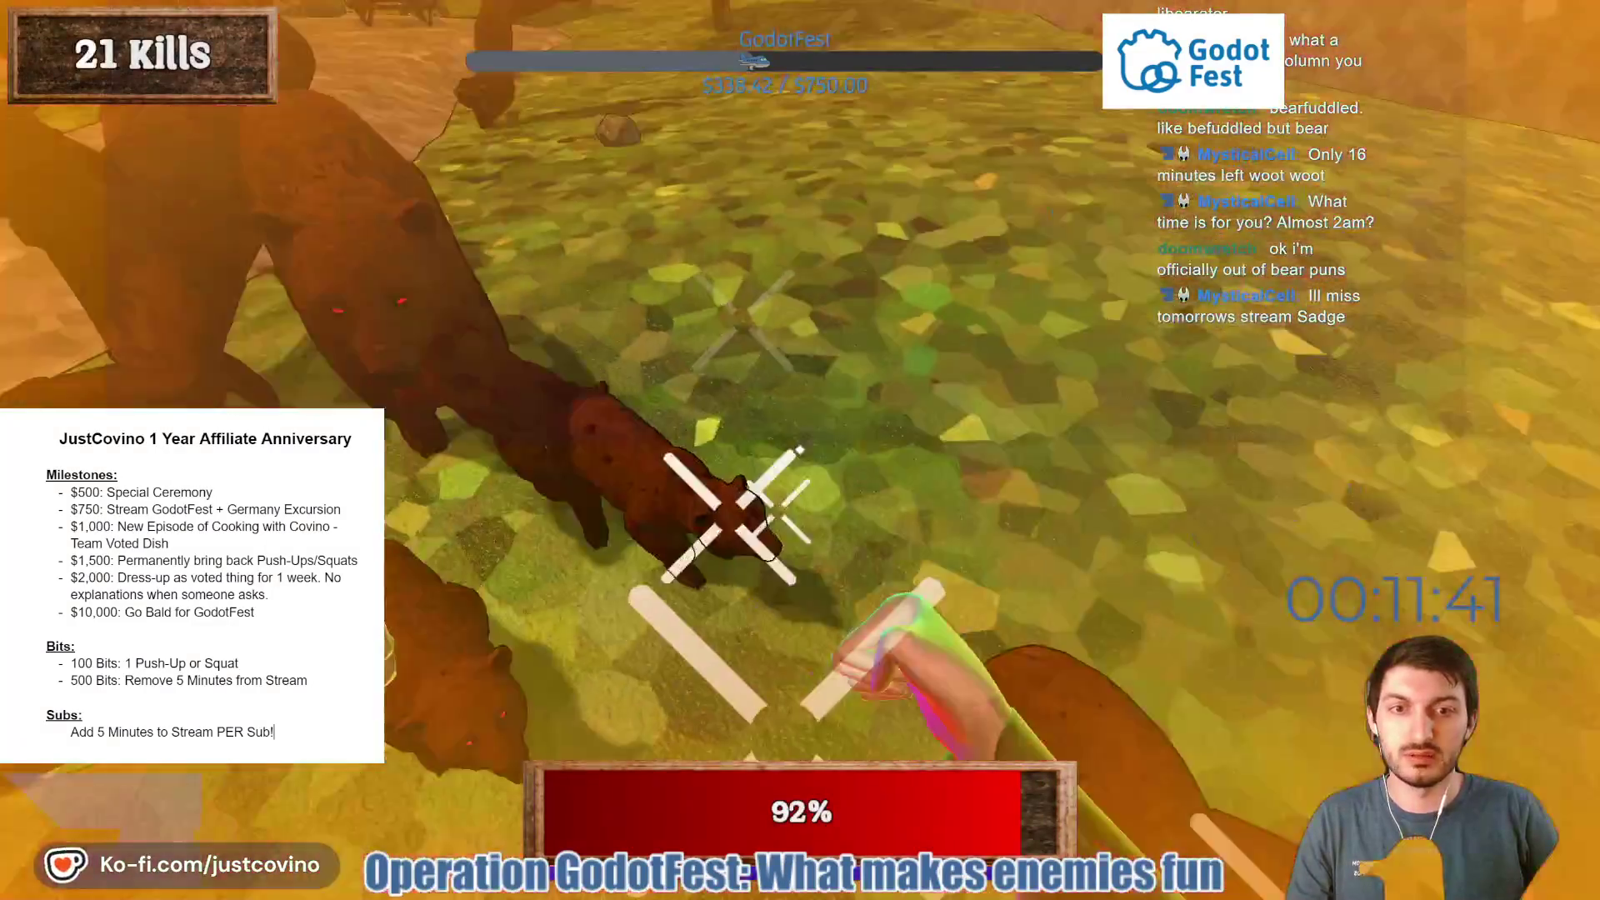
left_click(800, 450)
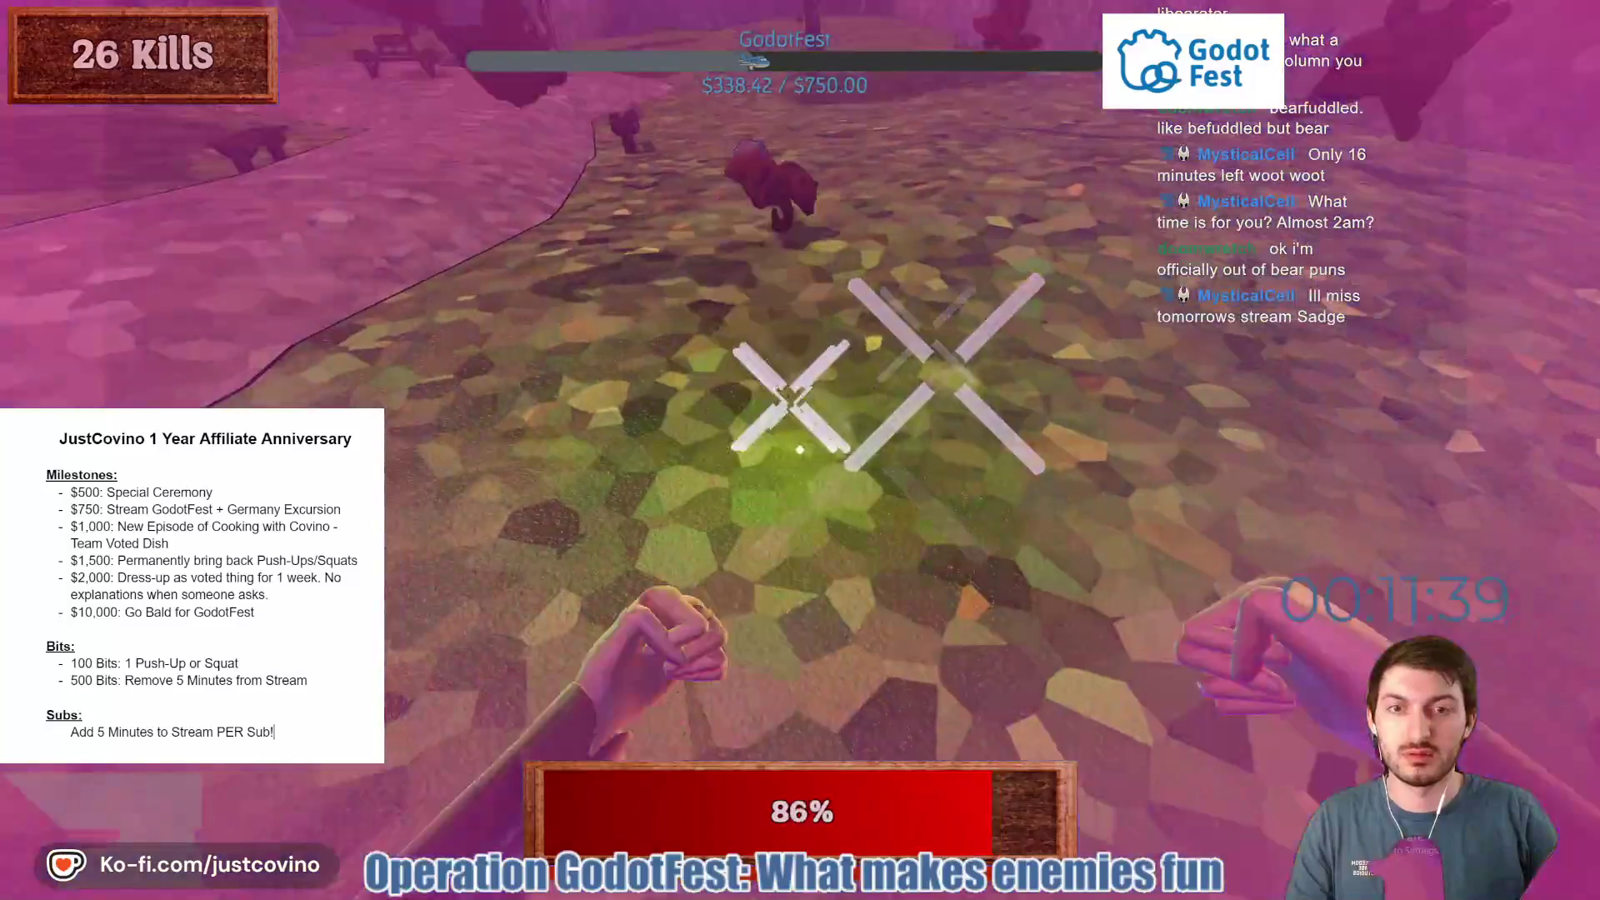
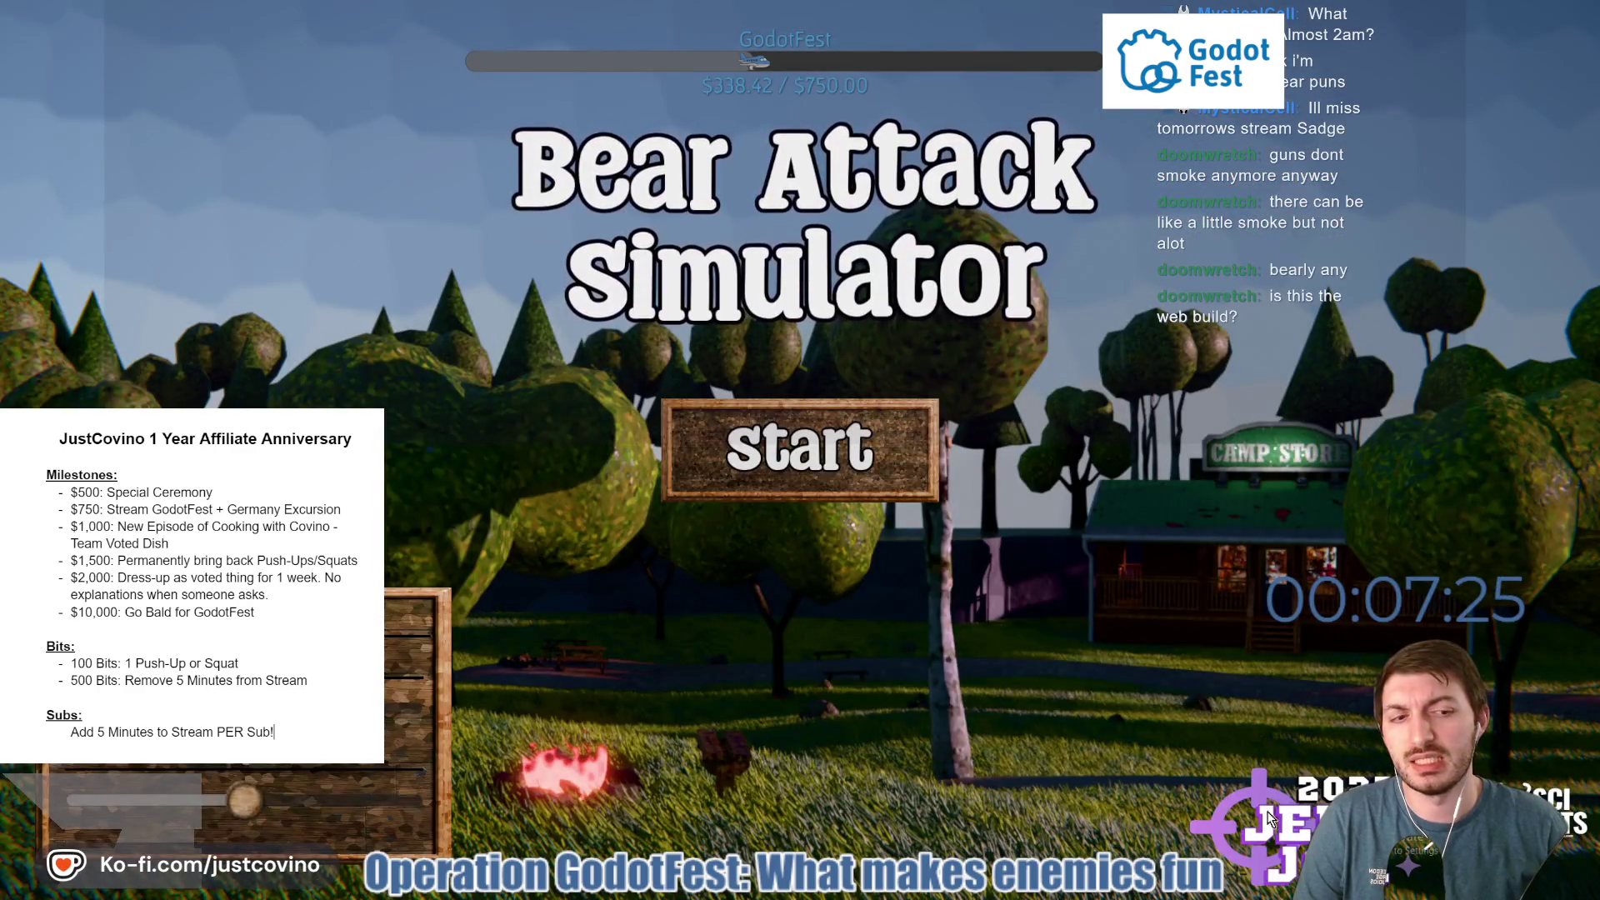
Leave the fullscreen web build, open the Bear Attack Simulator edit page, then return to Godot.
key("Escape")
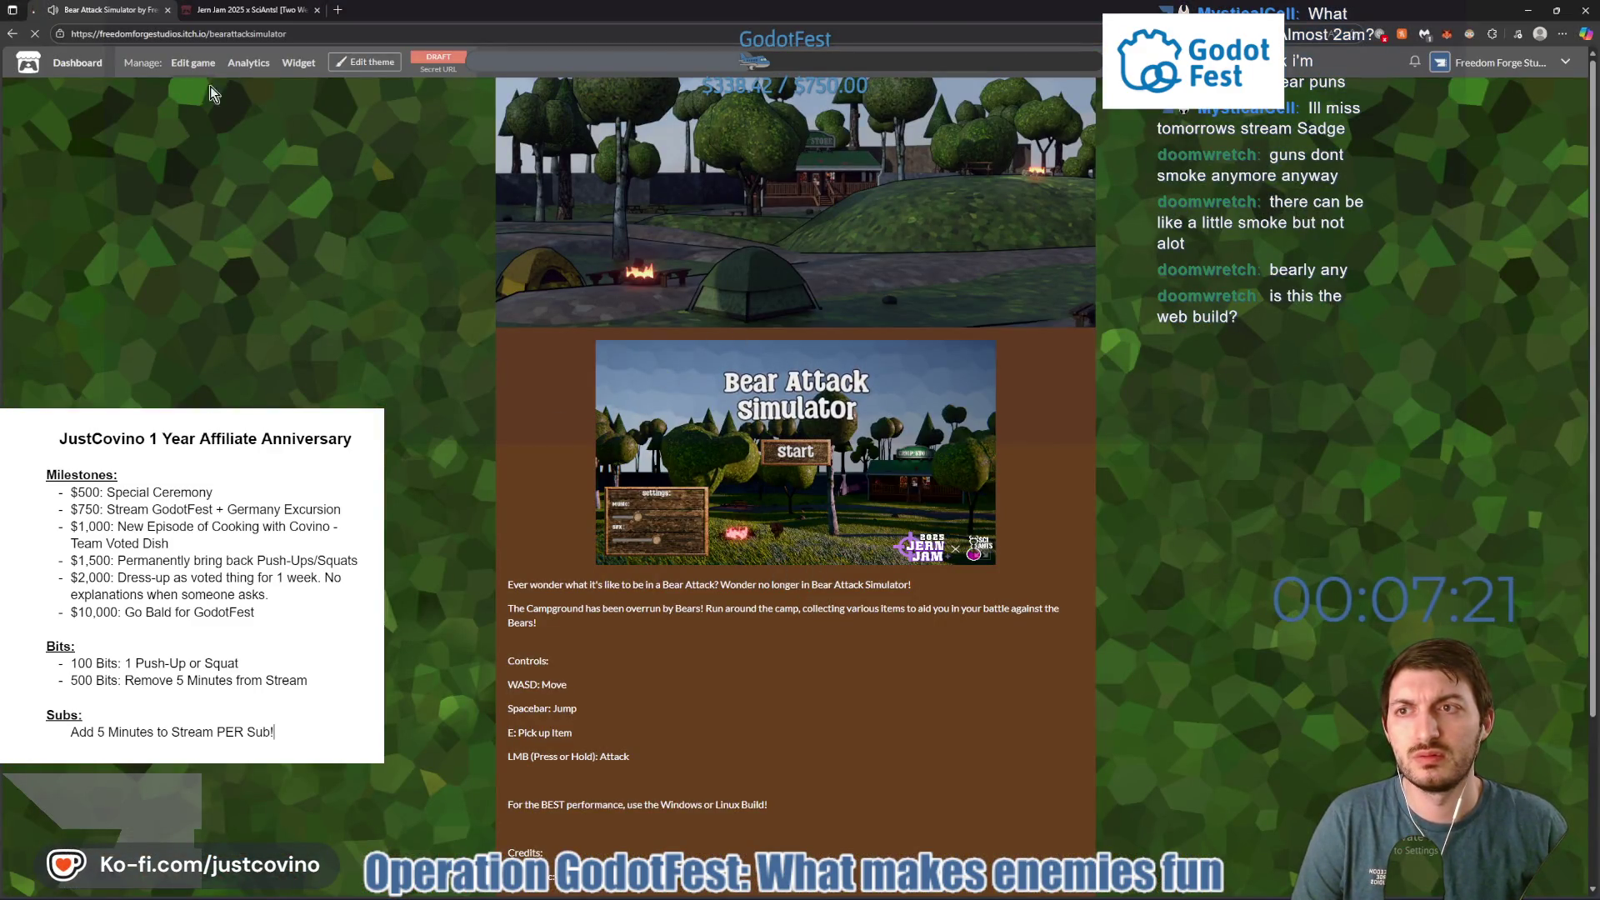
left_click(194, 64)
left_click(952, 893)
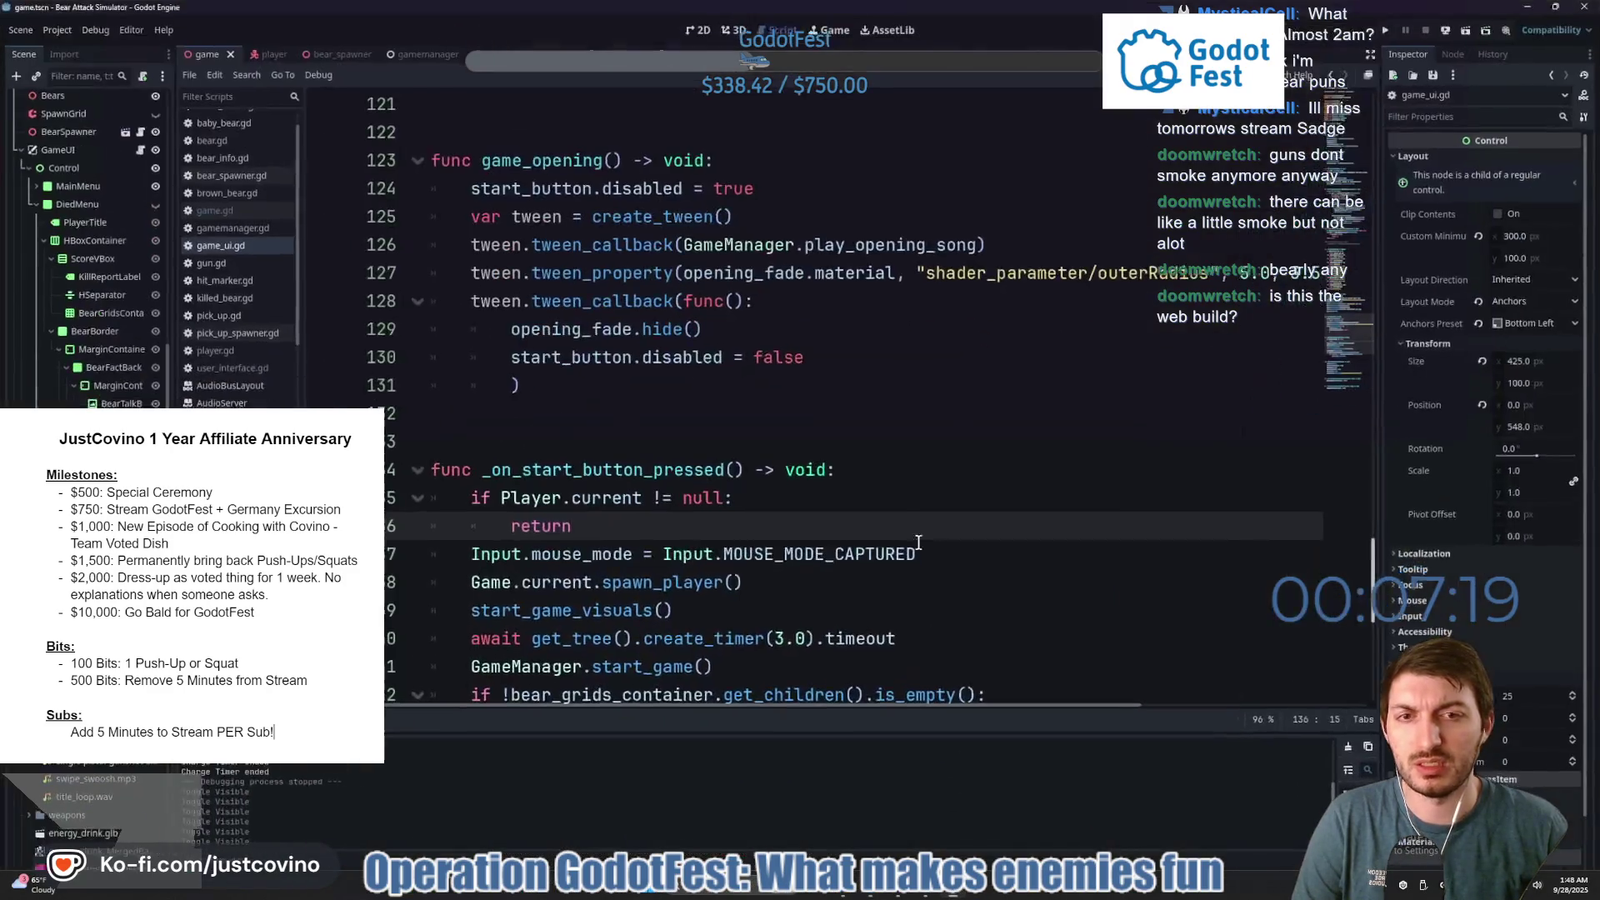
Expand the Debugger warnings and jump to the unused player_died signal in gamemanager.gd.
scroll(621, 439, "down", 6)
scroll(621, 439, "up", 15)
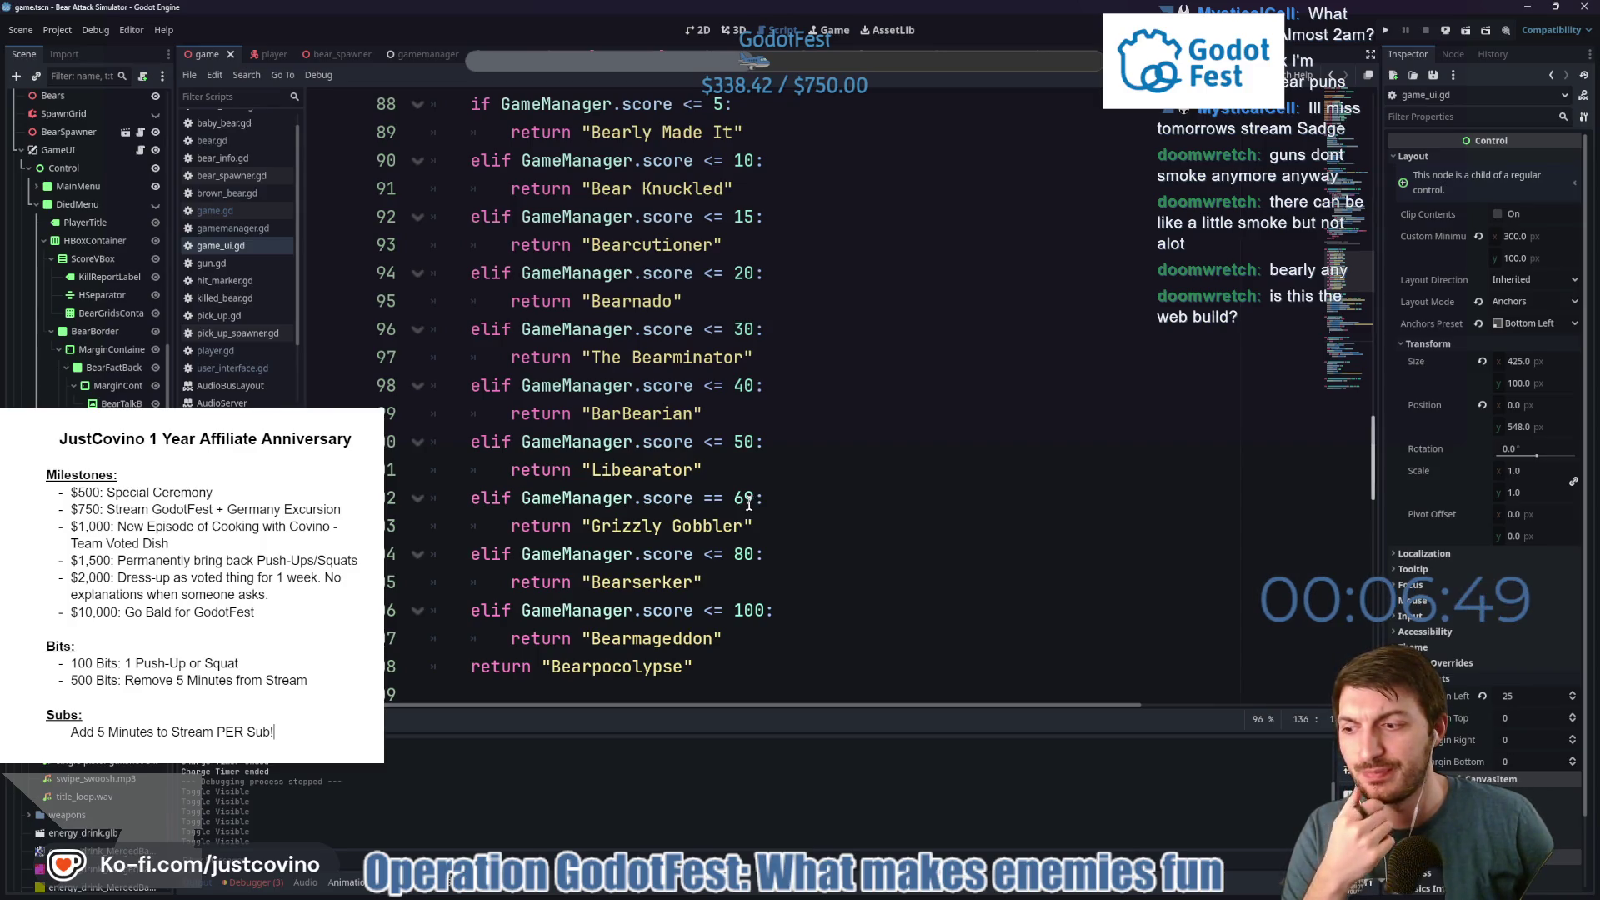
scroll(757, 500, "up", 6)
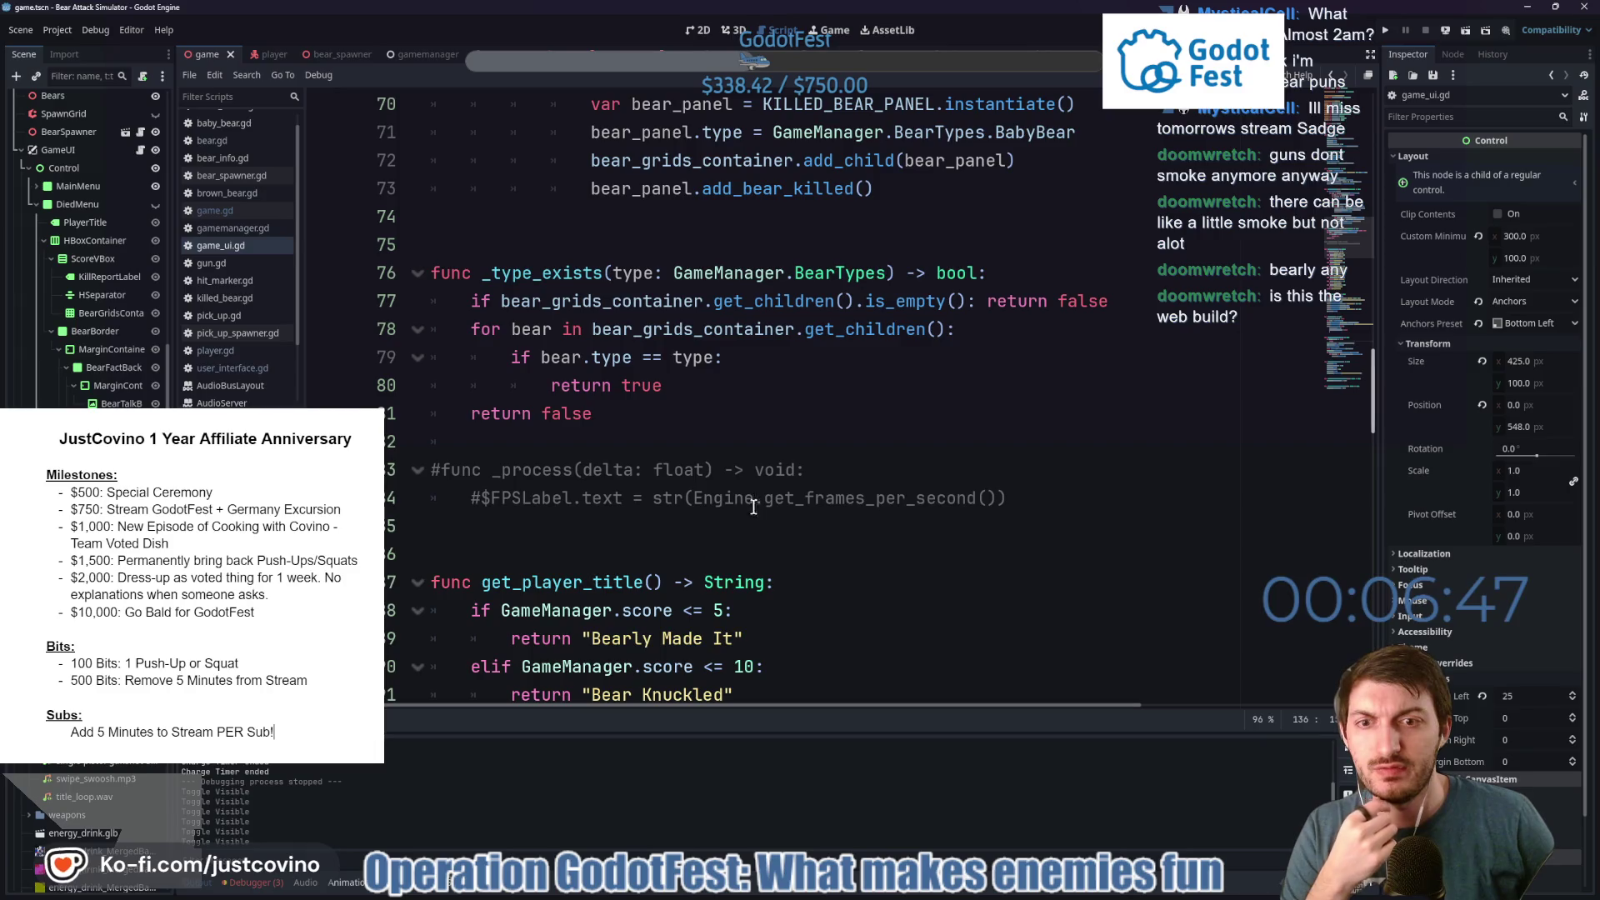
scroll(546, 530, "up", 5)
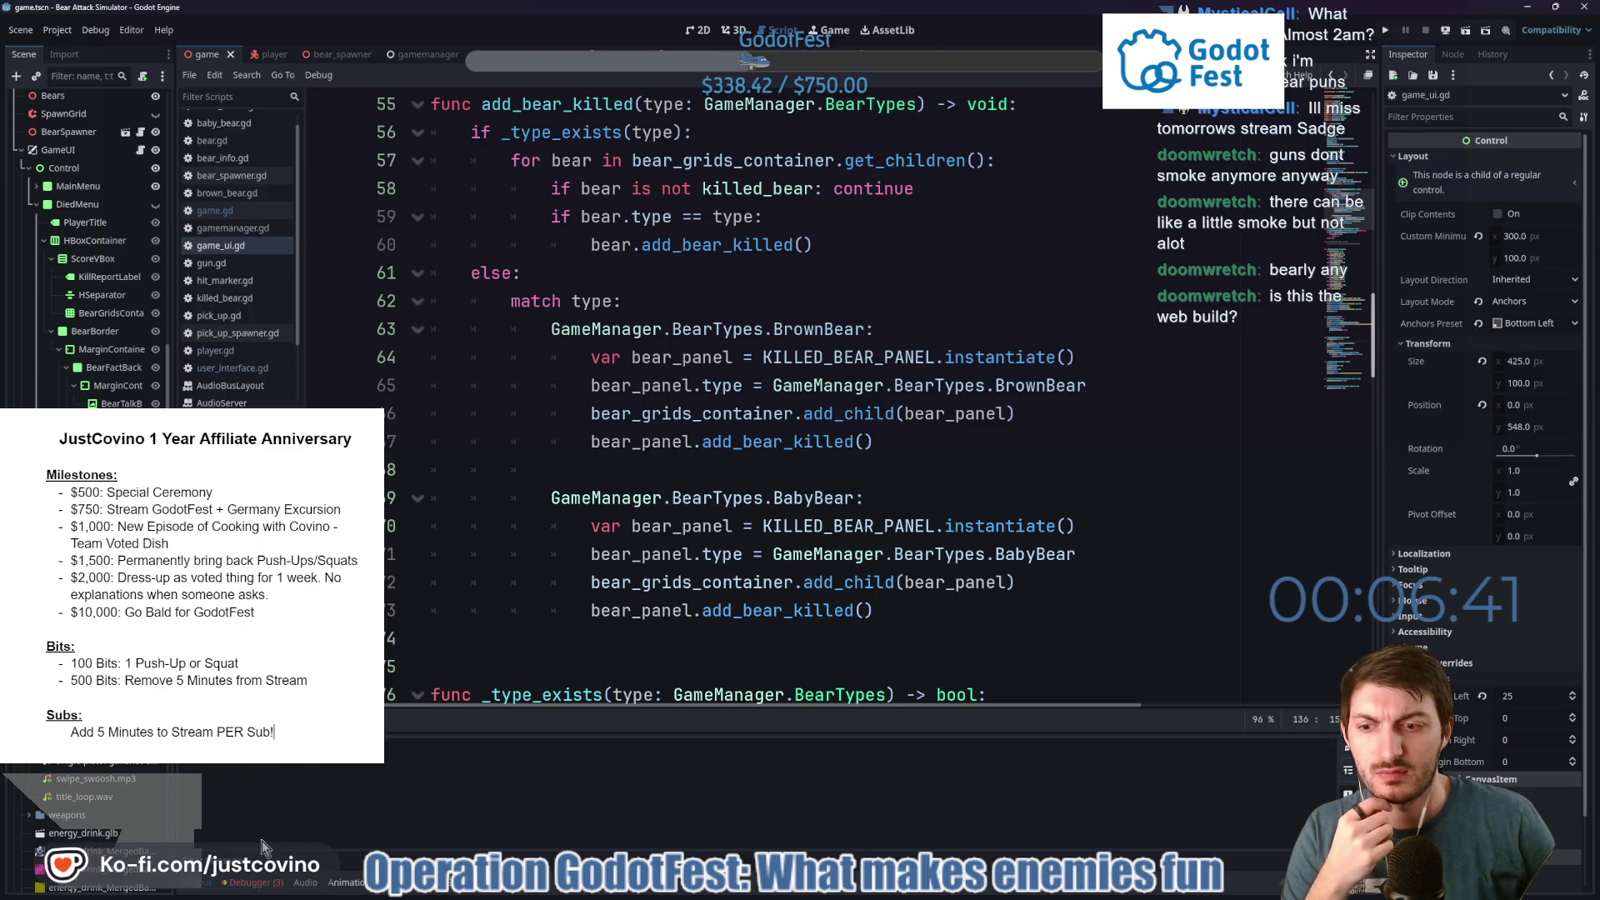
left_click(256, 883)
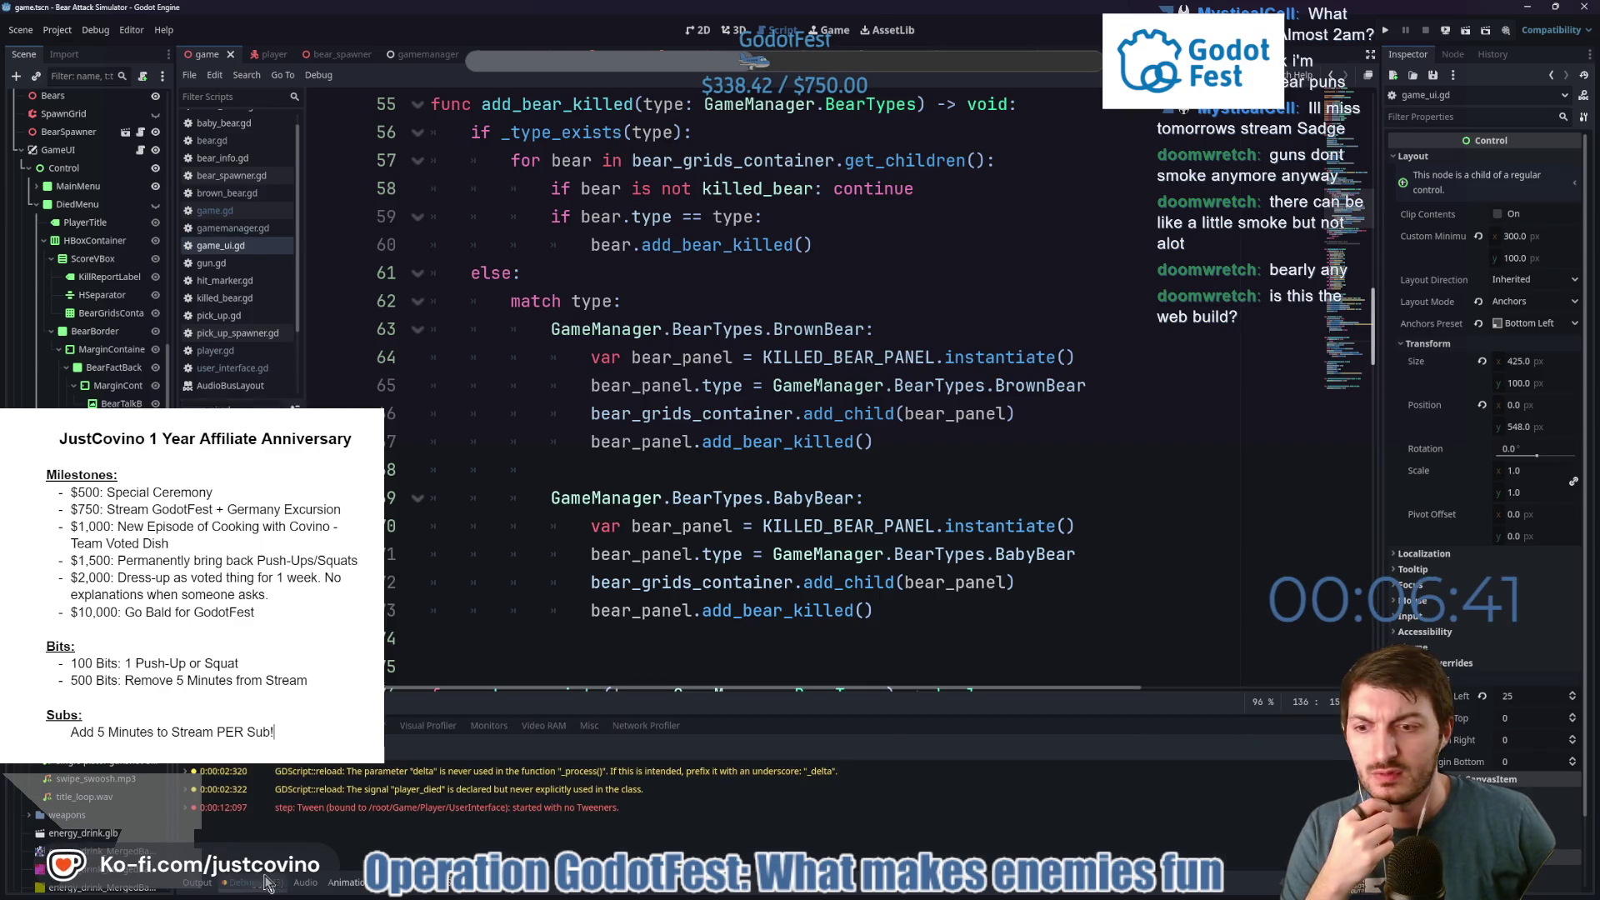
left_click(467, 775)
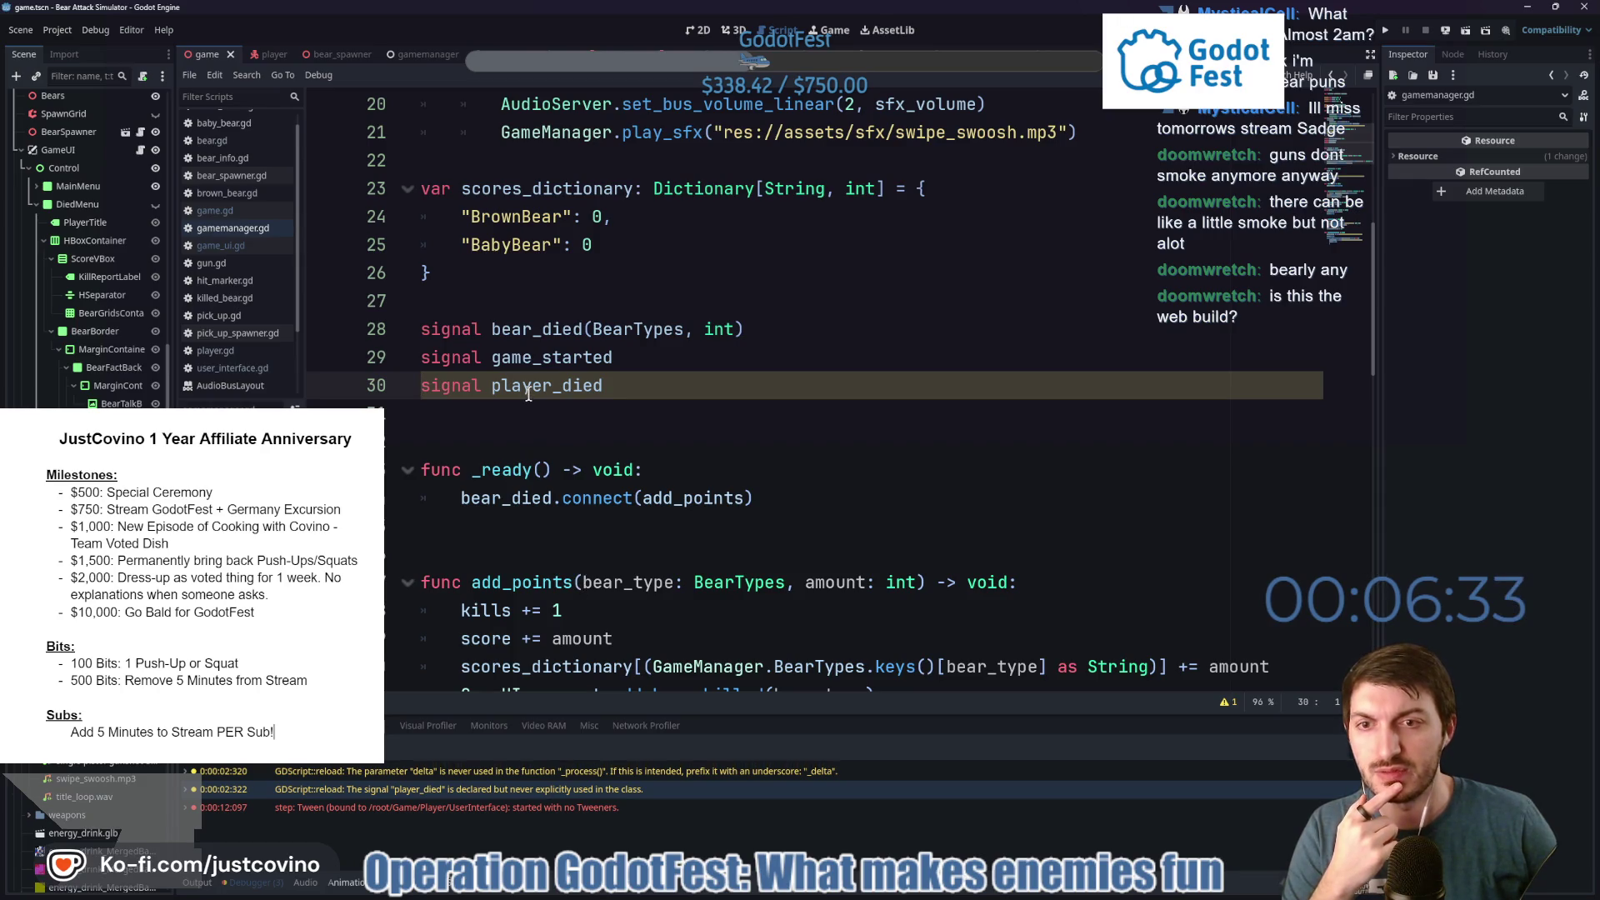
left_click(750, 409)
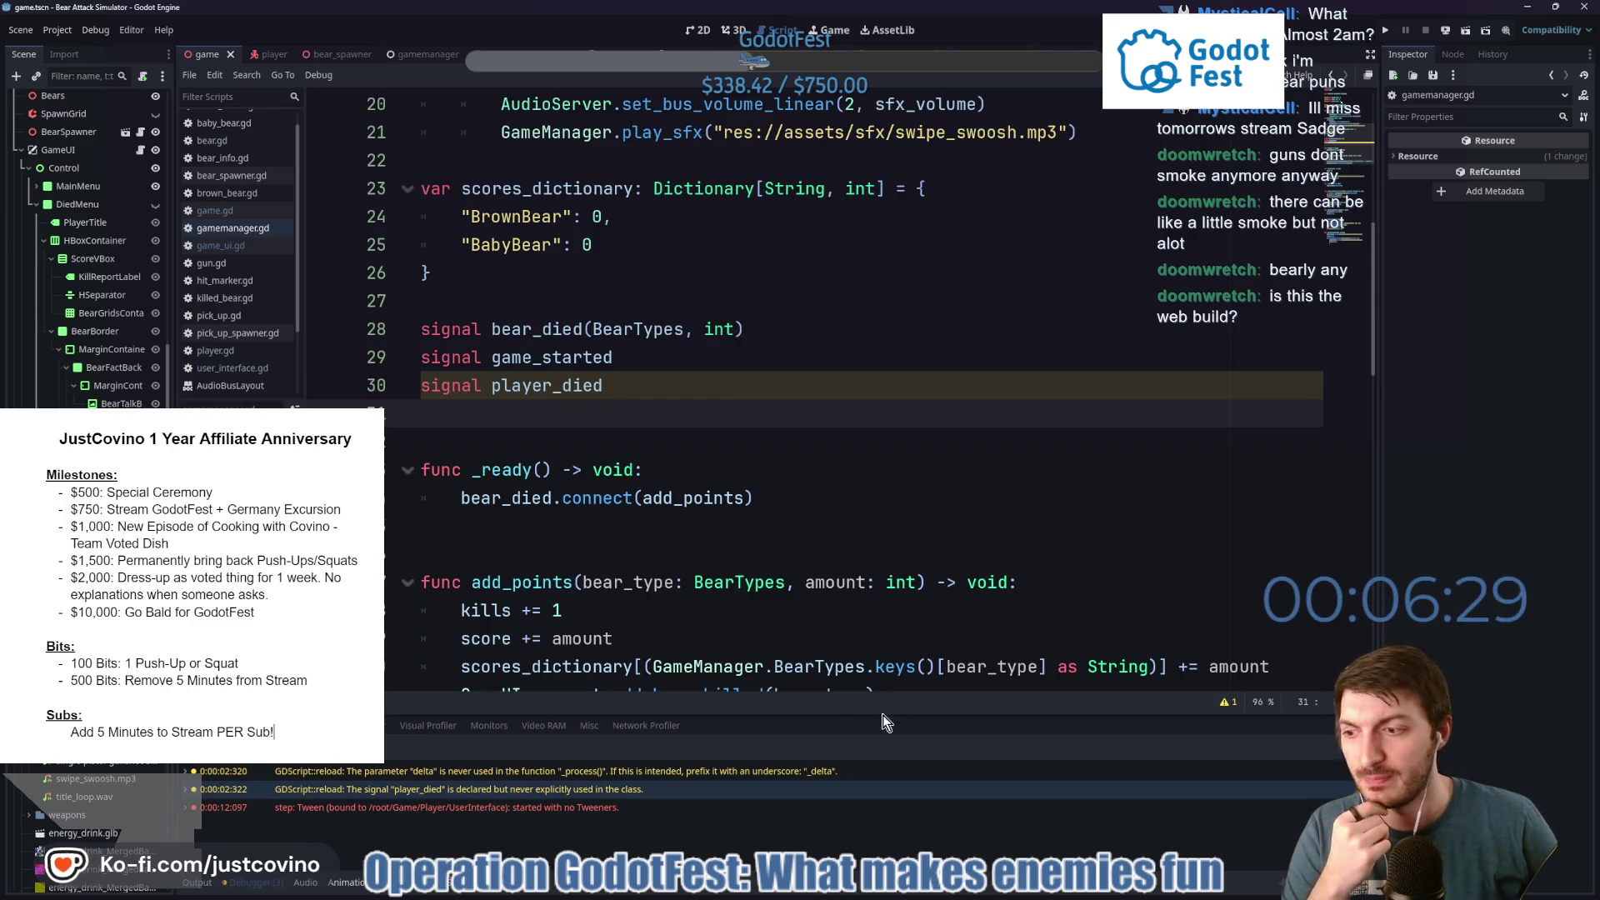
Check the public itch.io game page, then return to the Godot editor.
left_click(867, 894)
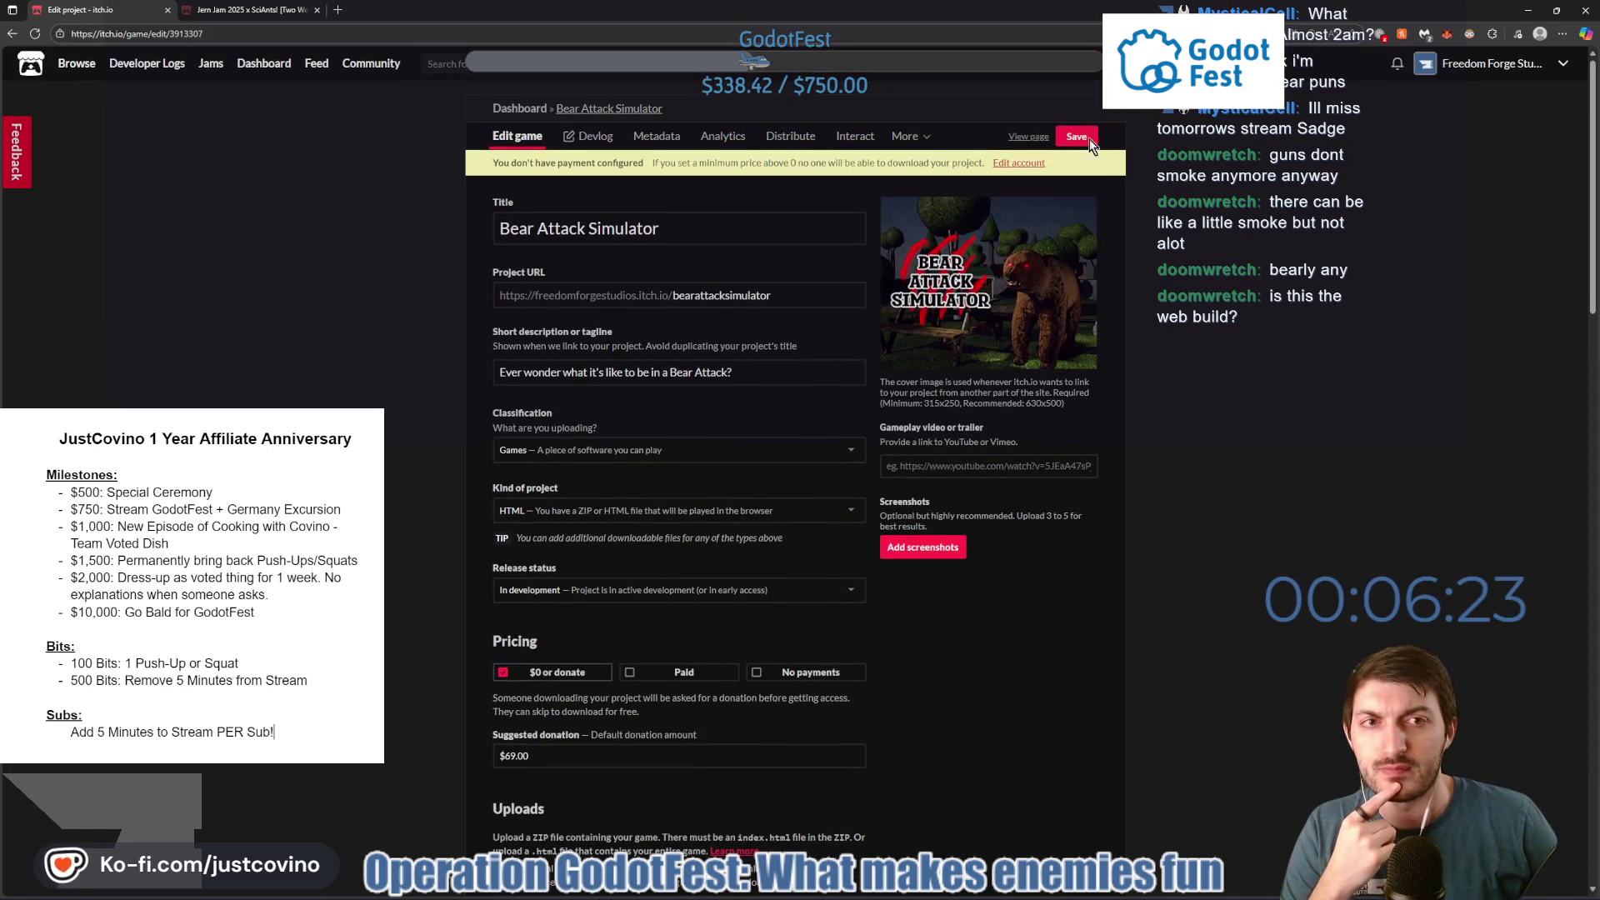
left_click(1019, 138)
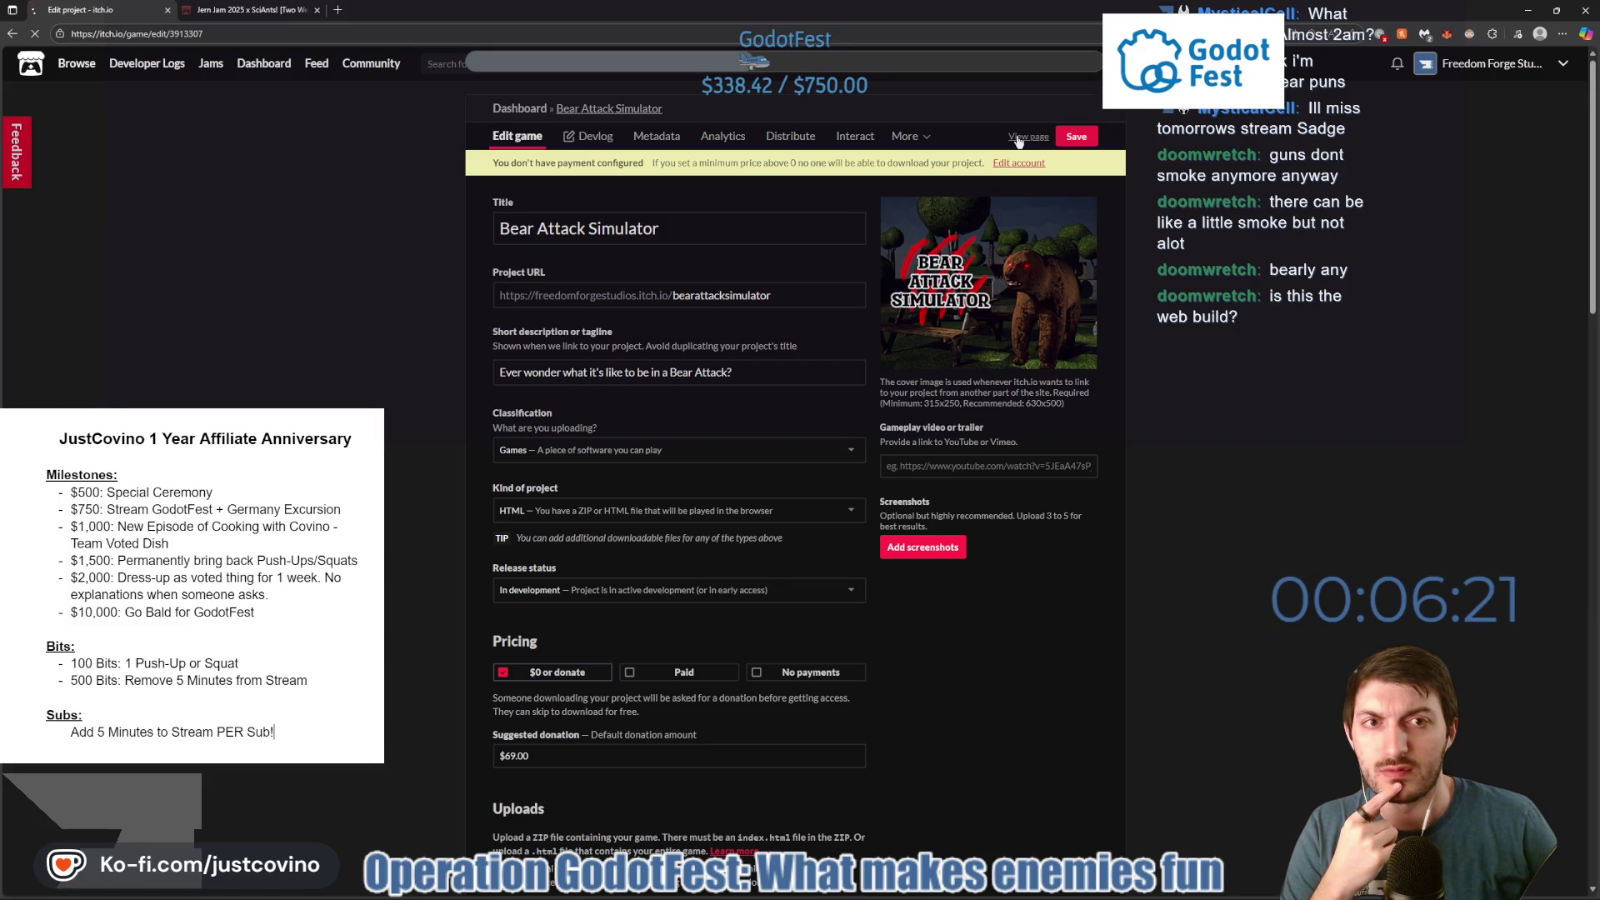
scroll(962, 587, "down", 2)
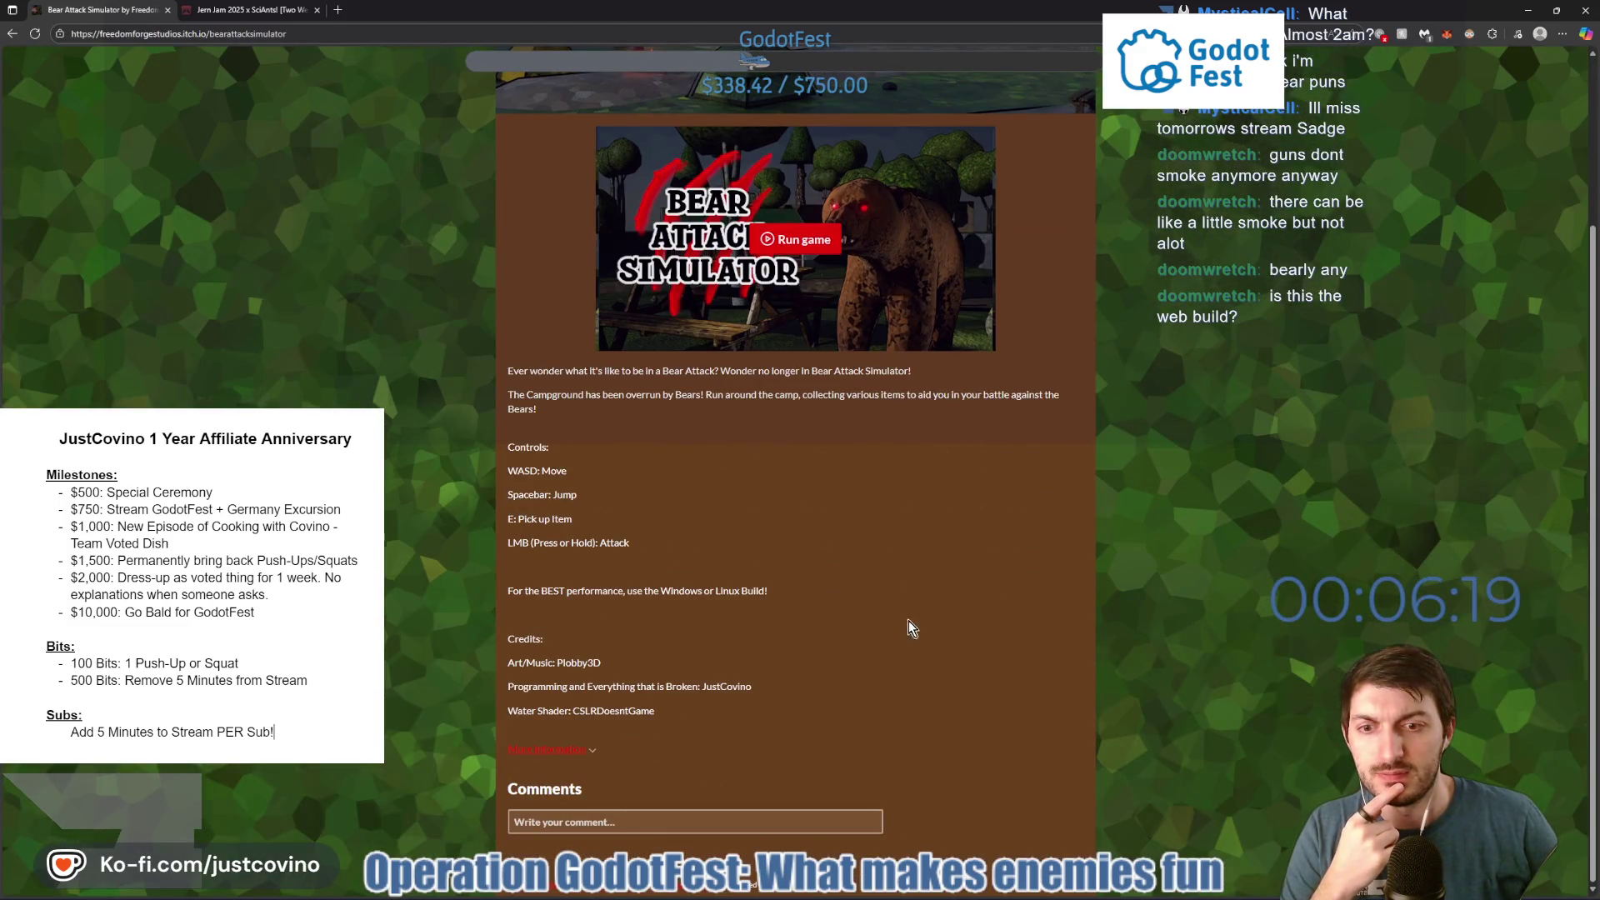
left_click(964, 758)
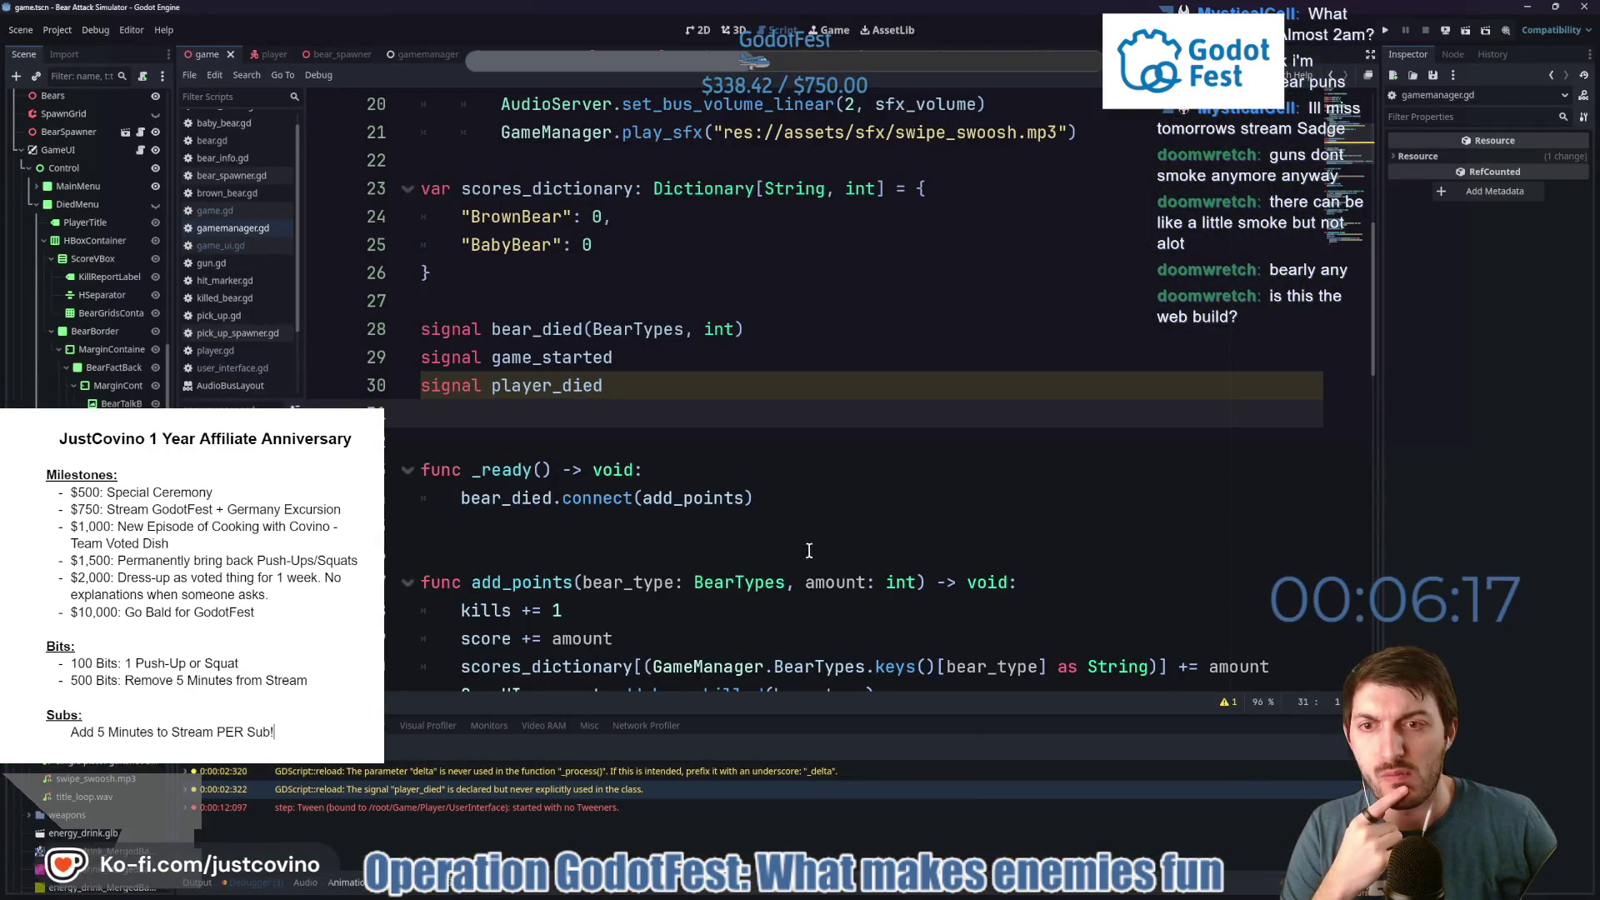
Add a Windows Desktop preset in the Project Export dialog.
left_click(58, 30)
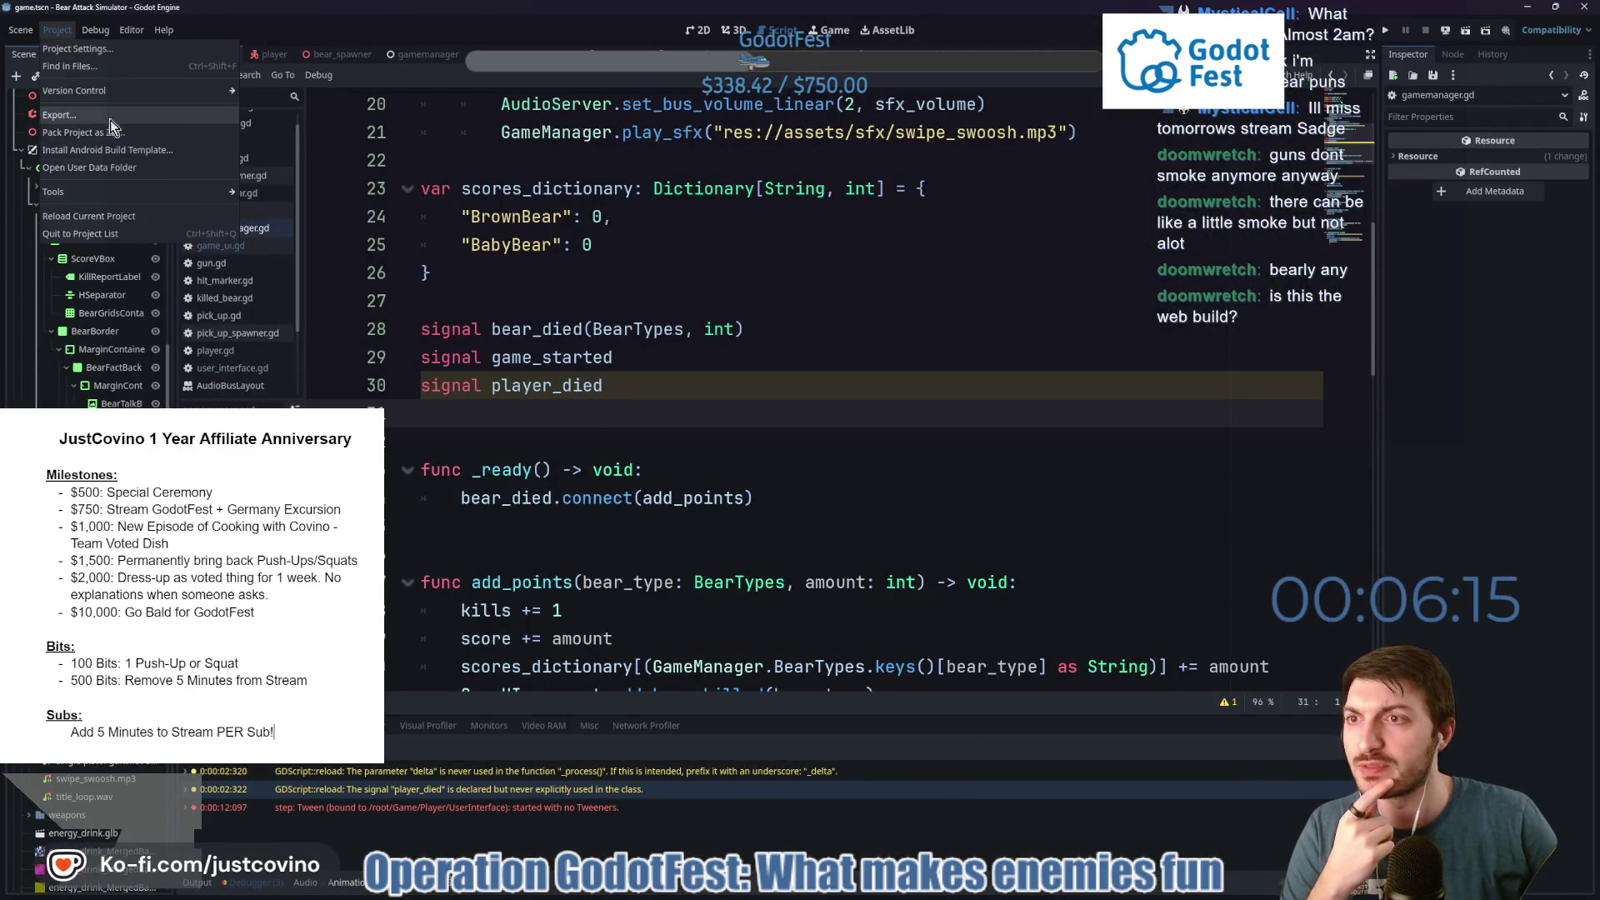
left_click(60, 115)
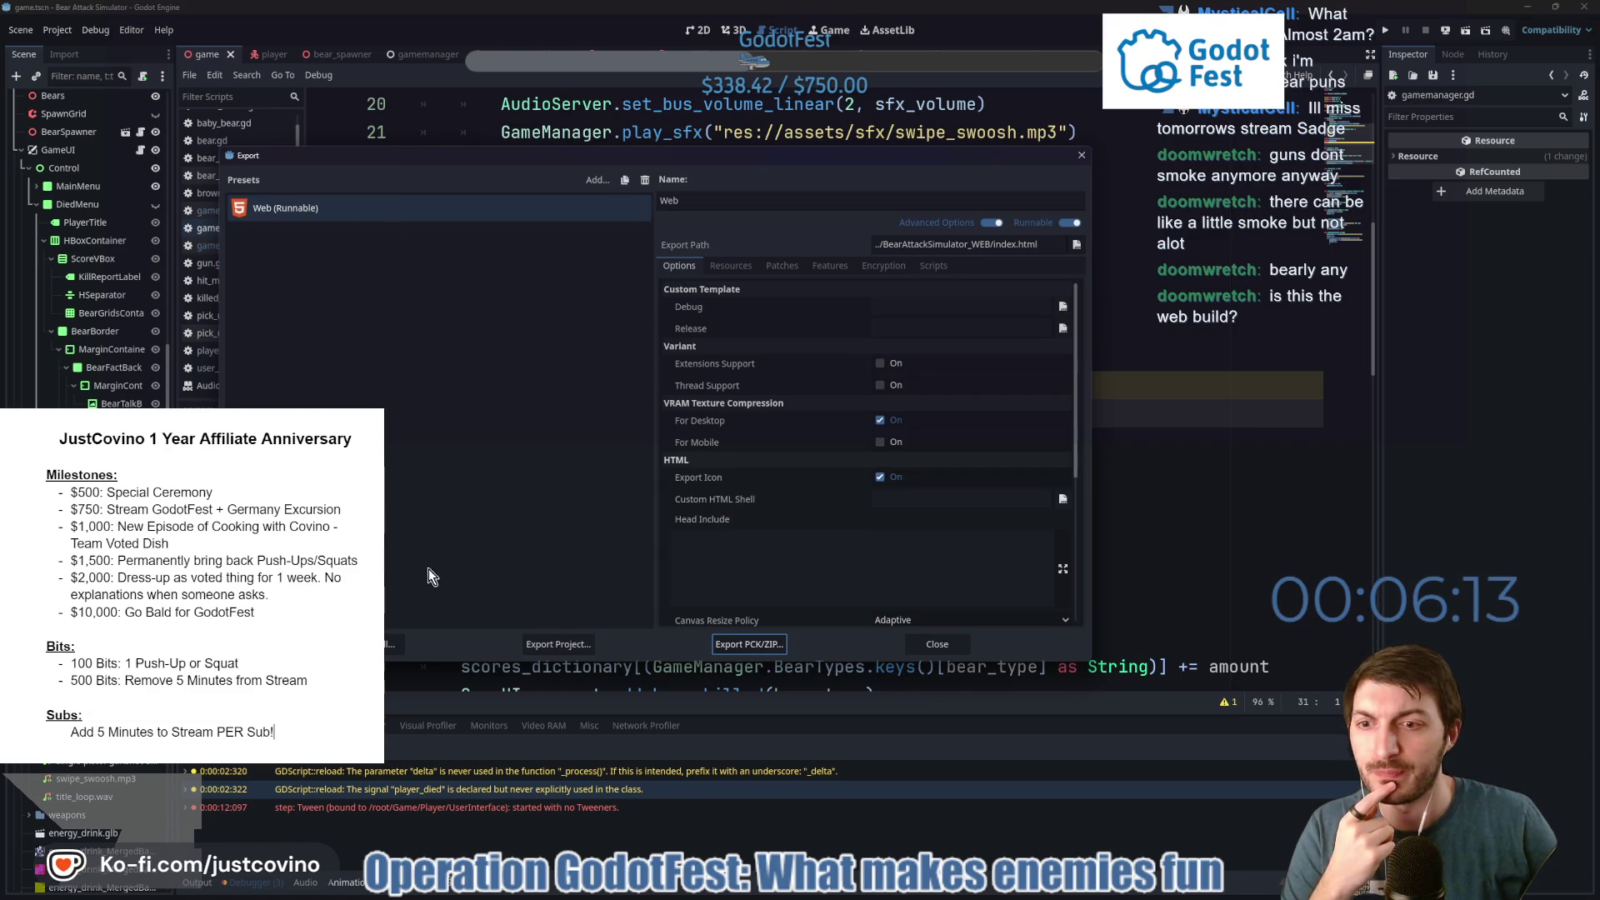
left_click(590, 182)
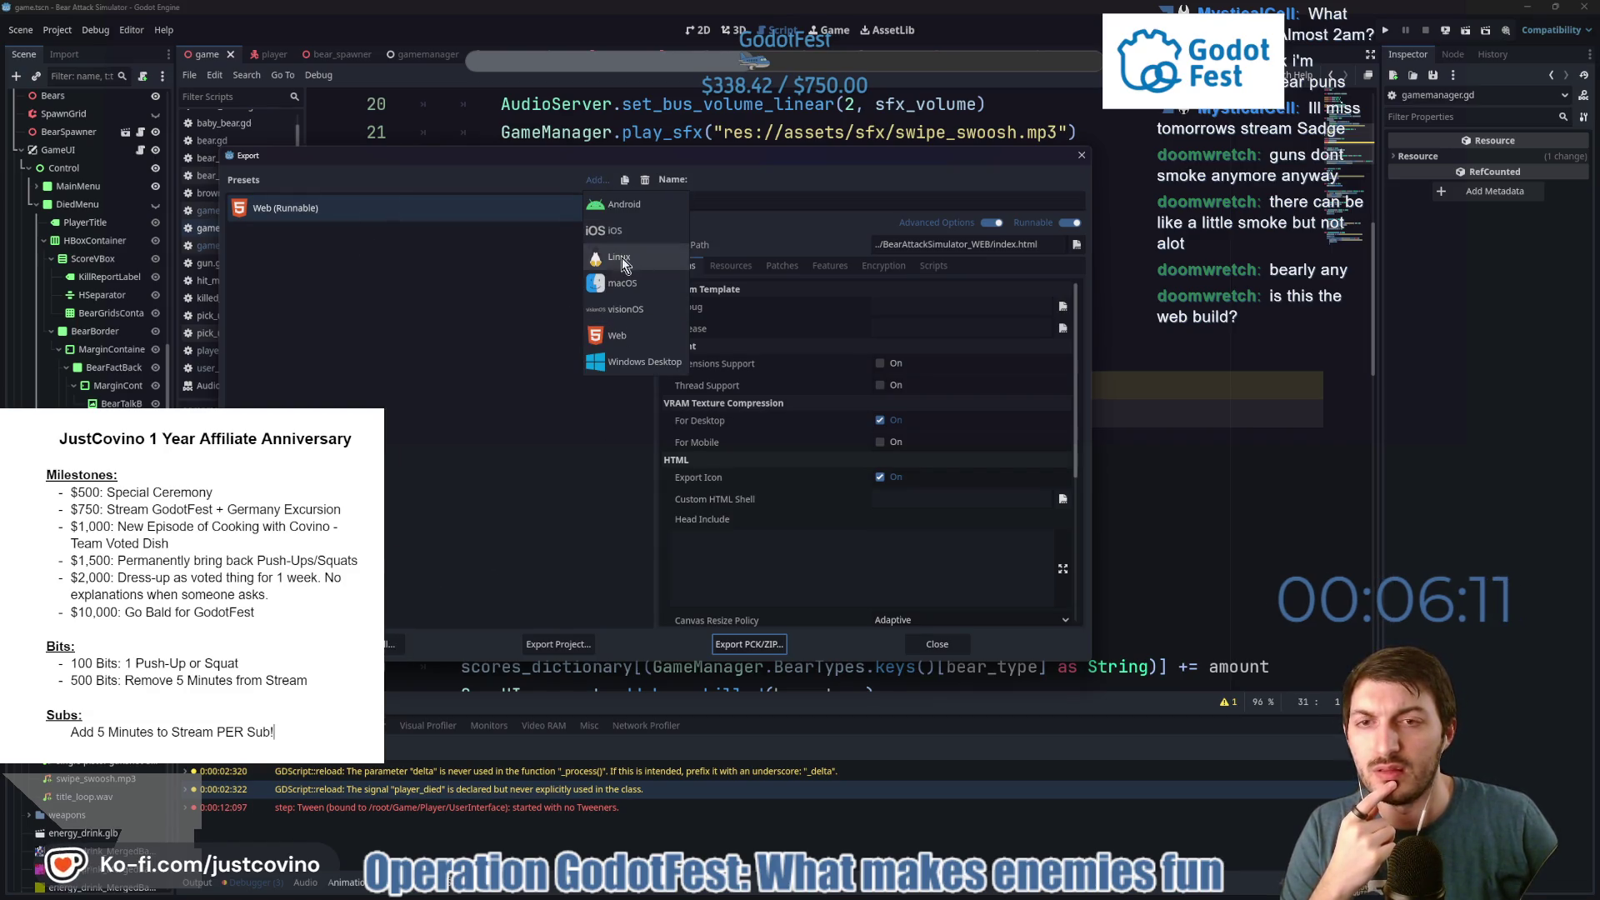
left_click(628, 372)
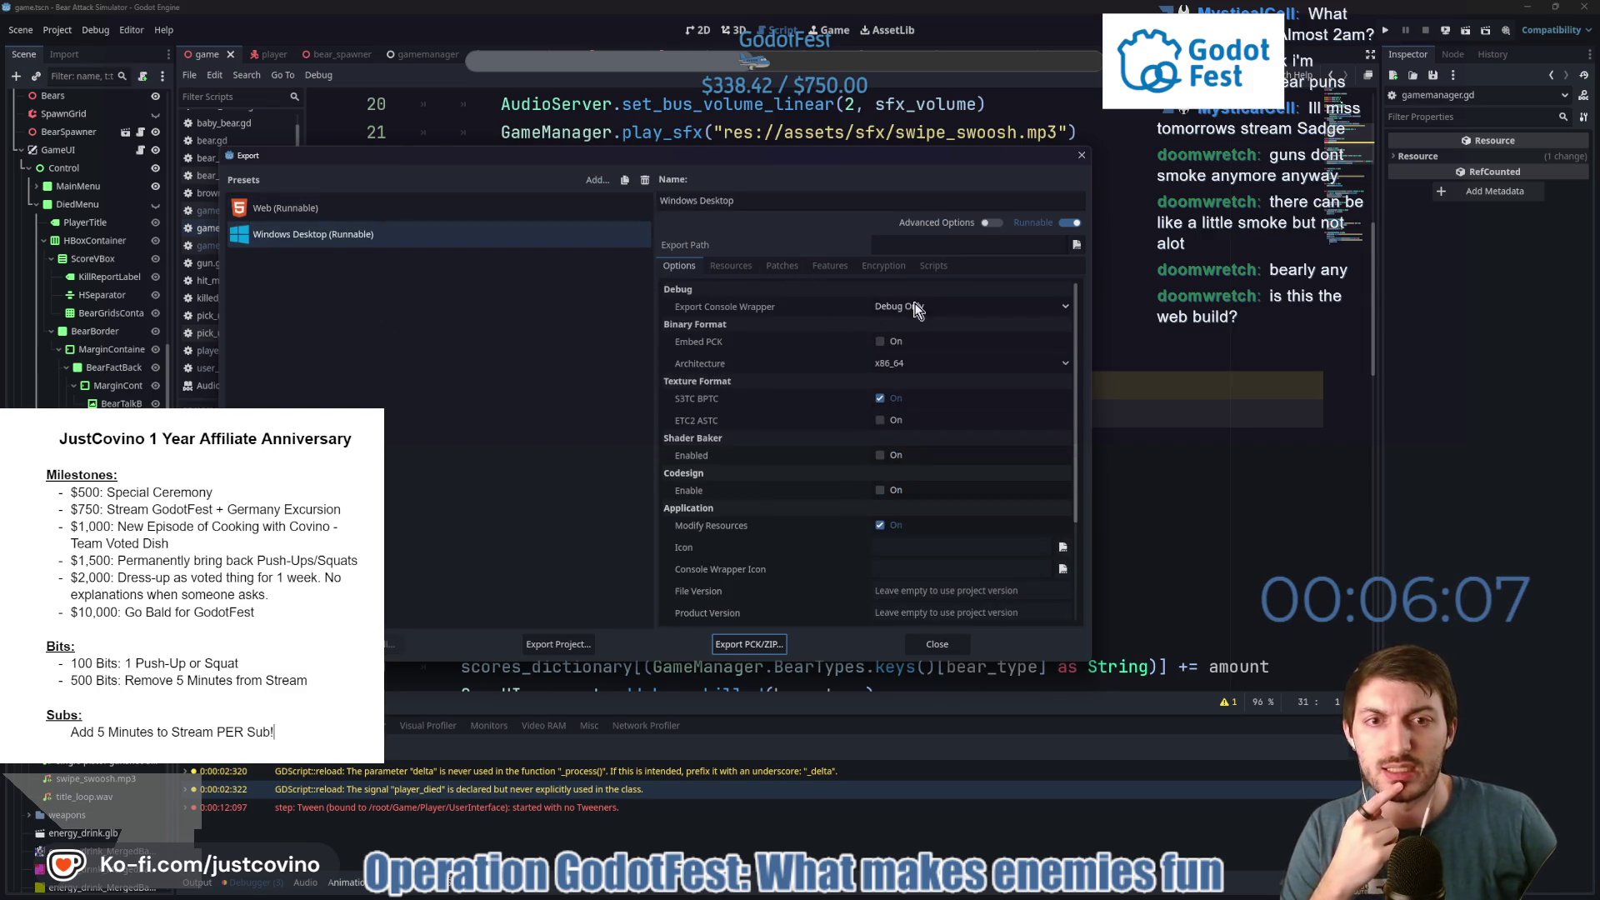
Show advanced options, enable Embed PCK, and leave Shader Baker Enabled unchecked.
left_click(992, 222)
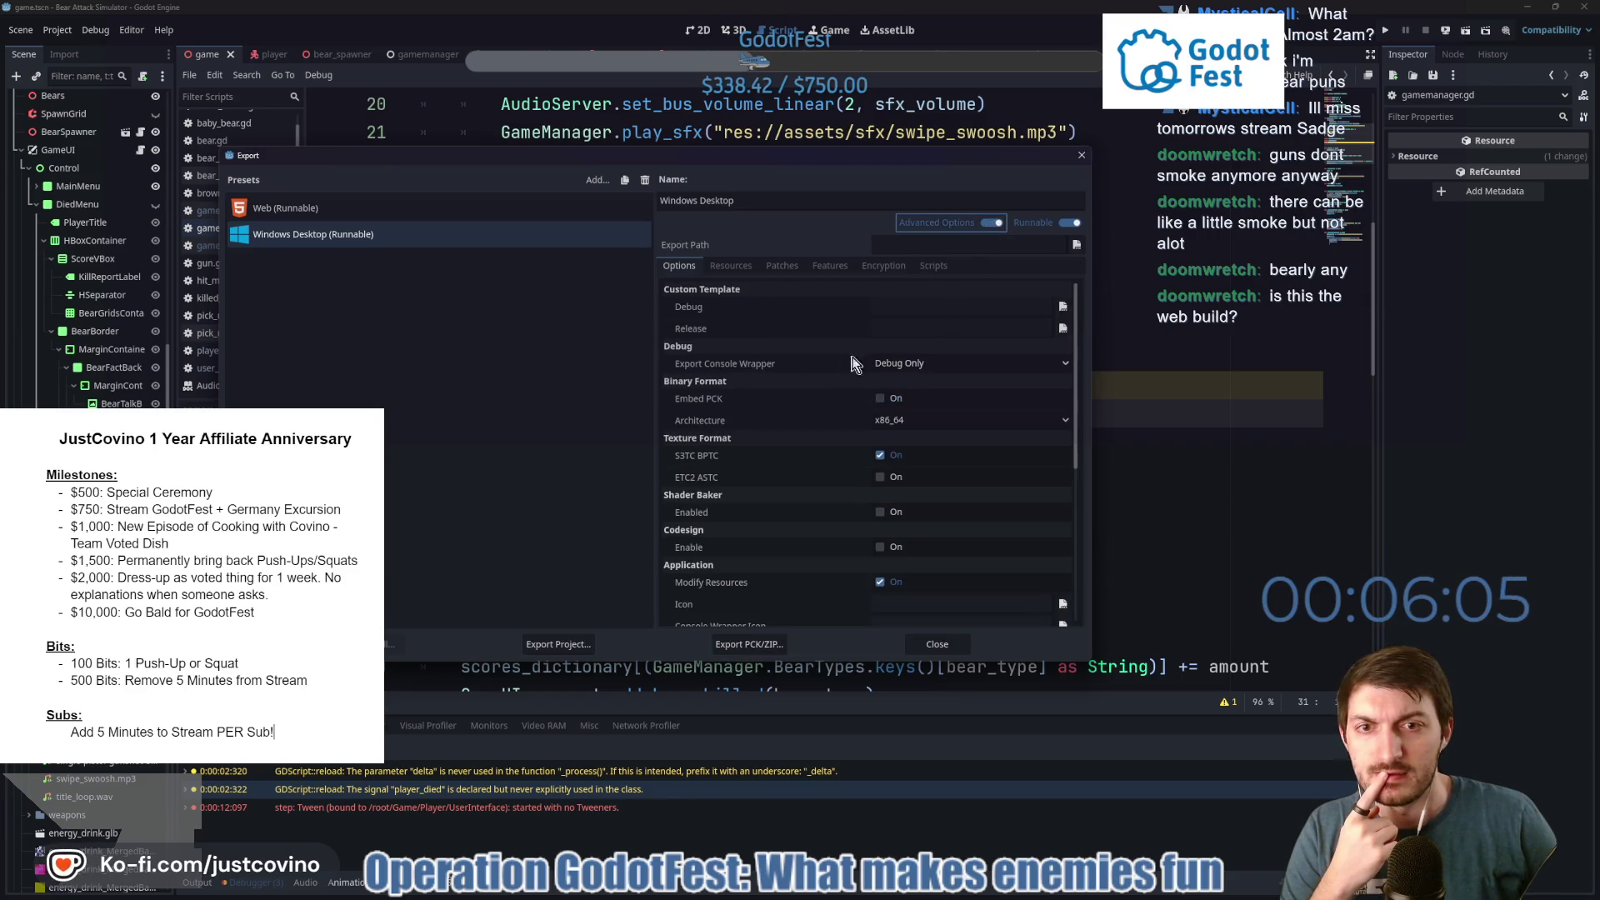
left_click(880, 399)
mouse_move(743, 396)
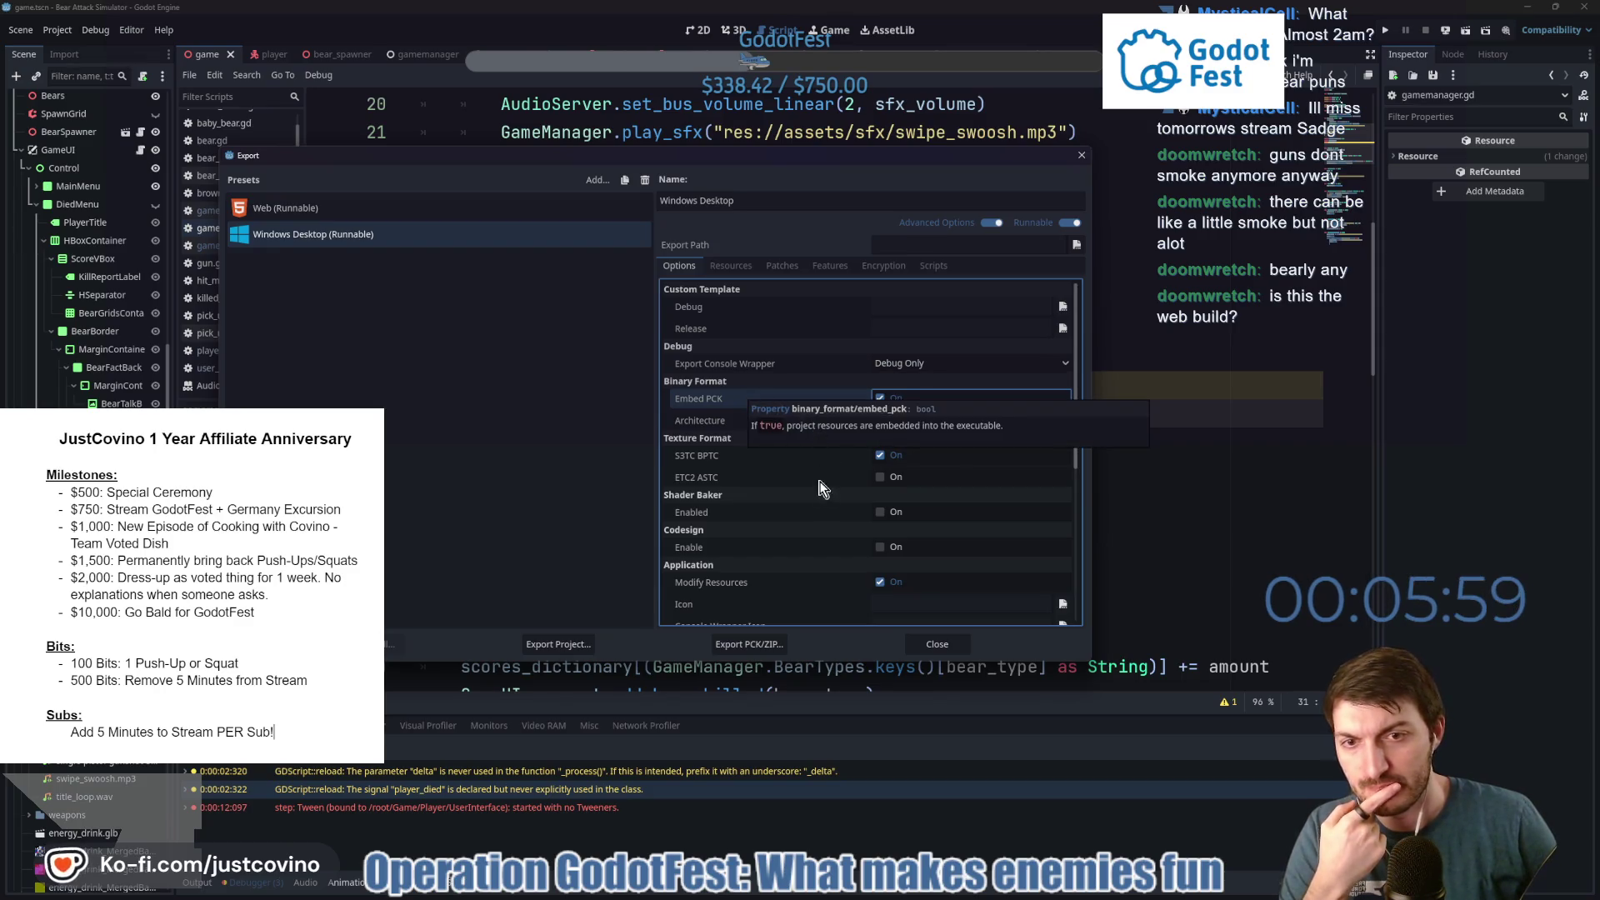
left_click(895, 512)
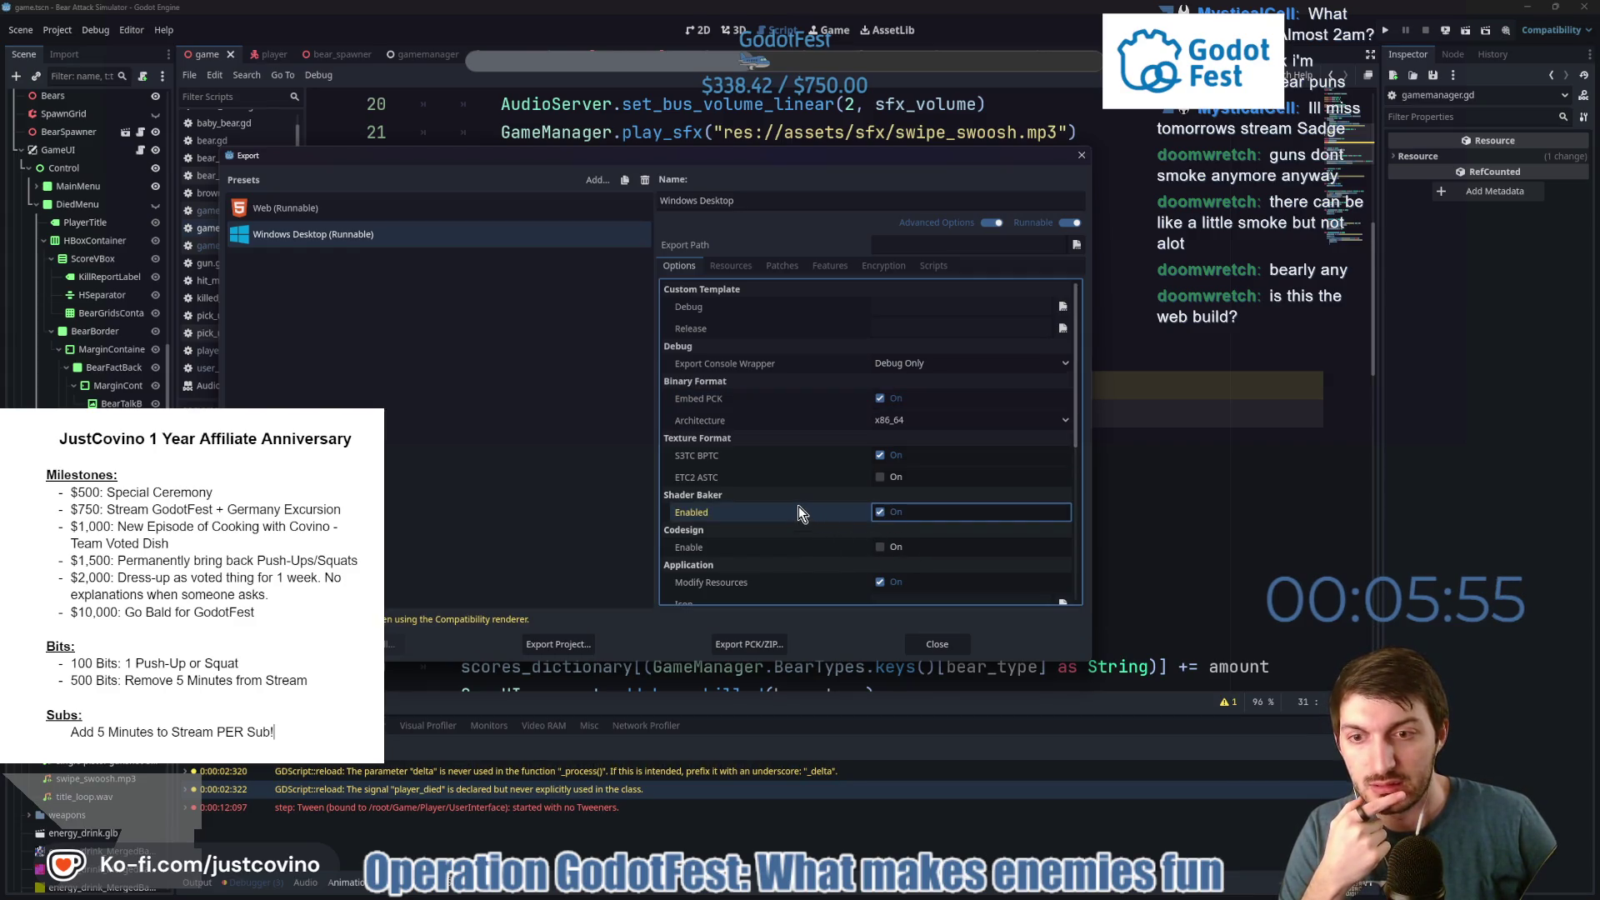
mouse_move(797, 505)
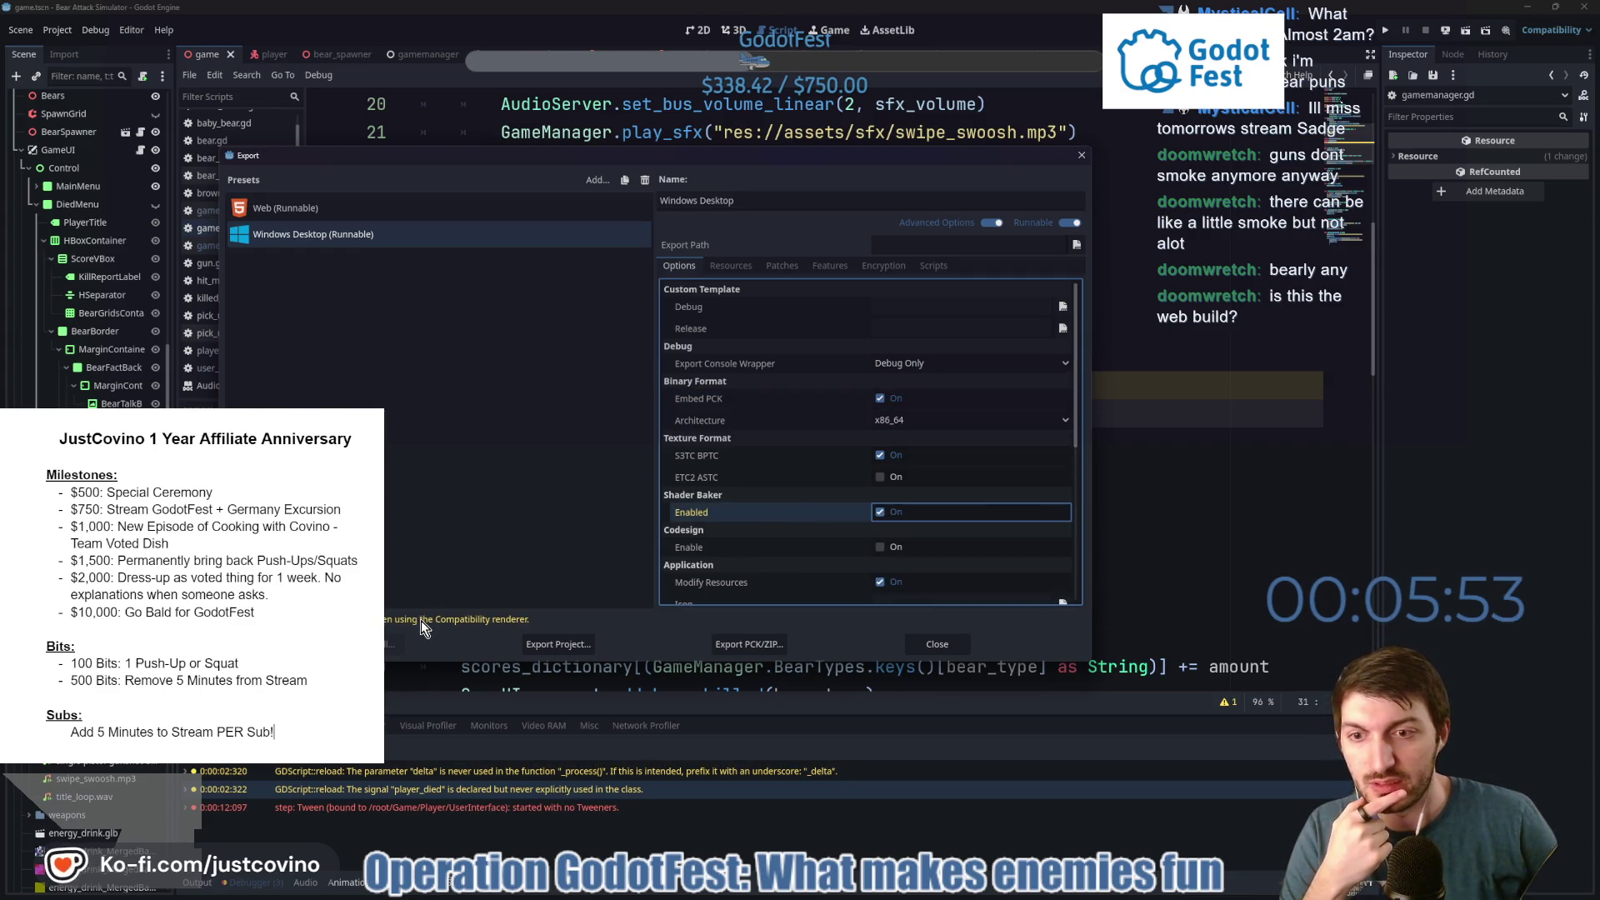
left_click(881, 512)
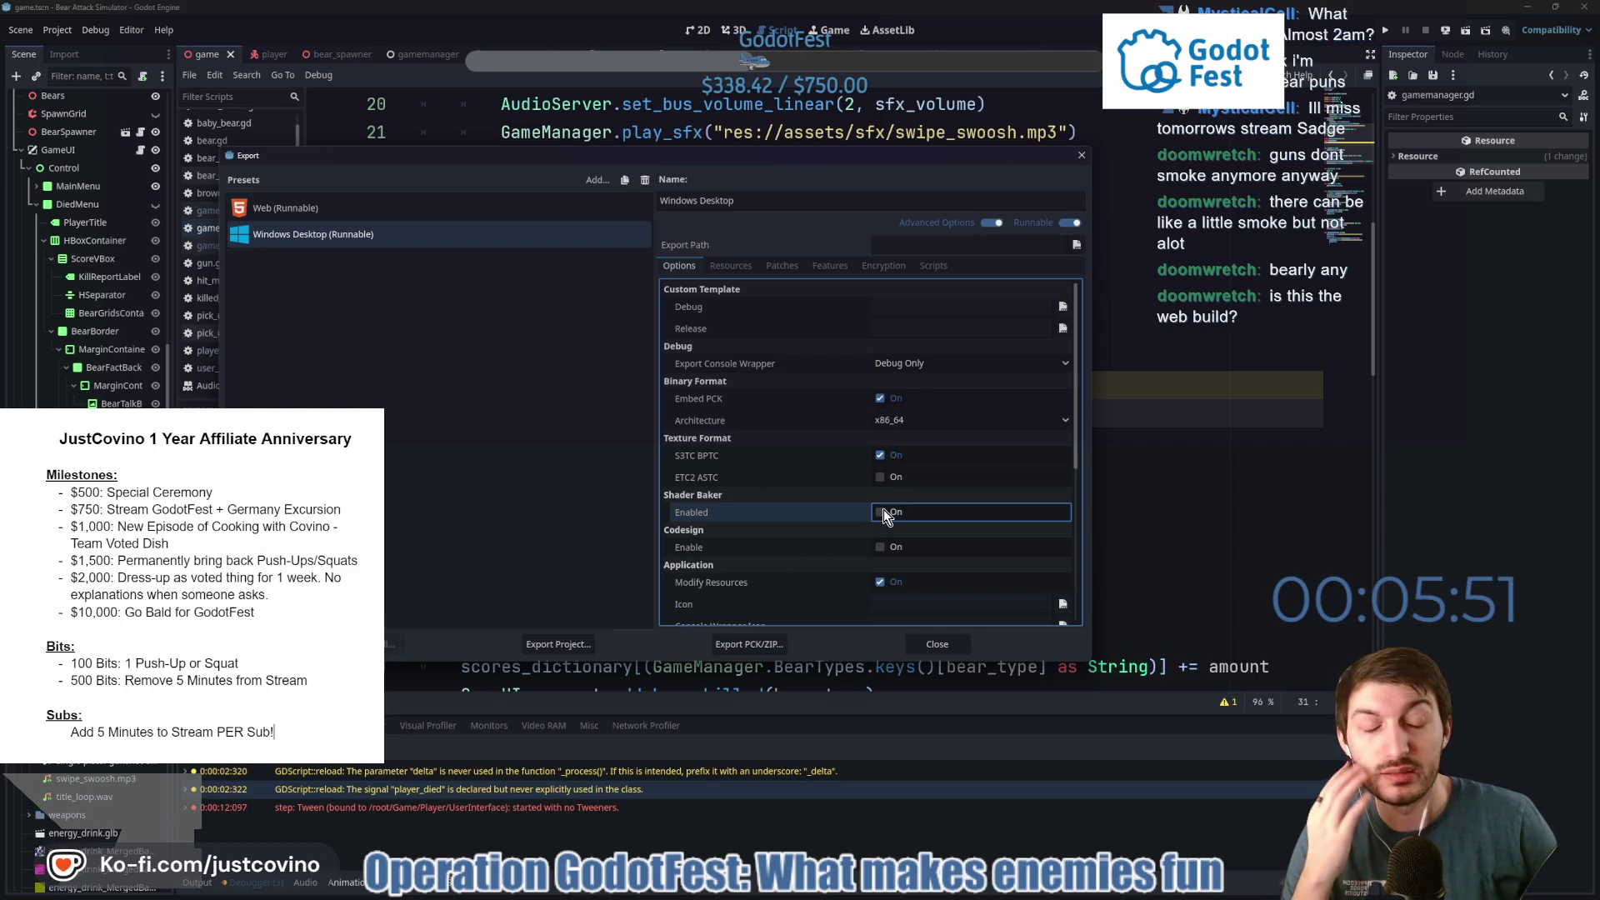
scroll(749, 548, "down", 2)
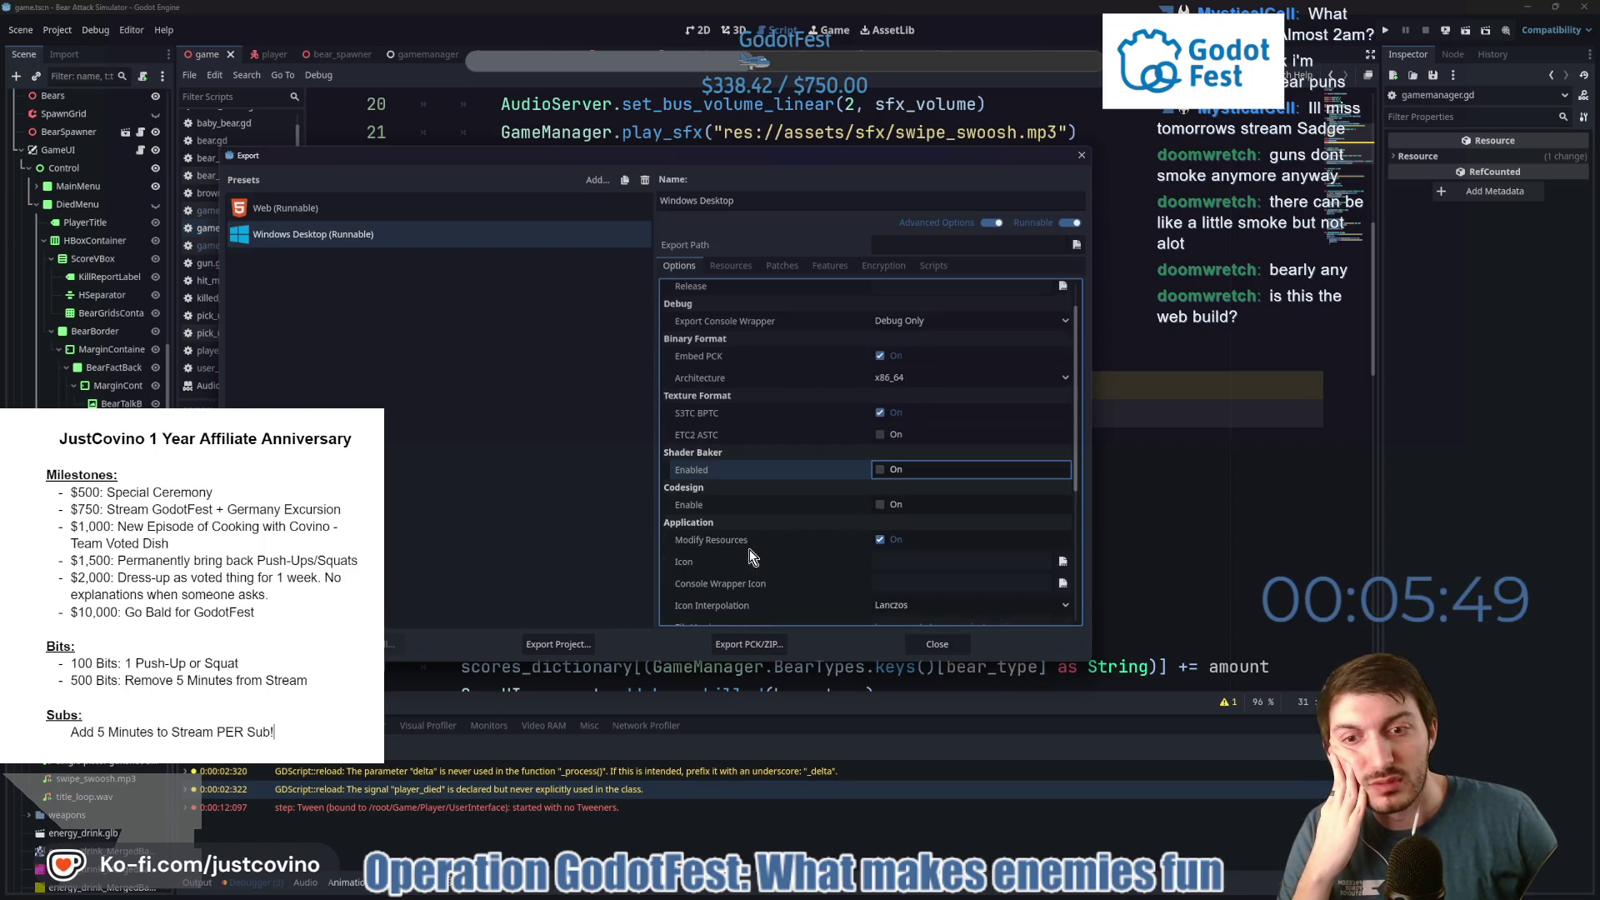
scroll(749, 549, "down", 1)
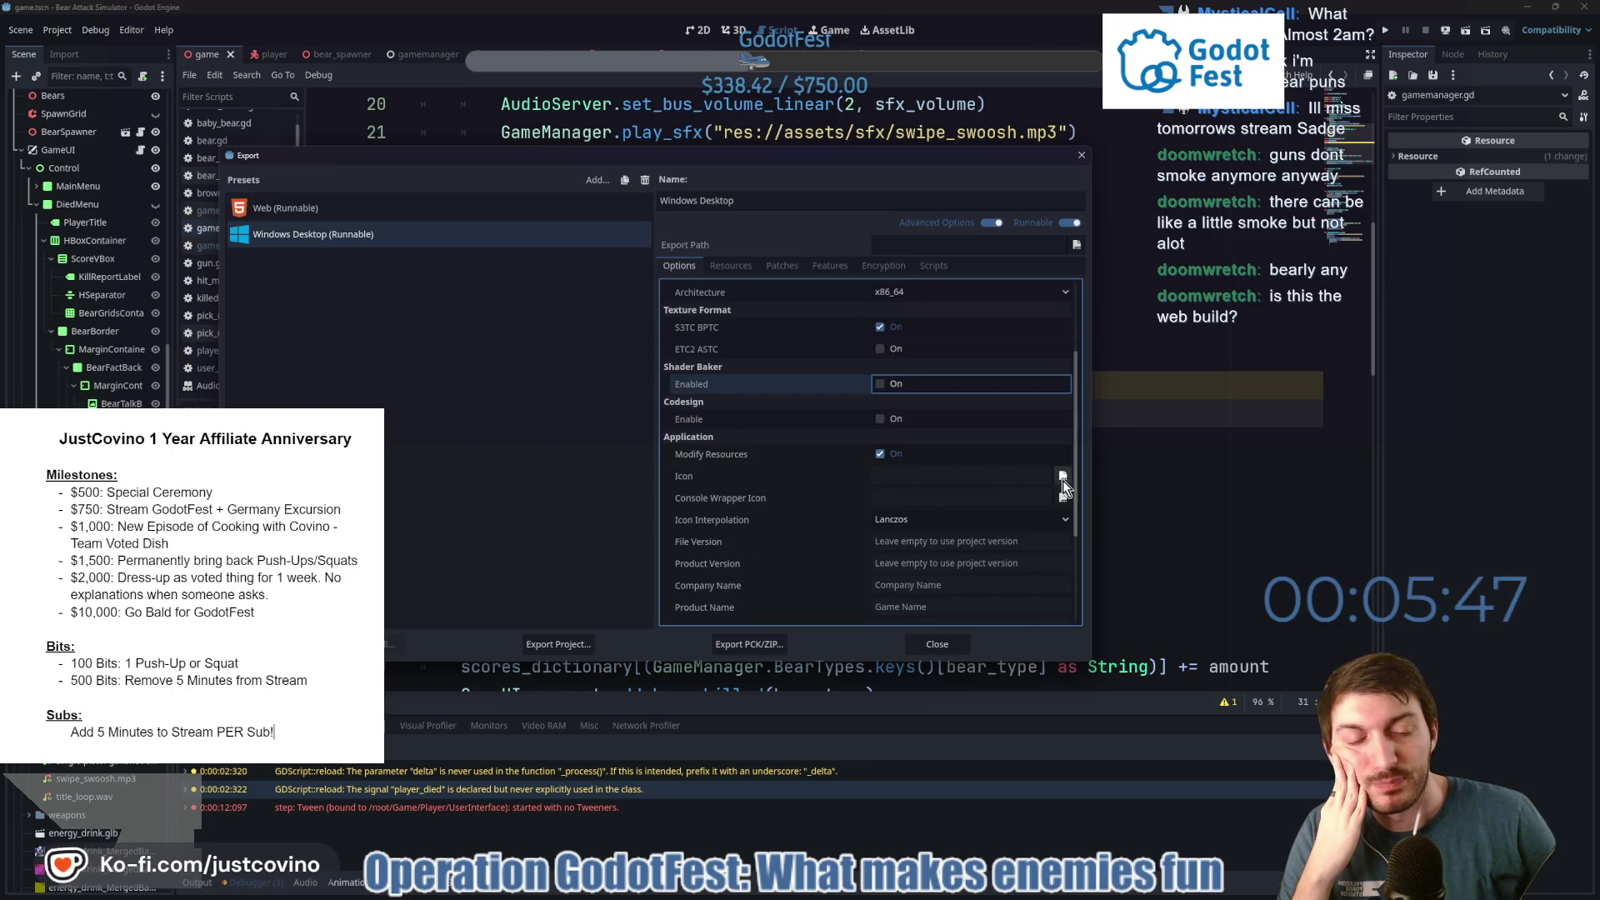
mouse_move(766, 480)
scroll(768, 479, "up", 3)
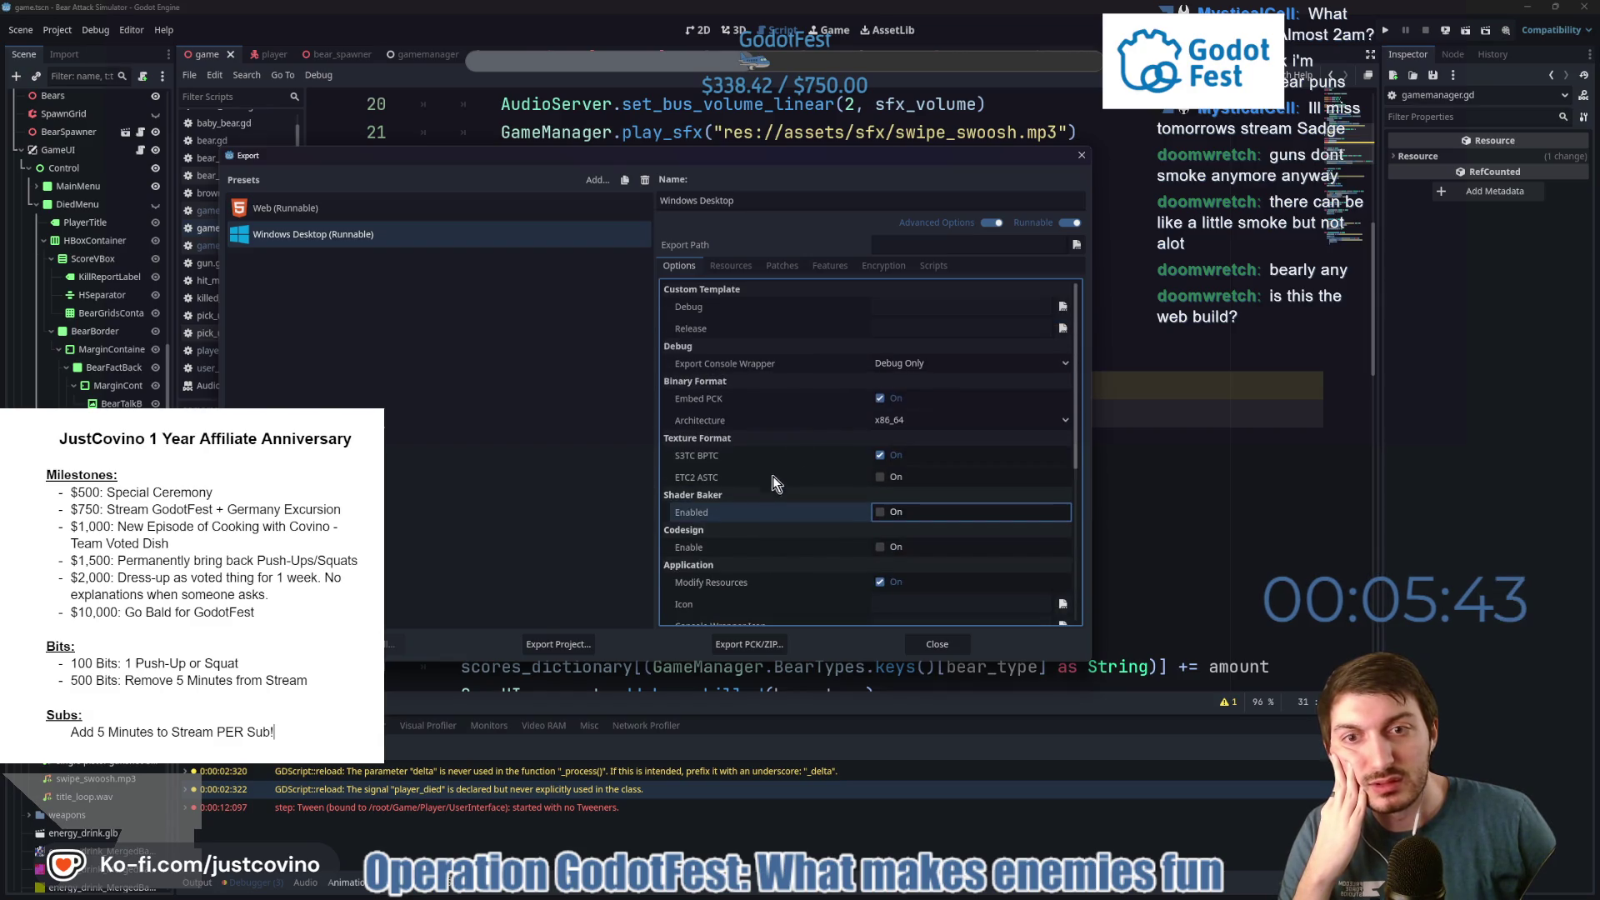
scroll(785, 403, "down", 3)
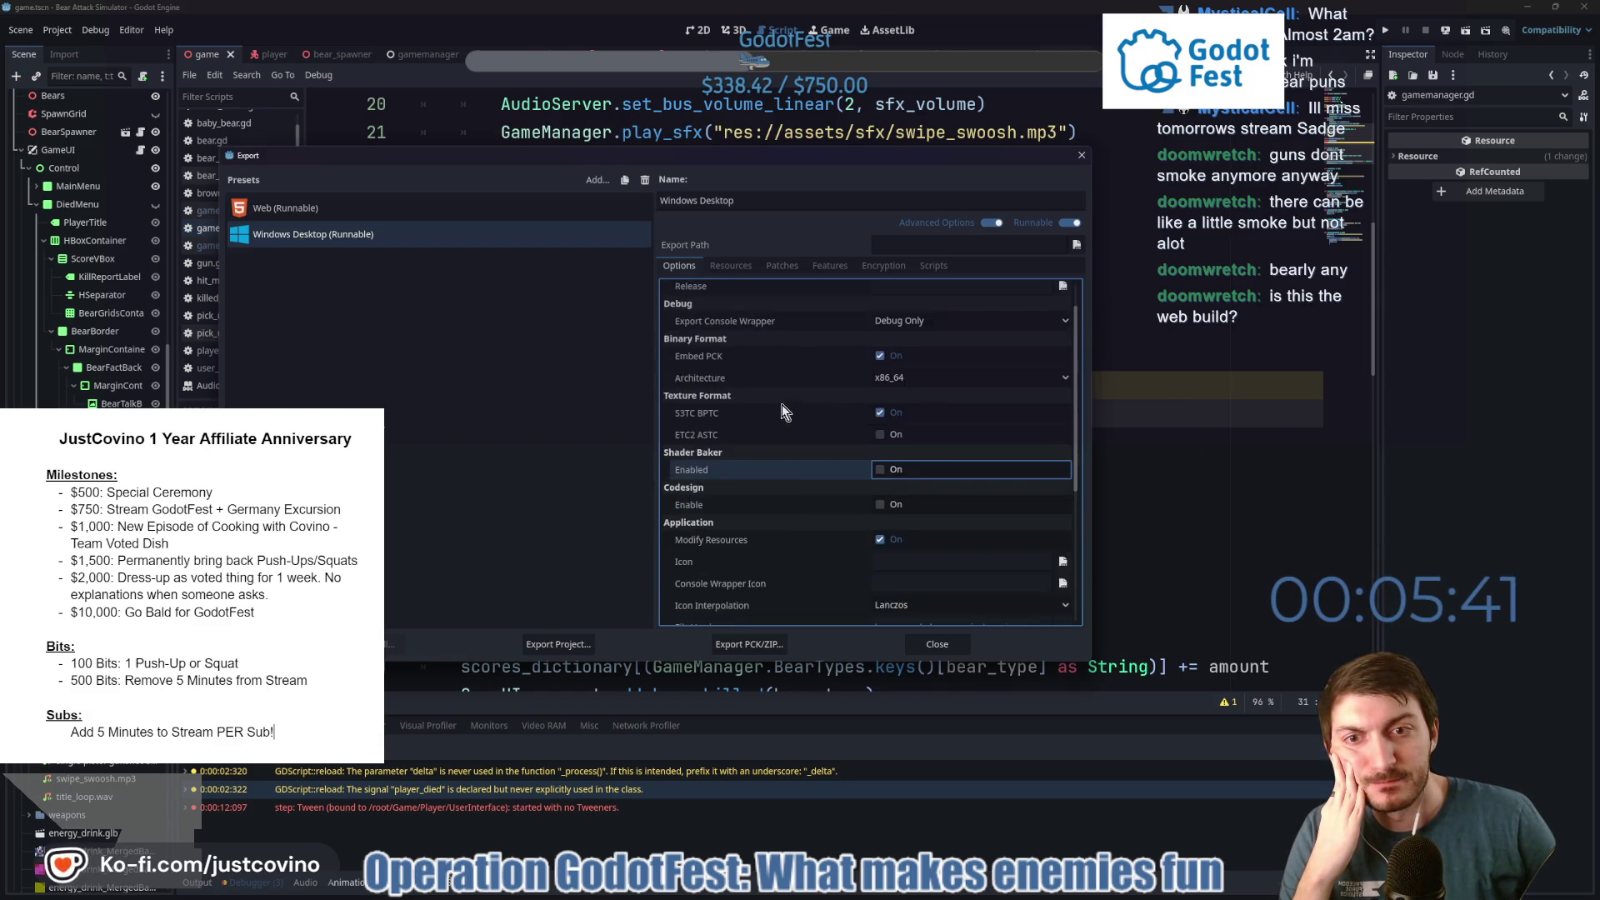
scroll(779, 411, "down", 1)
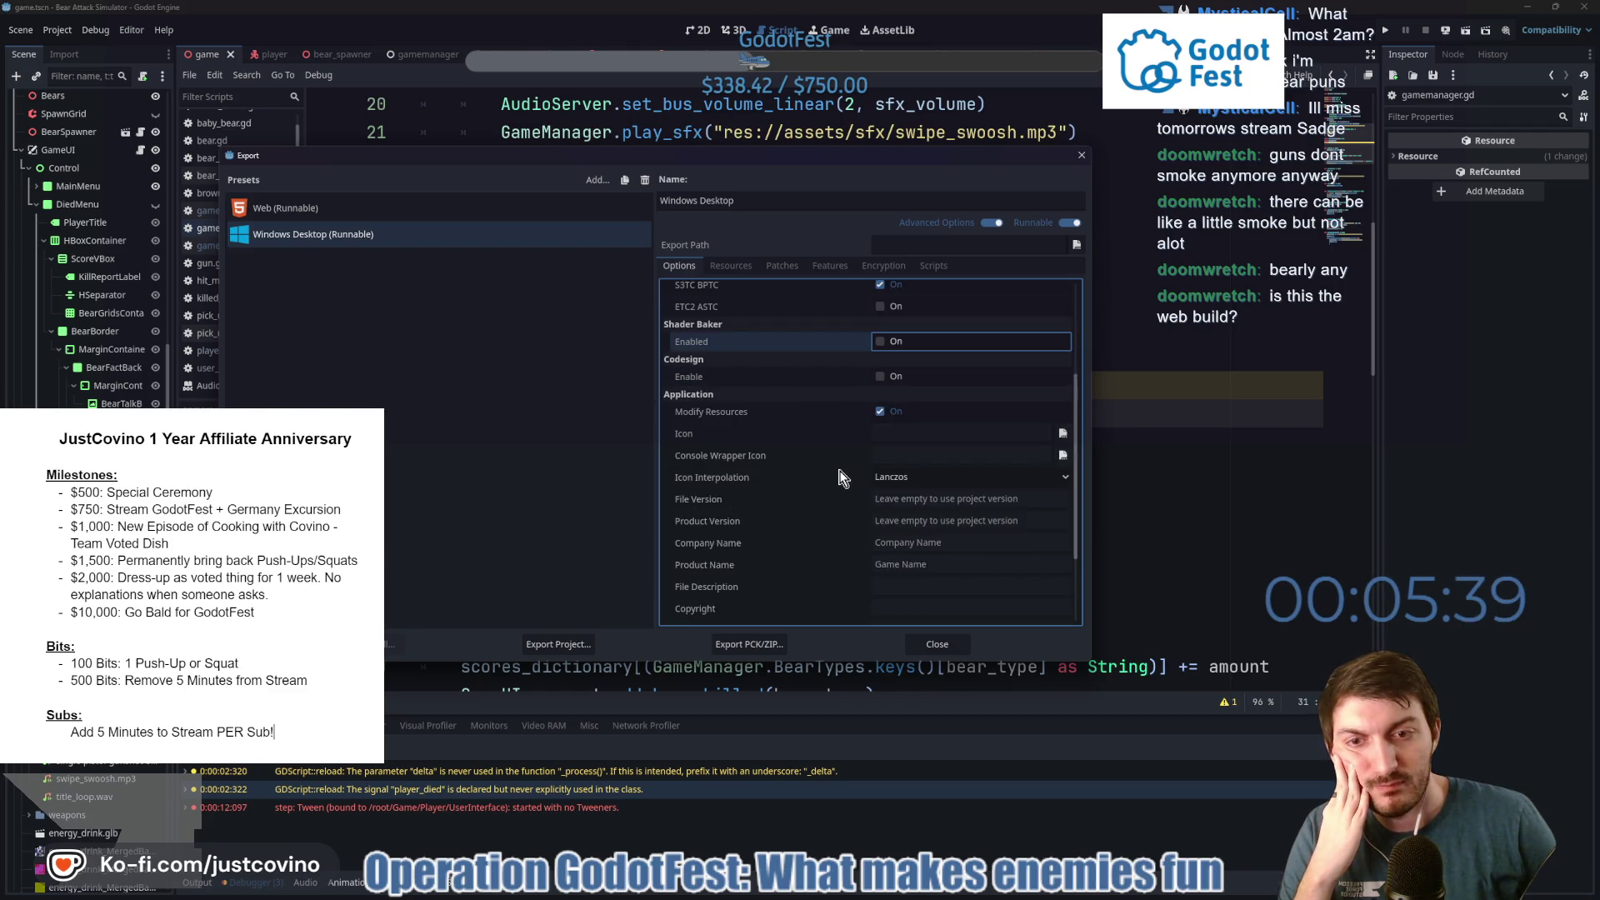
Set the Windows preset's company name to Freedom Forge Studios and product name to Bear Attack Simulator.
left_click(966, 542)
type("Fr")
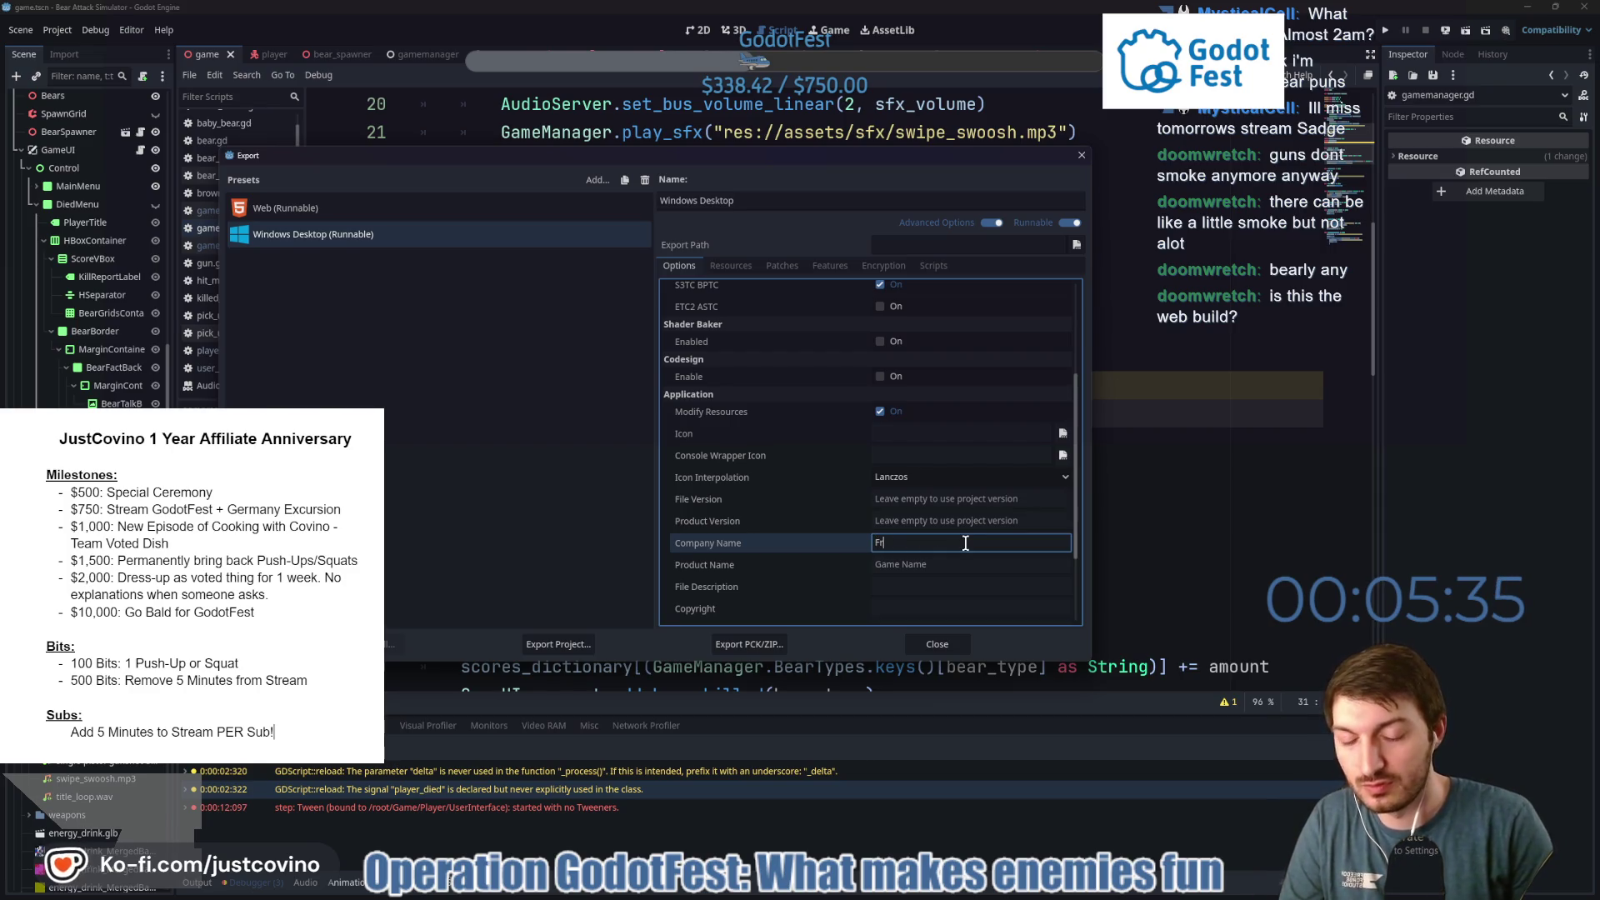
type("eedom Forge")
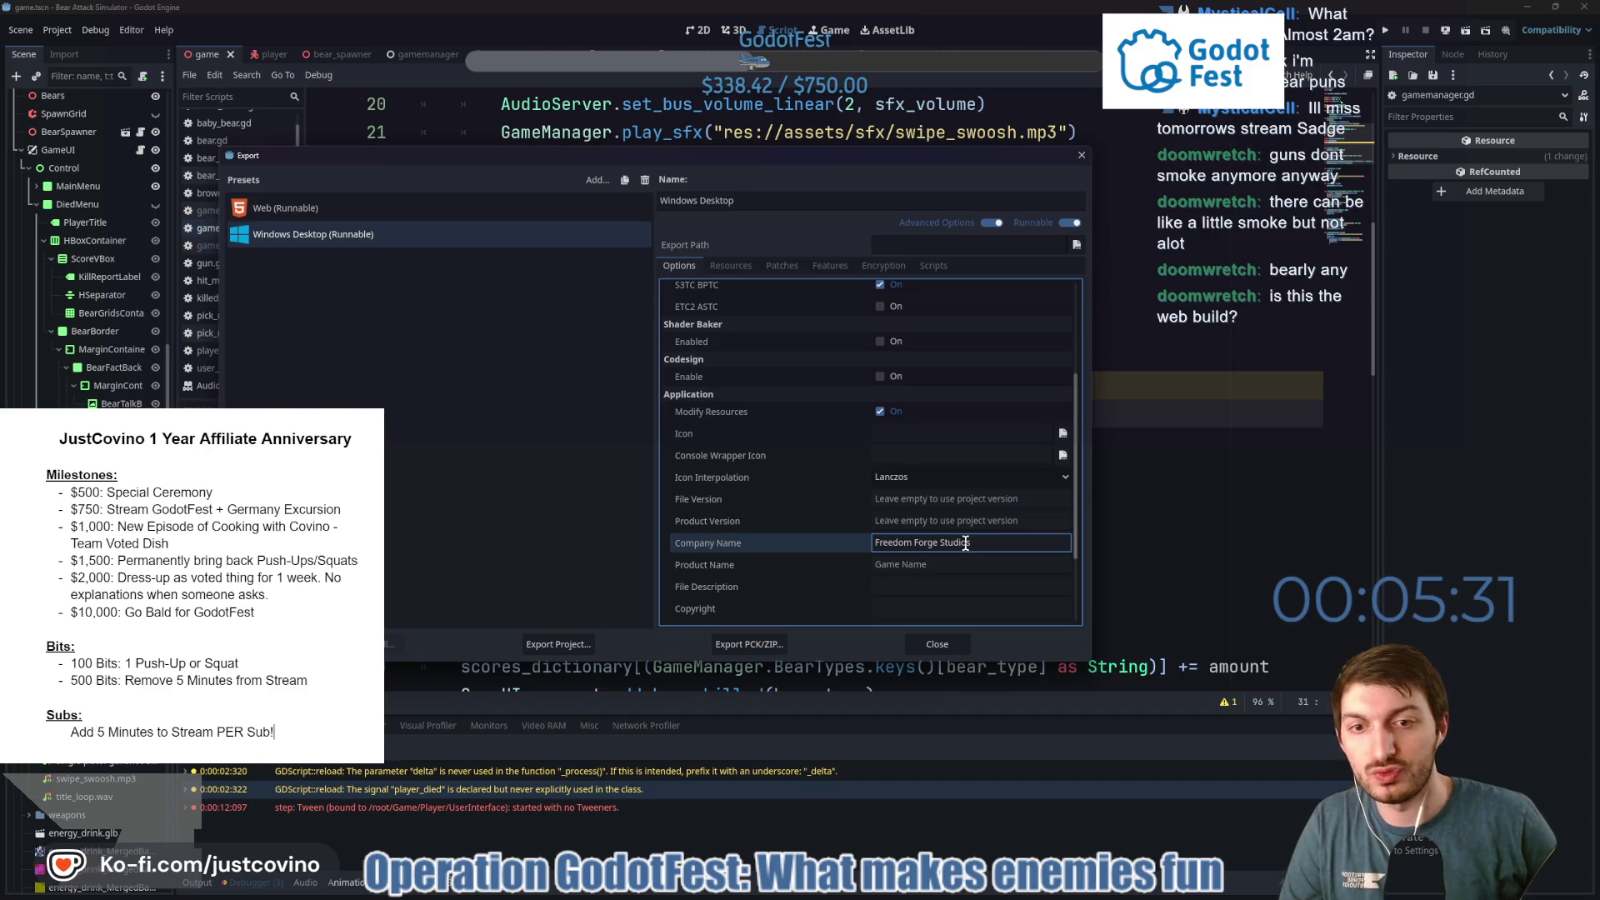
left_click(962, 565)
type("Bear Attack Si")
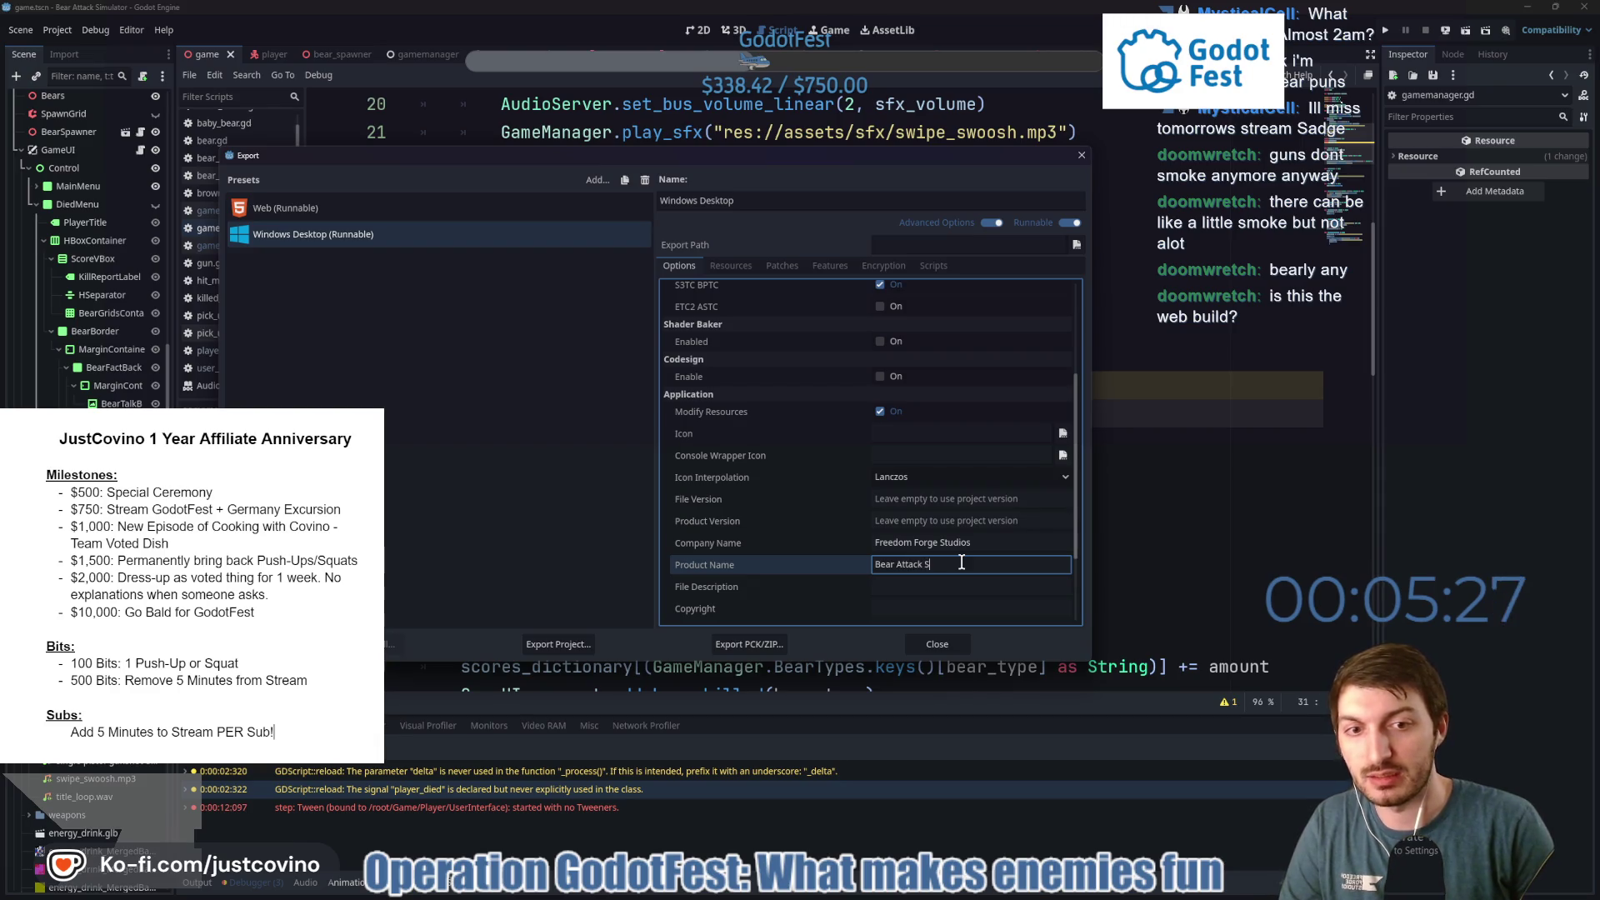
type("mulator")
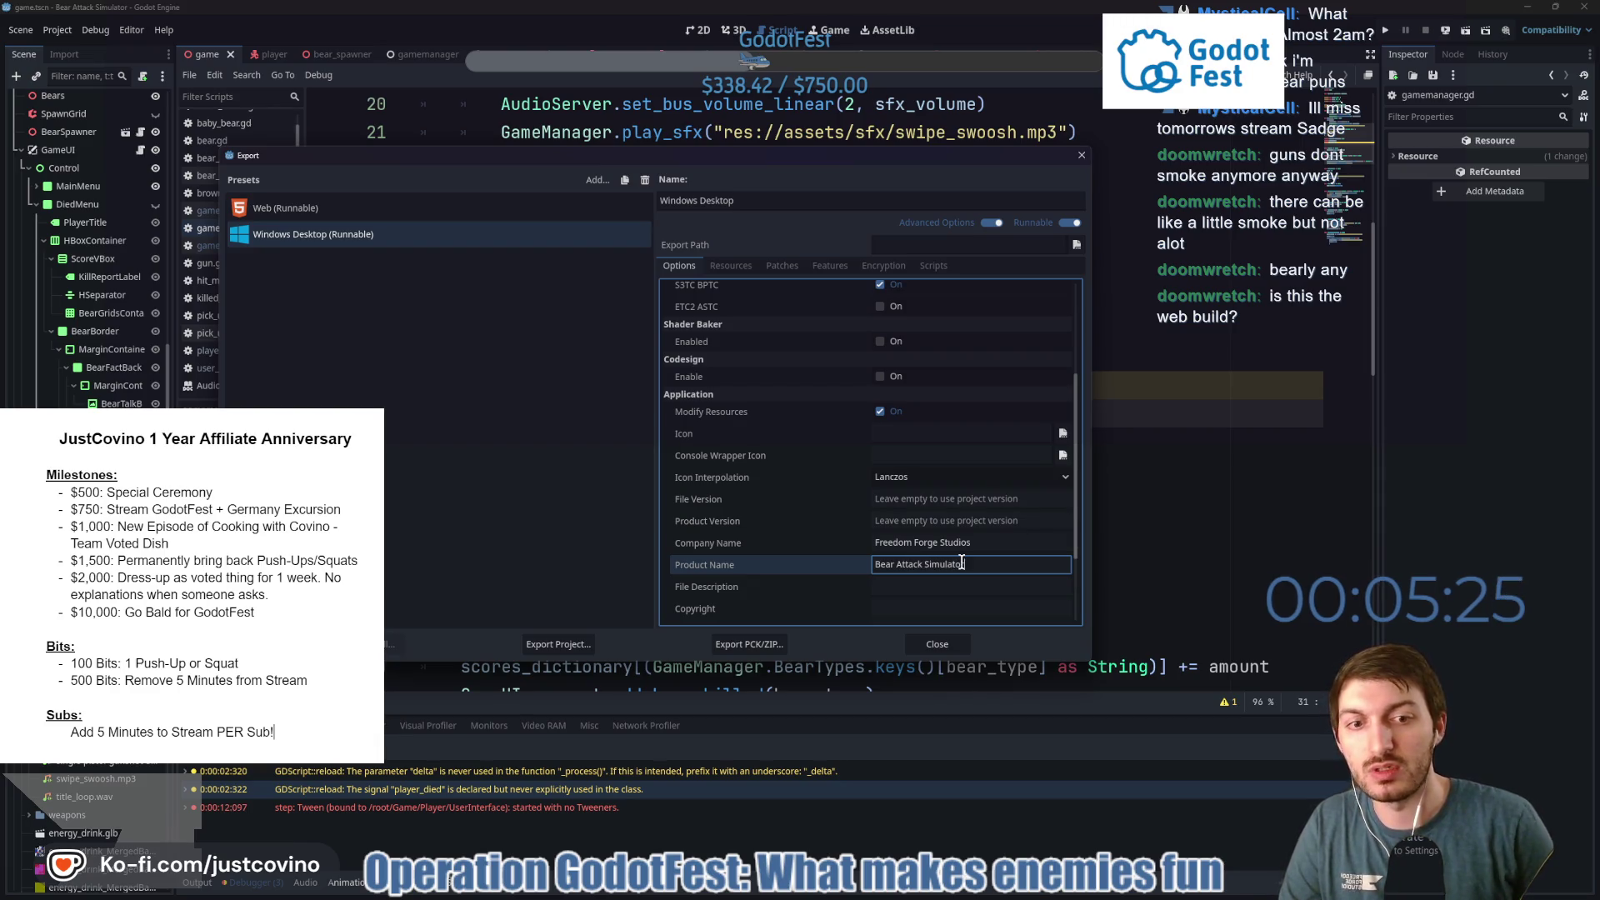
scroll(835, 535, "down", 2)
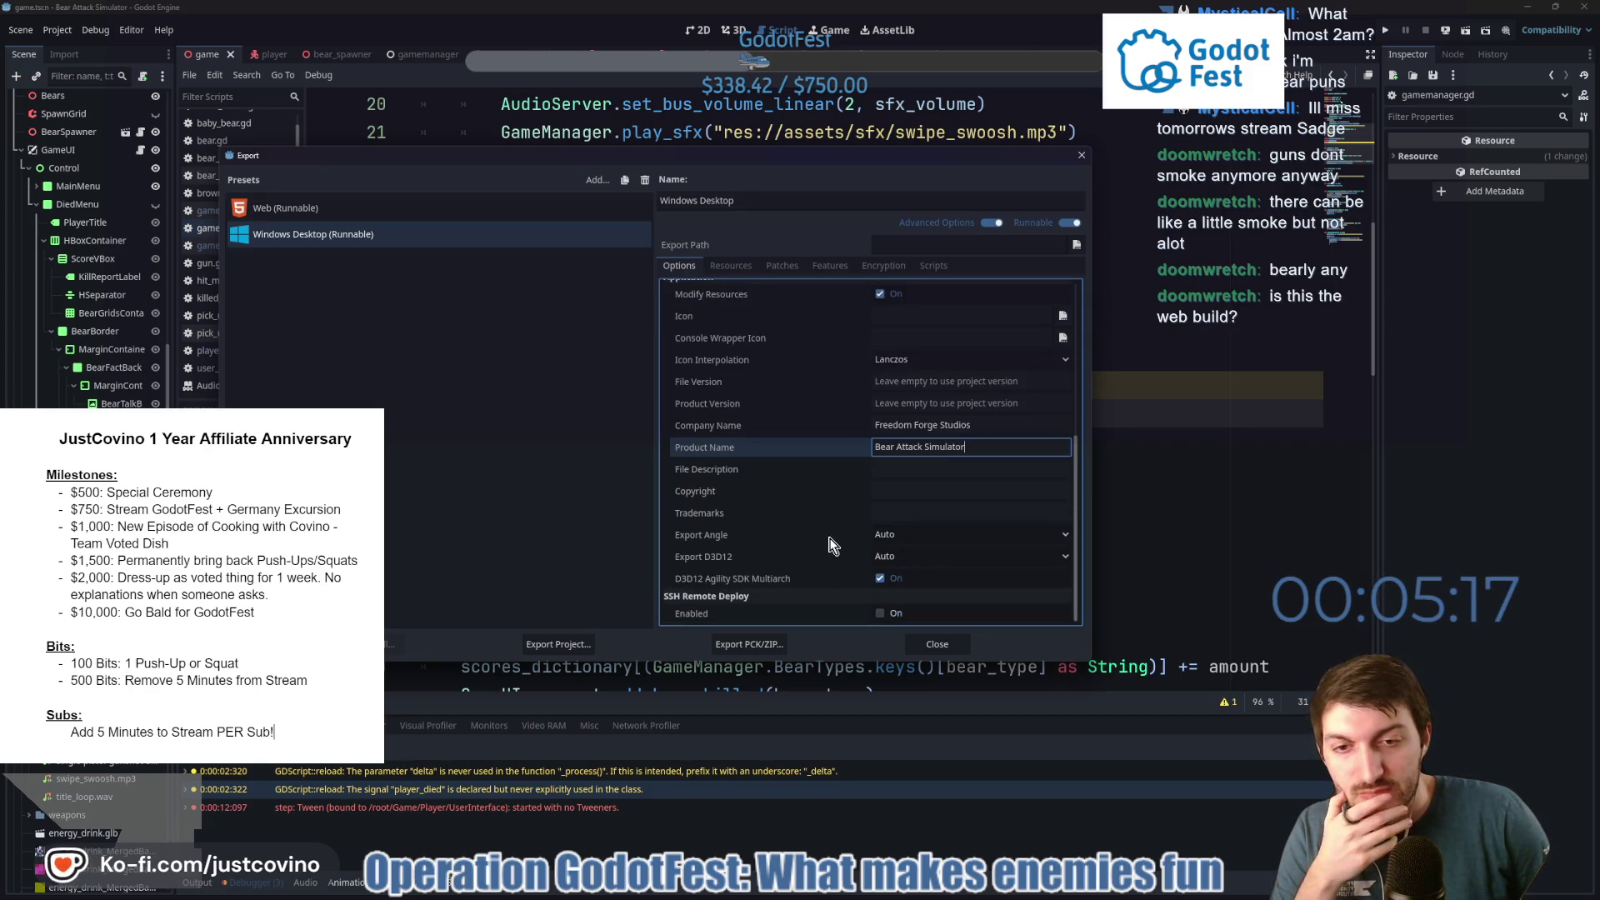
scroll(830, 546, "up", 5)
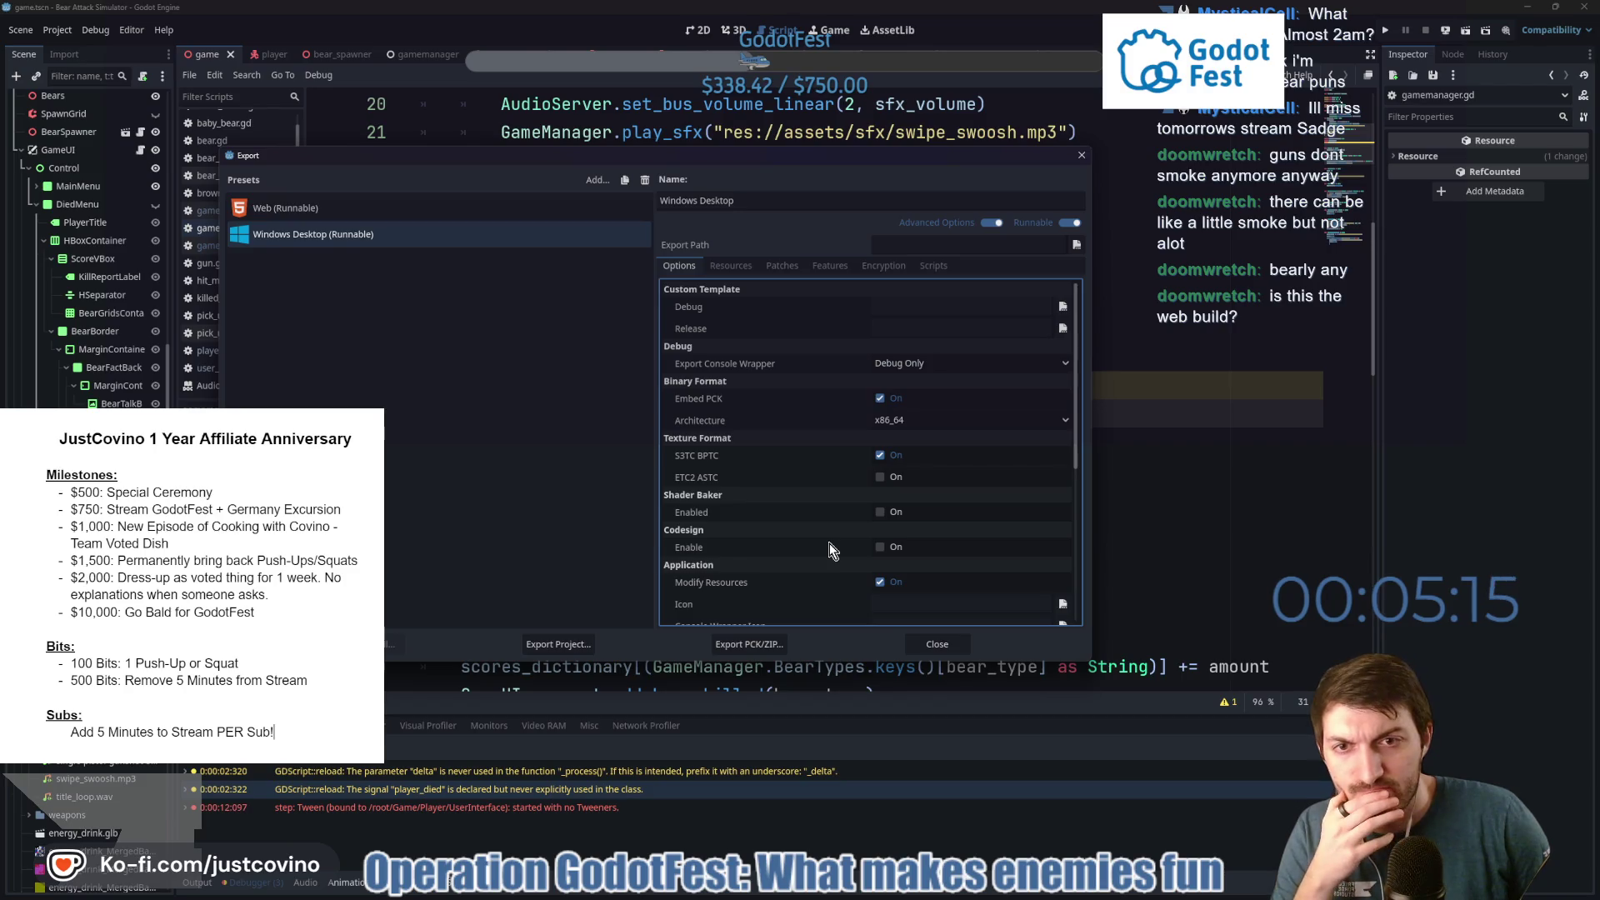
left_click(740, 267)
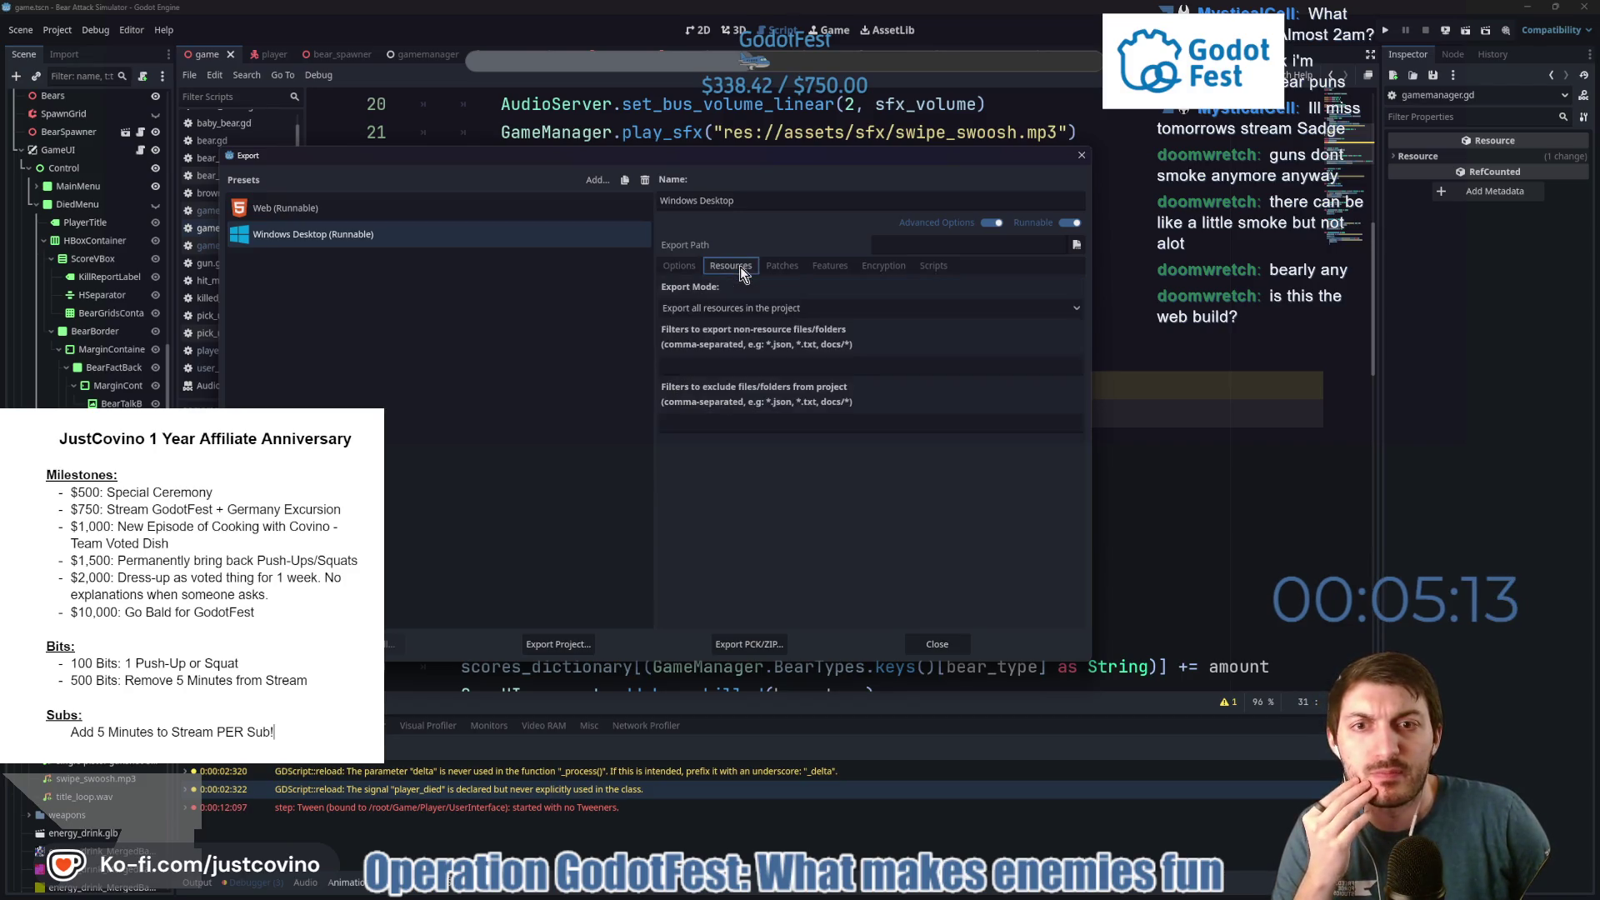
left_click(785, 265)
left_click(833, 265)
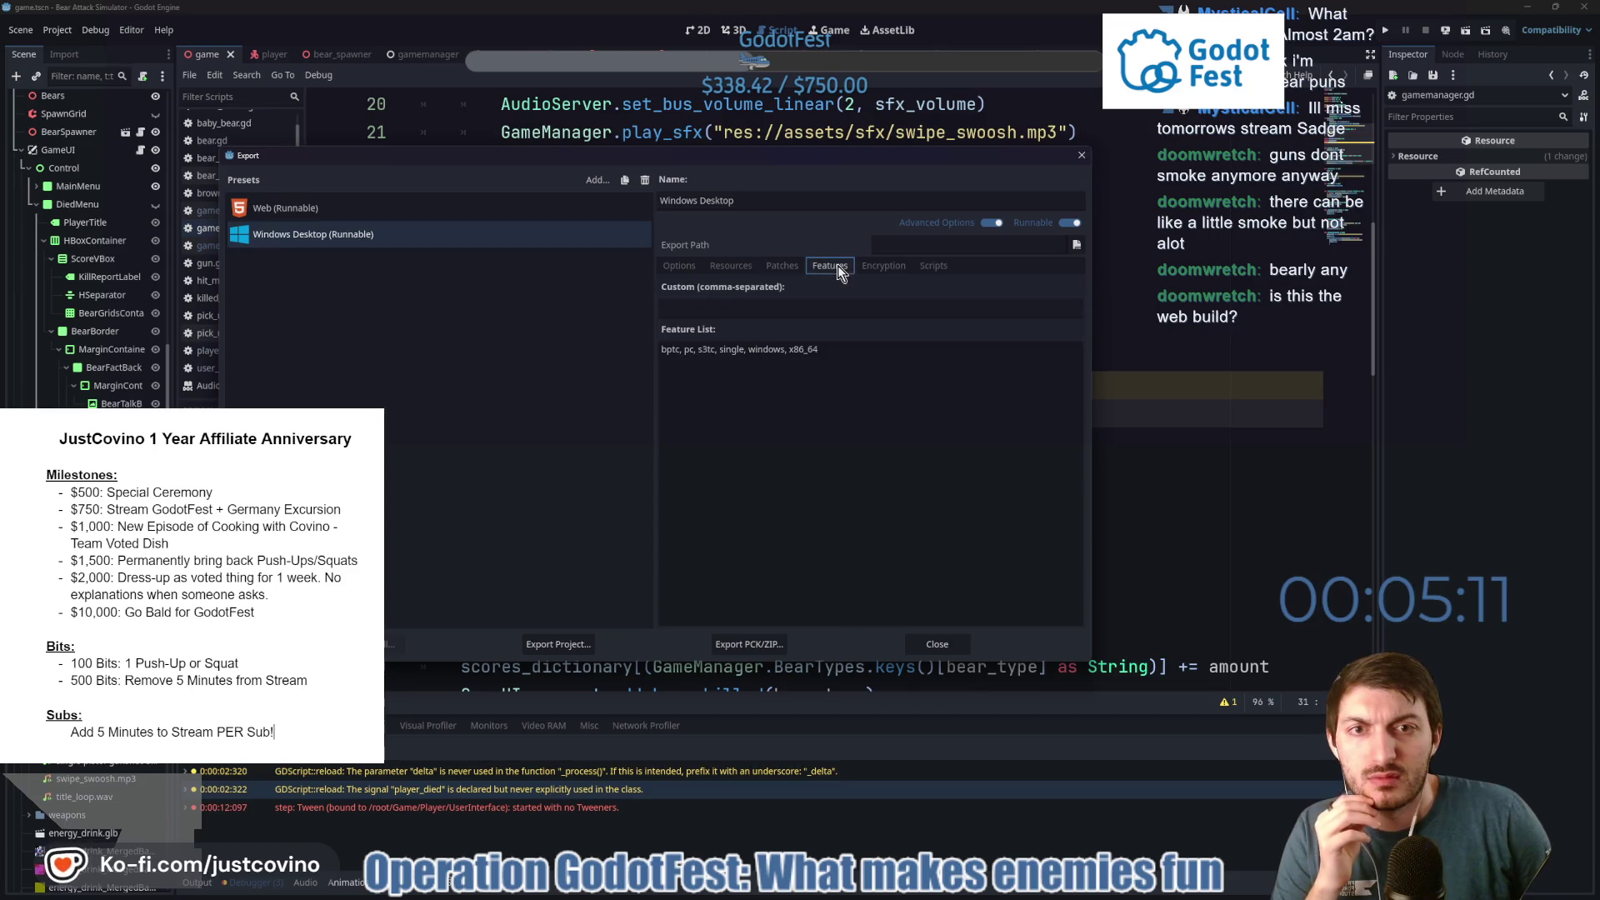
left_click(885, 265)
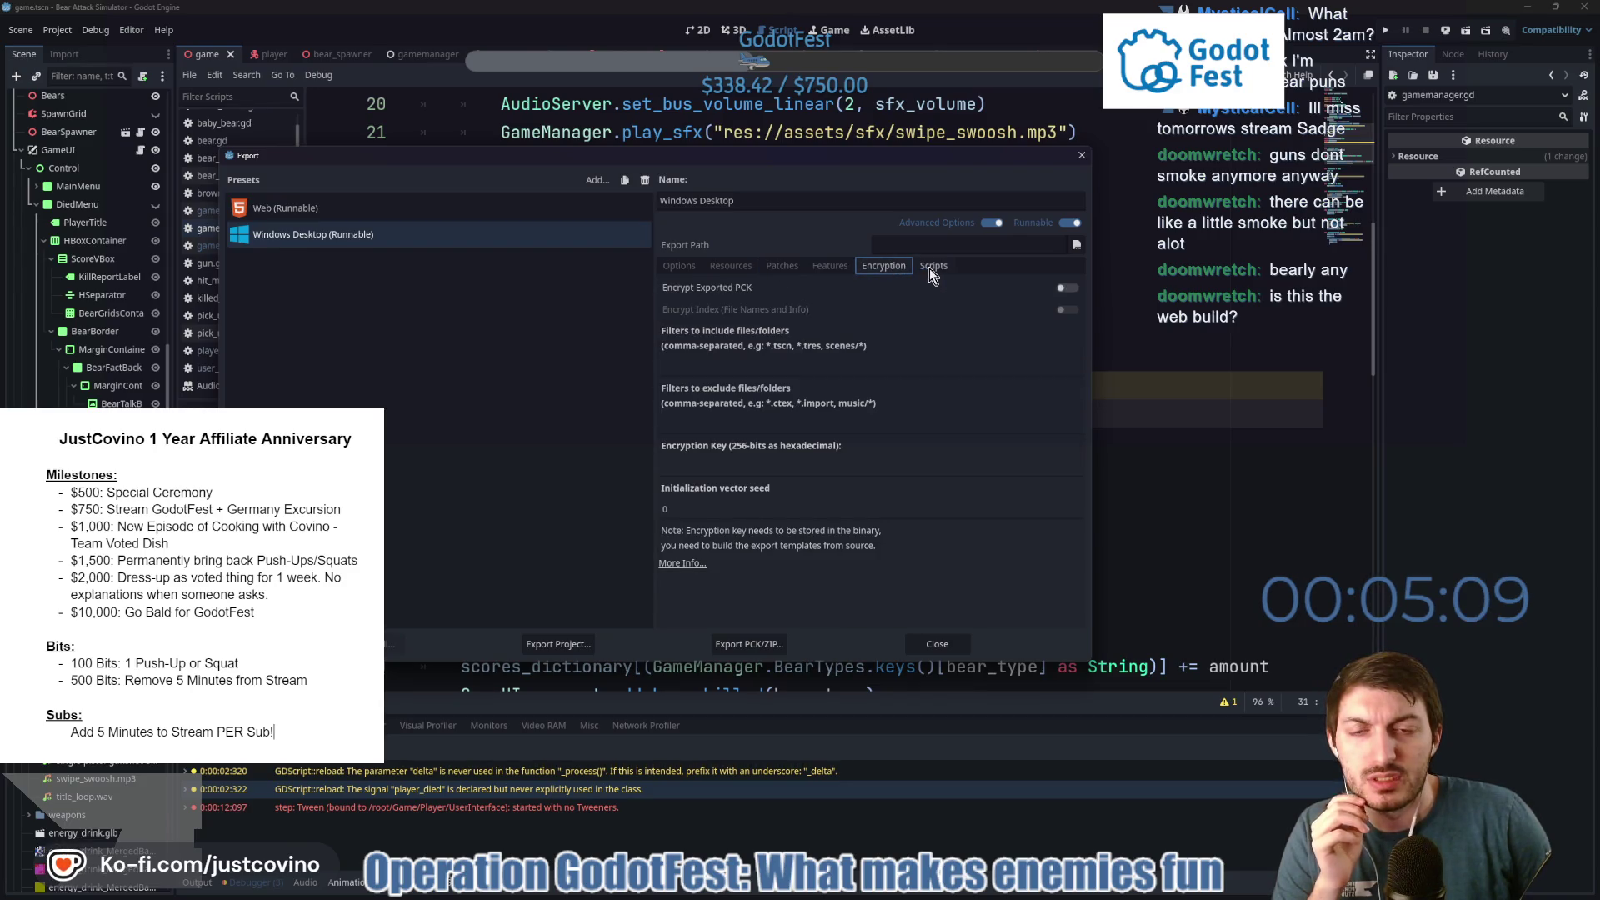
left_click(673, 267)
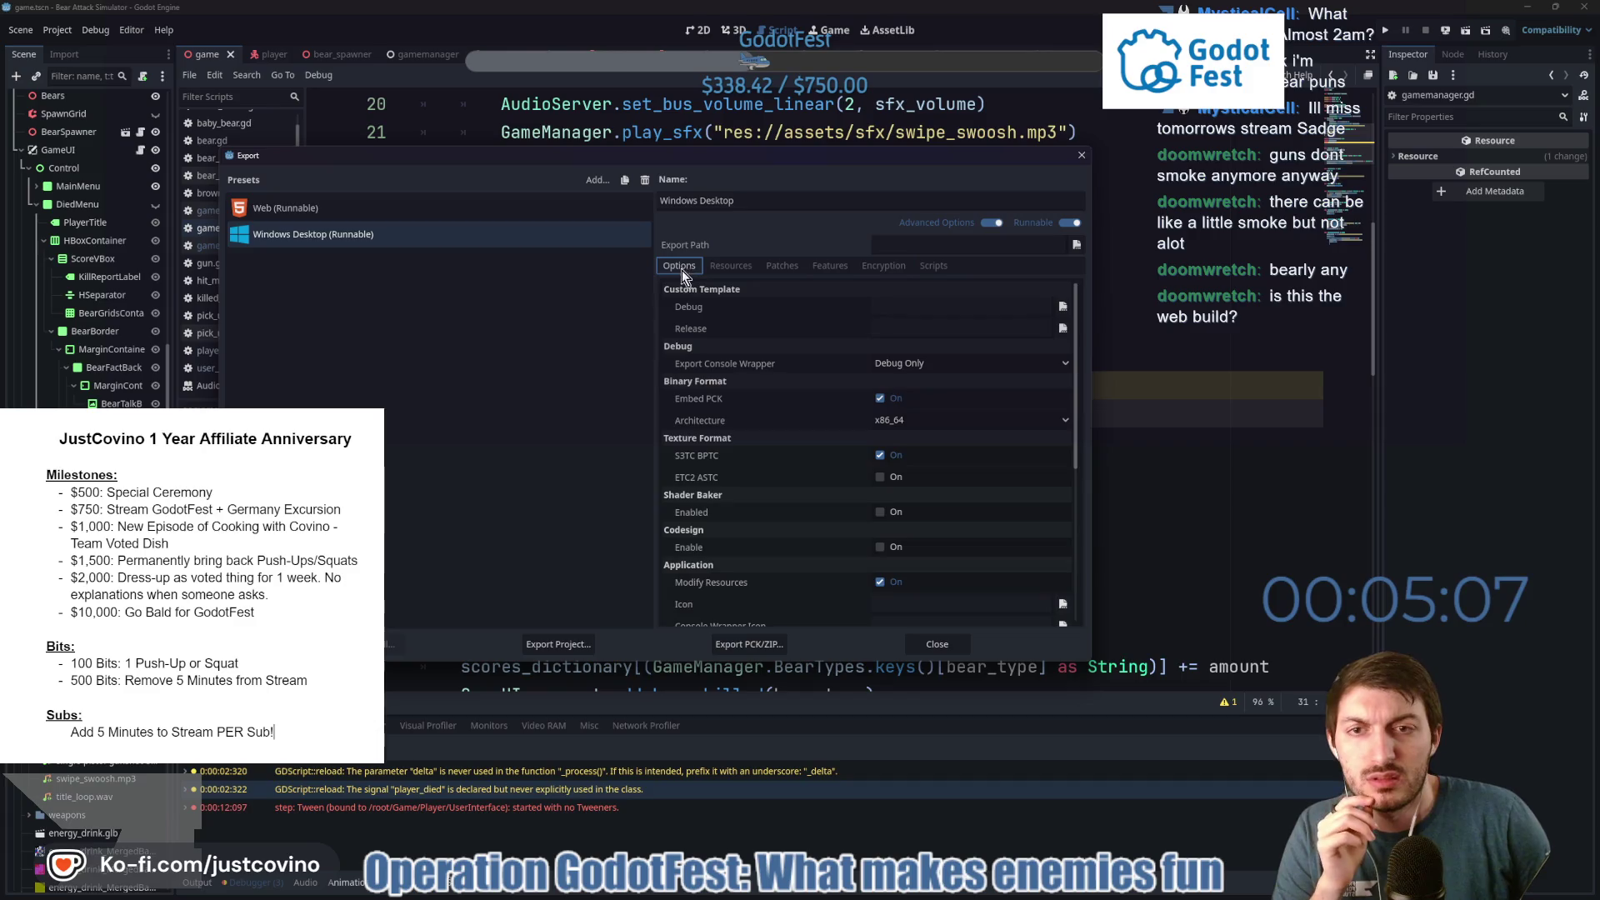
left_click(887, 267)
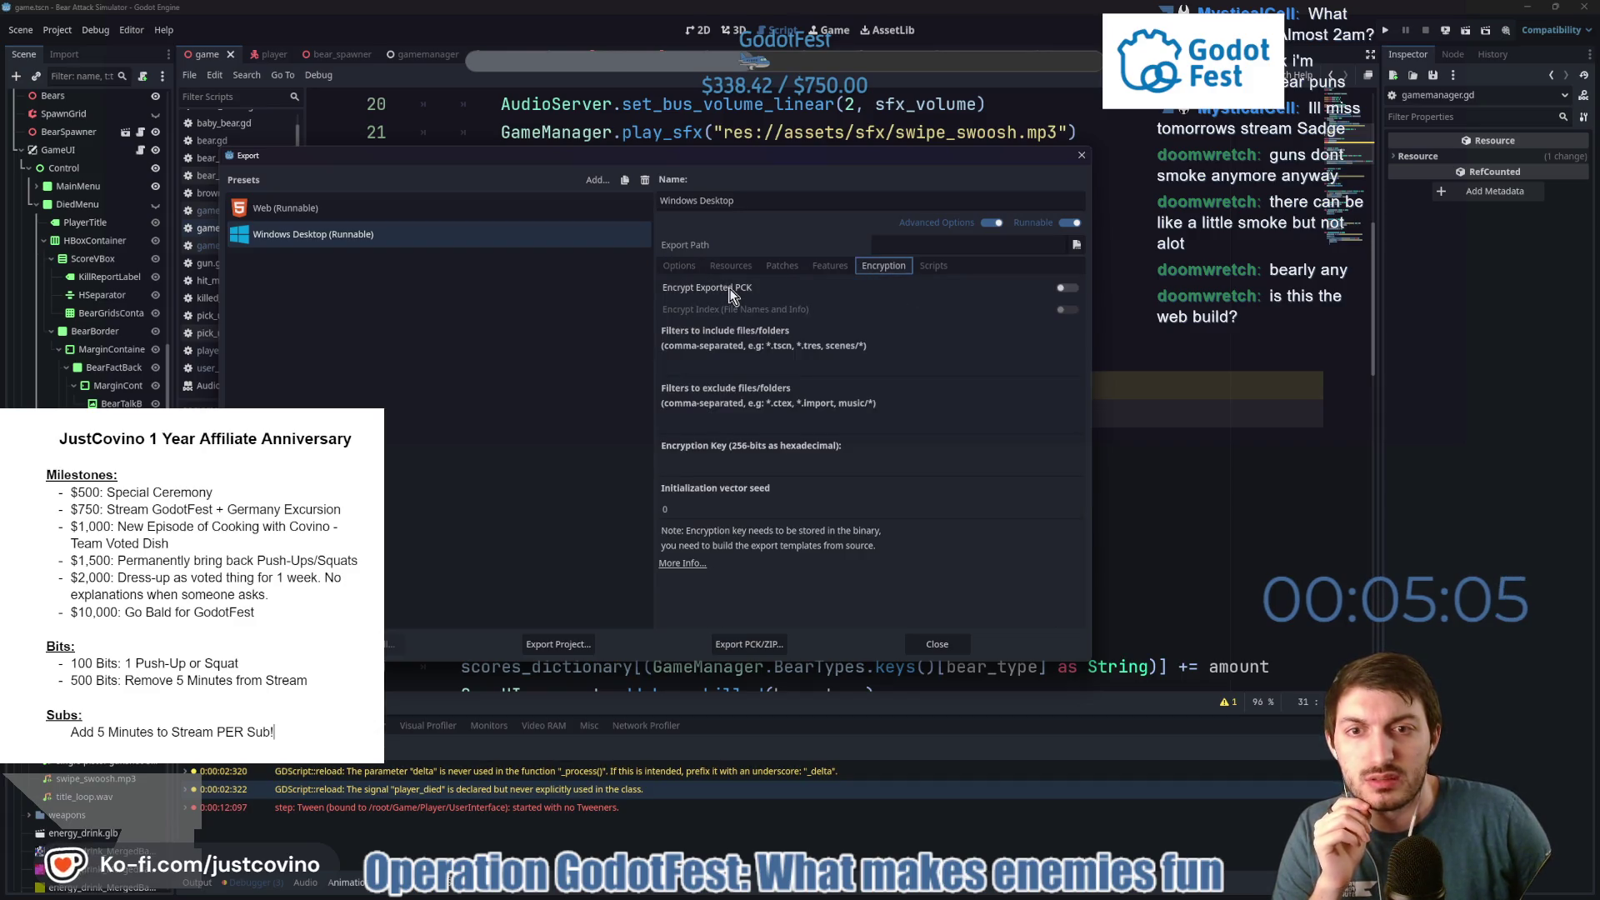
left_click(1066, 288)
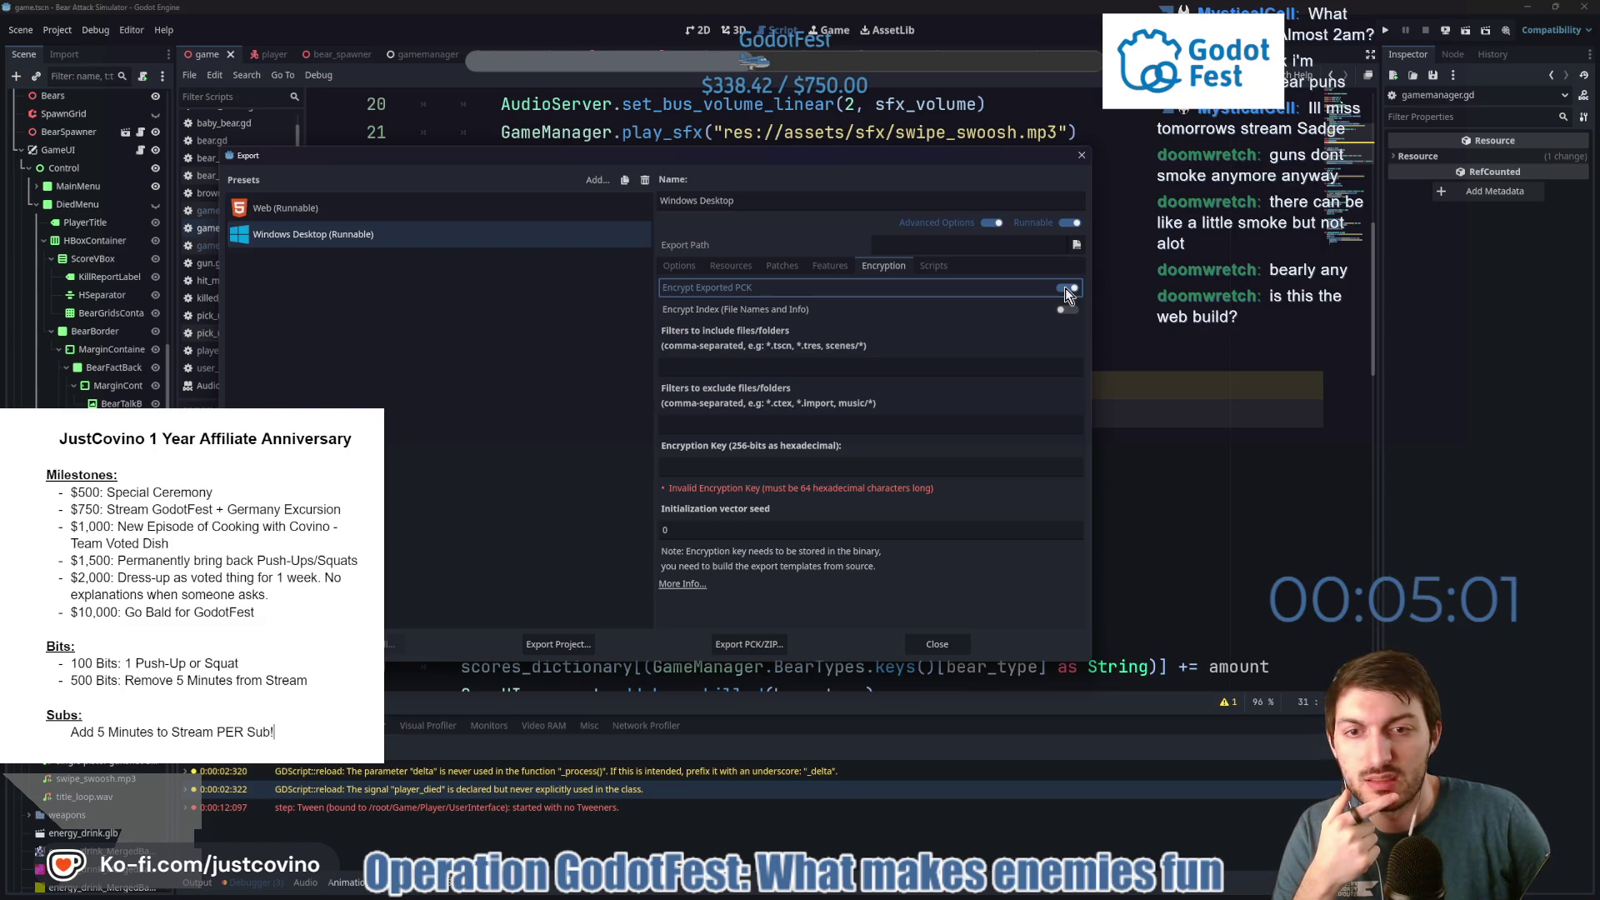
left_click(1066, 288)
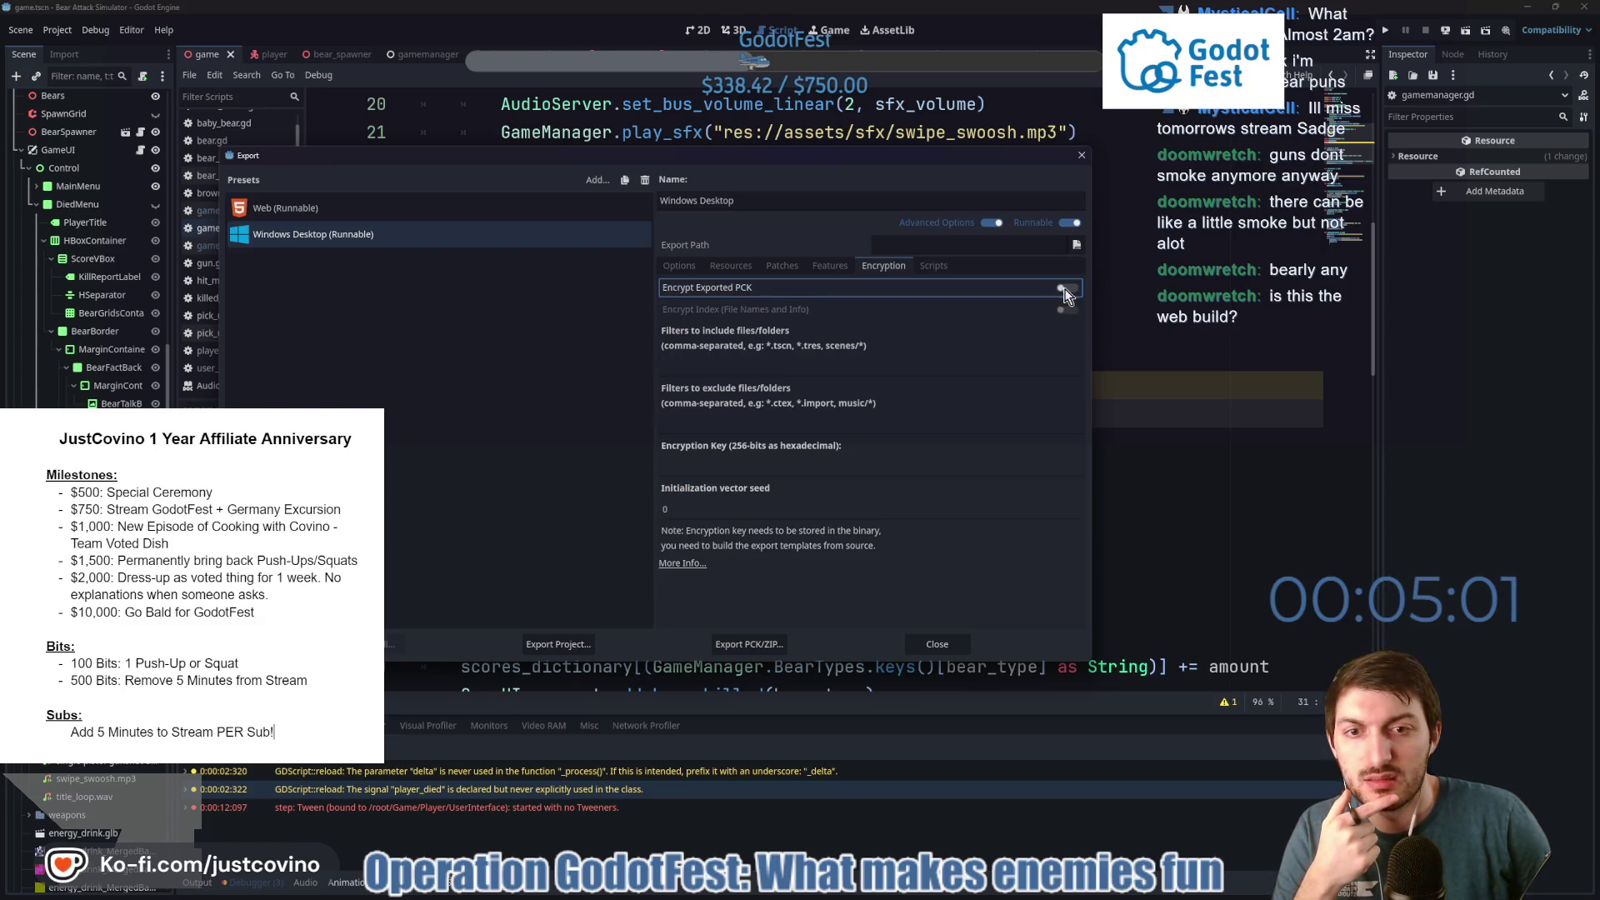
left_click(692, 265)
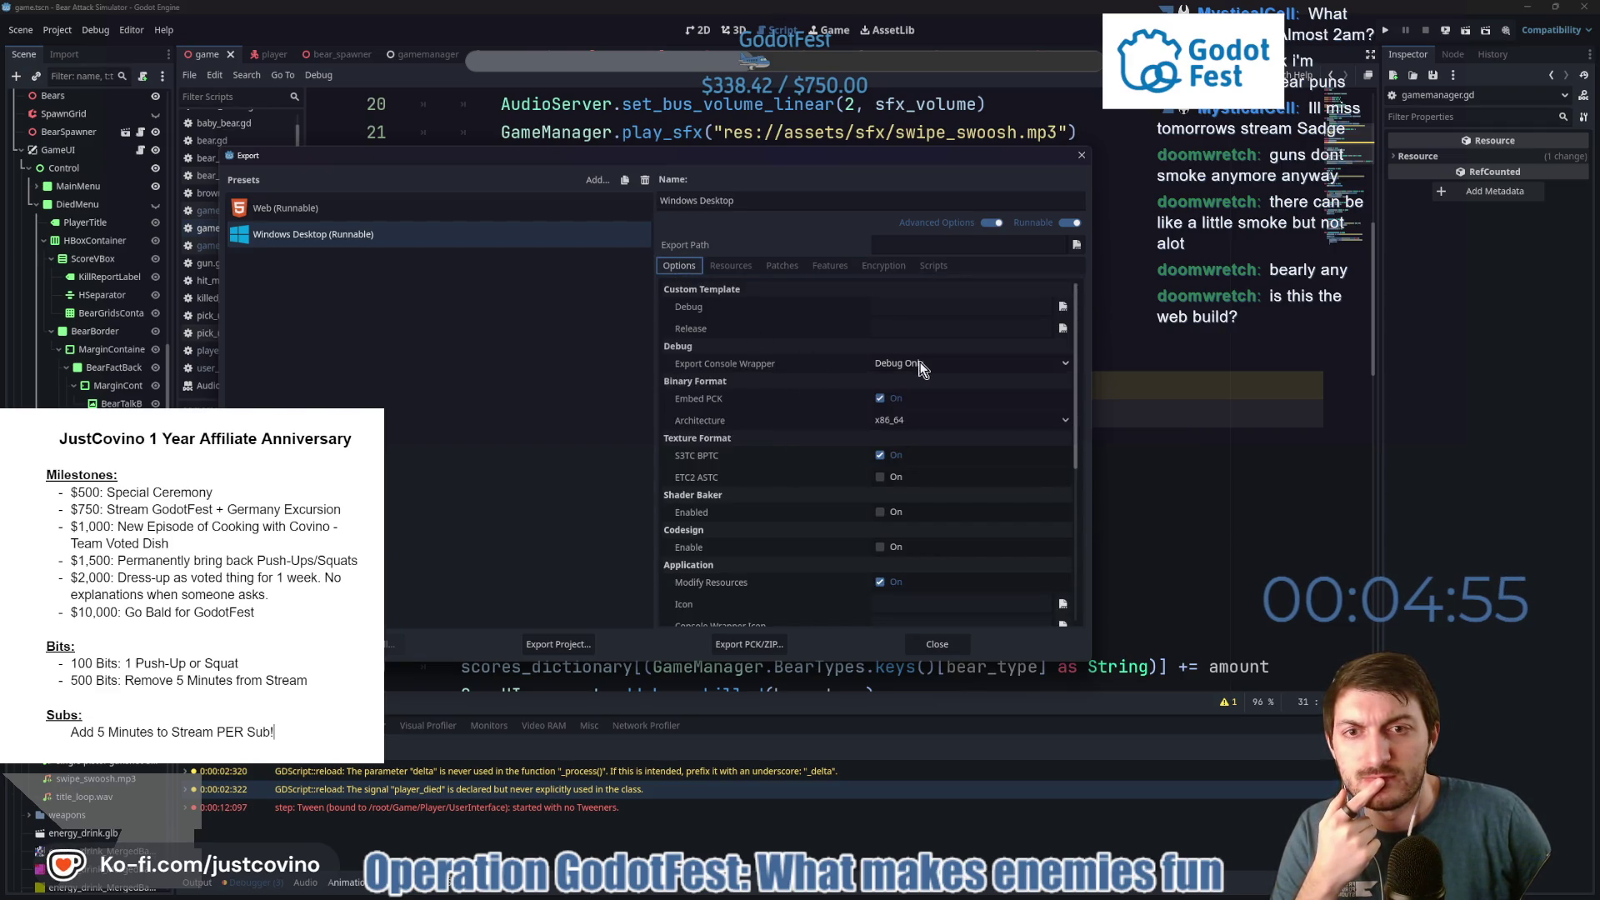
Create a BearAttackSimulator_WINDOWS folder on the Desktop as the export destination.
left_click(558, 647)
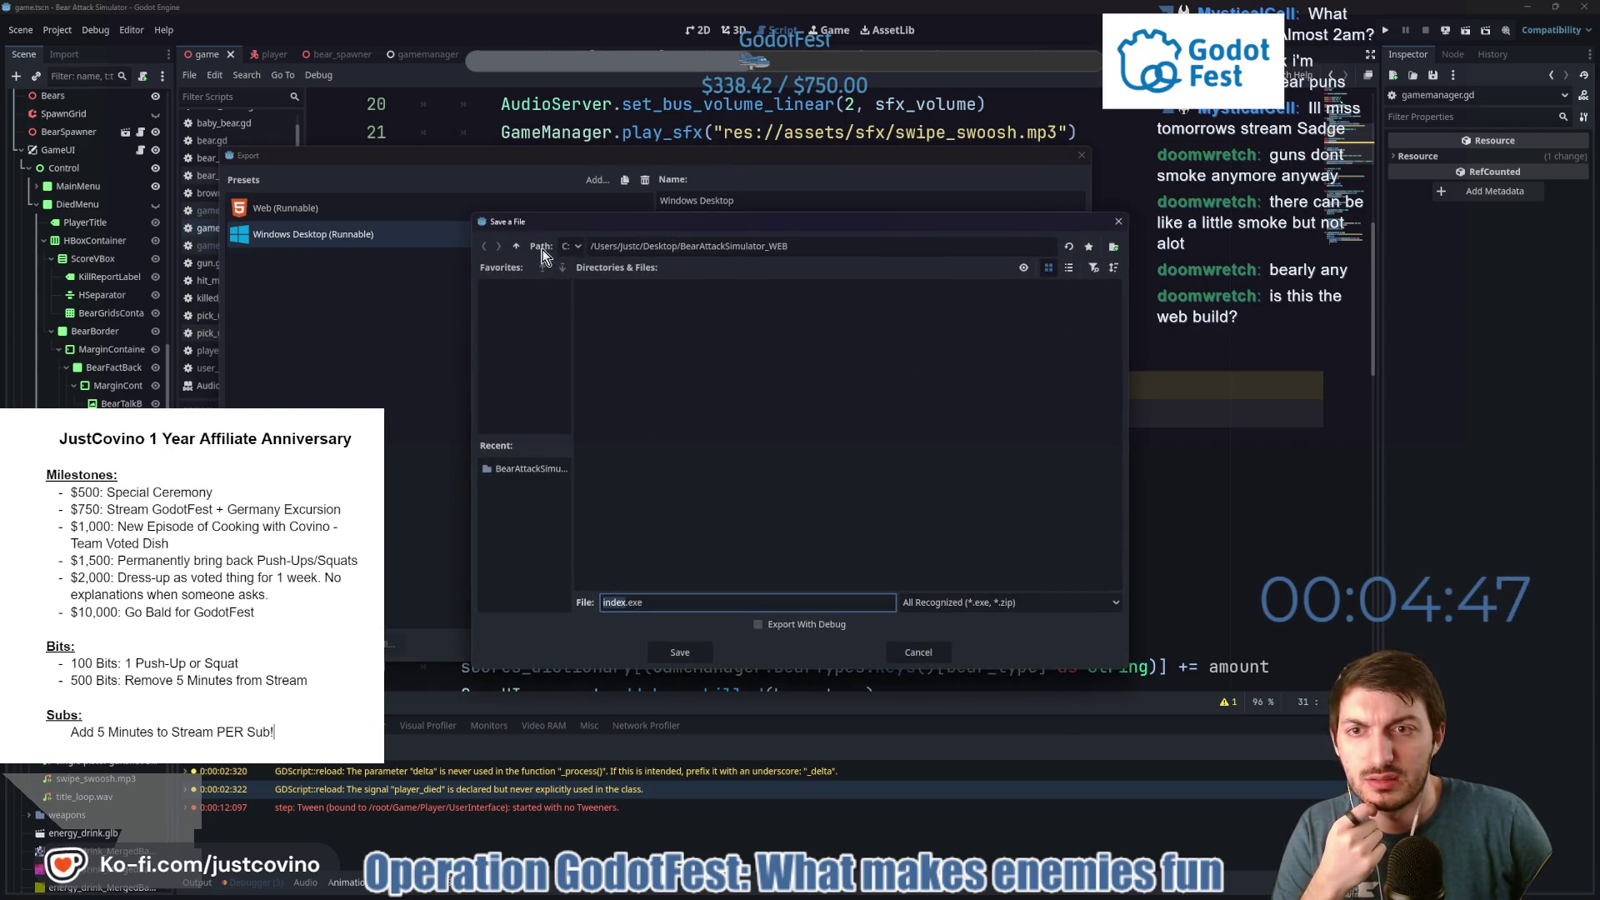
left_click(516, 245)
scroll(1057, 507, "down", 5)
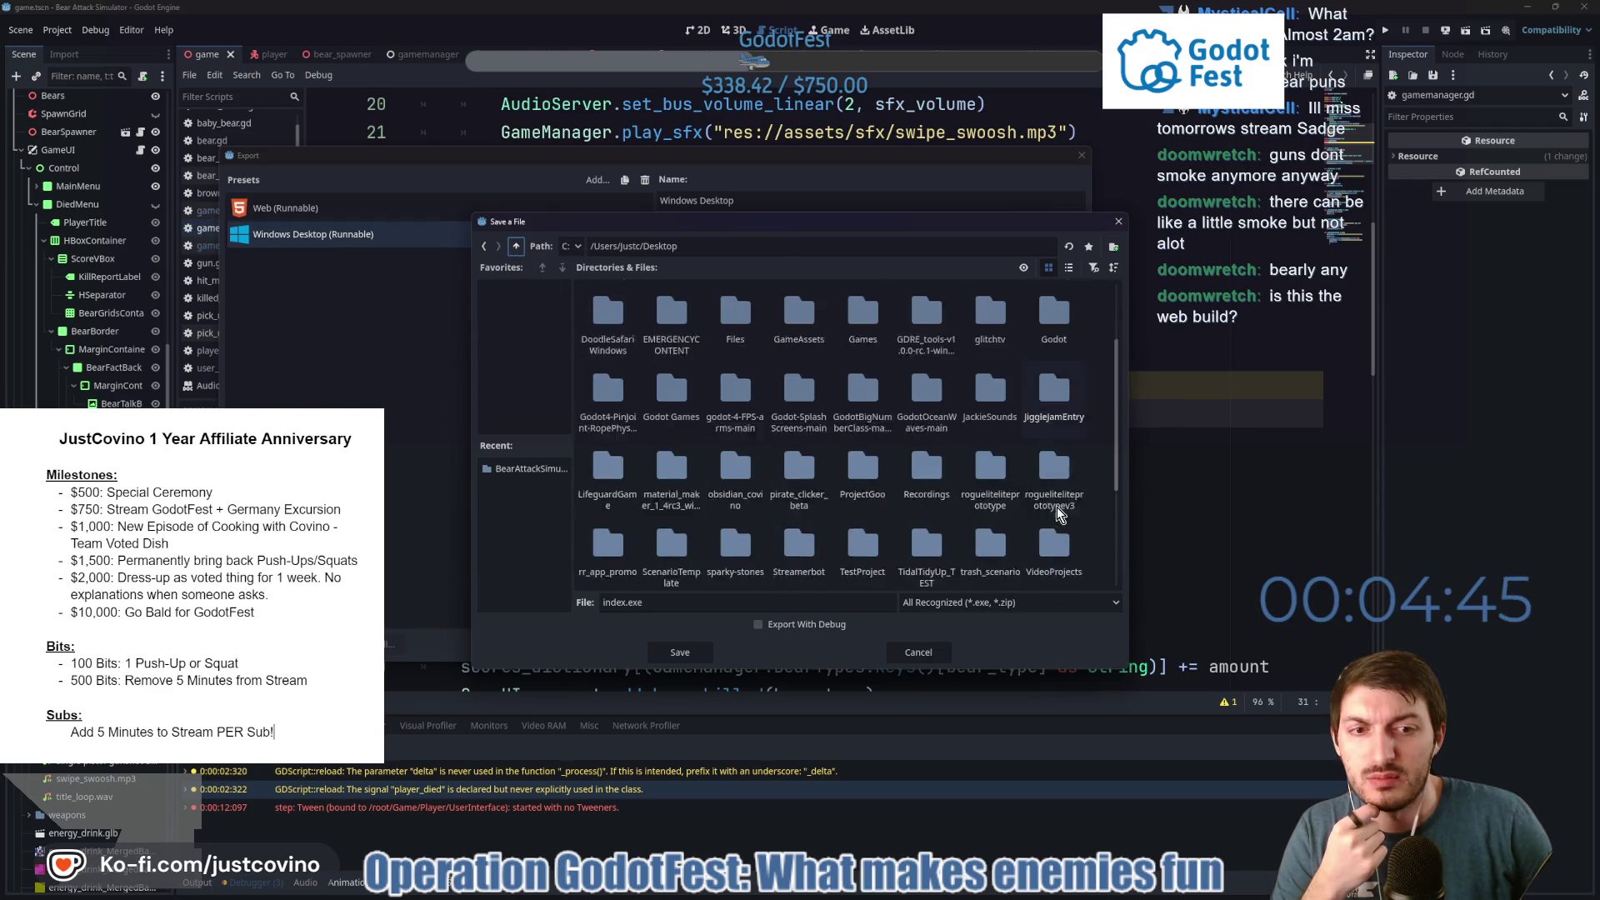
right_click(823, 547)
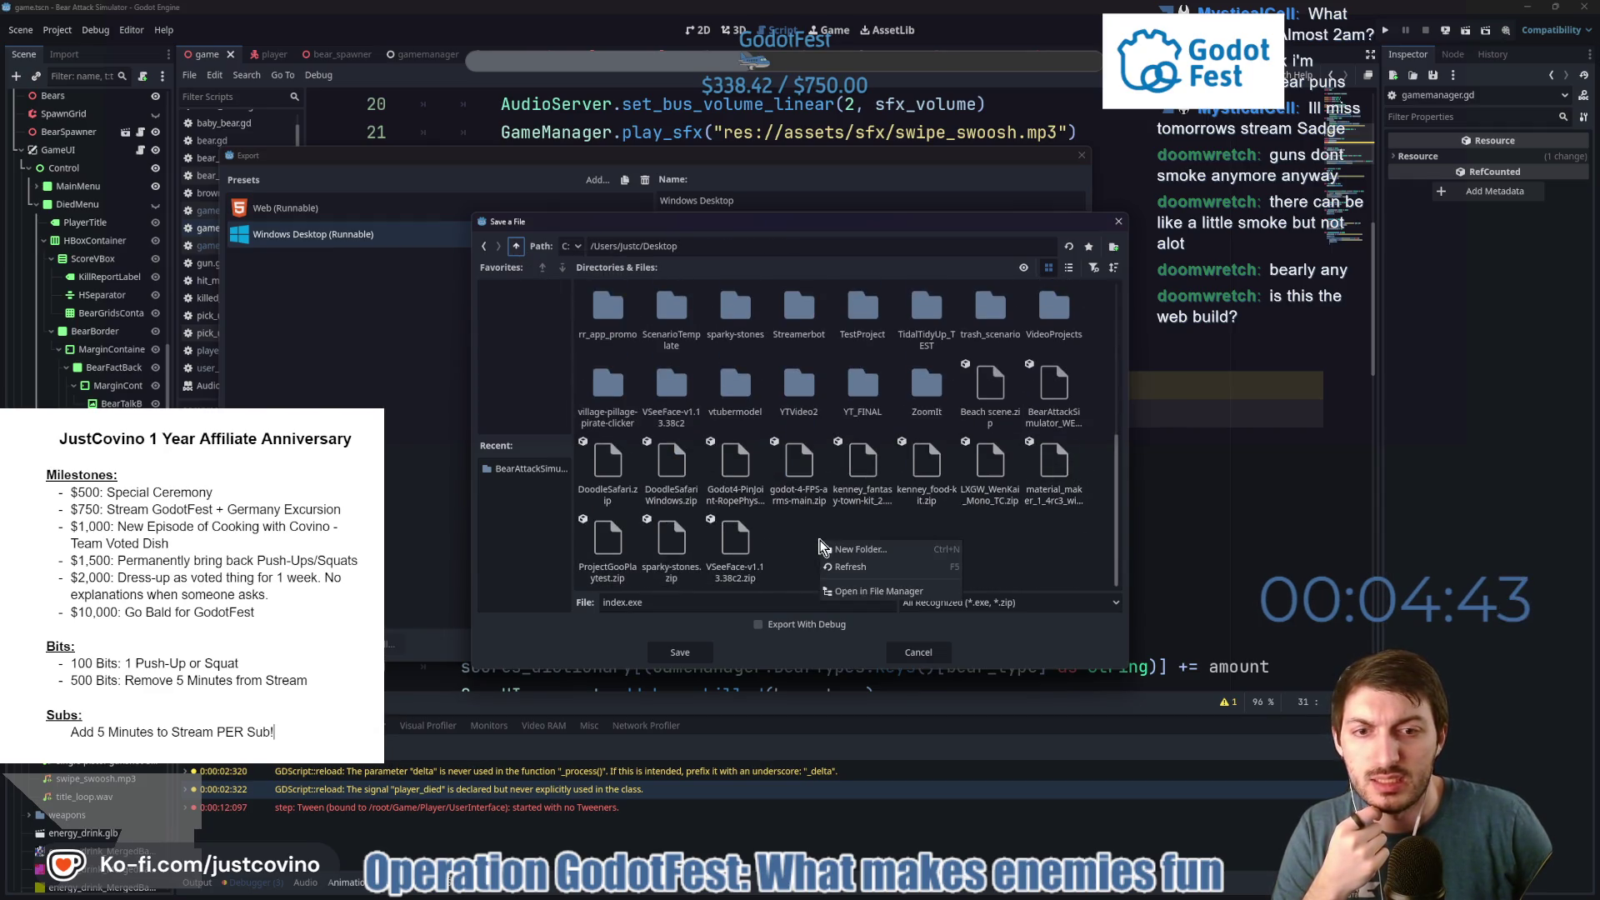
left_click(837, 550)
type("B")
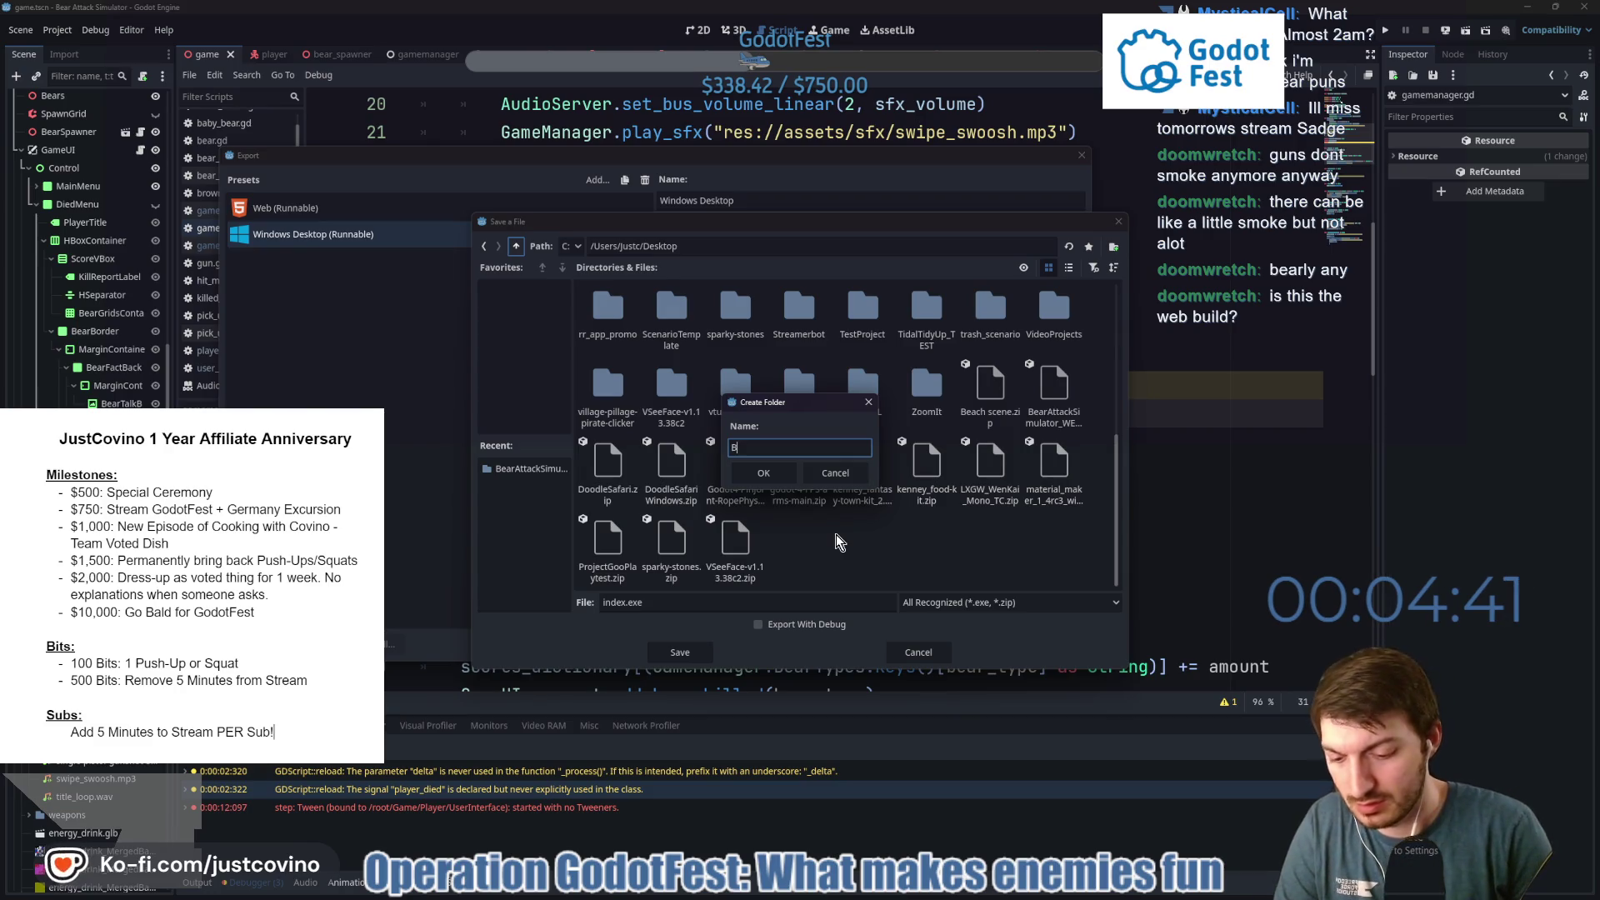
type("earAttack")
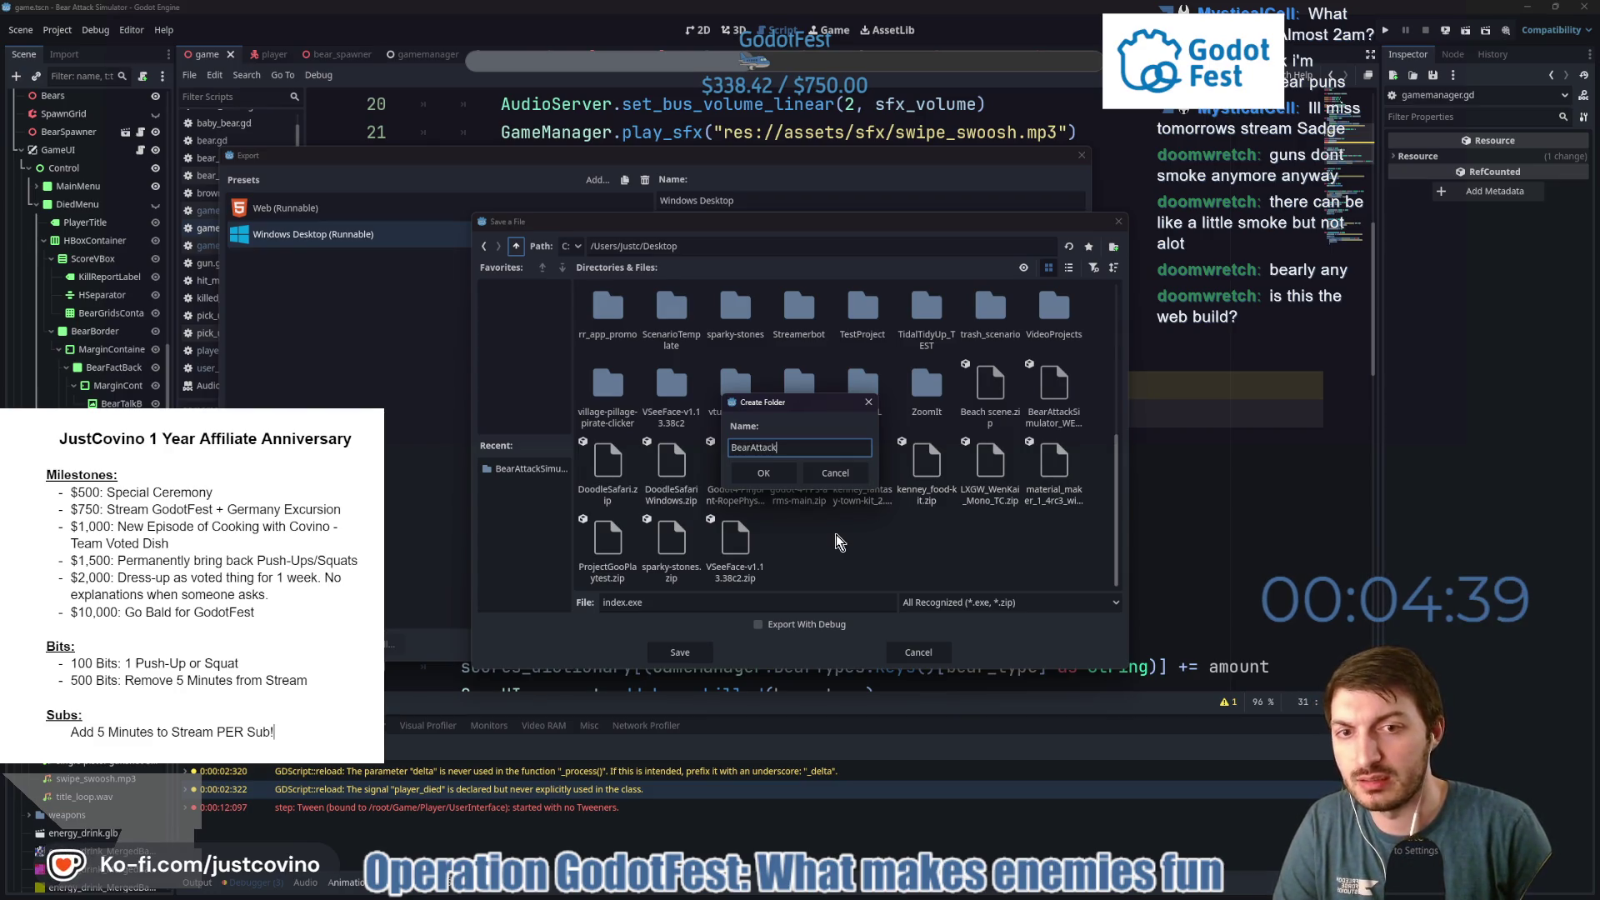
type("Simulator_W")
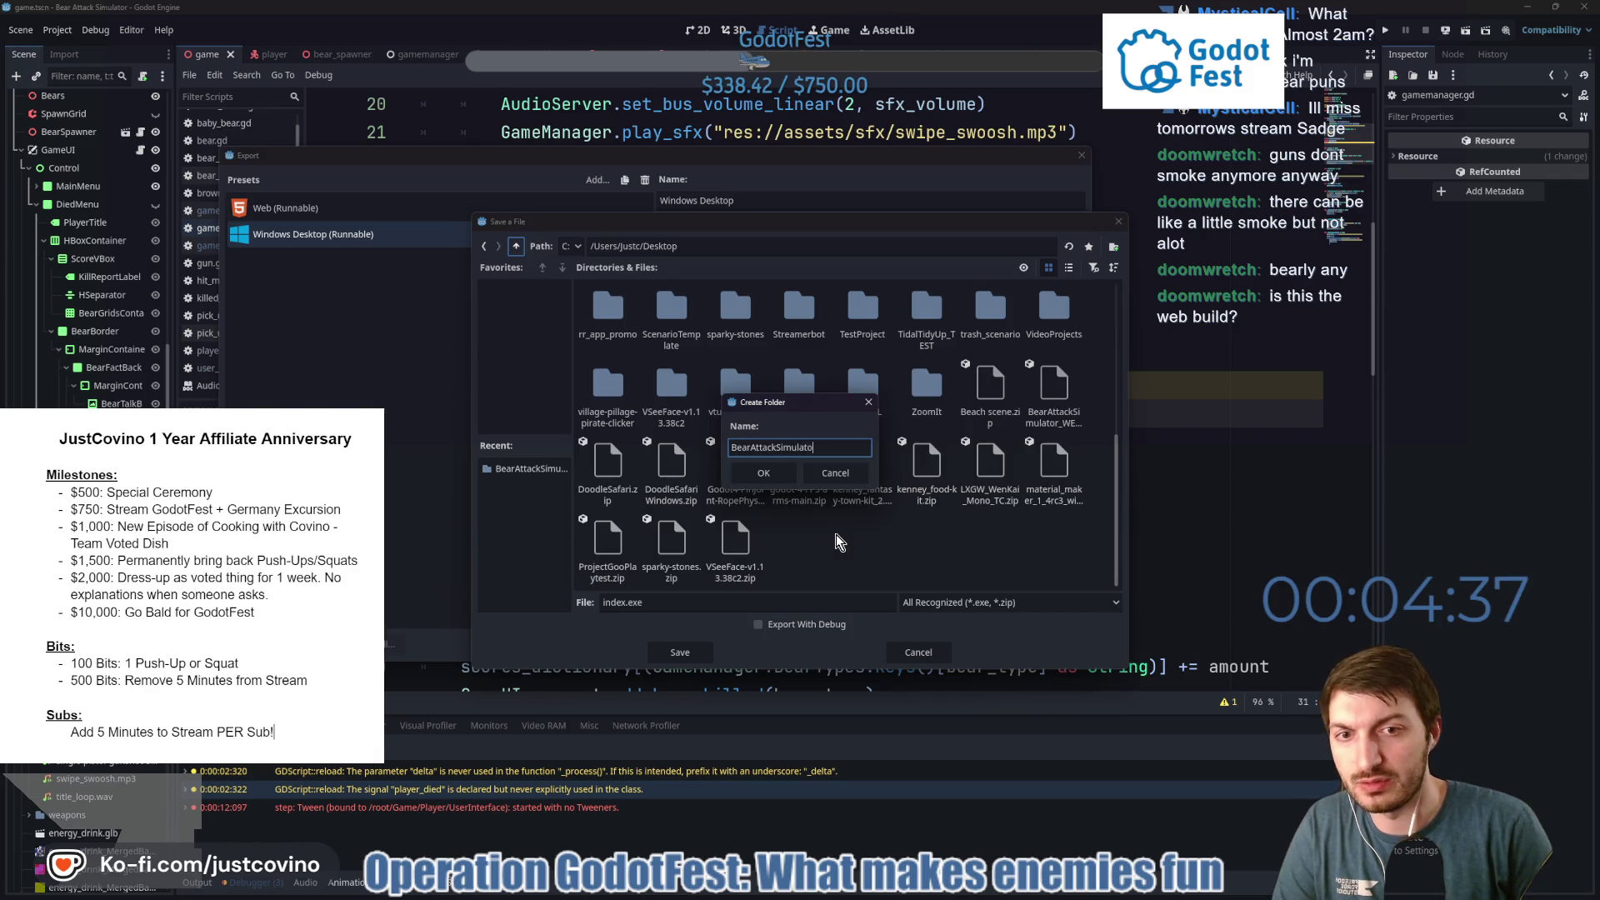
type("INDOWS")
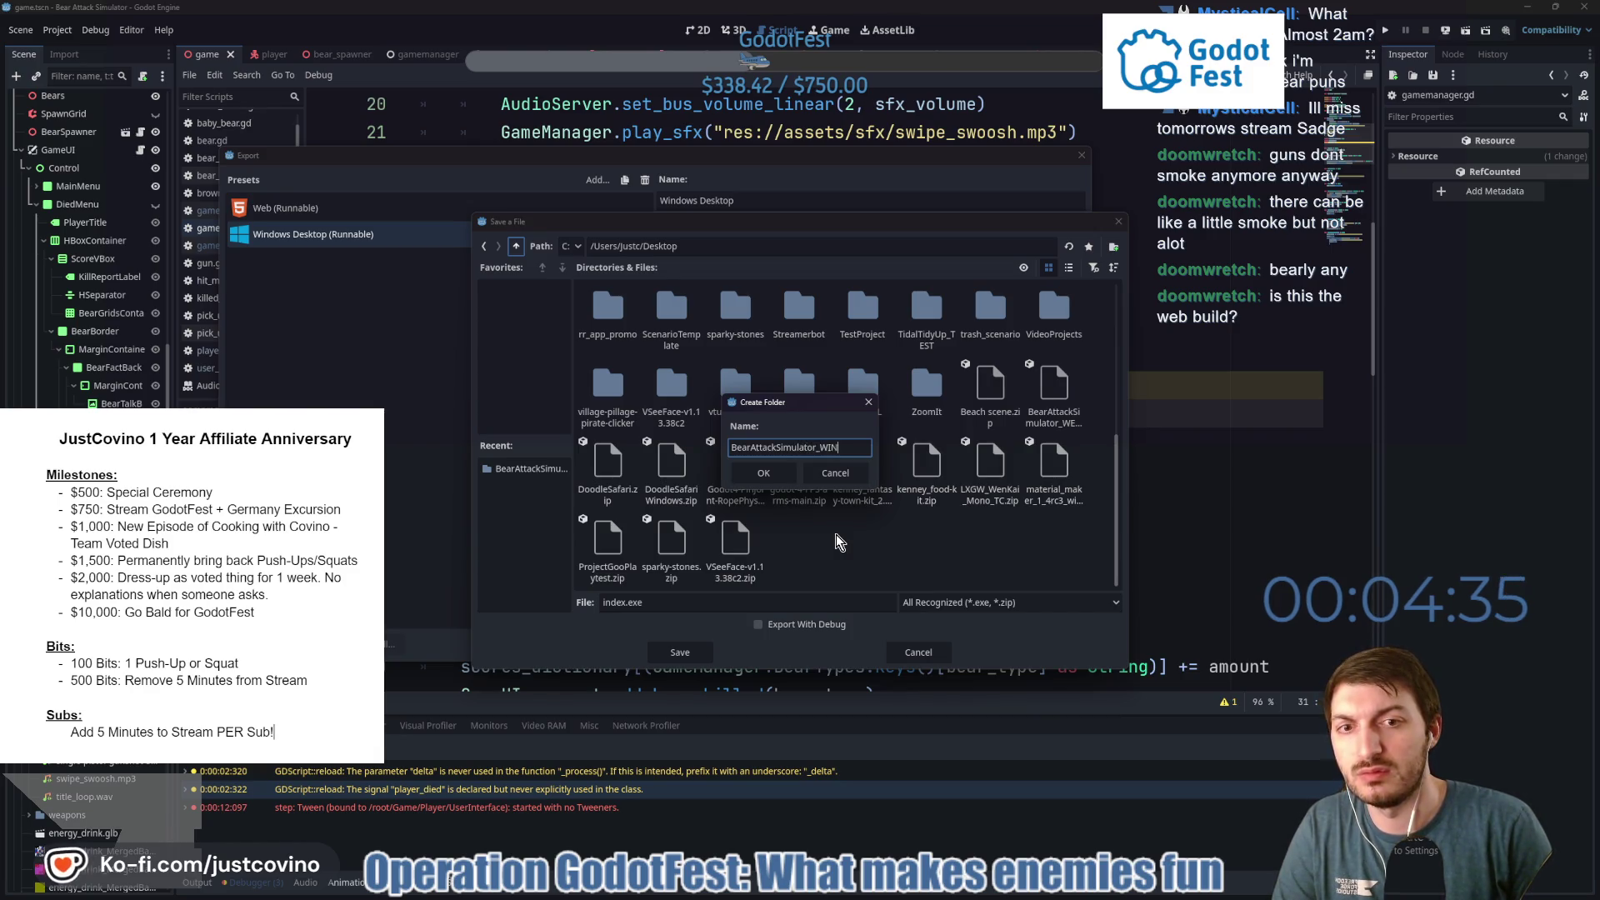
left_click(764, 473)
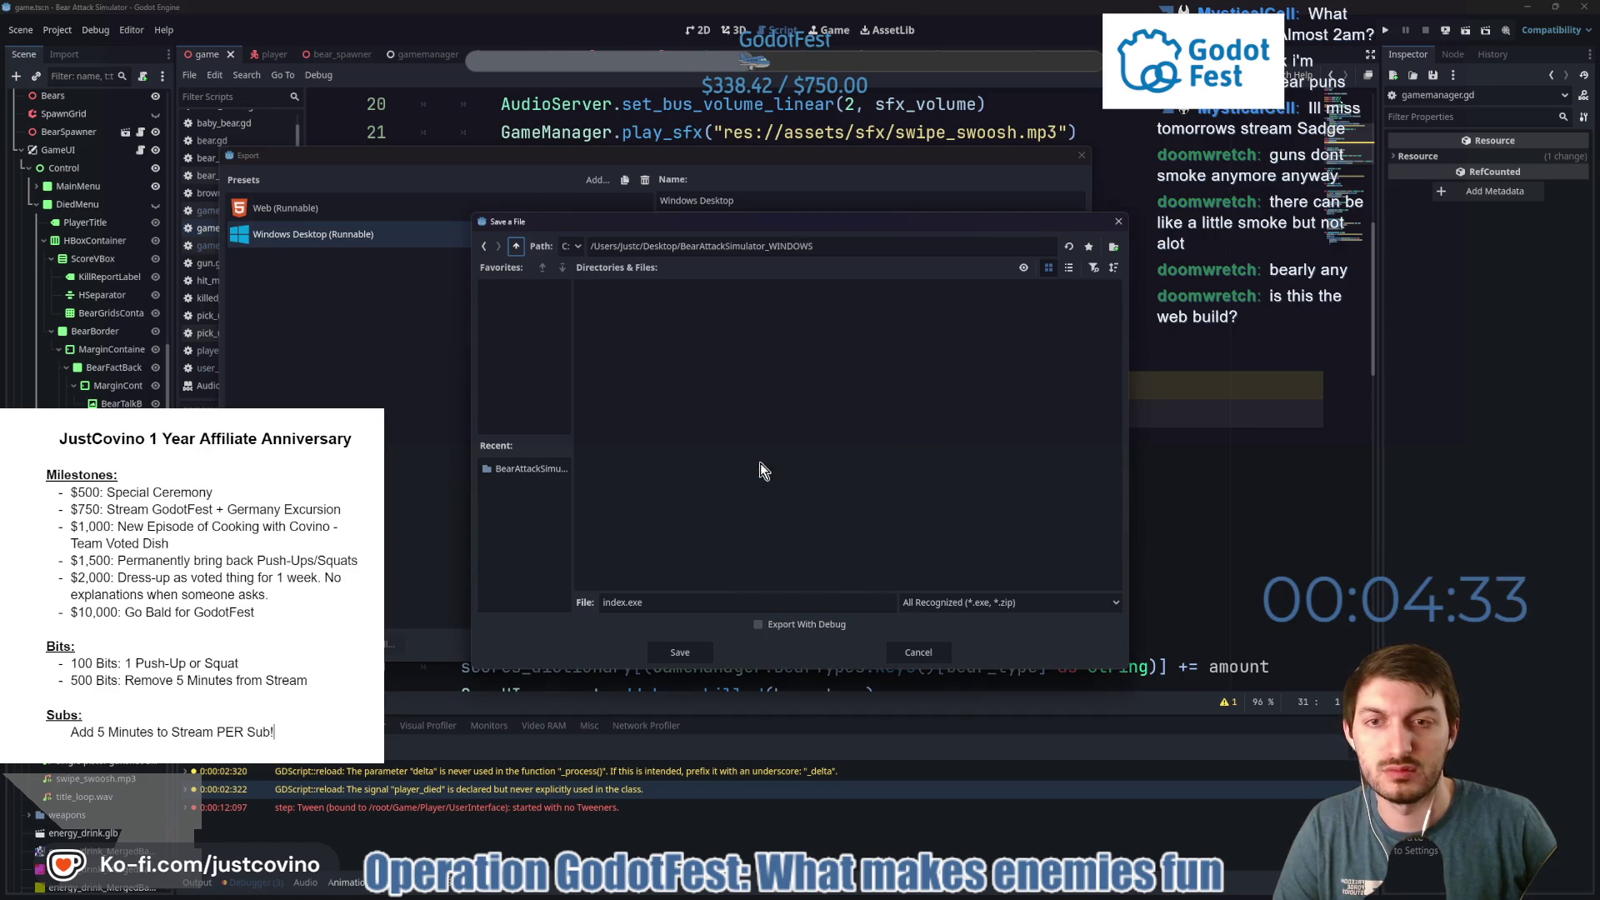
Export the build there as BearAttackSimulator.exe and close the Export window.
double_click(623, 603)
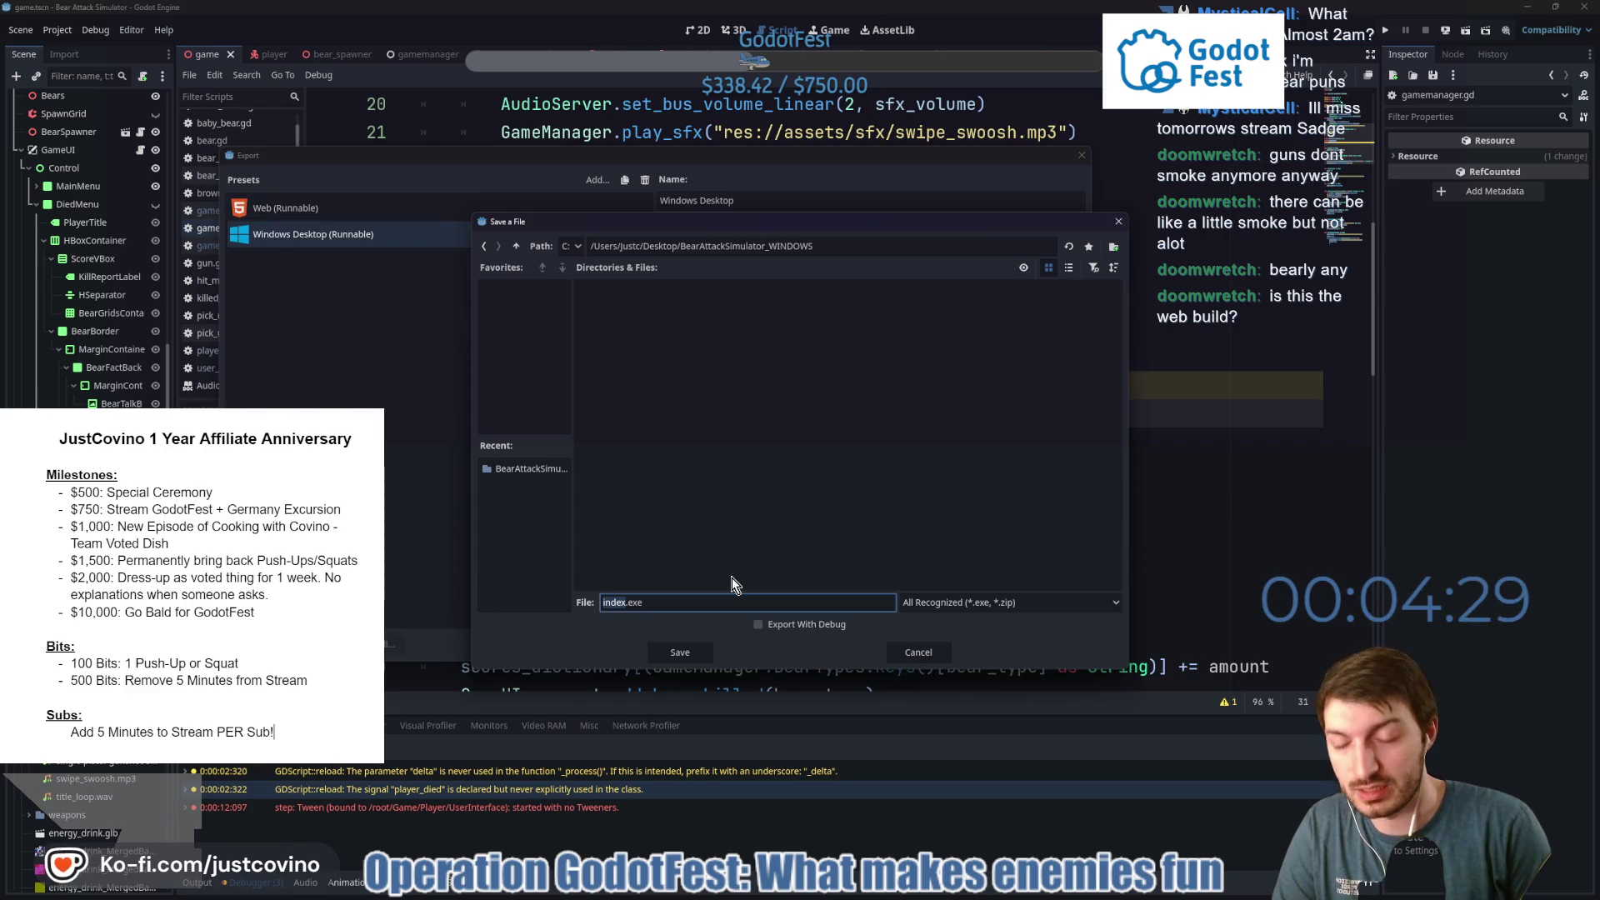
type("BearA")
type("ttackSi")
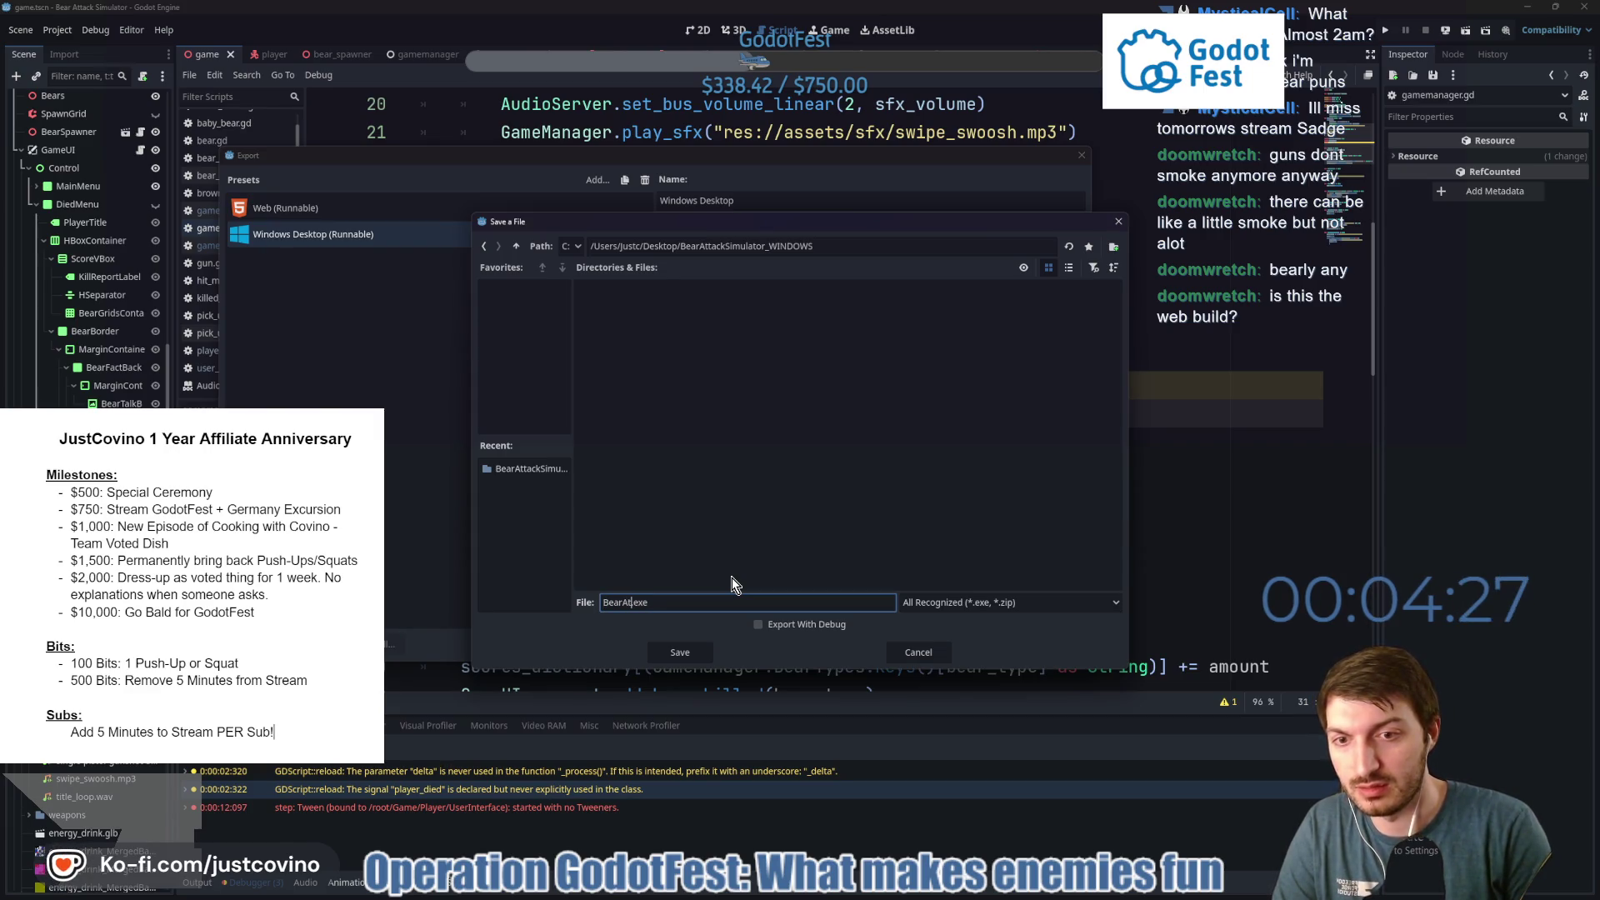
type("mulator")
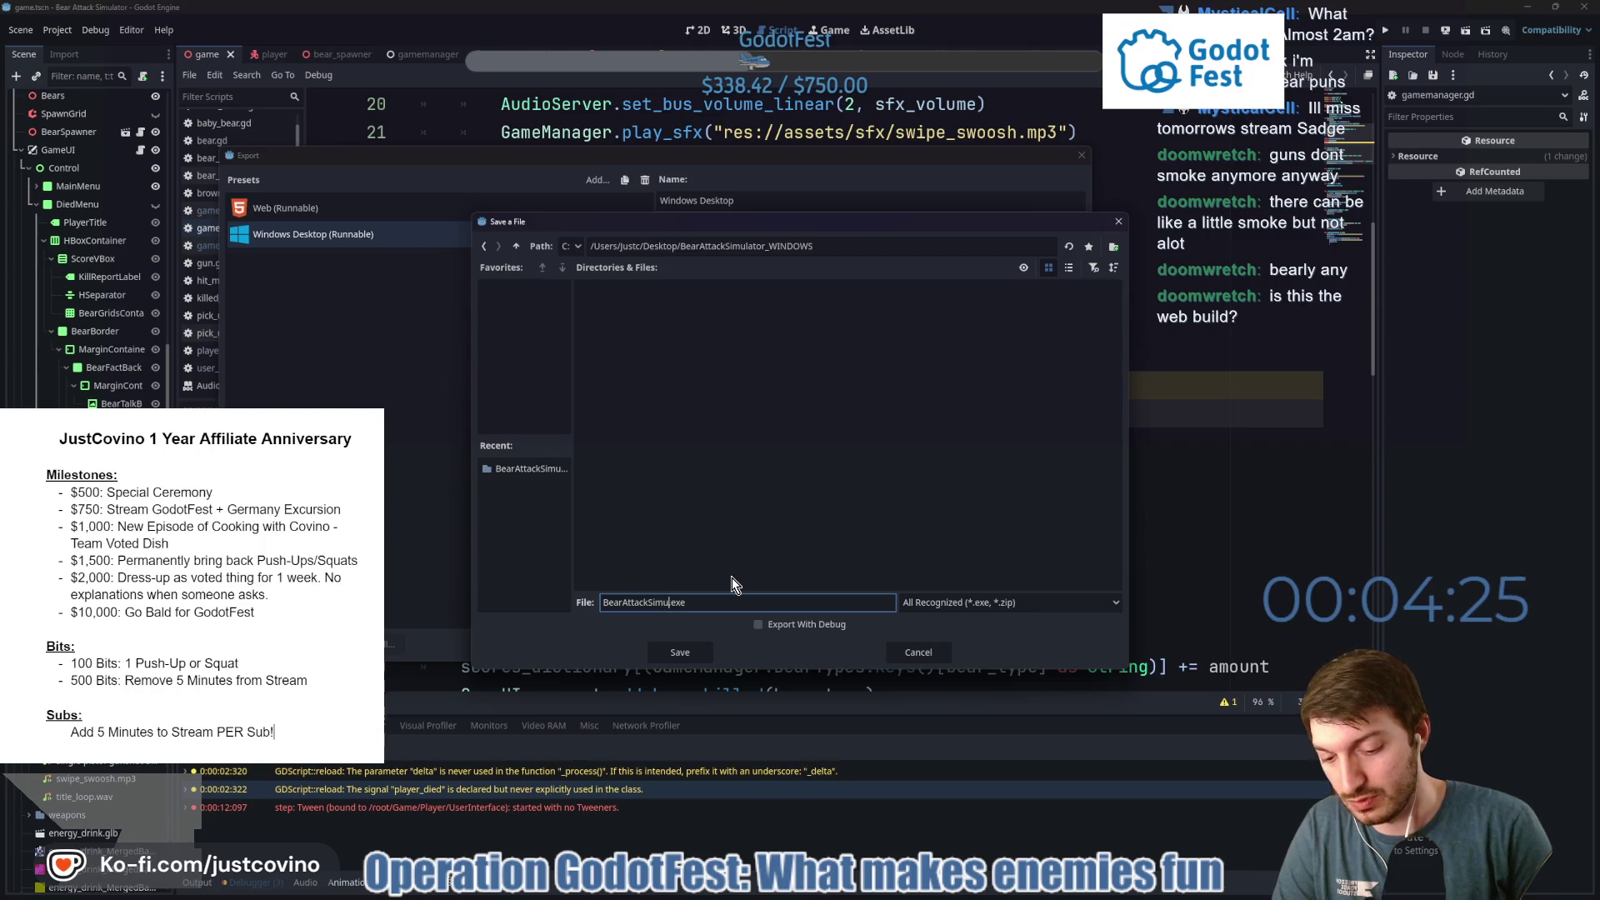
left_click(697, 650)
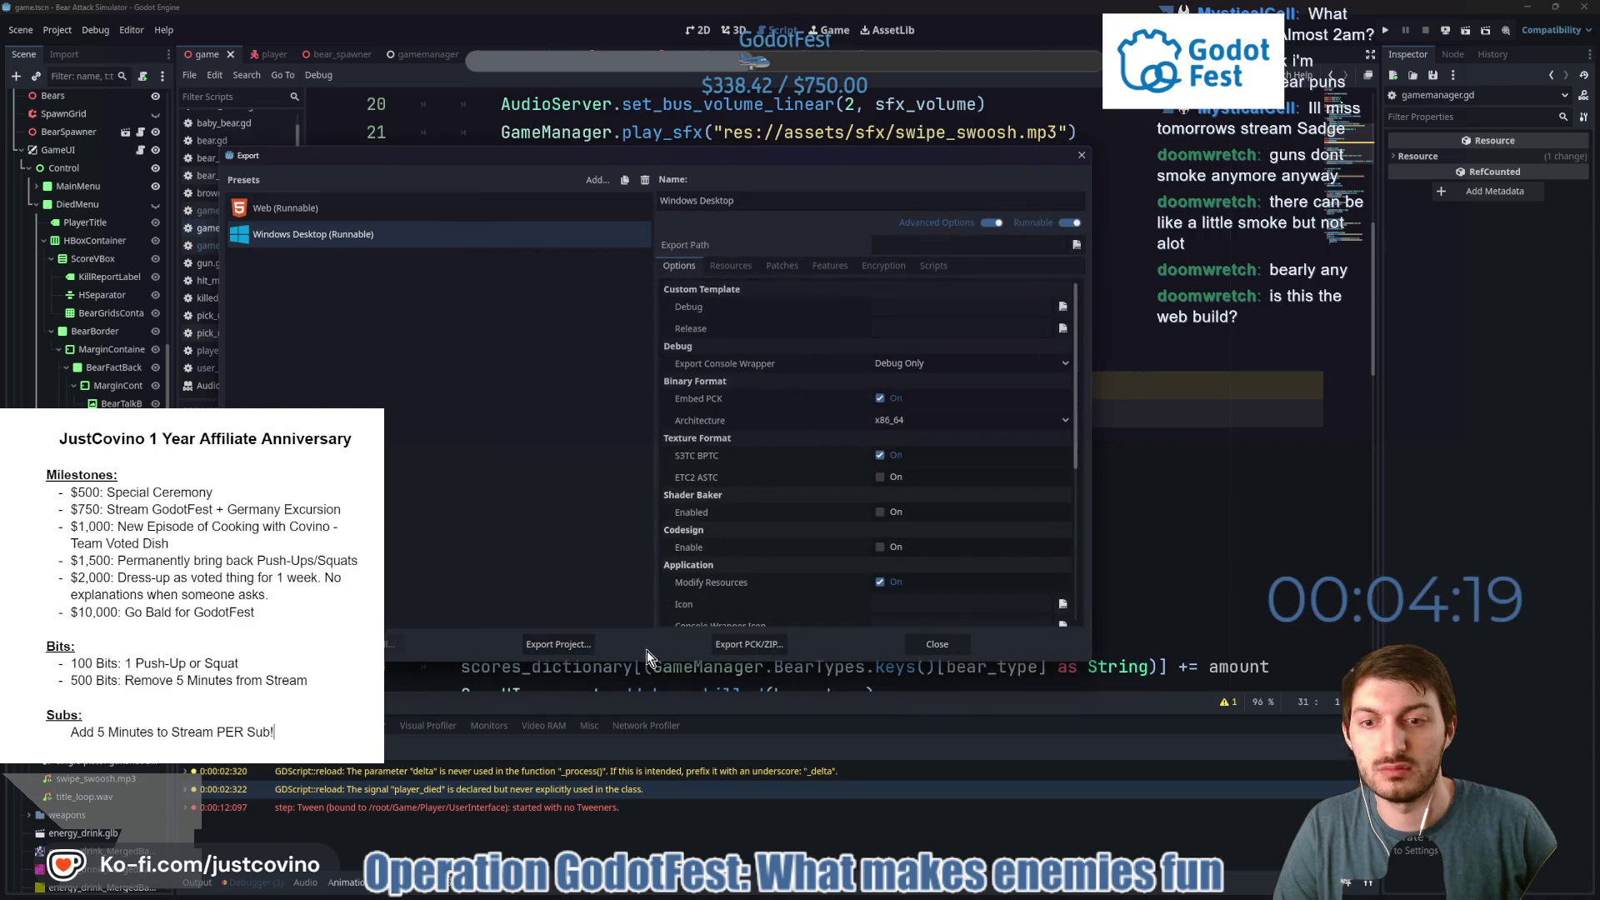
left_click(947, 643)
Minimize Godot and the browser, open the desktop BearAttackSimulator_WINDOWS folder, and select the exported app.
left_click(814, 443)
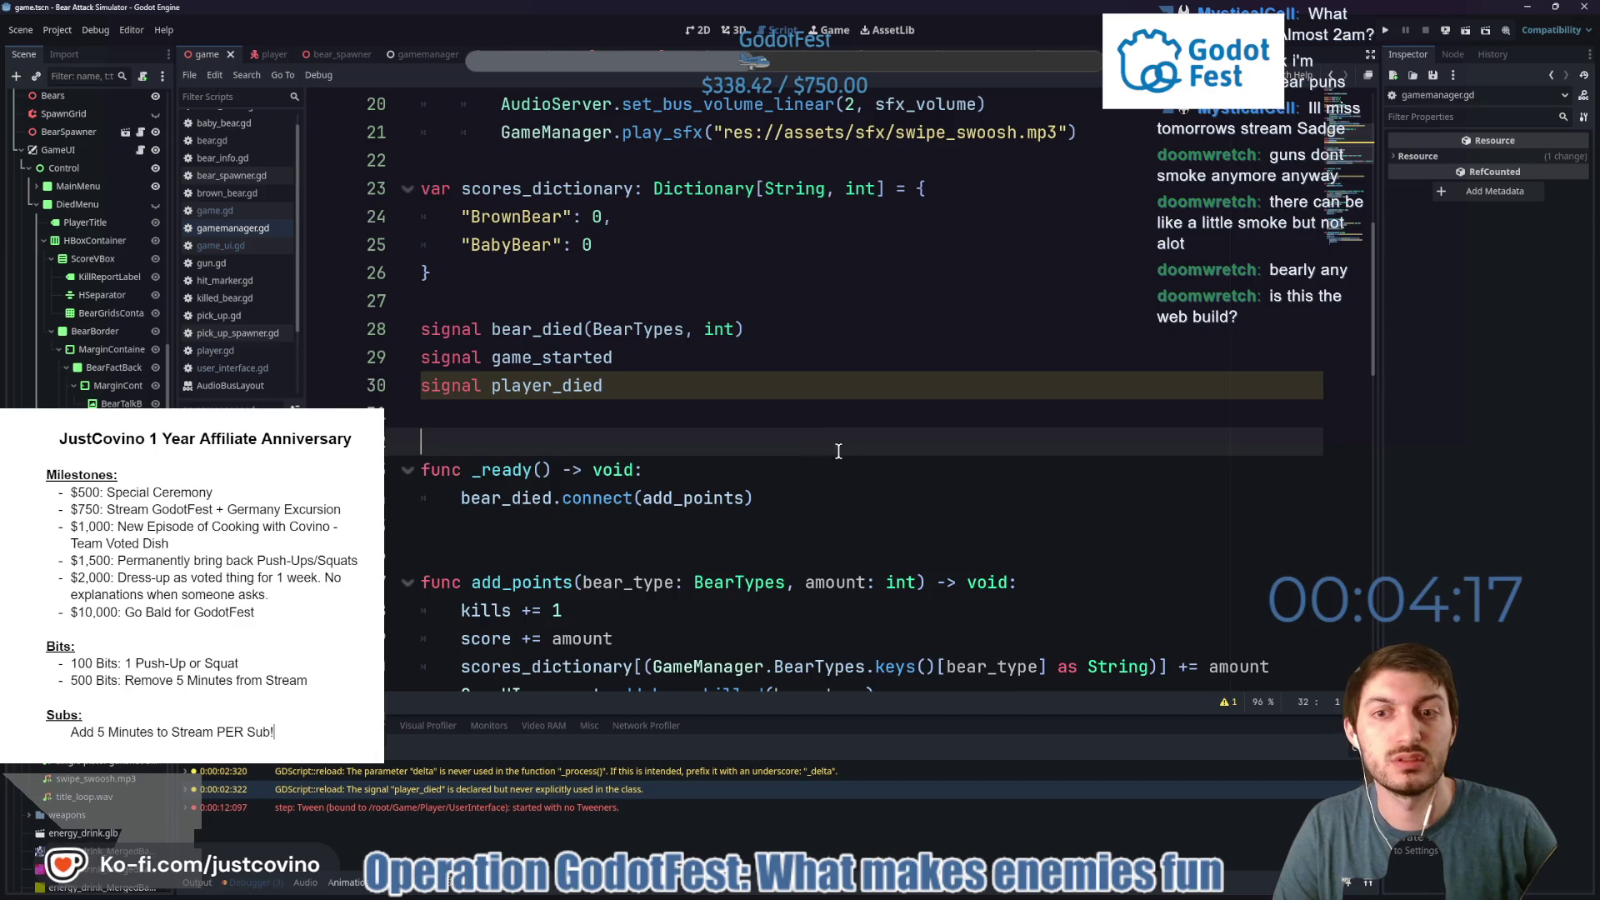
left_click(1534, 8)
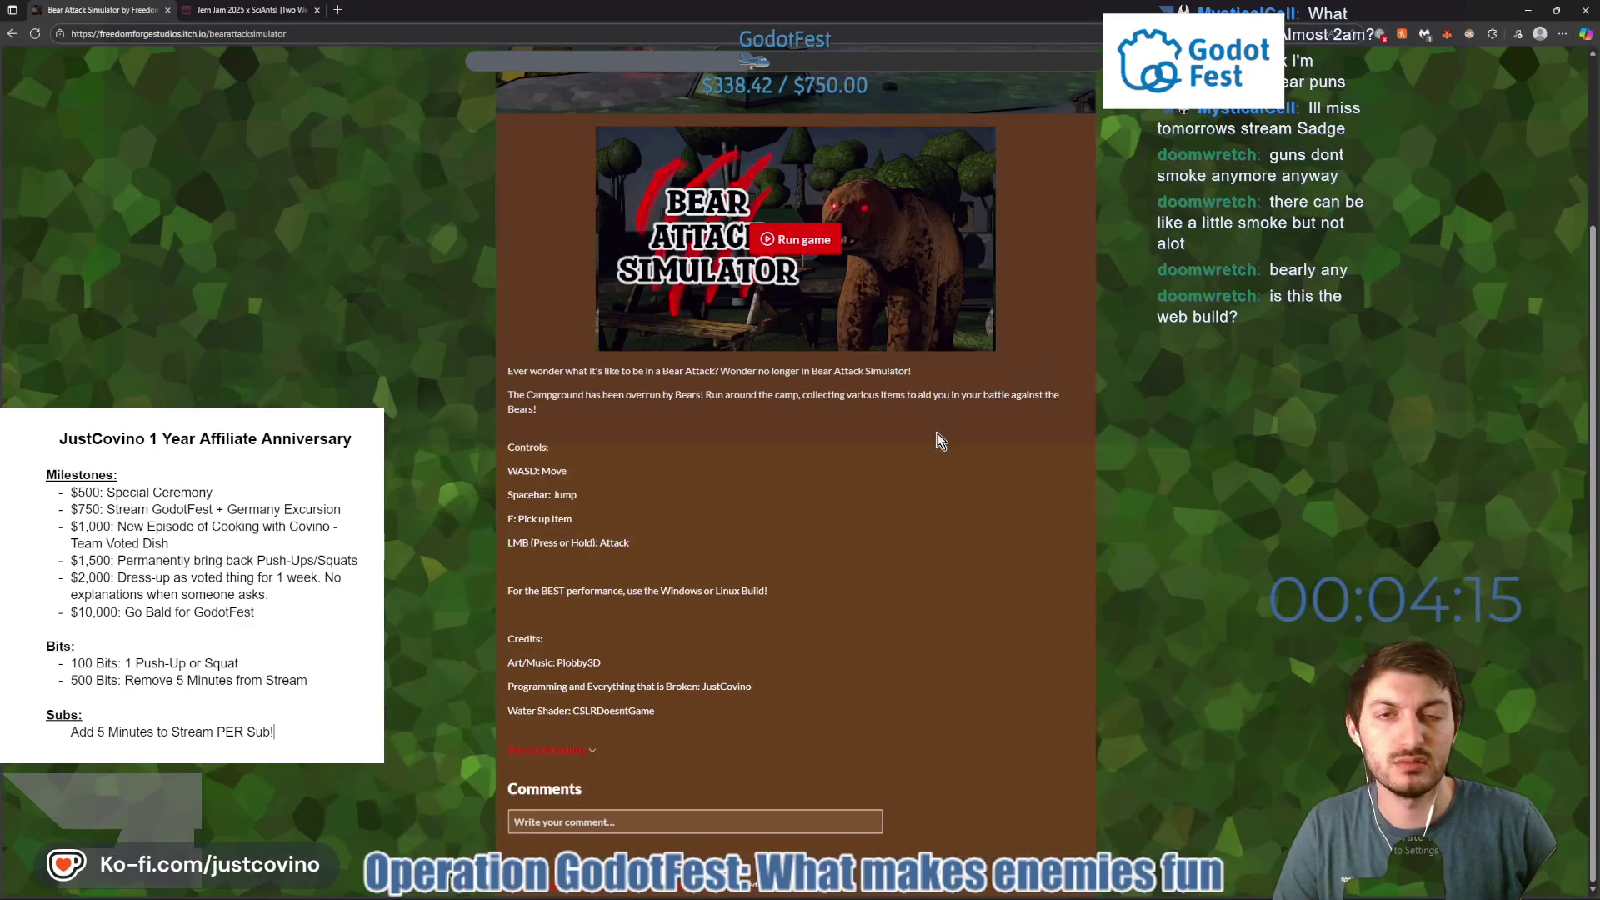
left_click(1528, 10)
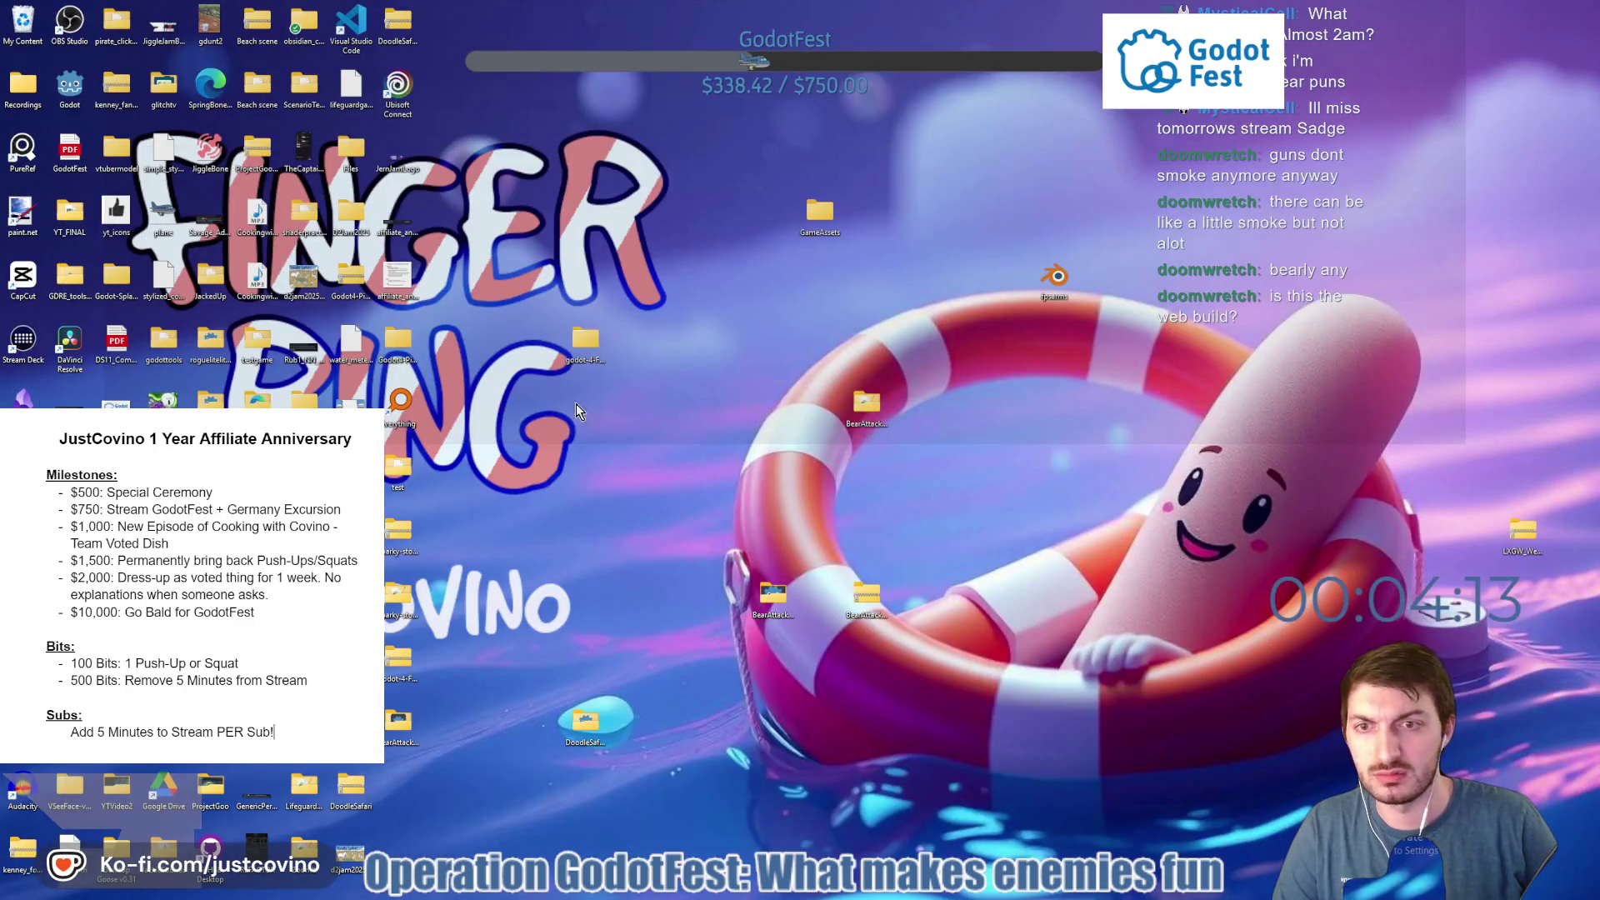
mouse_move(398, 728)
left_mouse_down()
mouse_move(529, 745)
mouse_move(680, 619)
left_mouse_up()
double_click(684, 612)
left_click(553, 337)
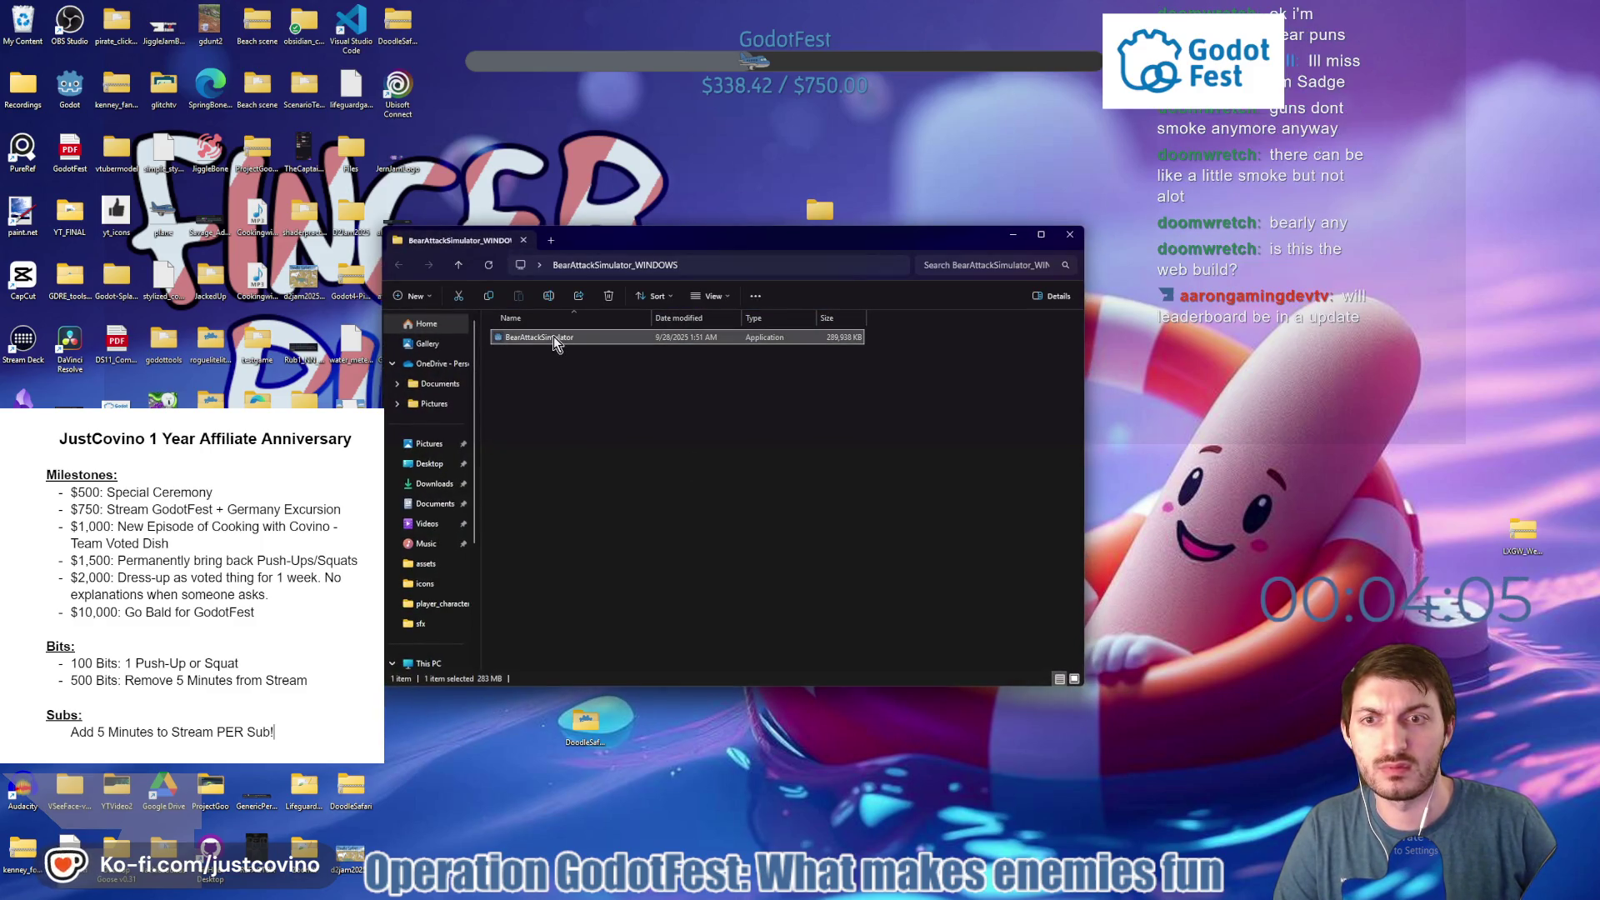
Launch the exported game, lower the music volume, maximize the window, and start a new game.
double_click(554, 336)
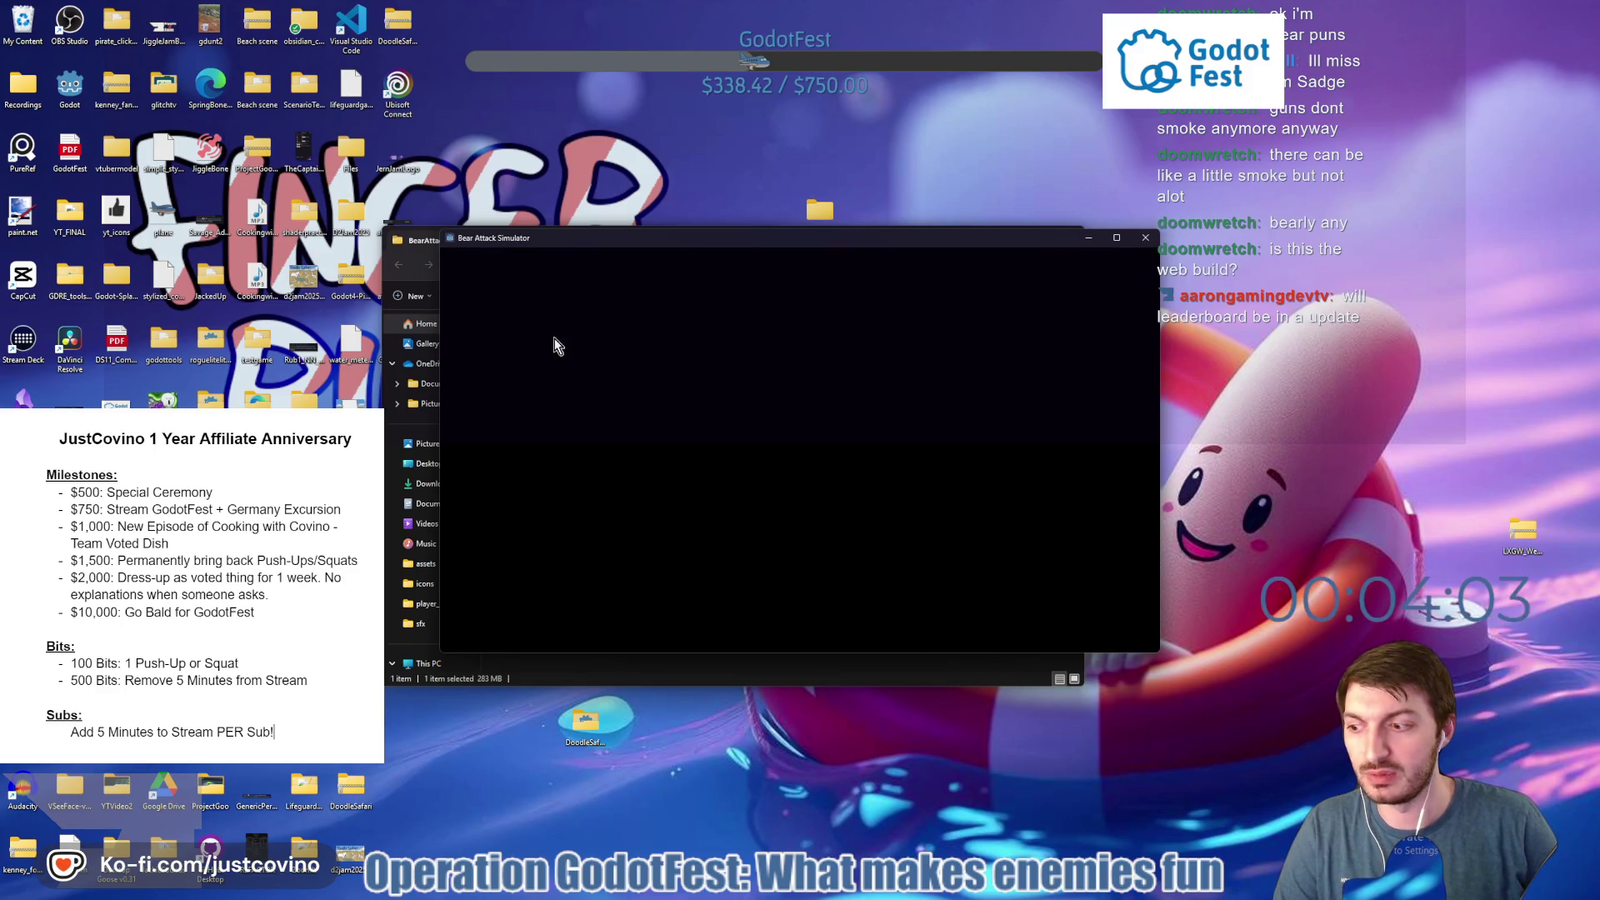
mouse_move(550, 567)
left_mouse_down()
mouse_move(490, 567)
mouse_move(528, 566)
mouse_move(507, 567)
left_mouse_up()
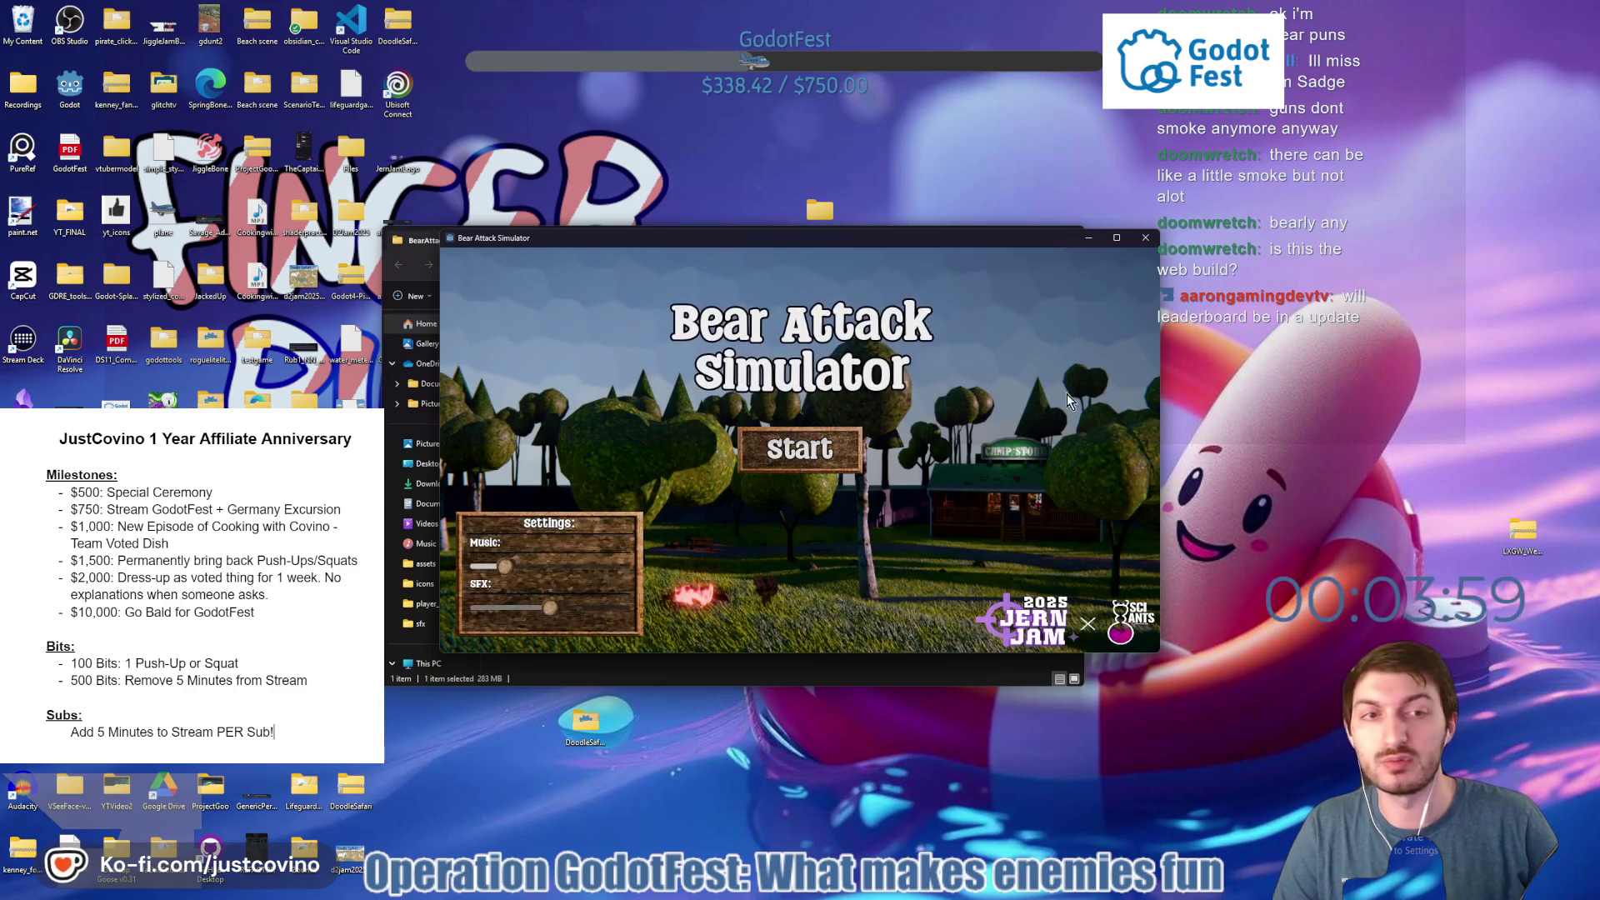
left_click(1119, 238)
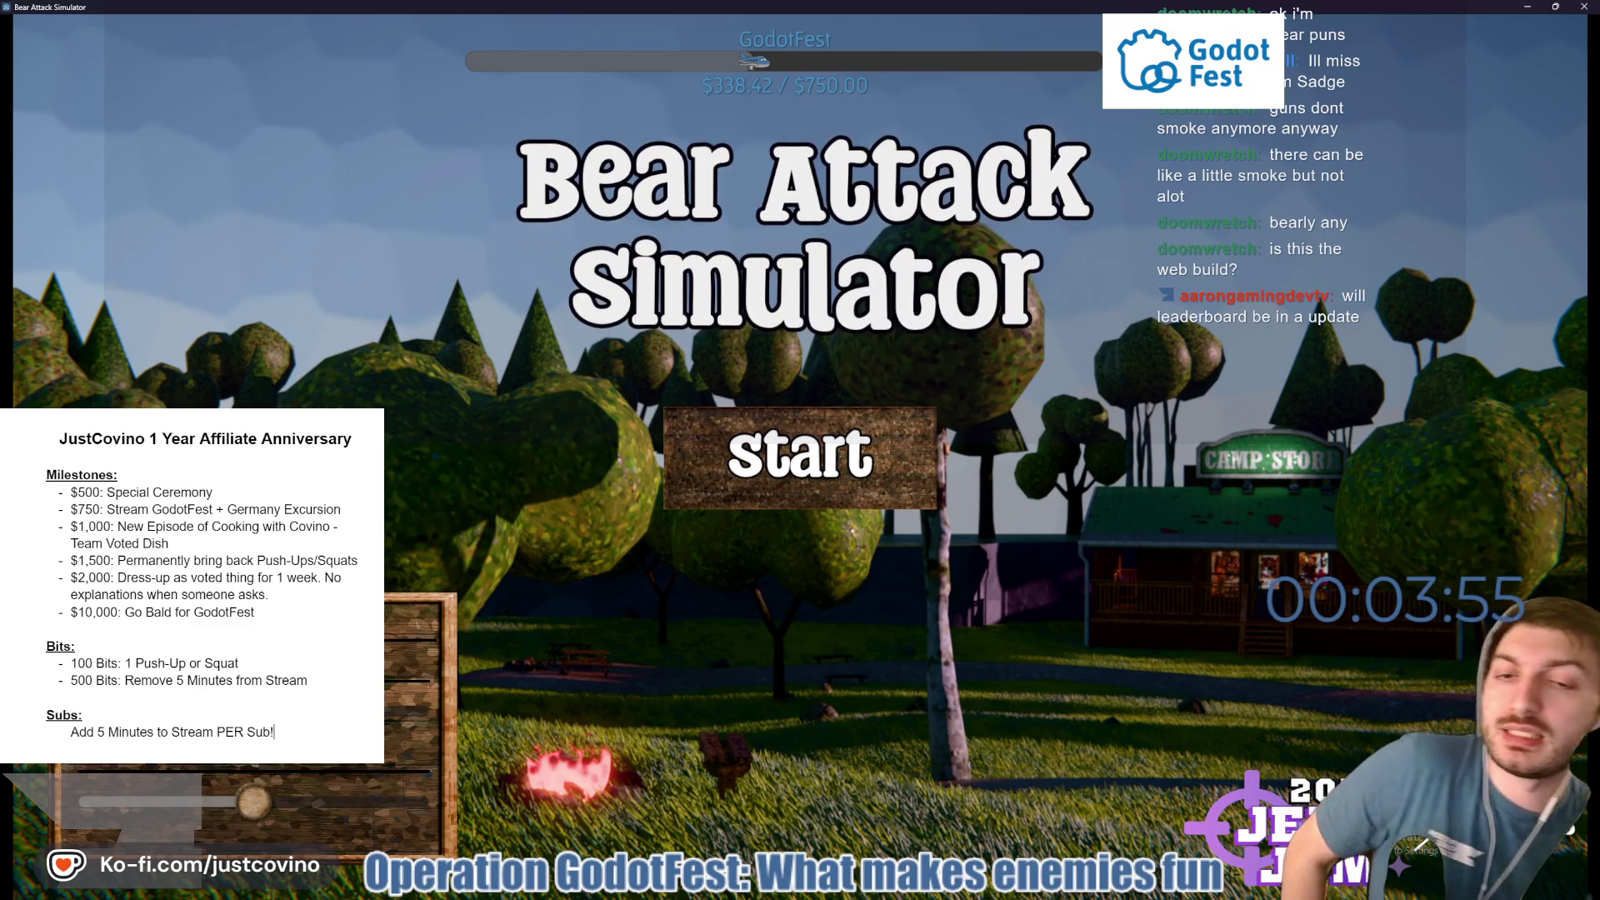
left_click(859, 457)
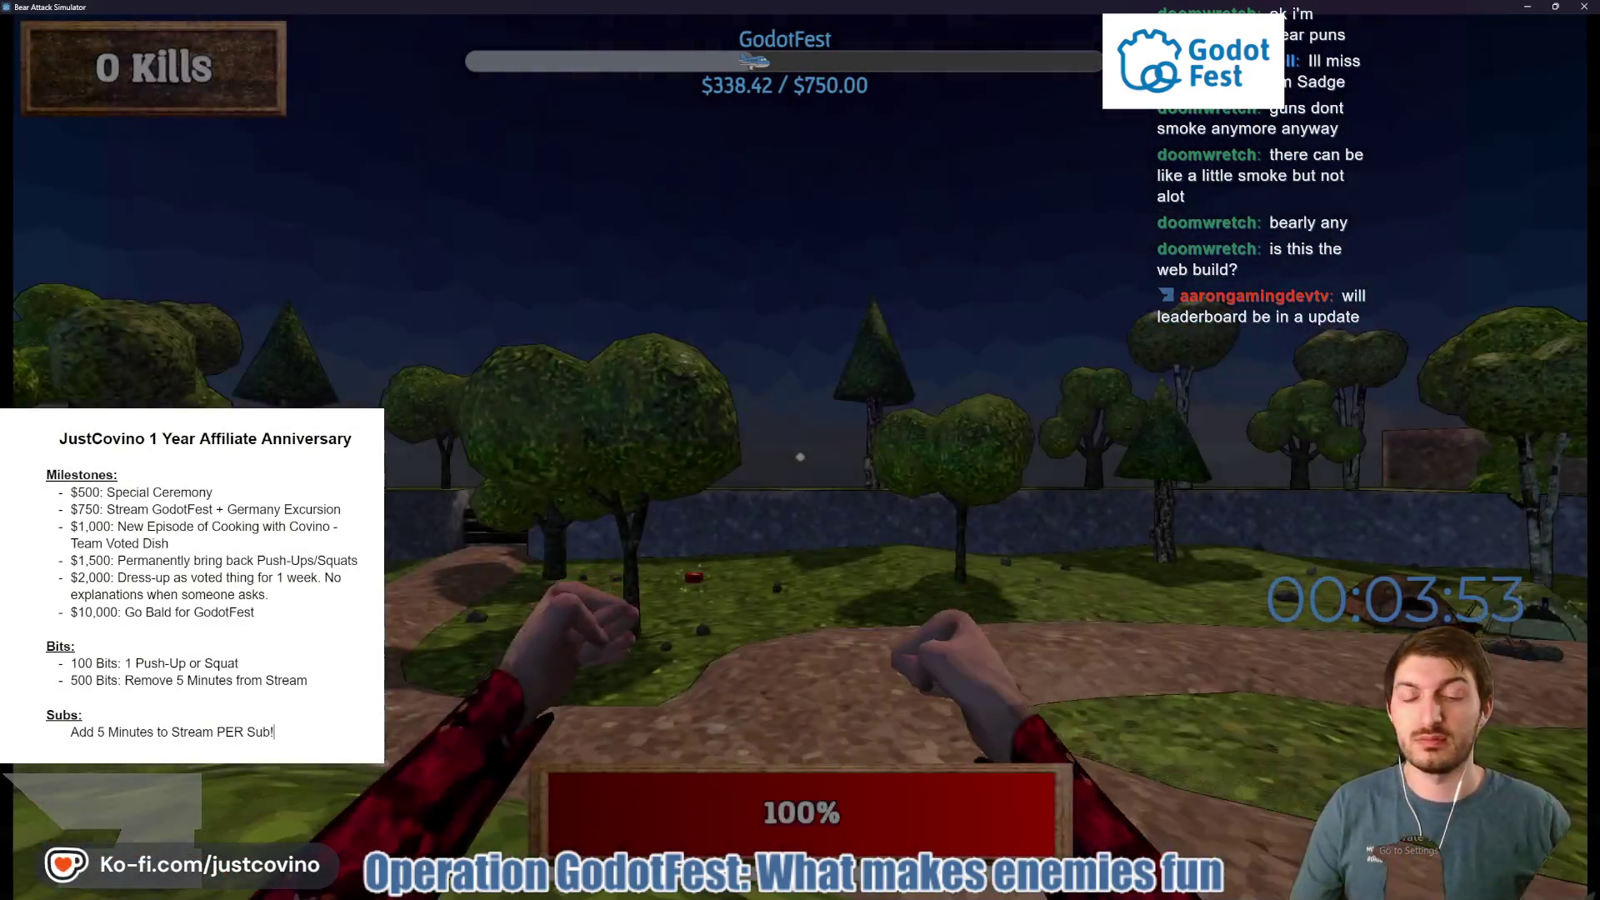
Walk through the park, pick up the glowing items, and shoot the first group of bears.
key("w")
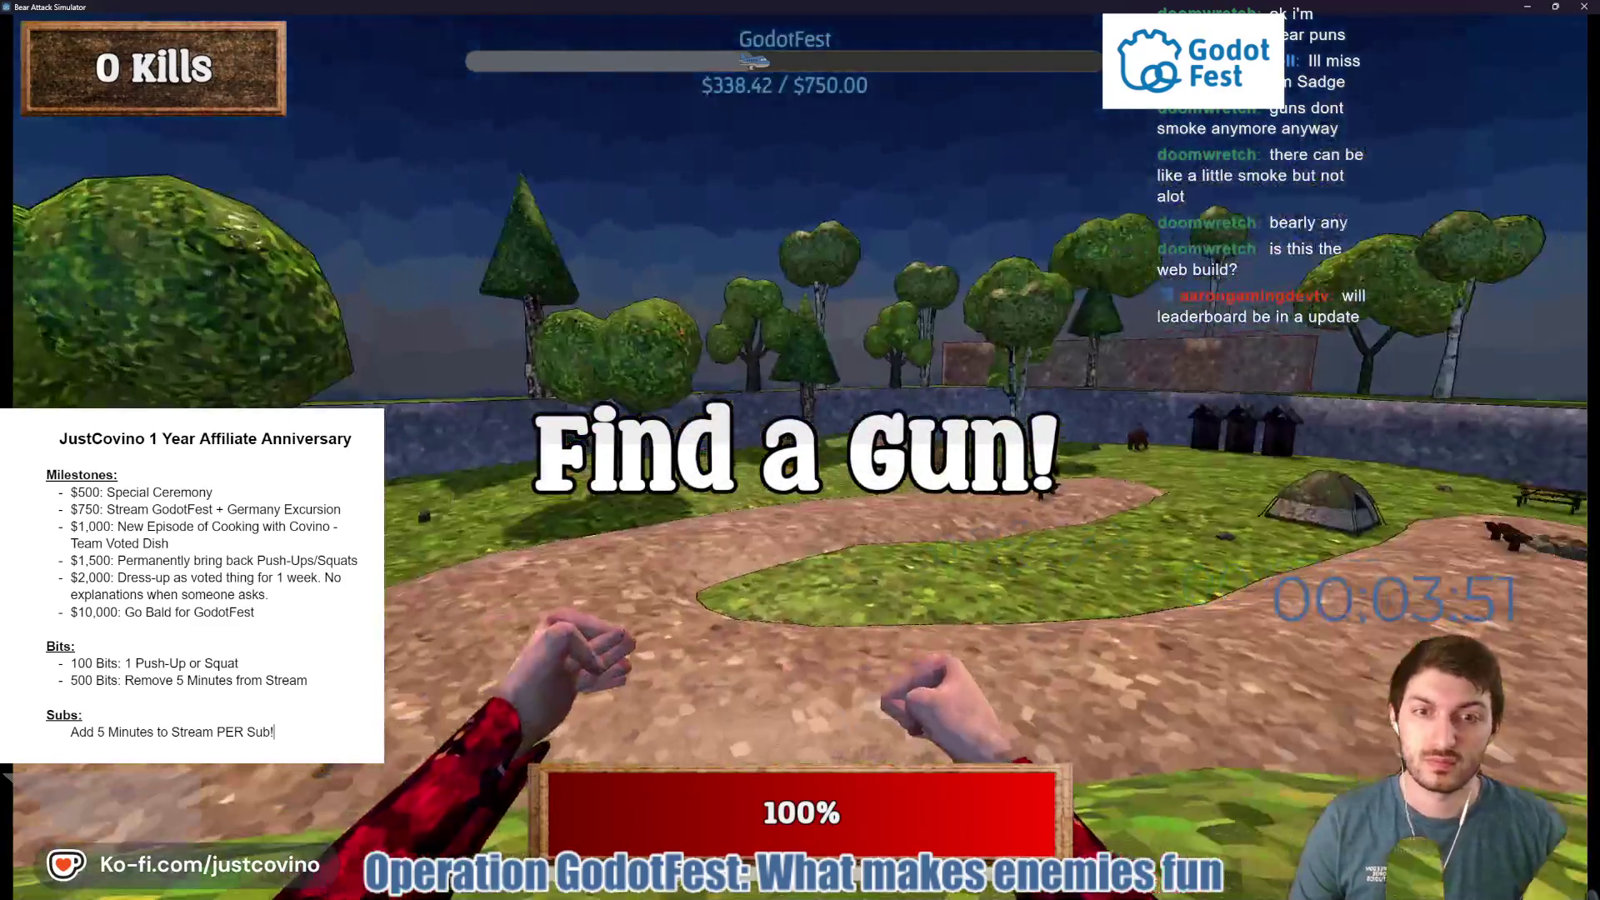
key("w")
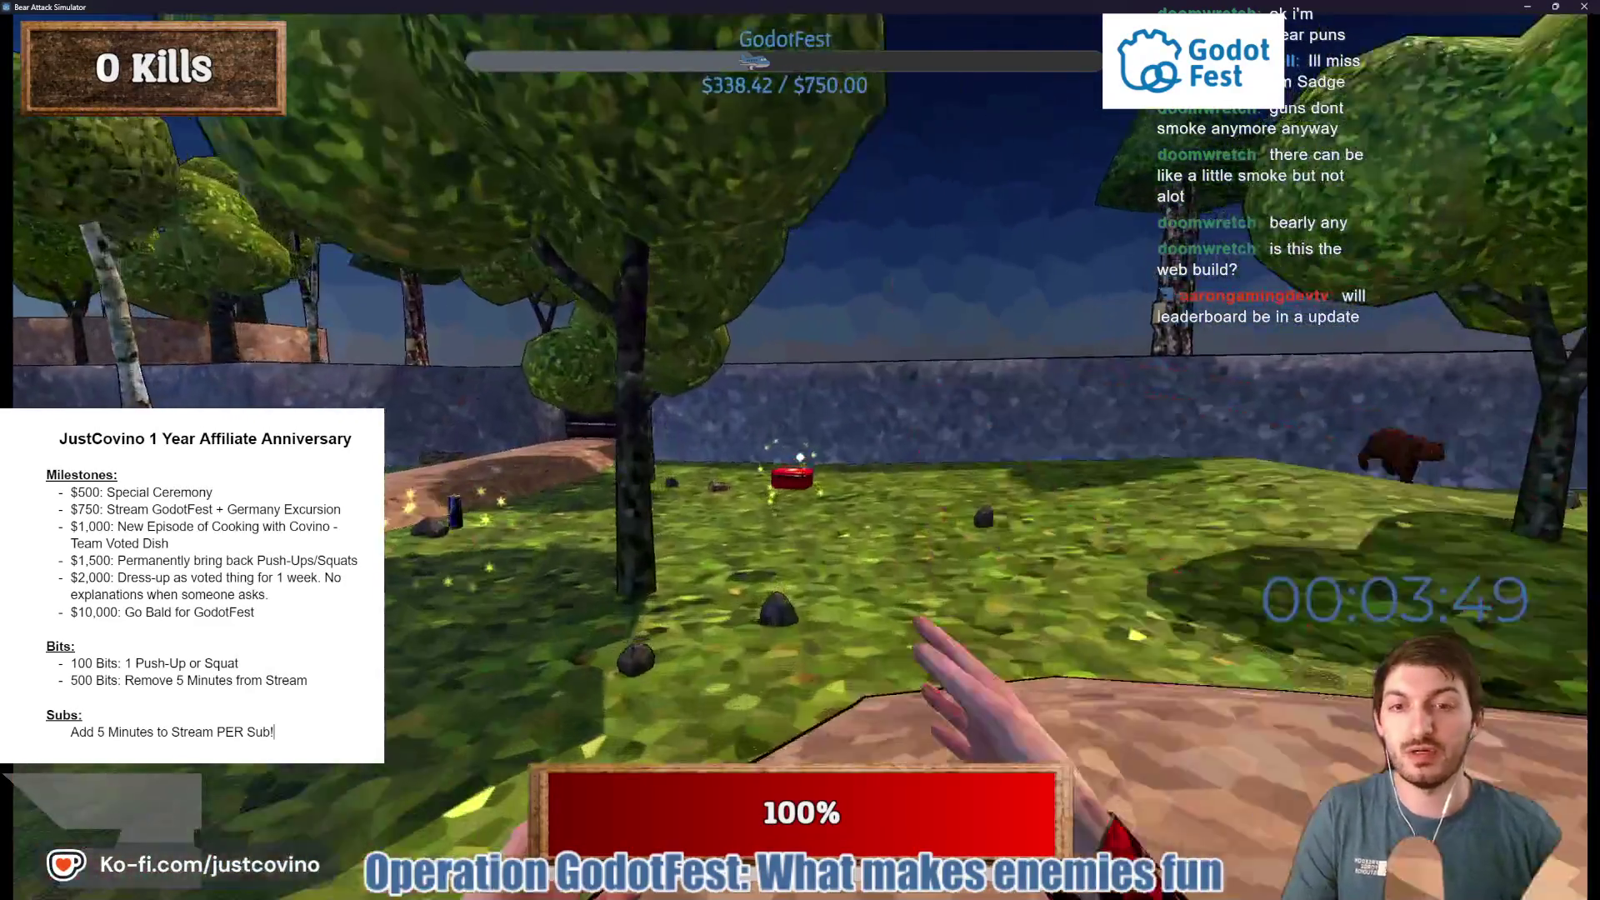
key("e")
key("w")
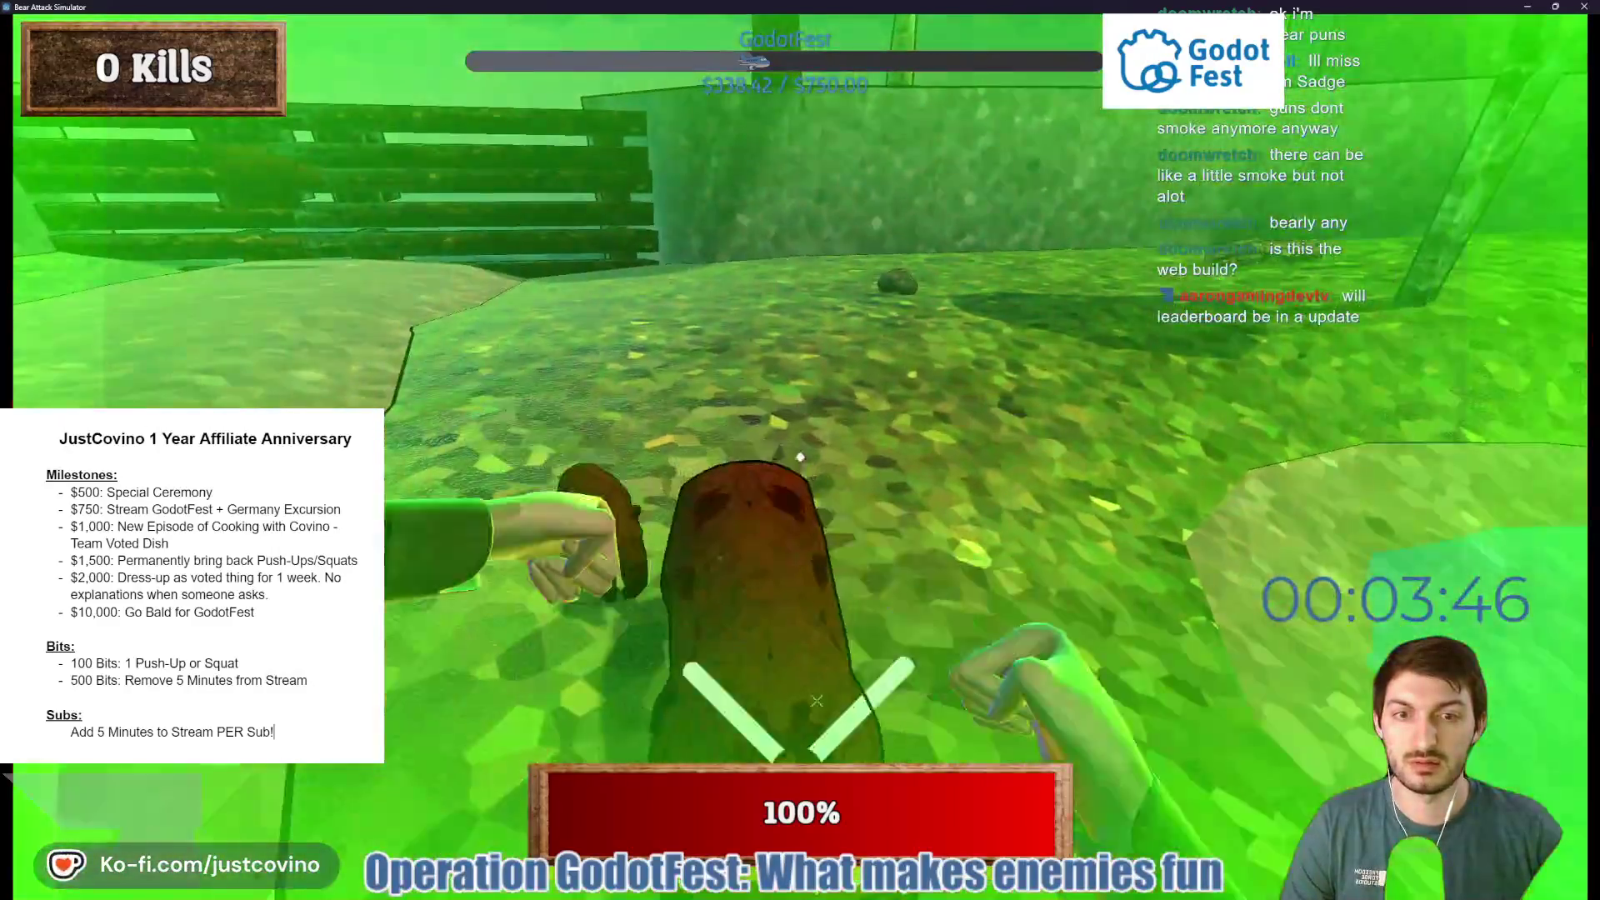
left_click(800, 458)
left_click(800, 457)
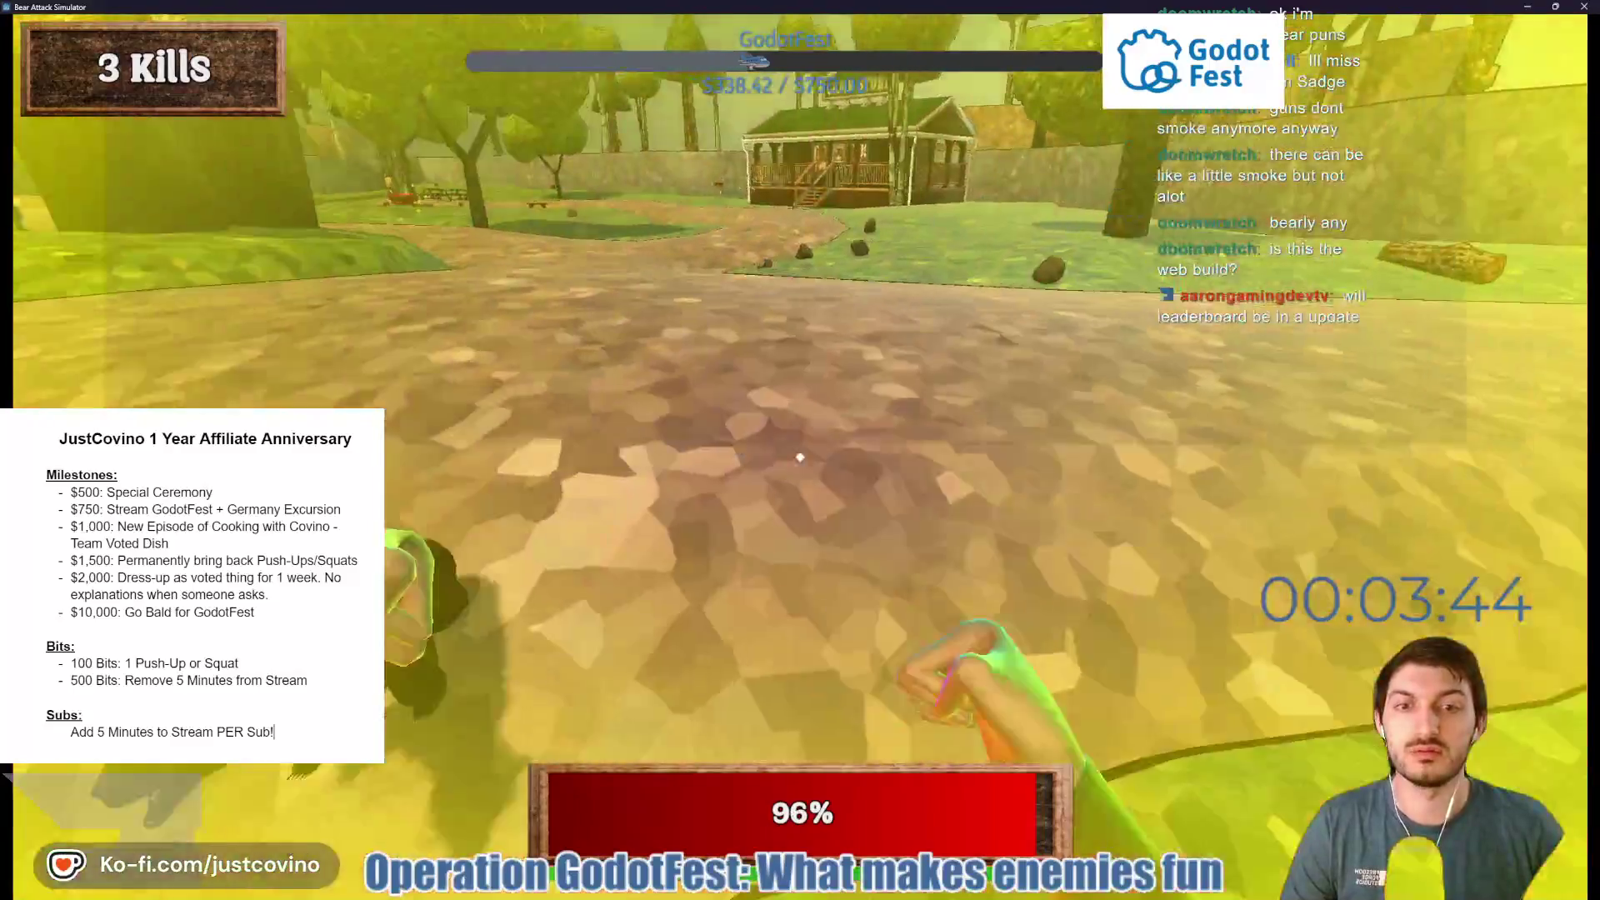
left_click(800, 458)
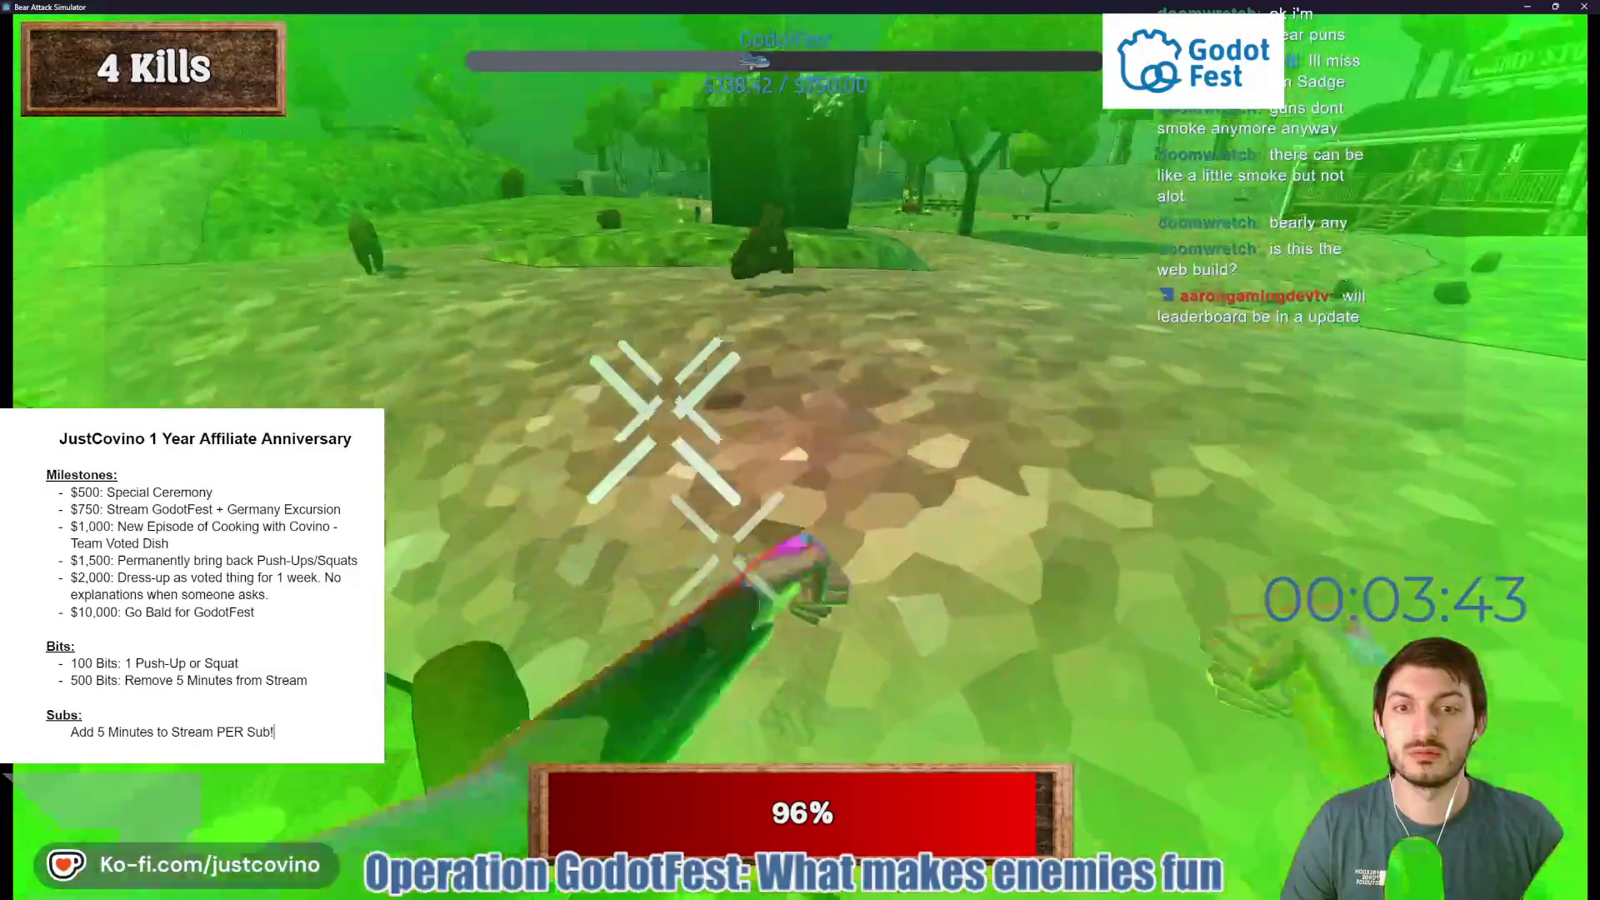
left_click(800, 458)
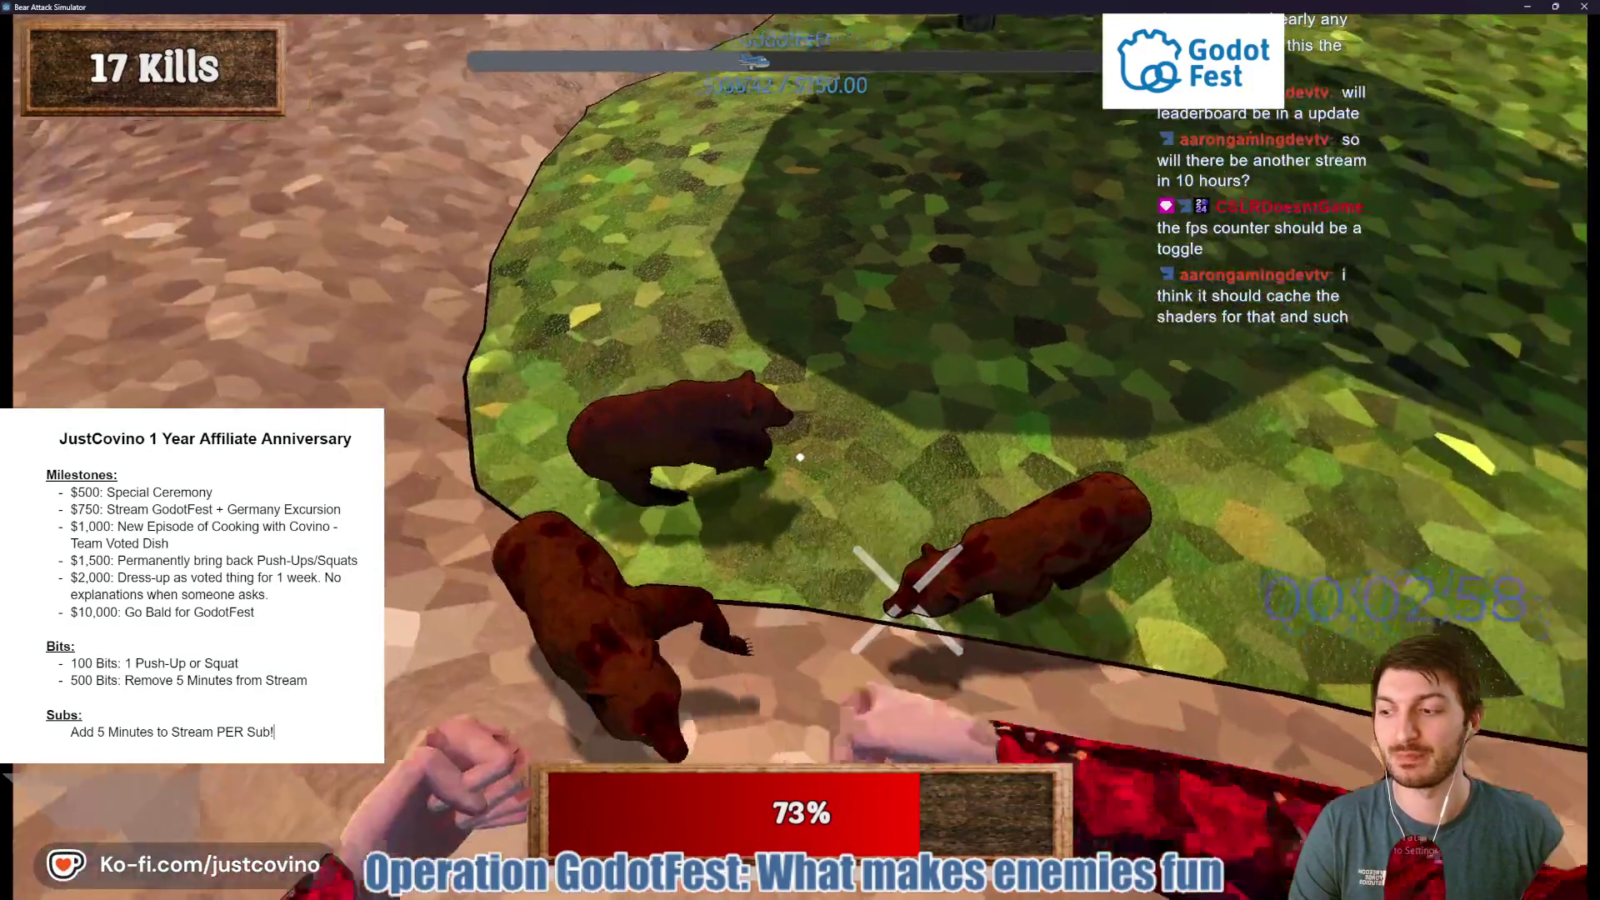
Keep punching bears until 21 kills, then bring up the Windows Start menu.
left_click(800, 458)
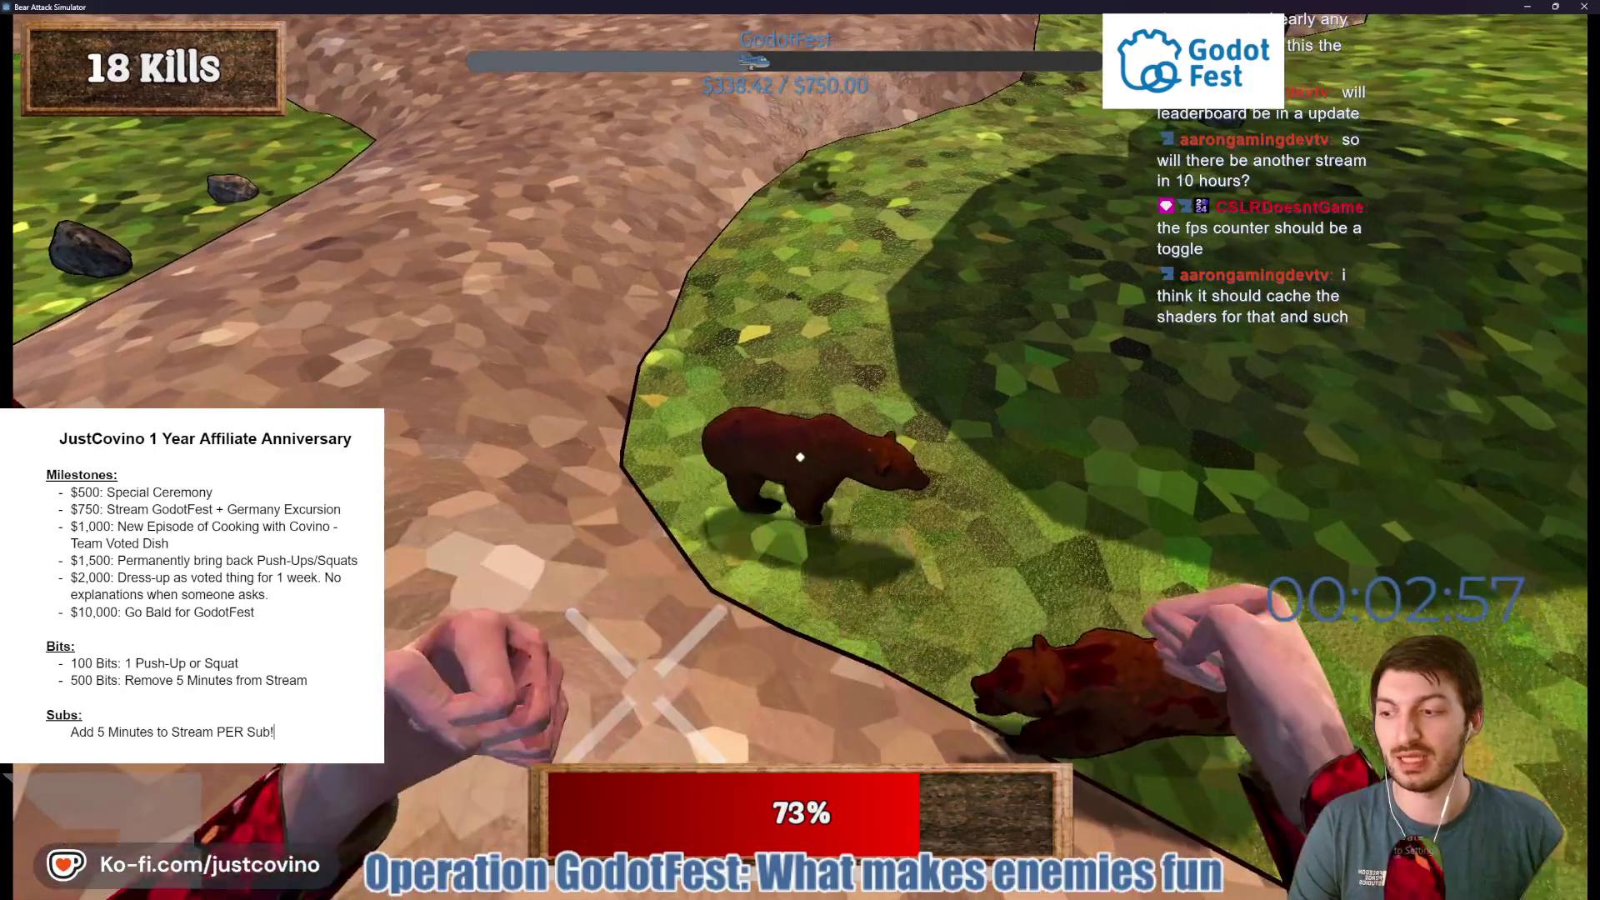
left_click(801, 457)
left_click(800, 458)
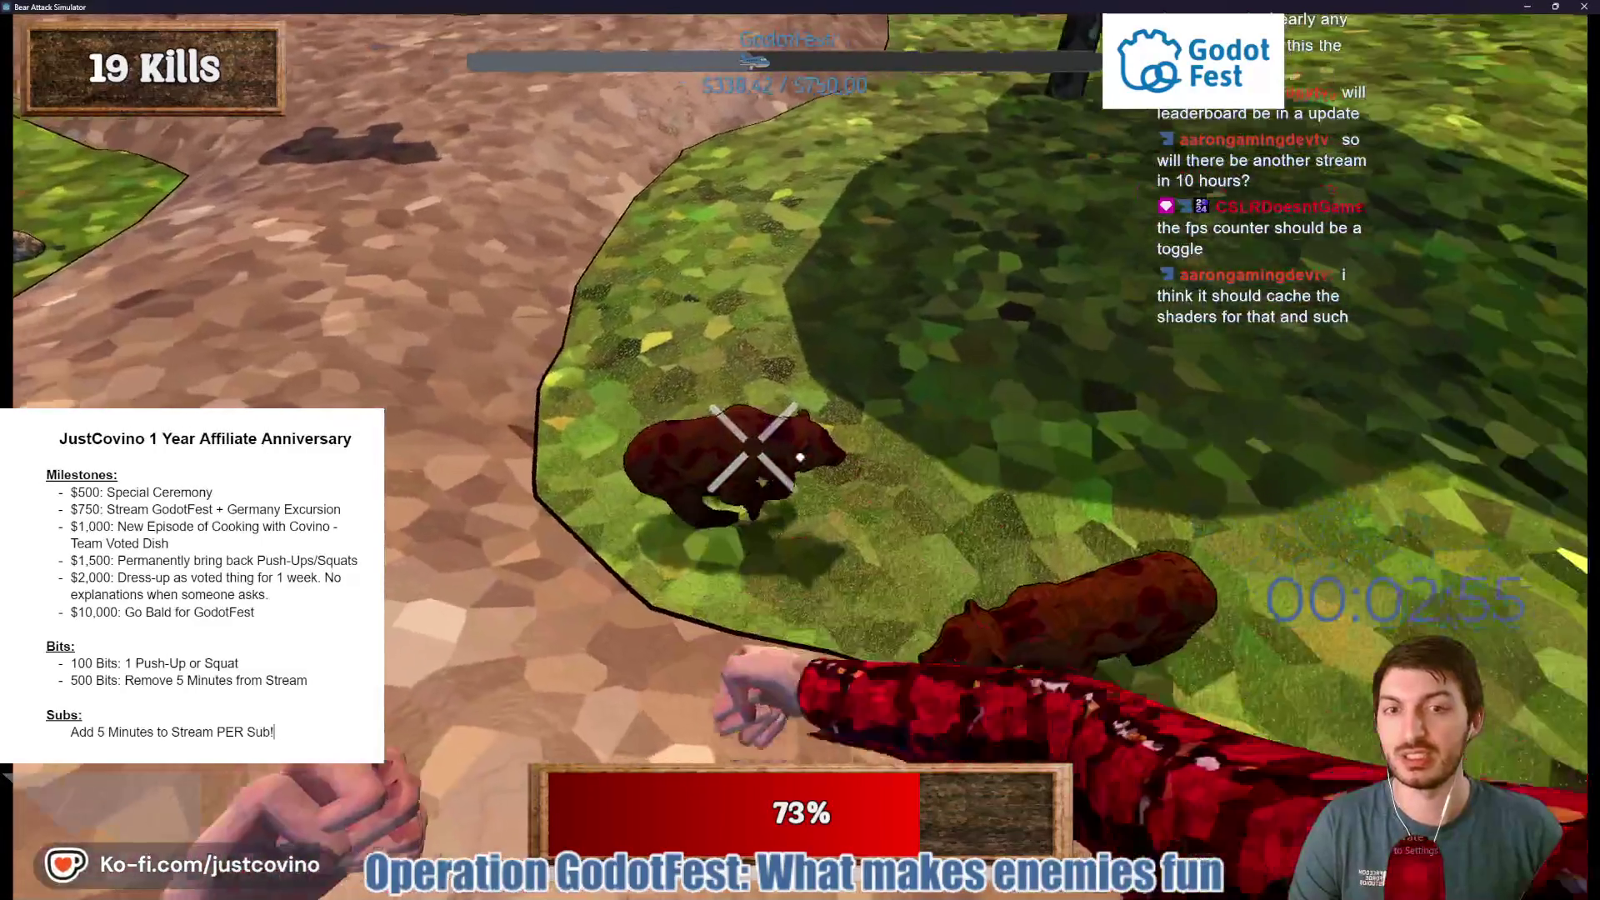
left_click(800, 458)
left_click(801, 457)
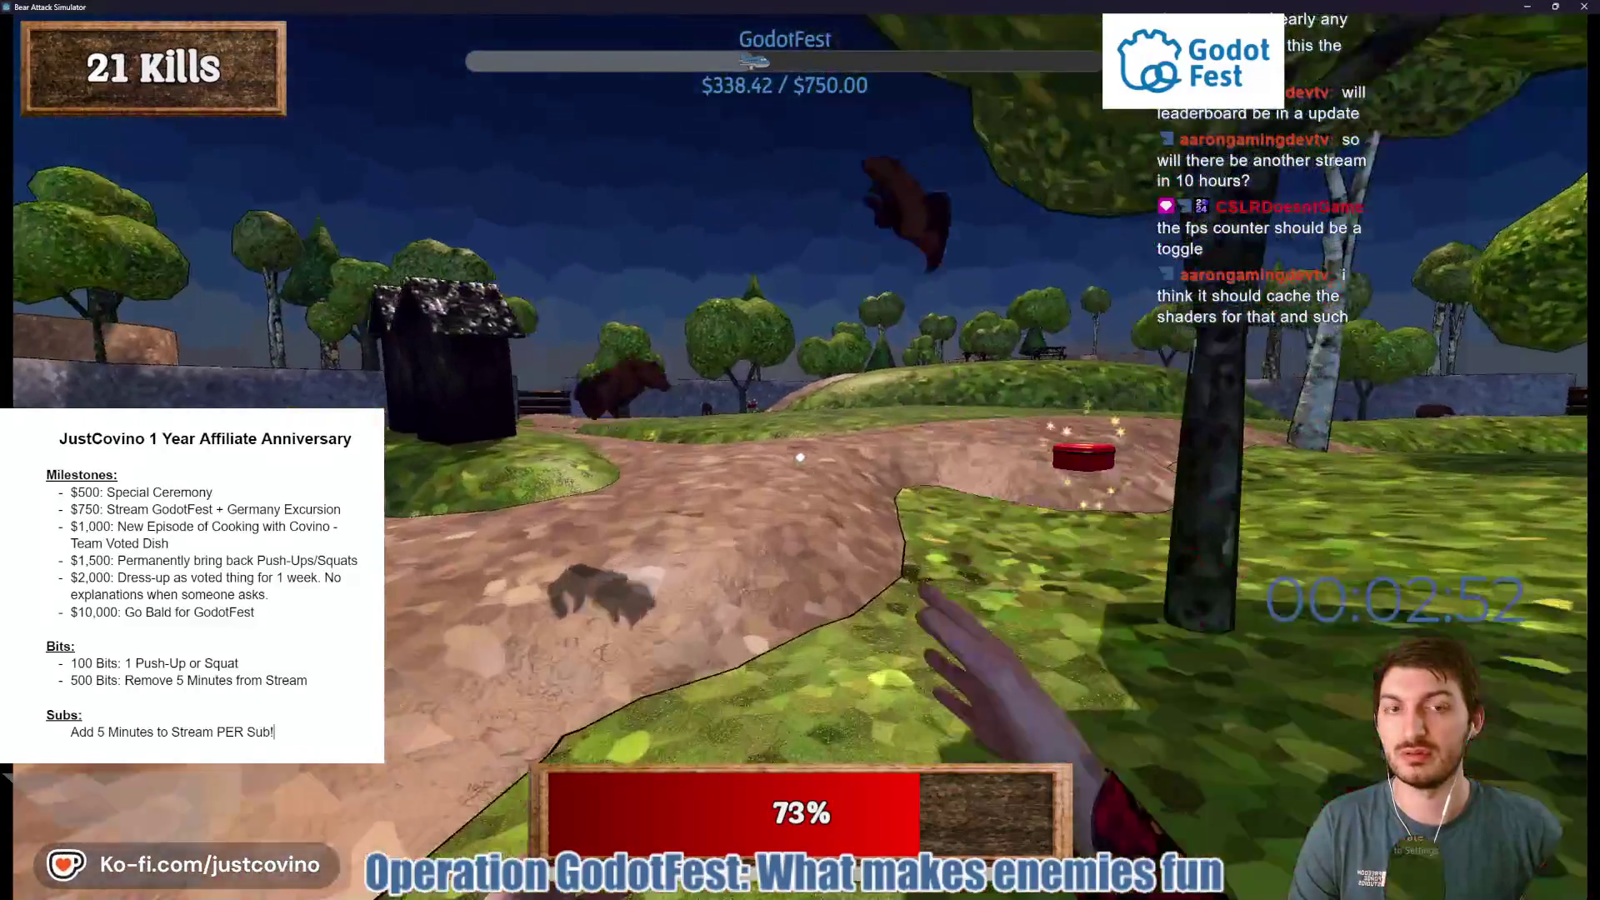
left_click(800, 457)
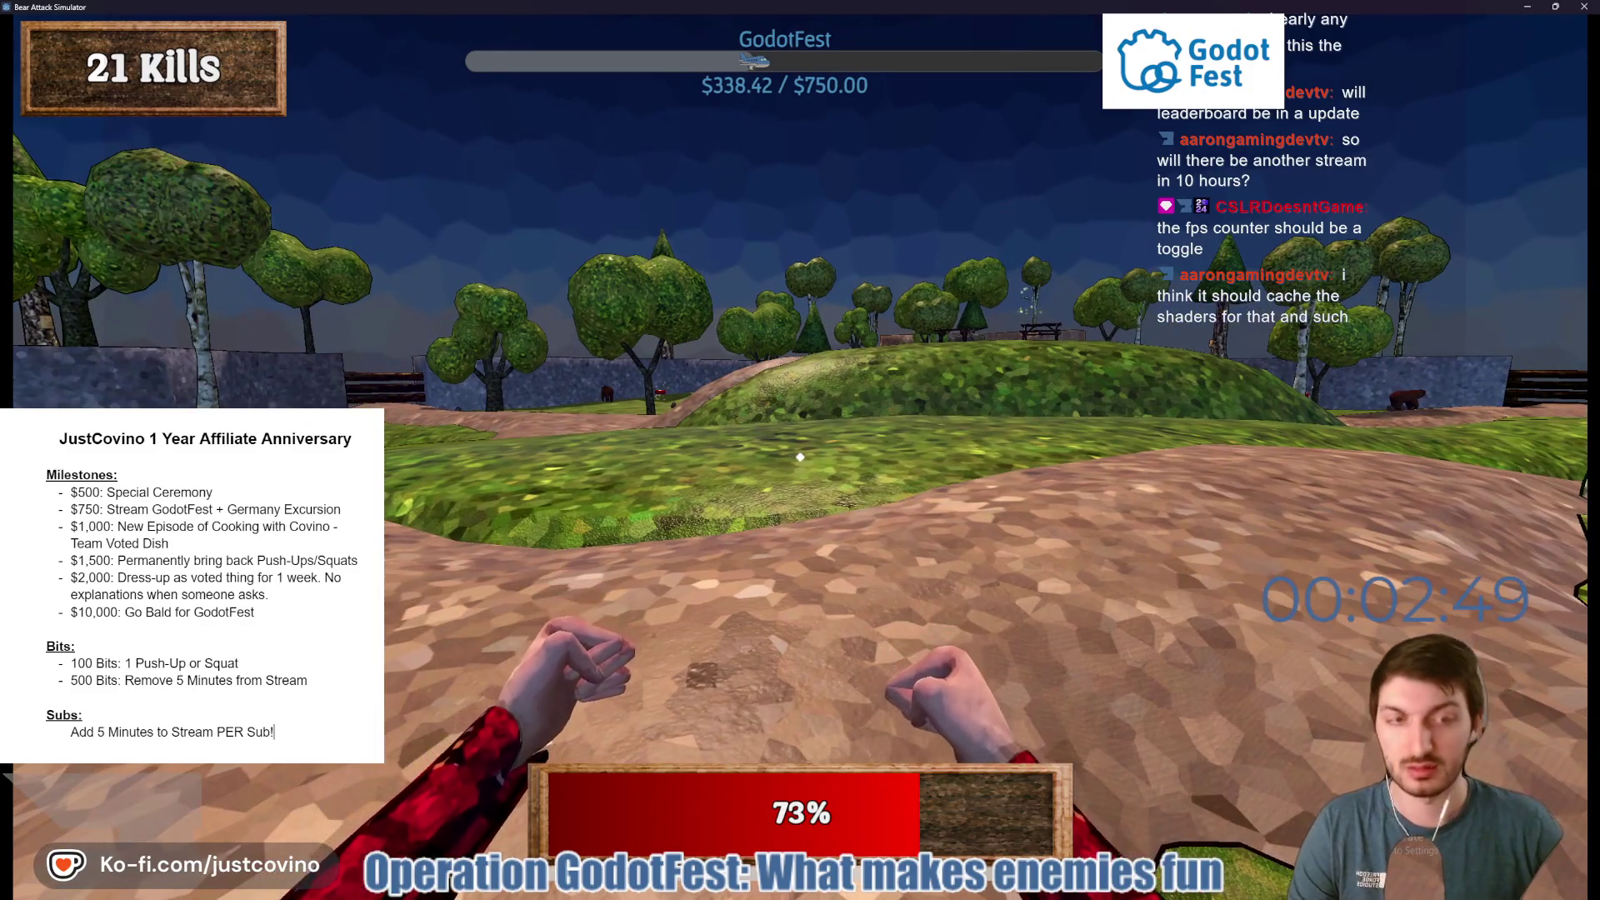
key("super")
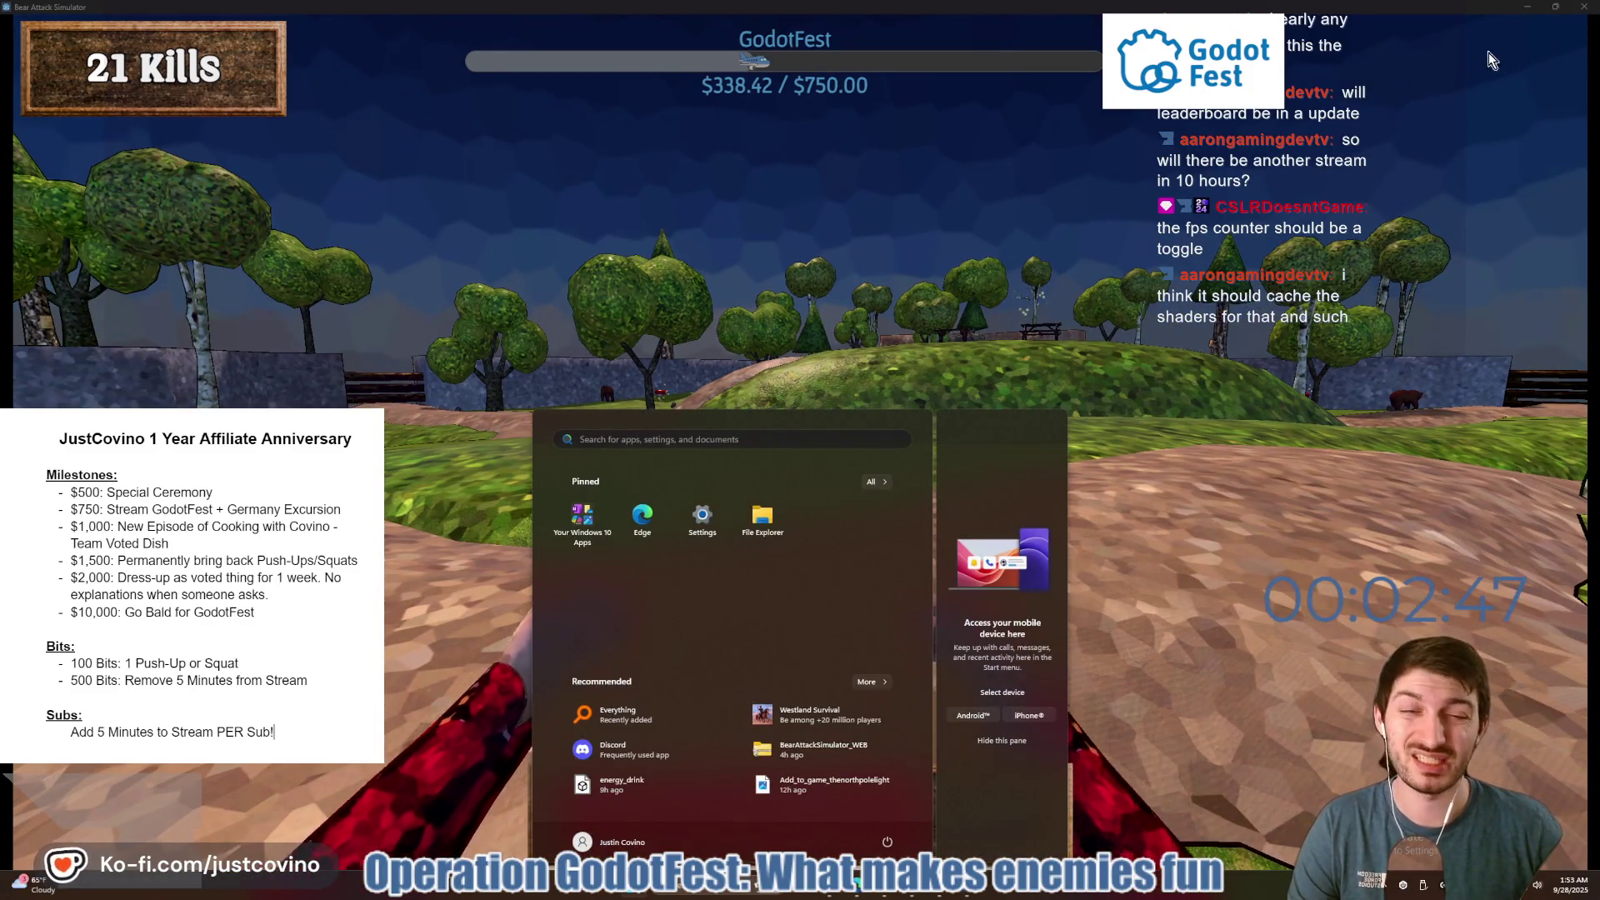
Dismiss the Start menu, leave the game, and bring the Godot editor to the front.
mouse_move(967, 884)
left_click(1017, 798)
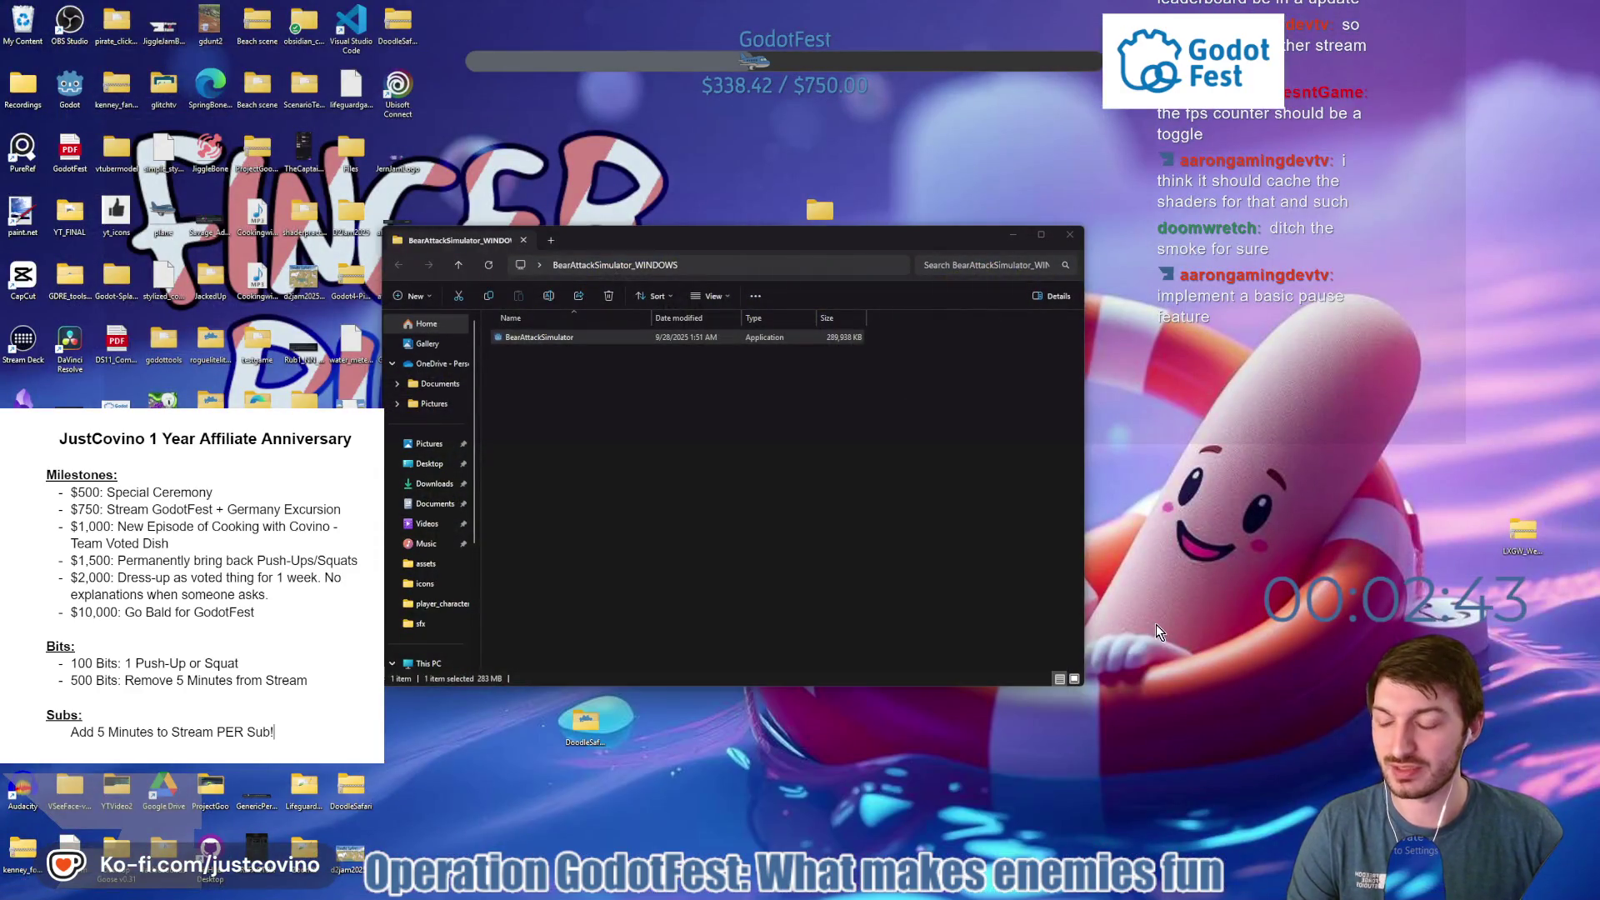
mouse_move(954, 895)
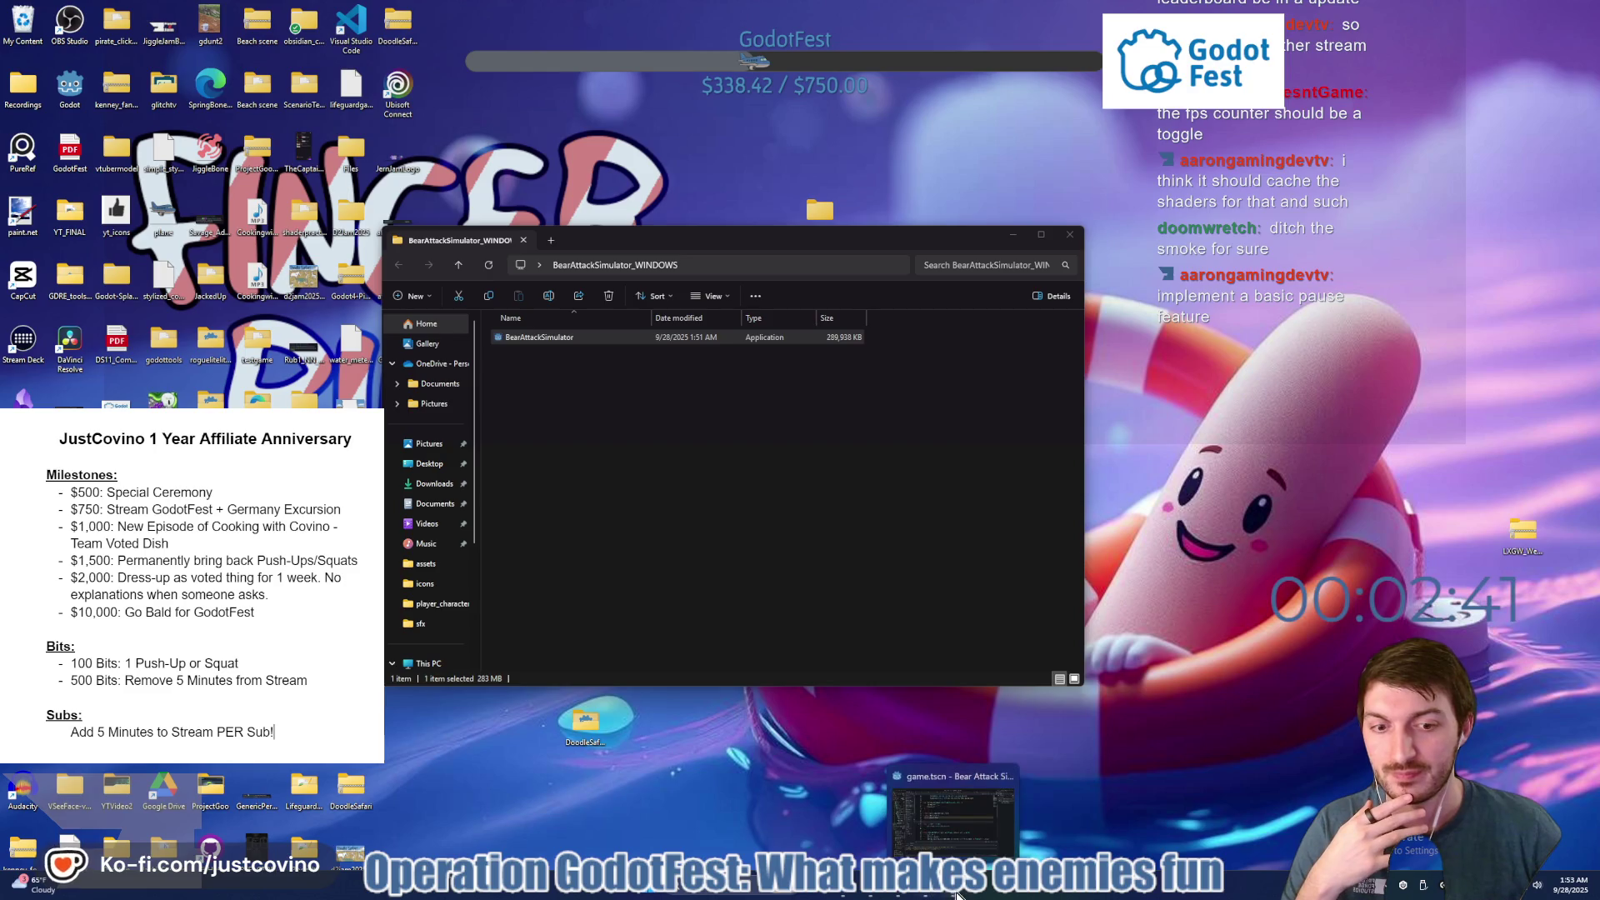
left_click(953, 821)
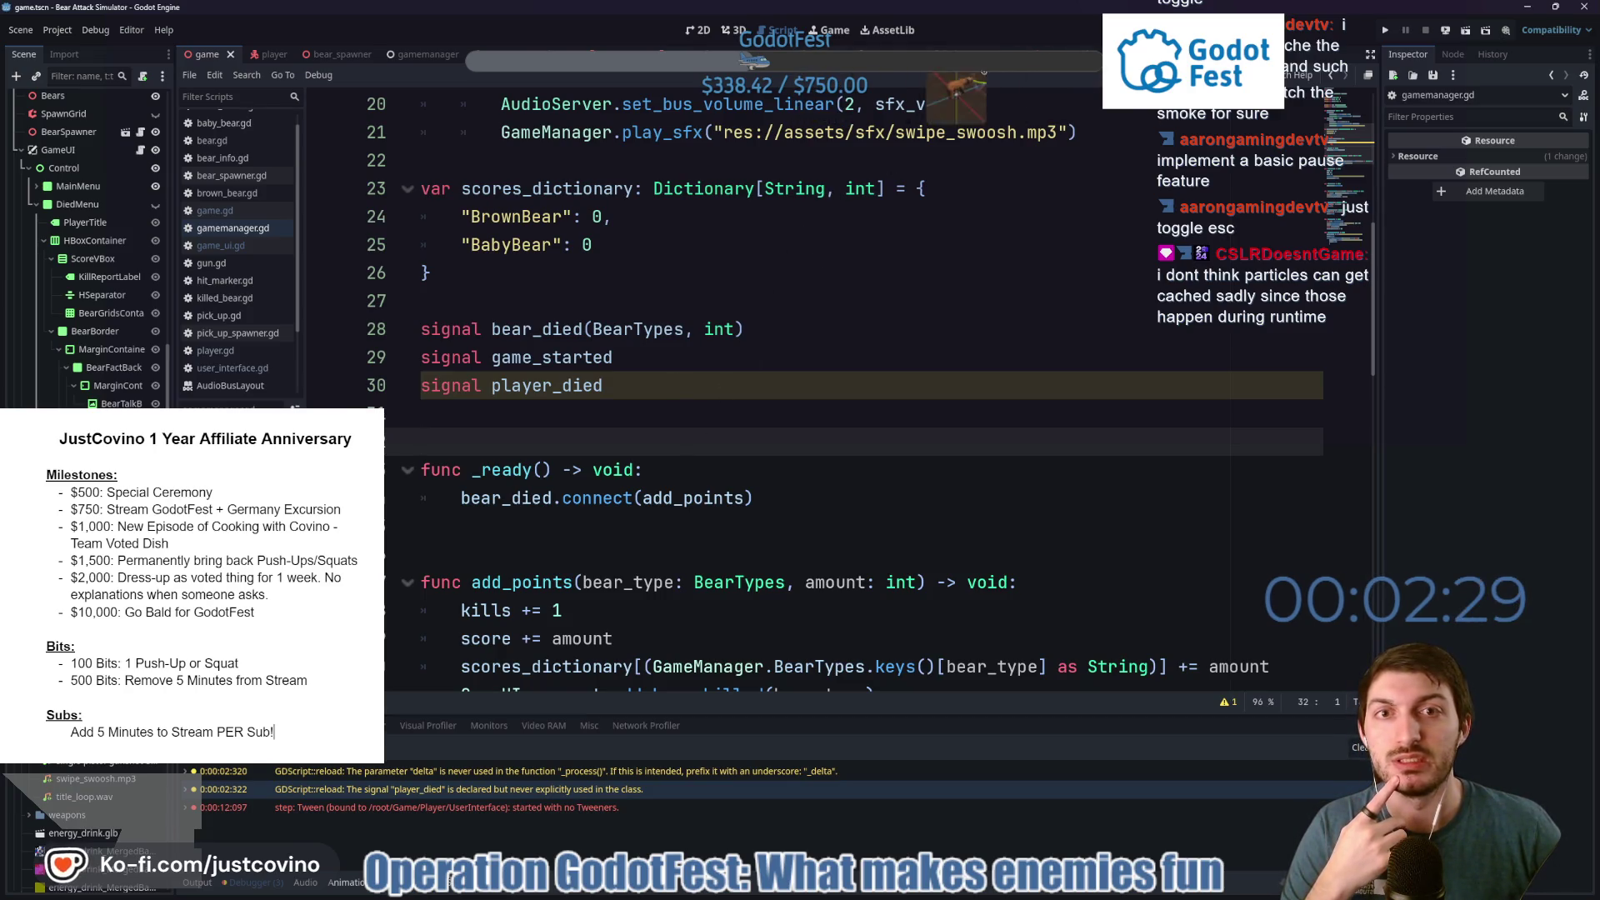
In gun.gd, comment out the show_smoke() call in attack() and save the script.
left_click(620, 55)
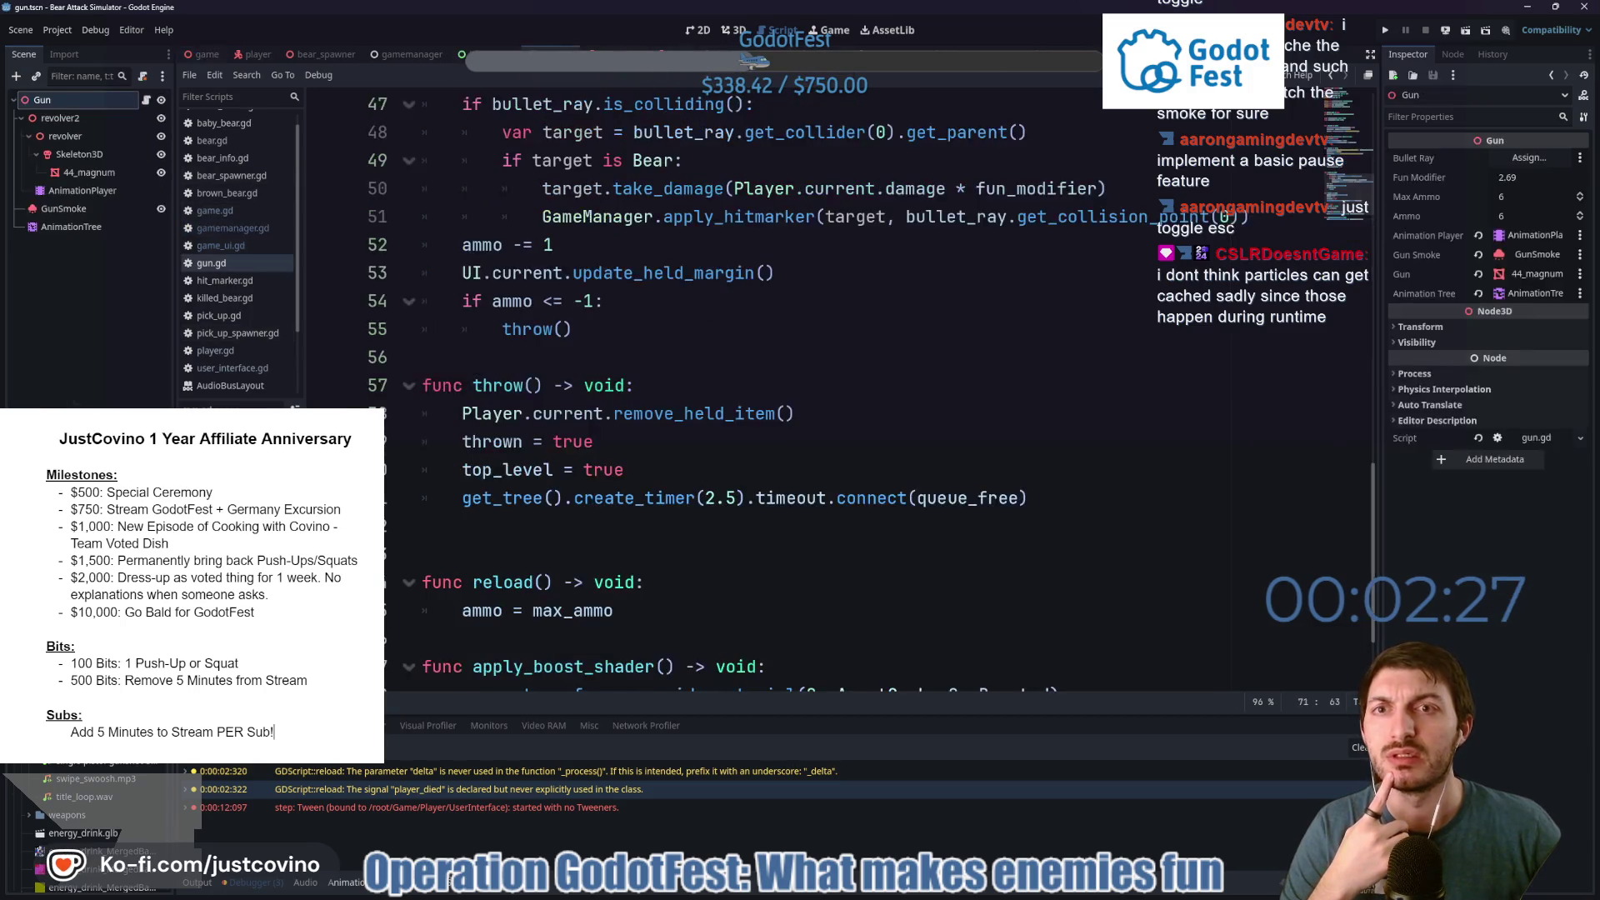
scroll(625, 476, "up", 5)
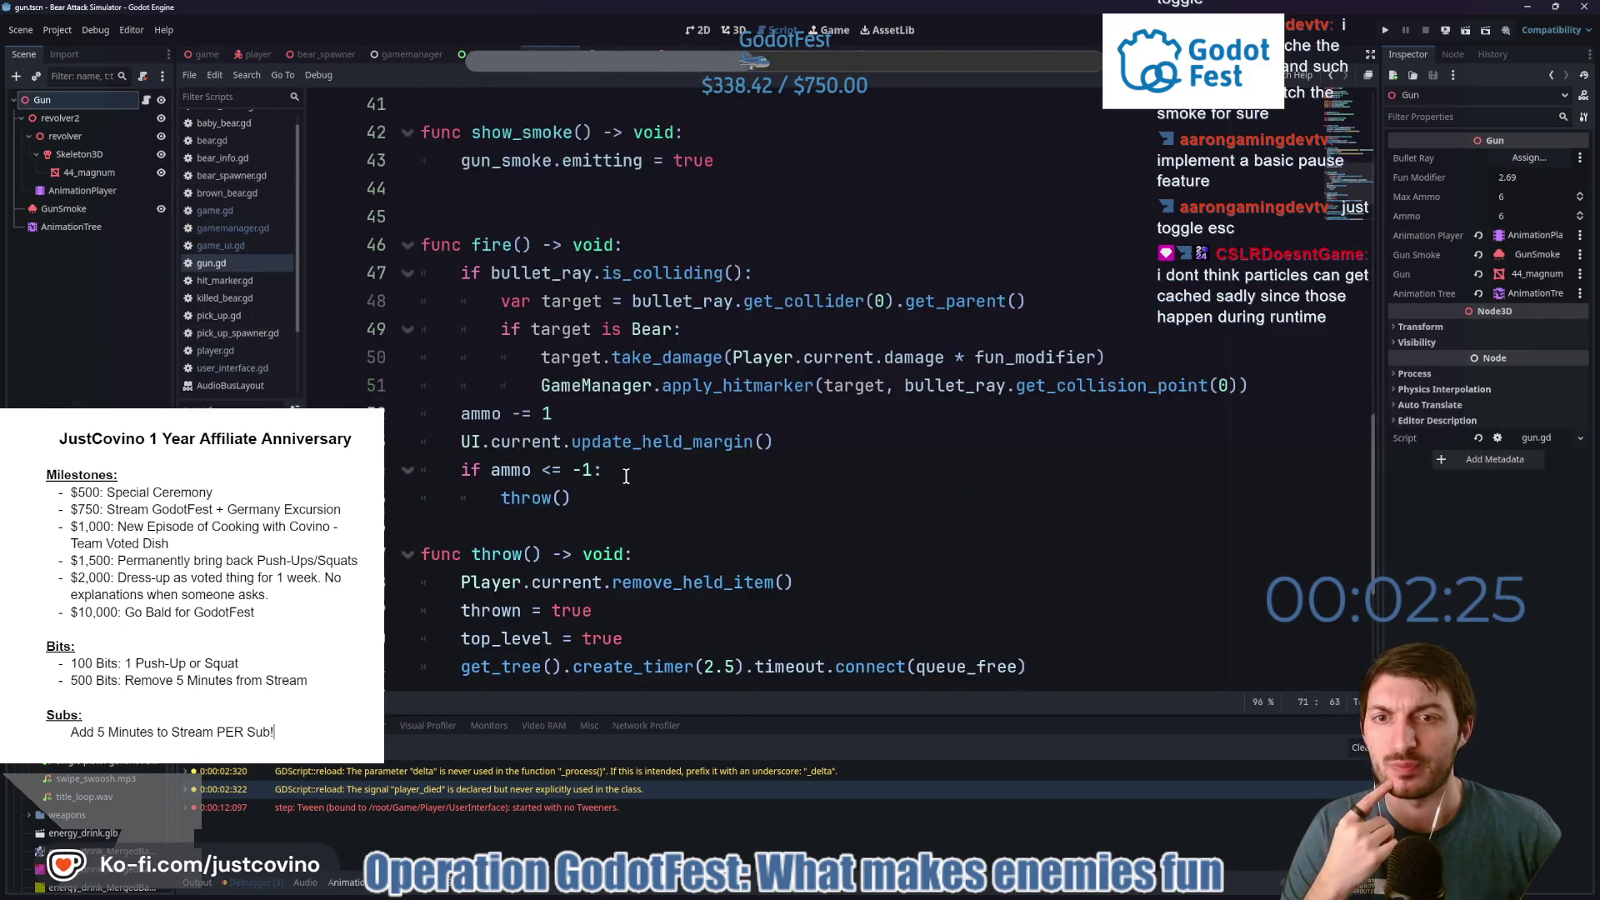
left_click(508, 385)
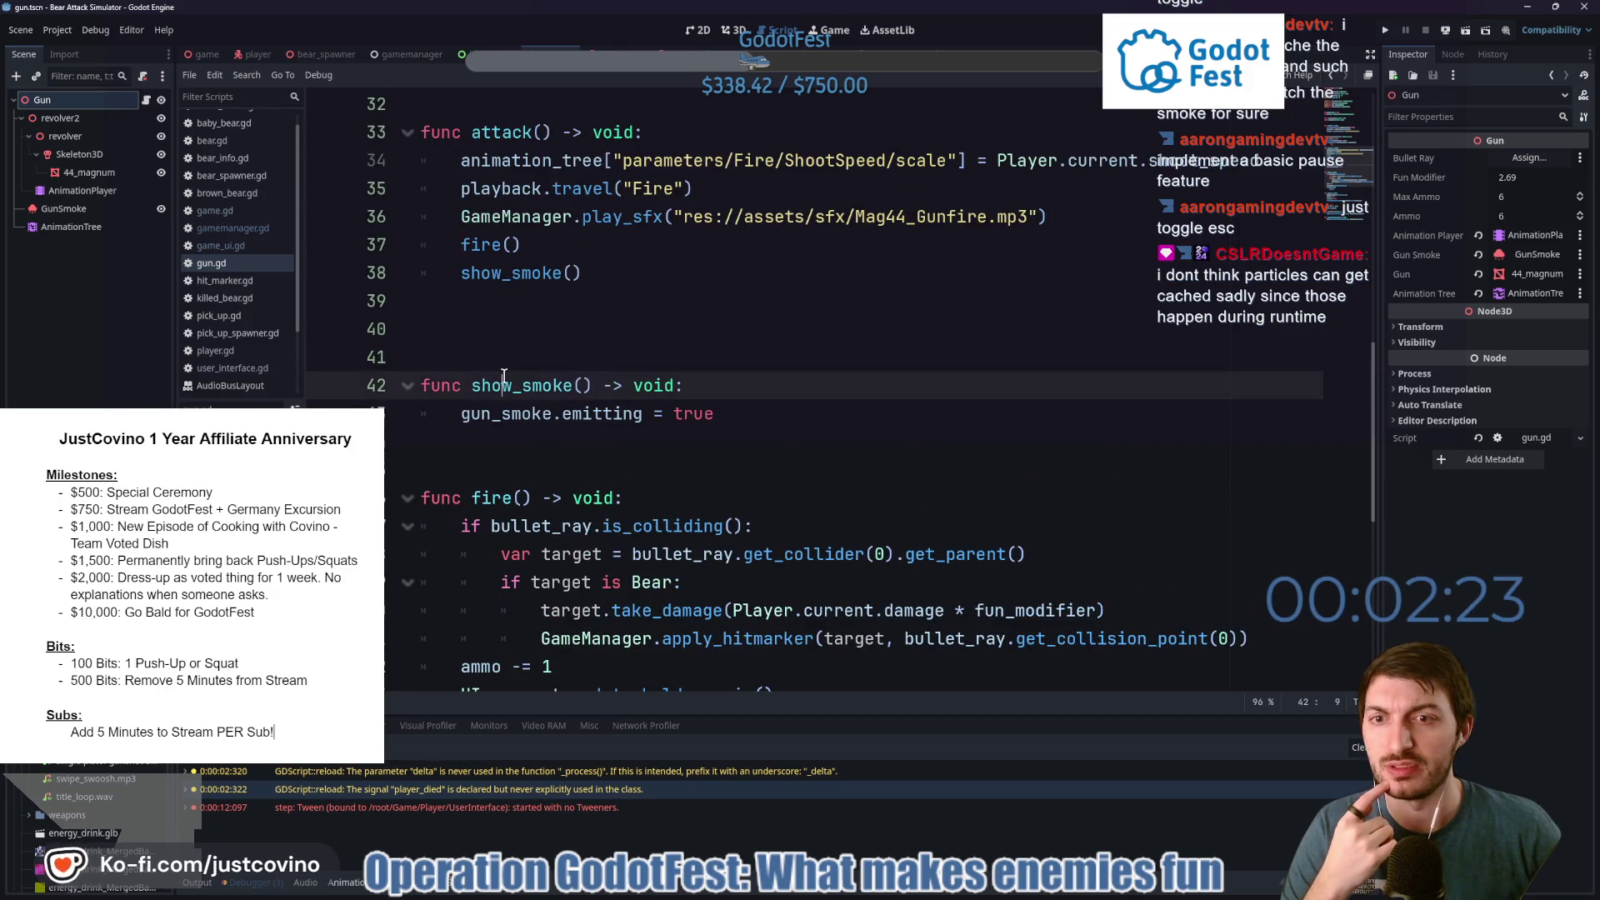
scroll(508, 383, "up", 1)
left_click(466, 357)
type("#")
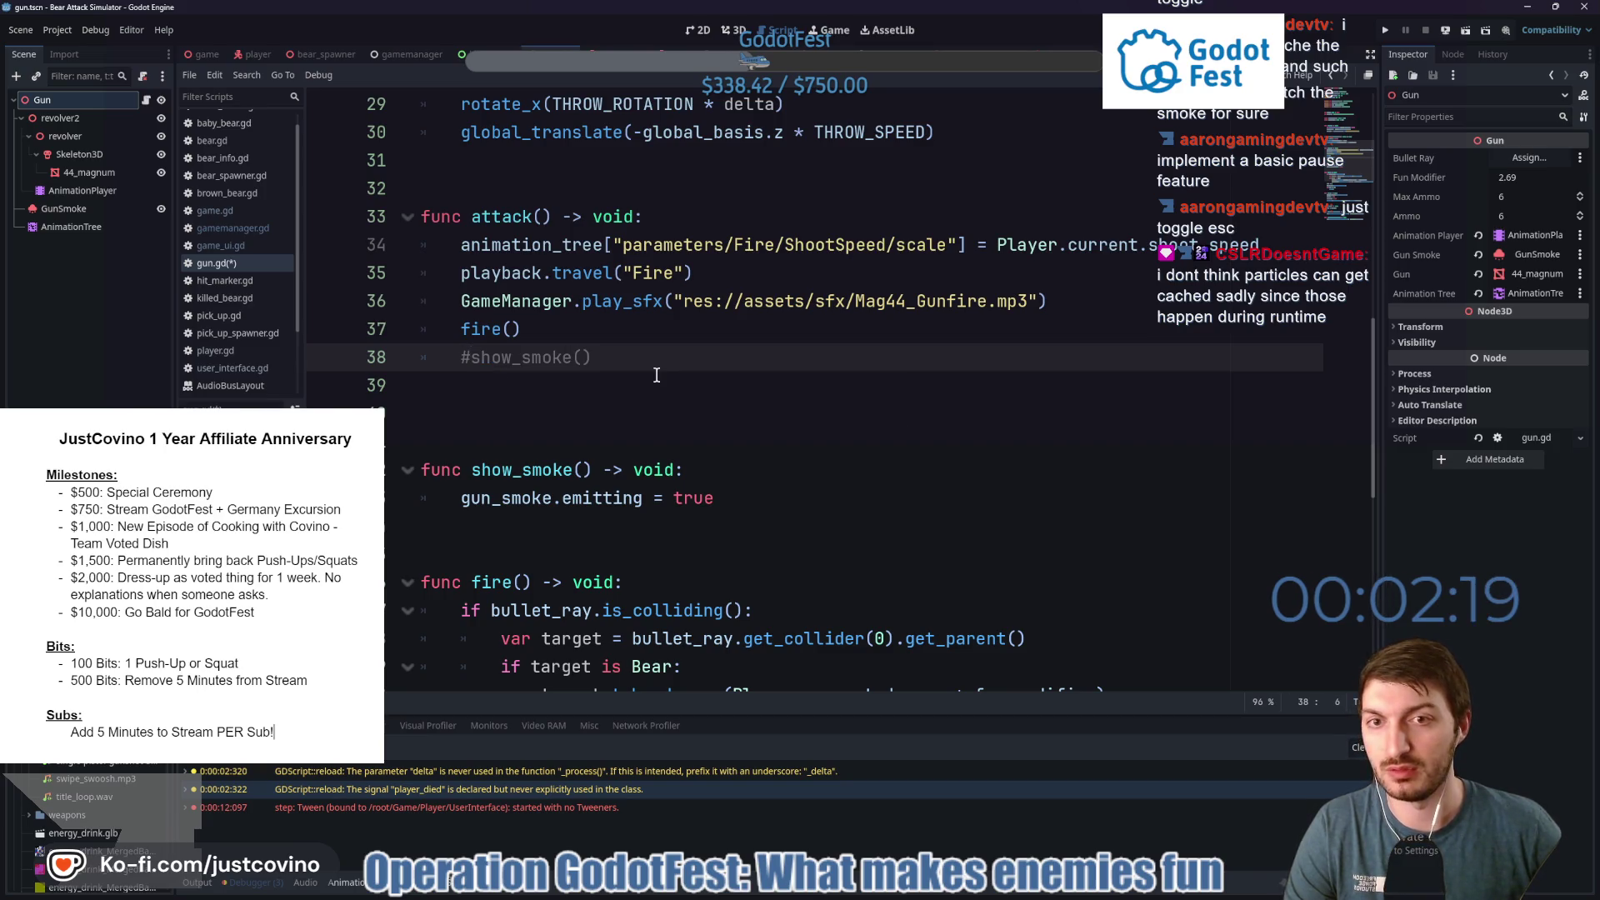
key("ctrl+s")
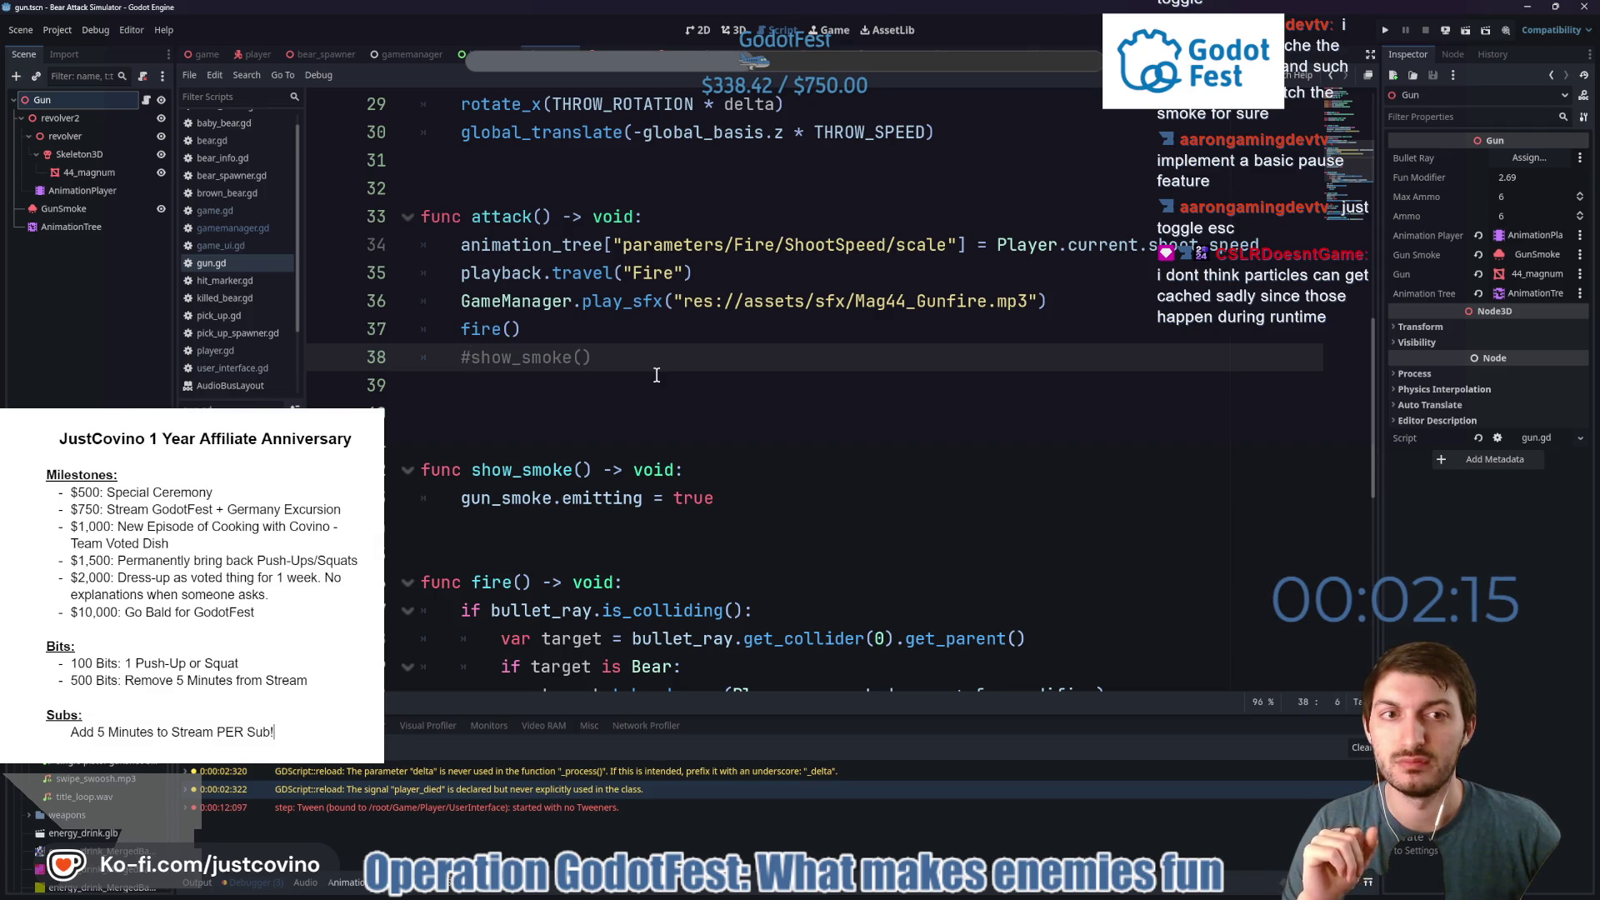
scroll(648, 366, "down", 4)
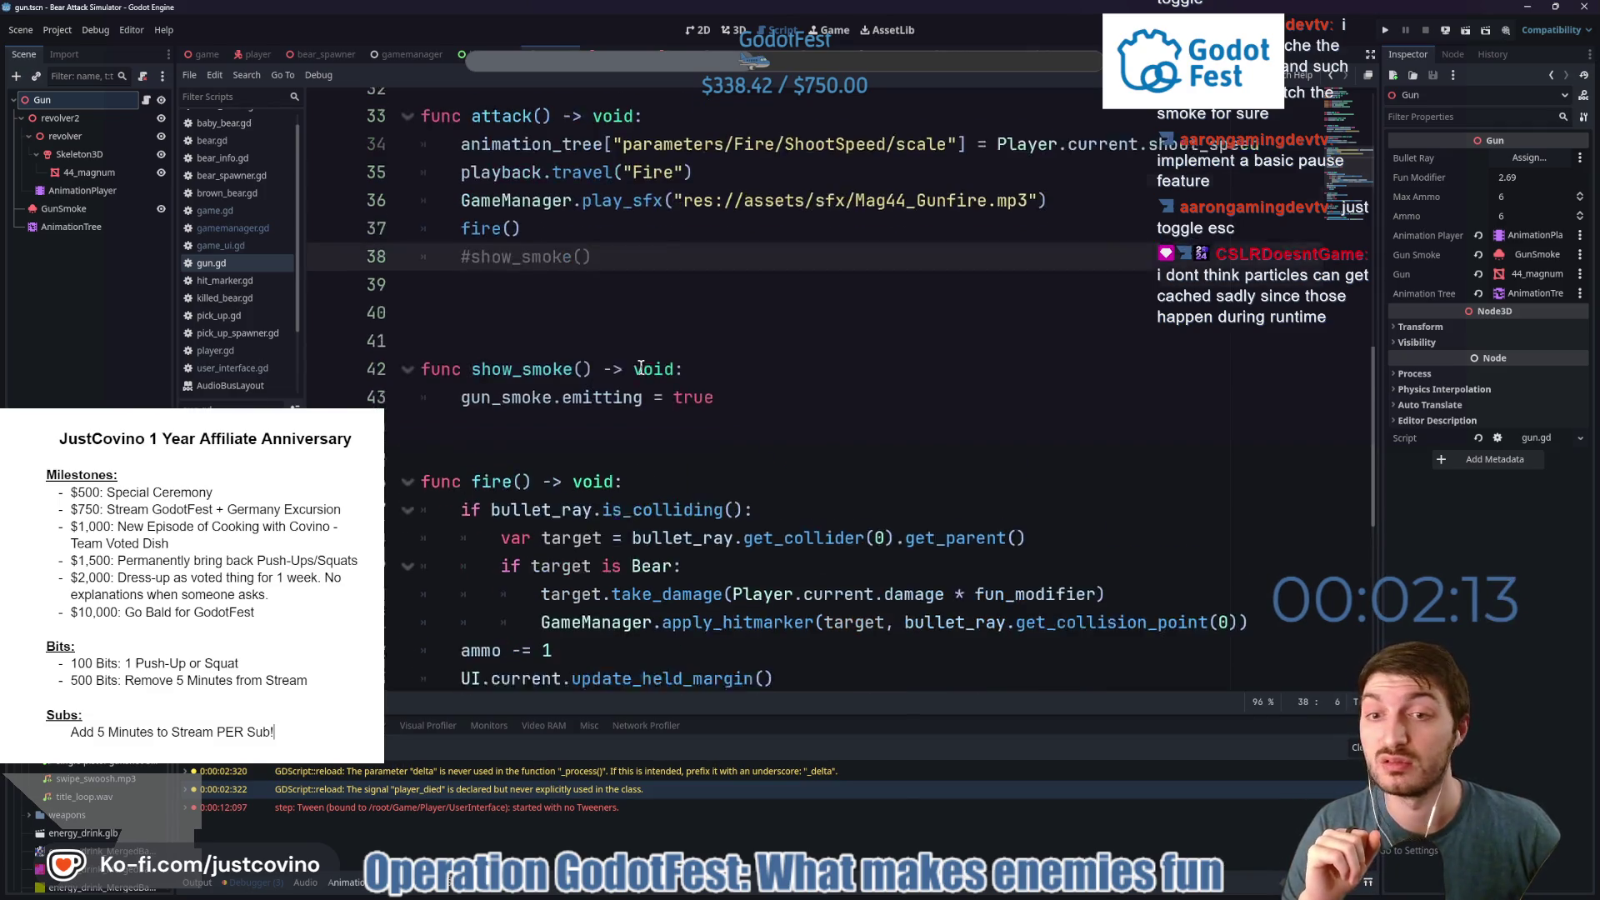
scroll(625, 361, "down", 1)
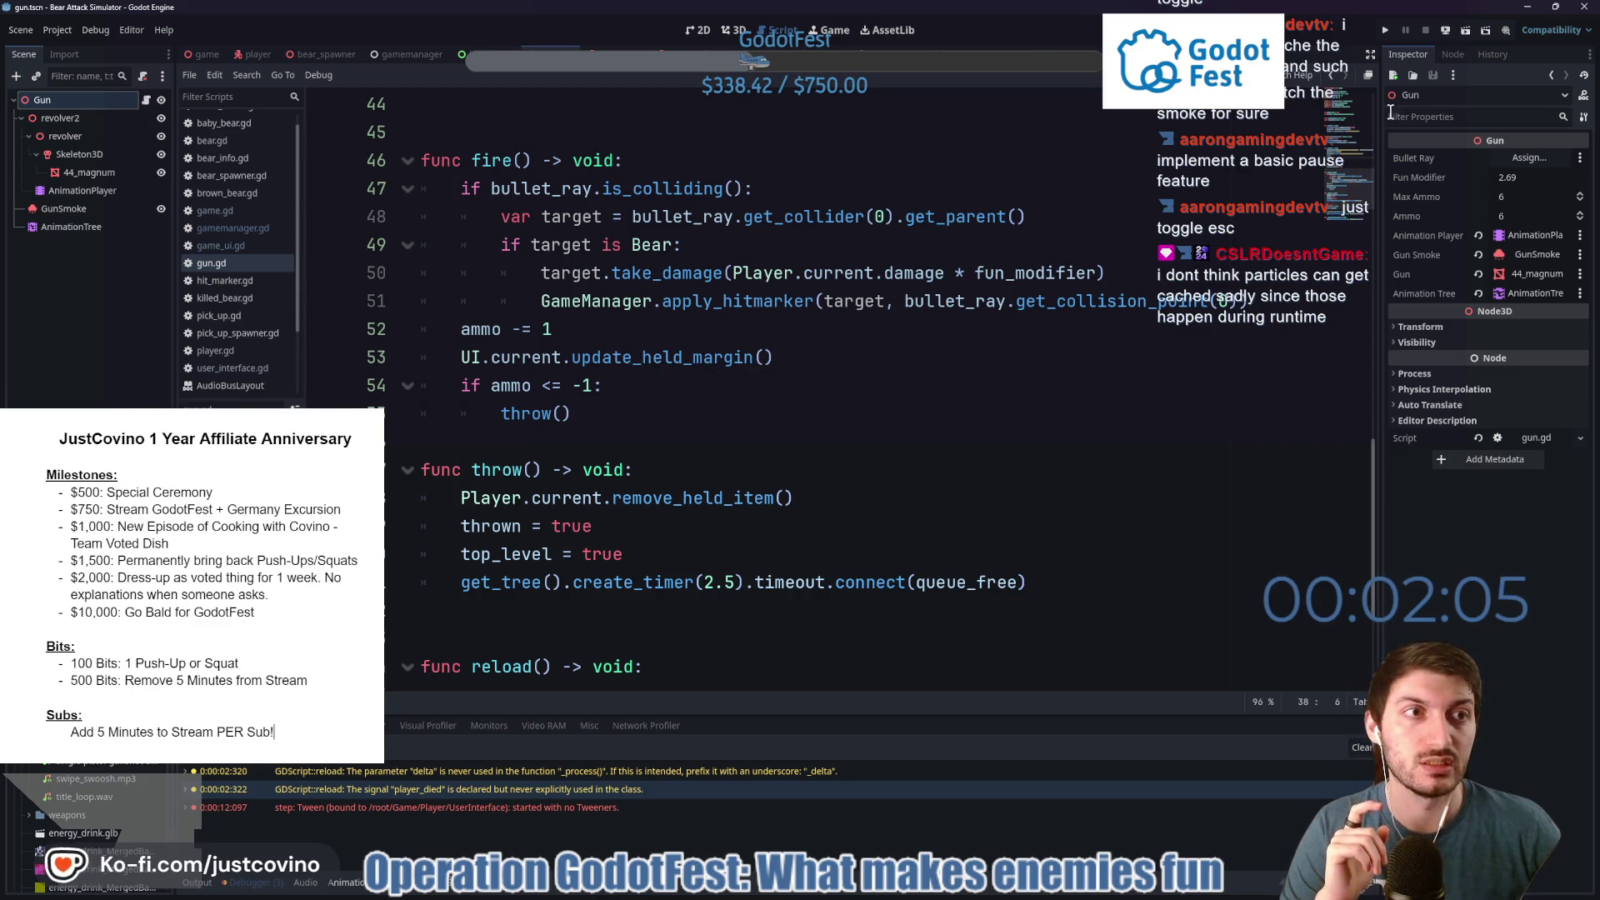
Start a Web (Runnable) export from the Export dialog, then cancel the save.
left_click(58, 31)
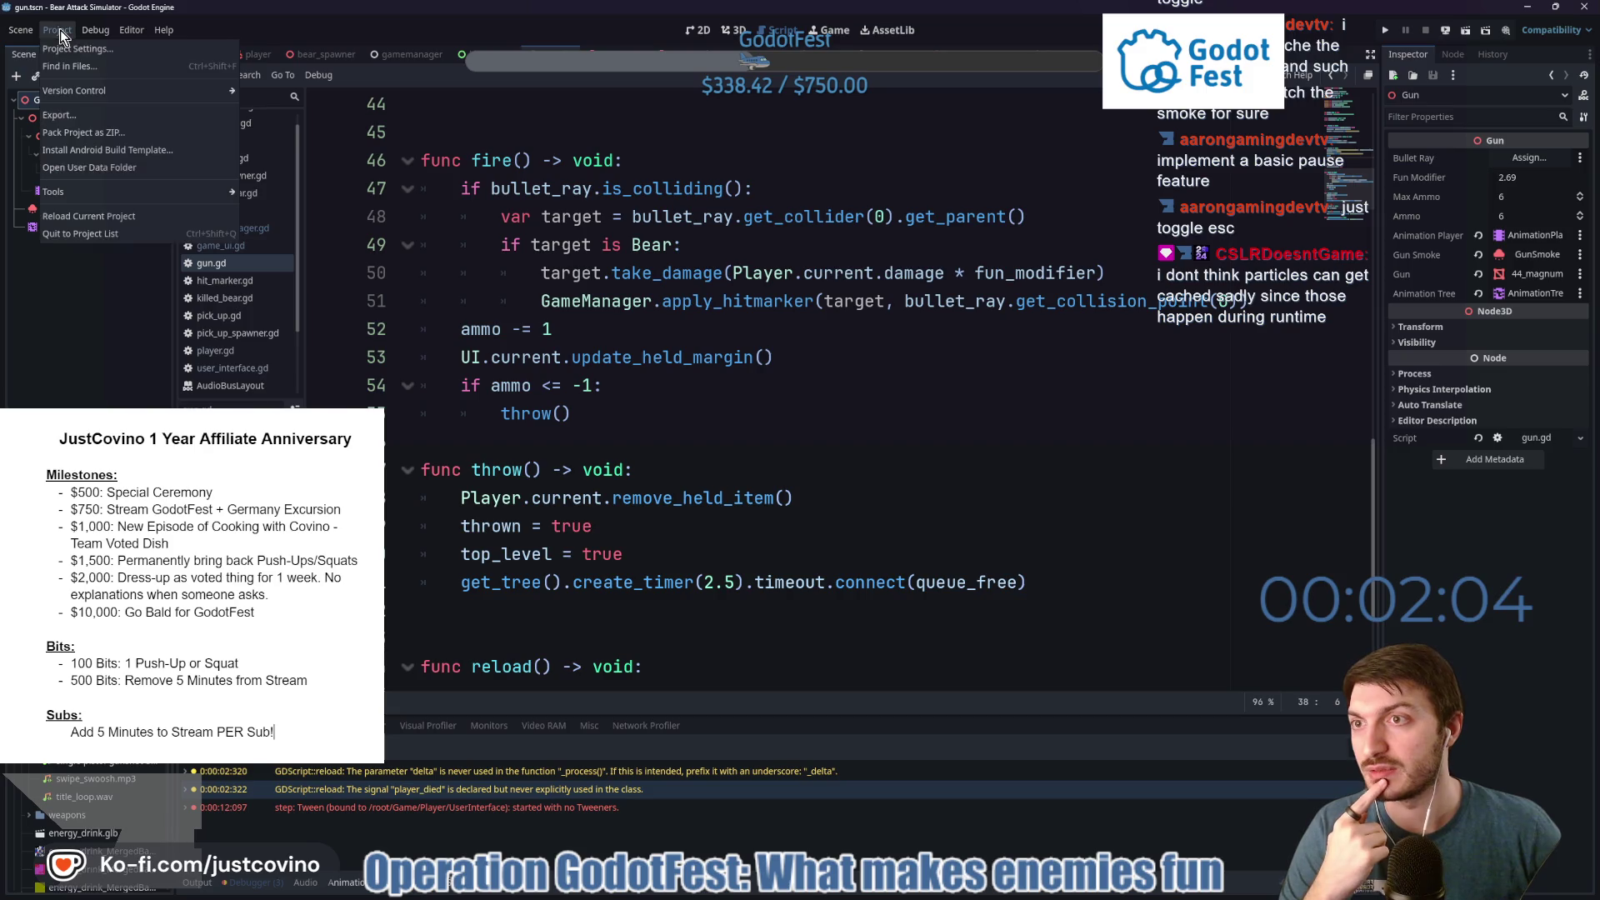
left_click(77, 115)
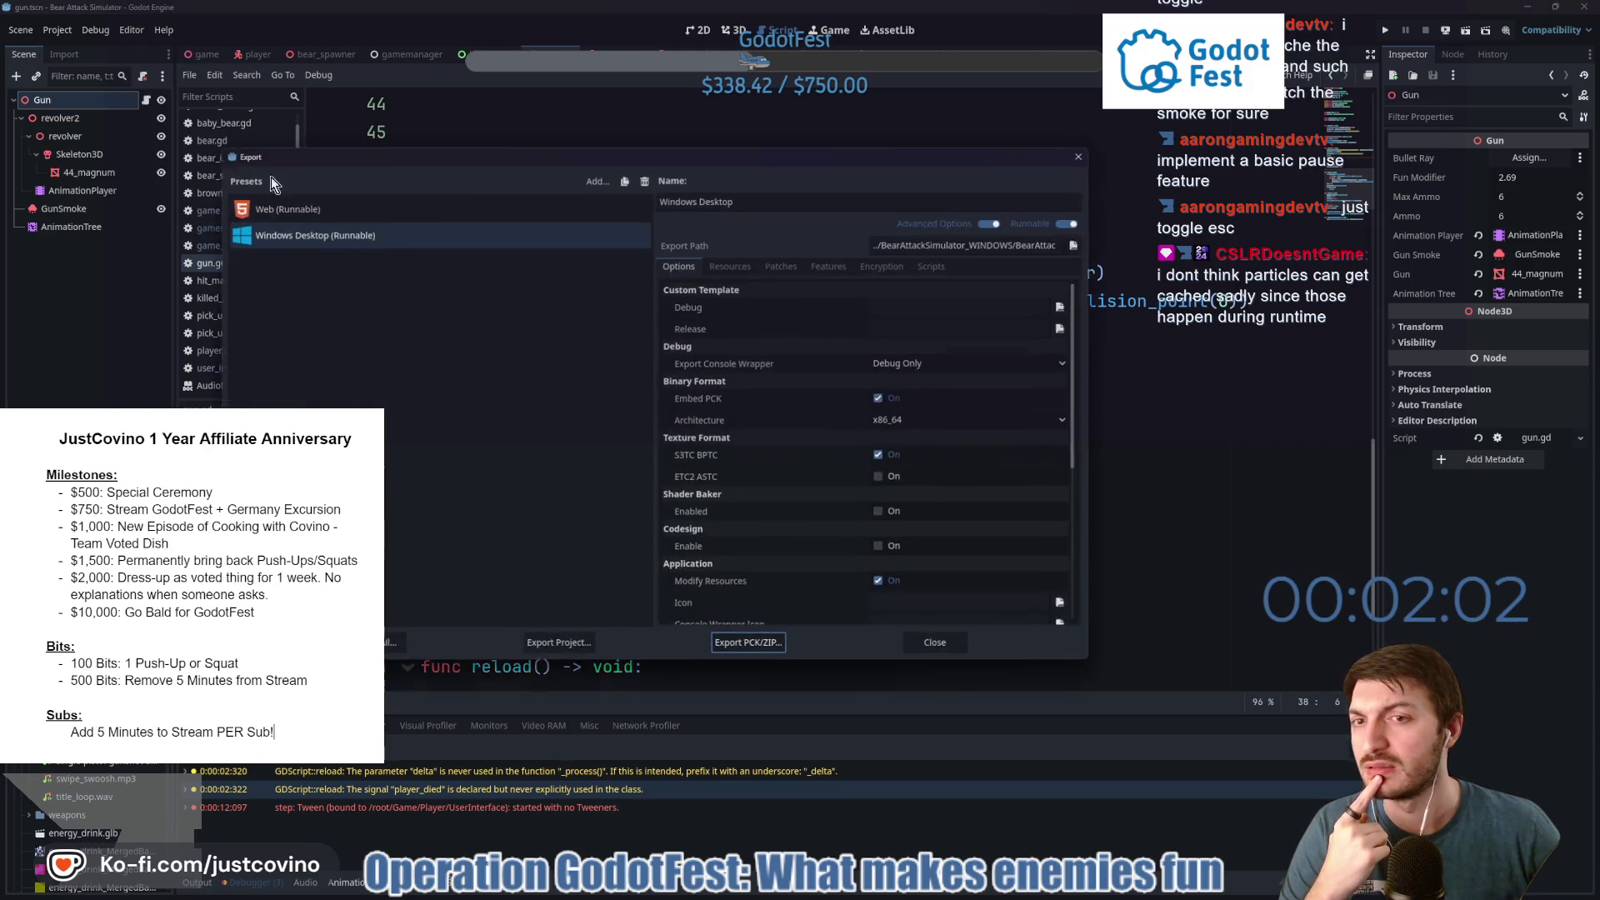
left_click(380, 208)
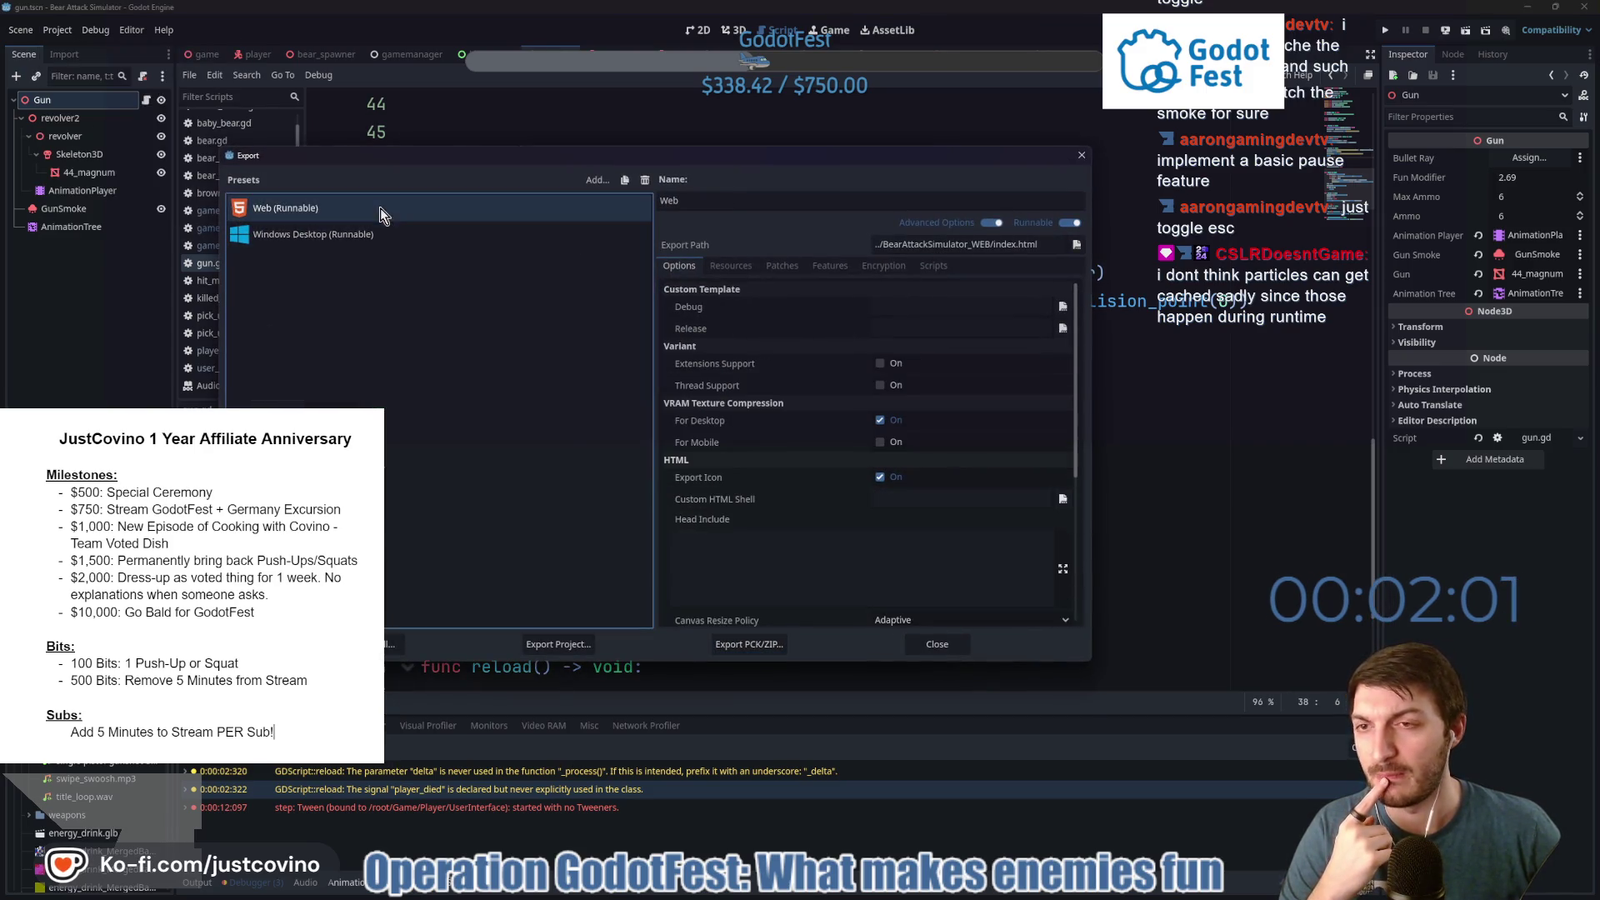
left_click(559, 643)
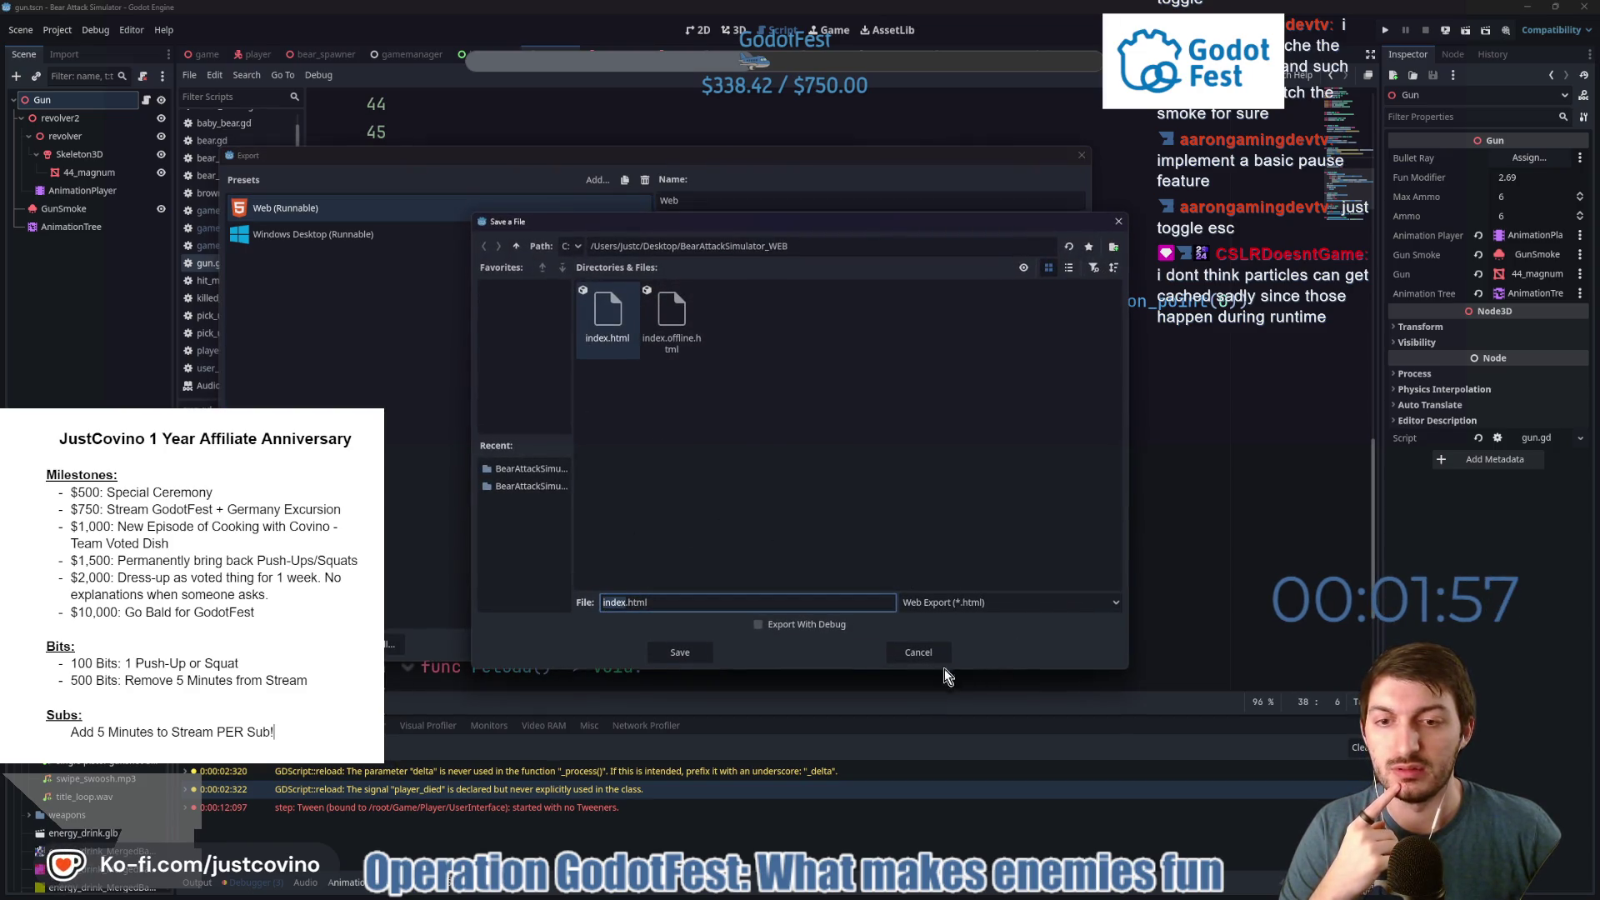
left_click(923, 655)
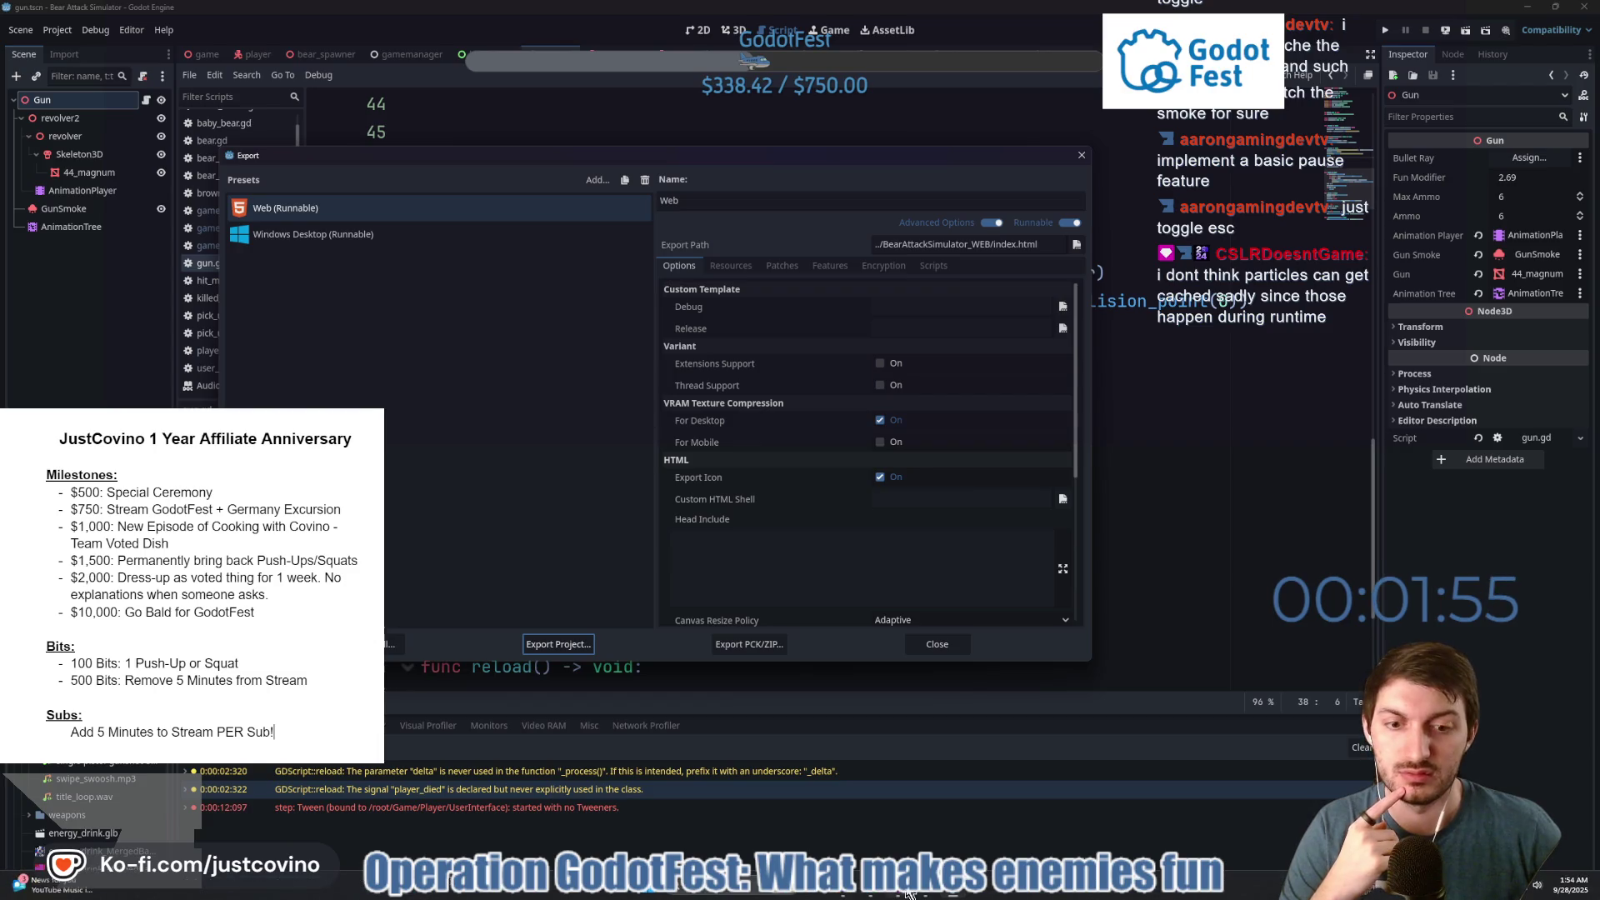
Delete the old files in BearAttackSimulator_WEB and re-export the Web build as index.html.
mouse_move(855, 892)
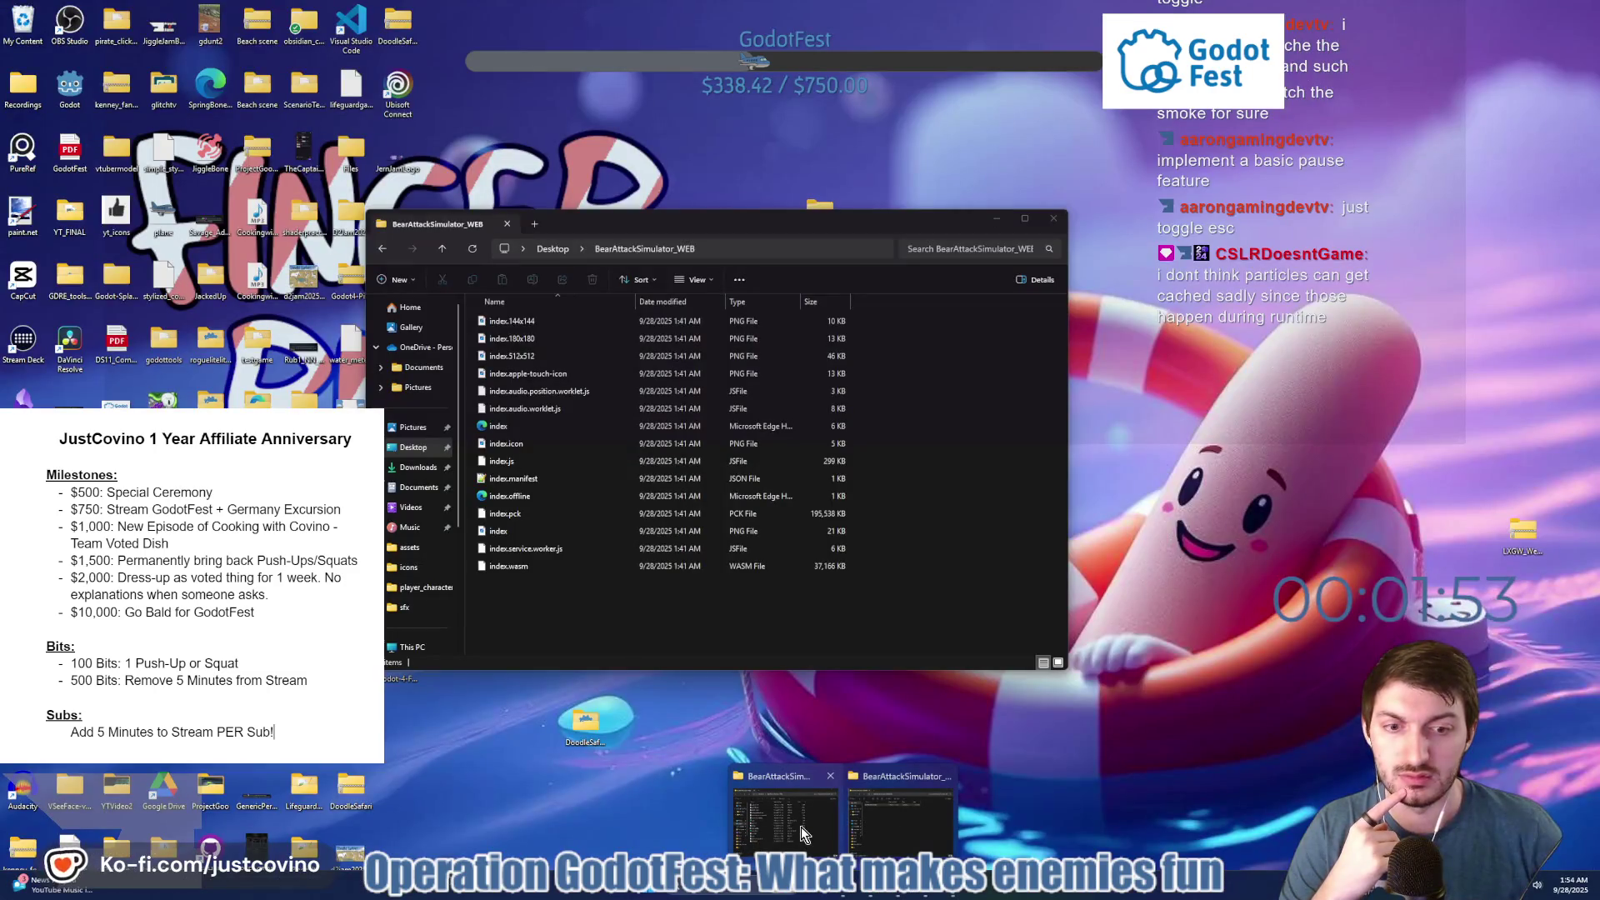
left_click(802, 827)
left_click_drag(535, 633, 584, 315)
left_click(593, 280)
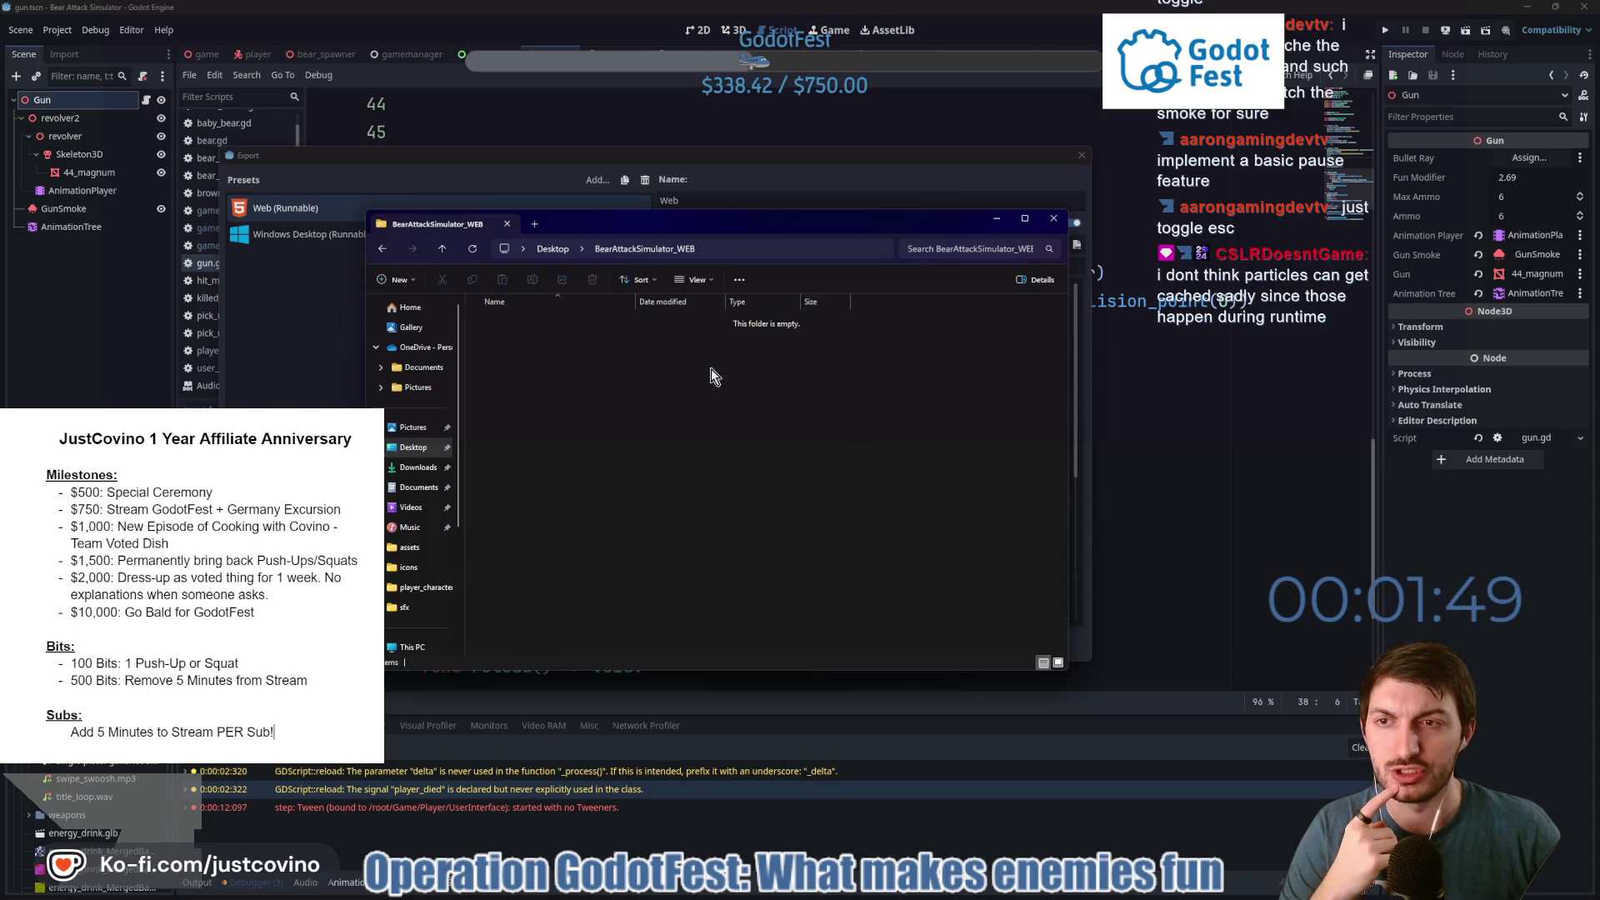
left_click(303, 339)
left_click(559, 645)
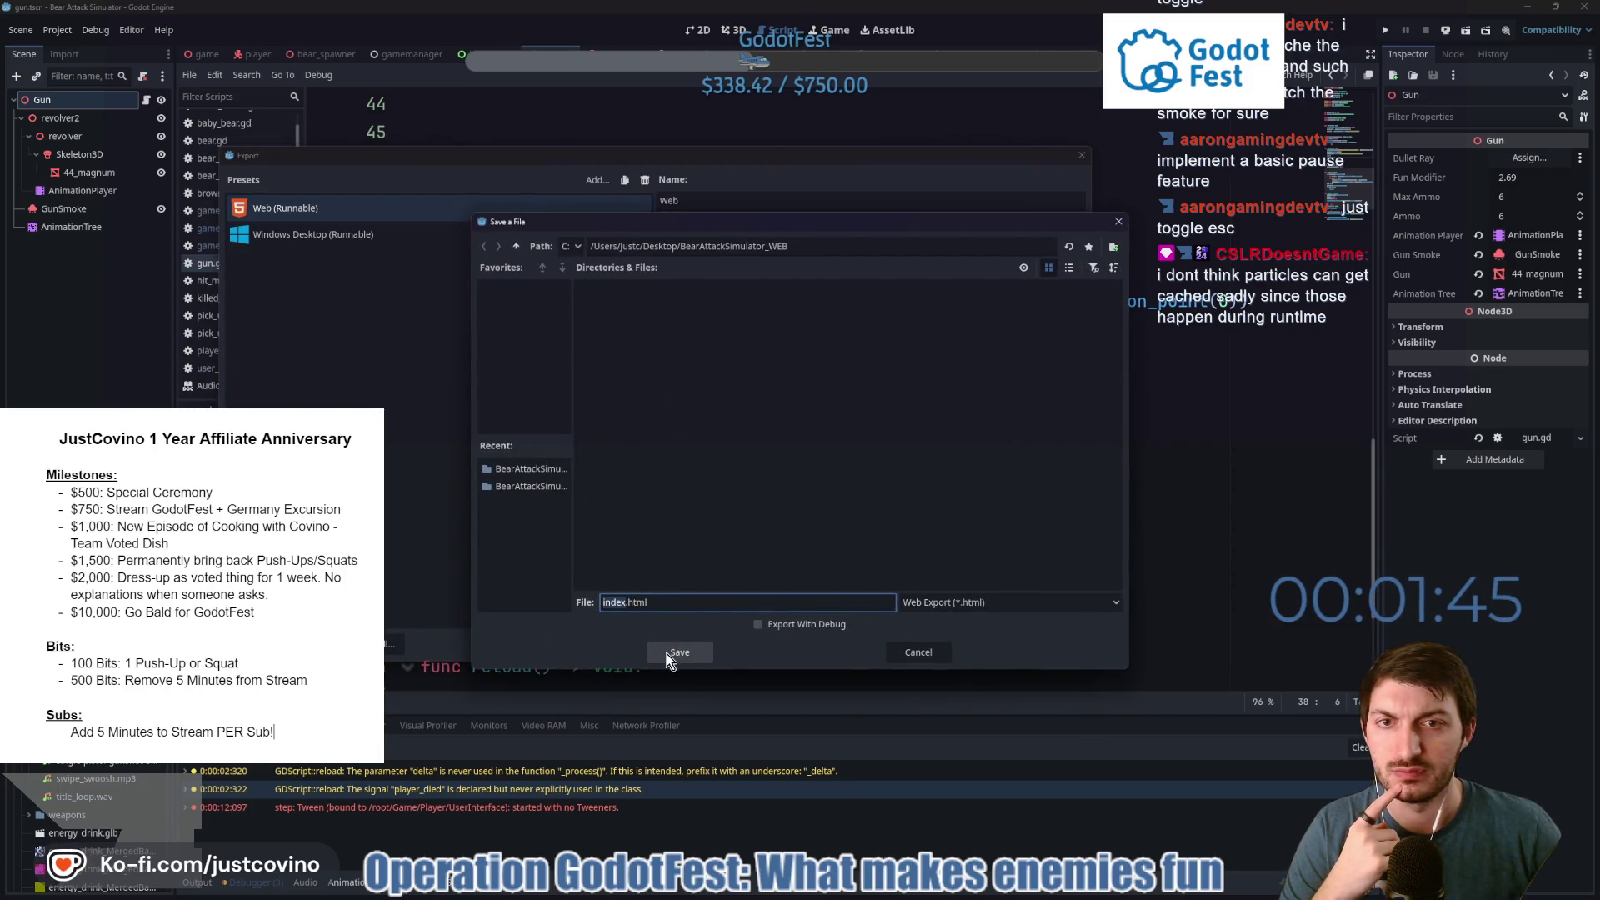
left_click(667, 654)
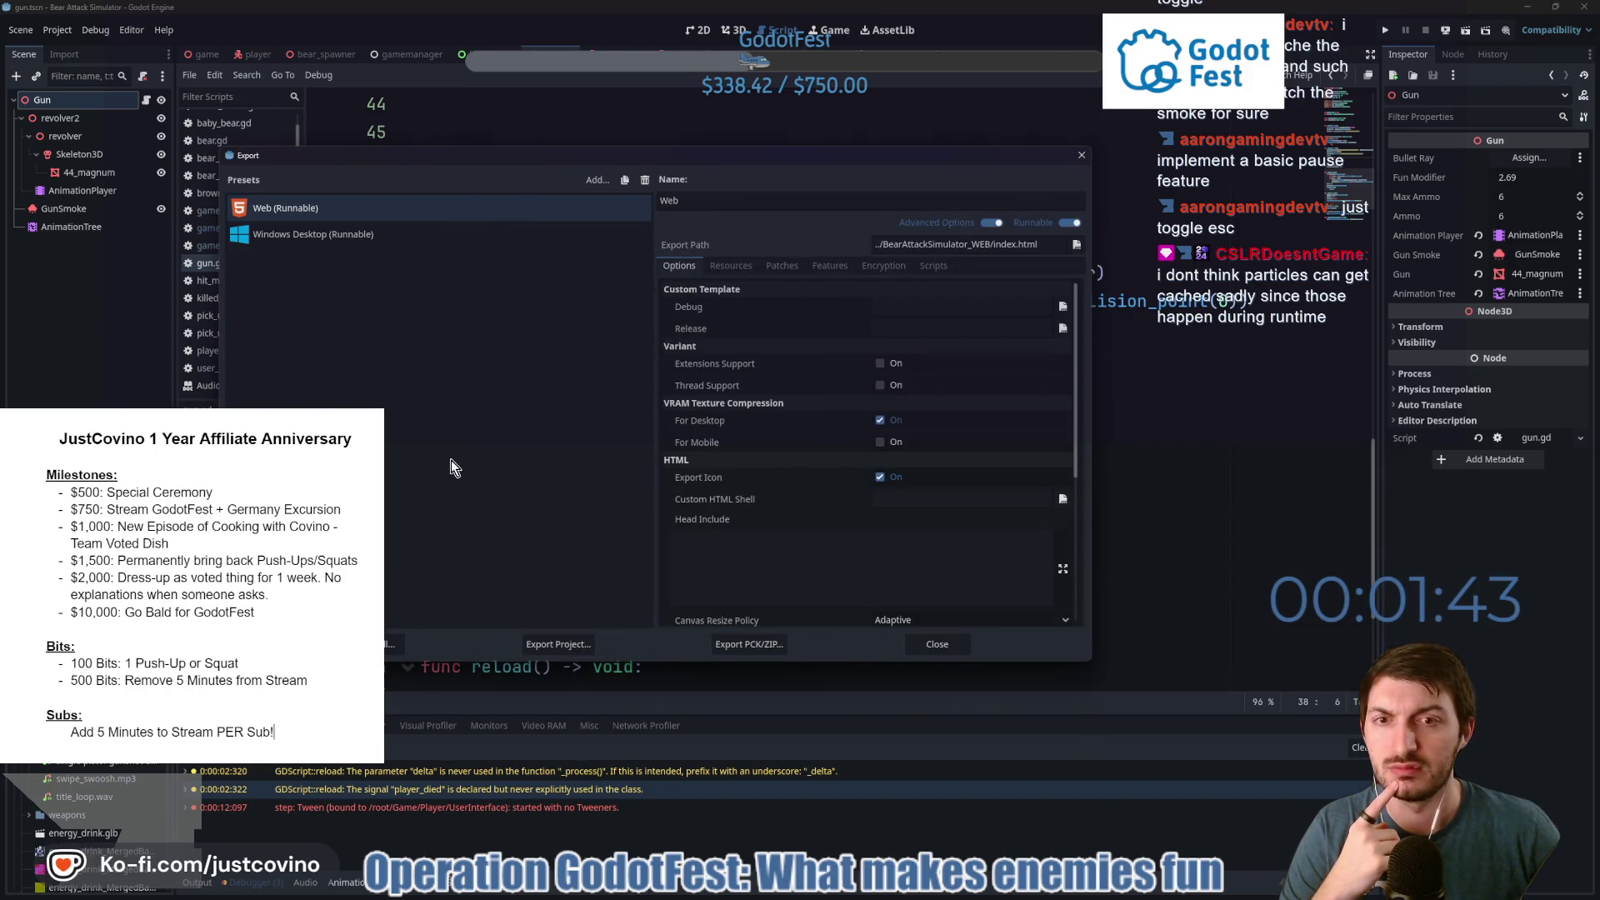
Re-export the Windows Desktop build over BearAttackSimulator.exe and close the Export window.
left_click(367, 238)
left_click(552, 648)
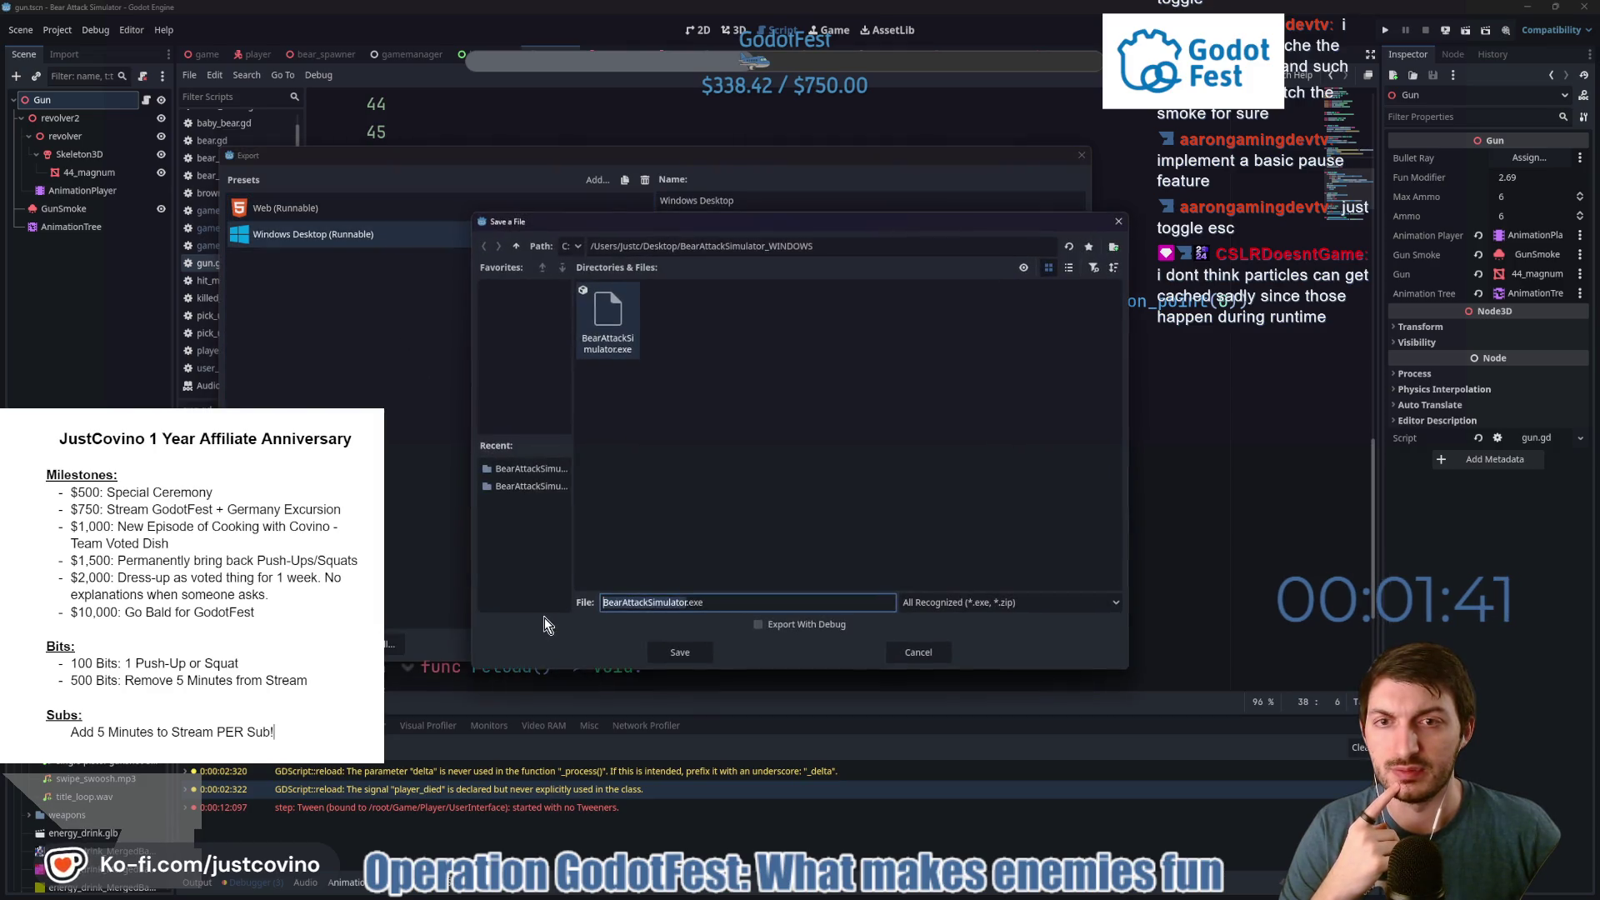
left_click(690, 655)
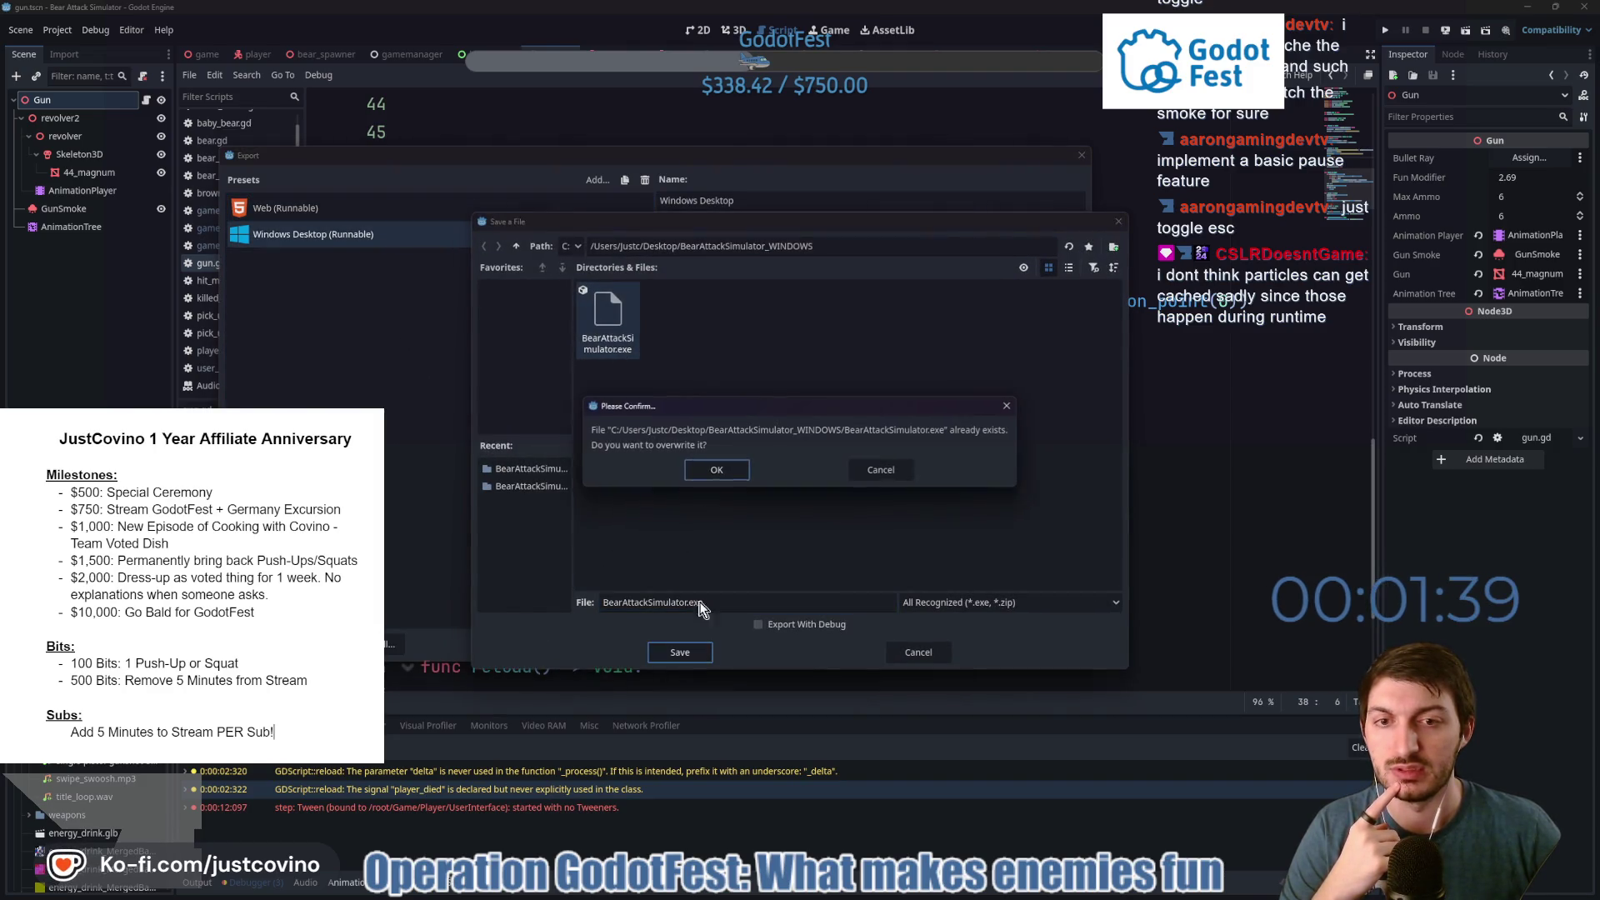
left_click(715, 469)
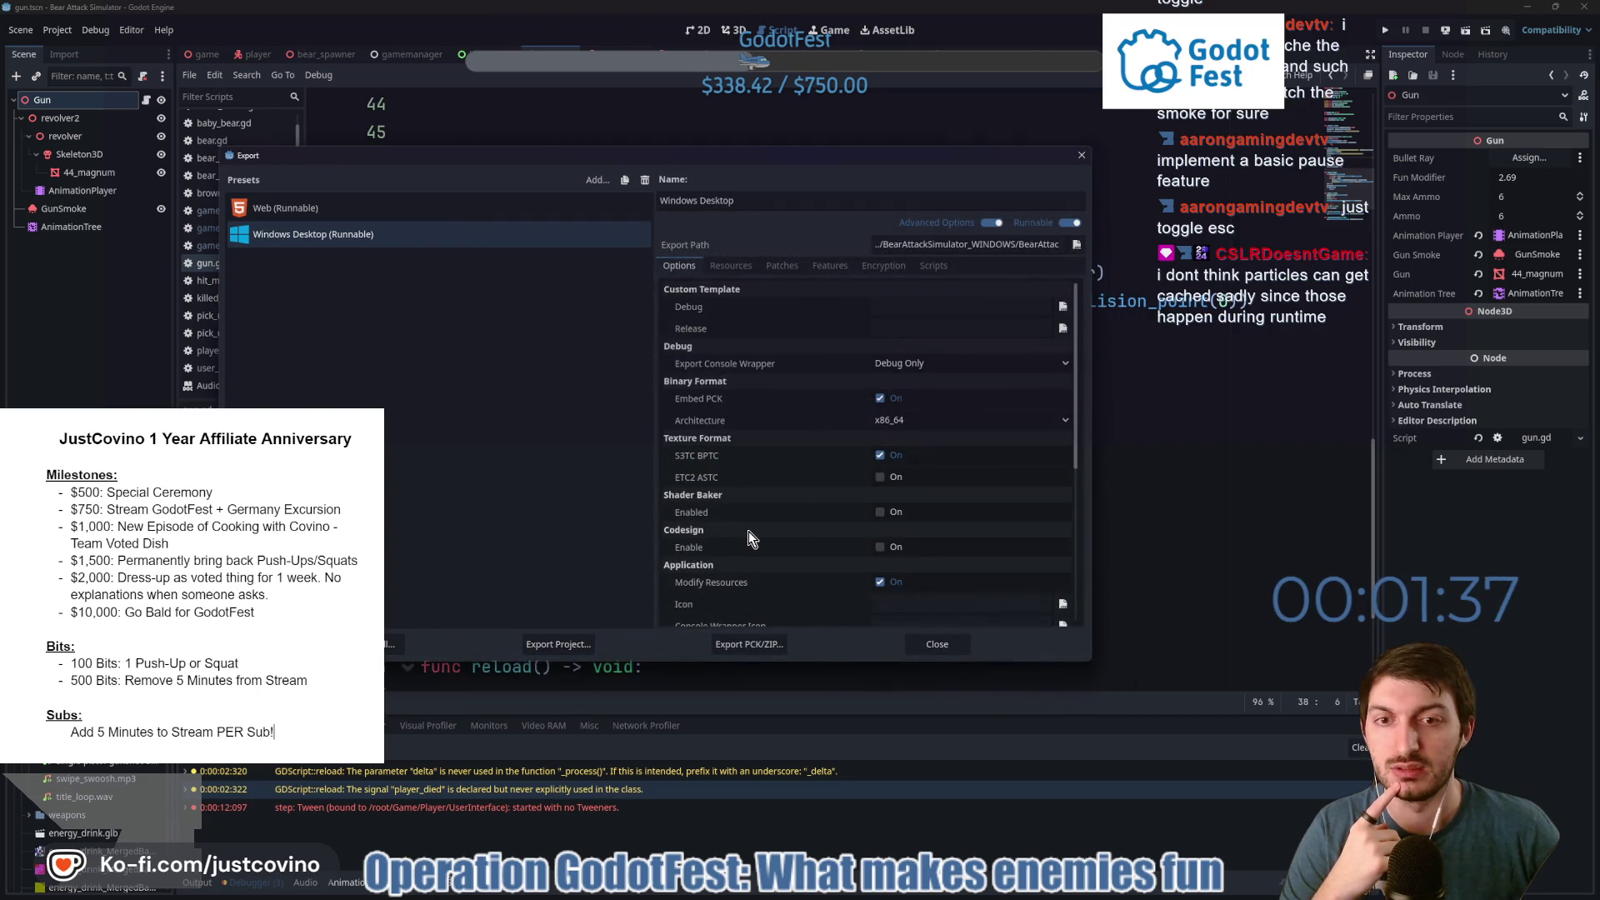
left_click(937, 644)
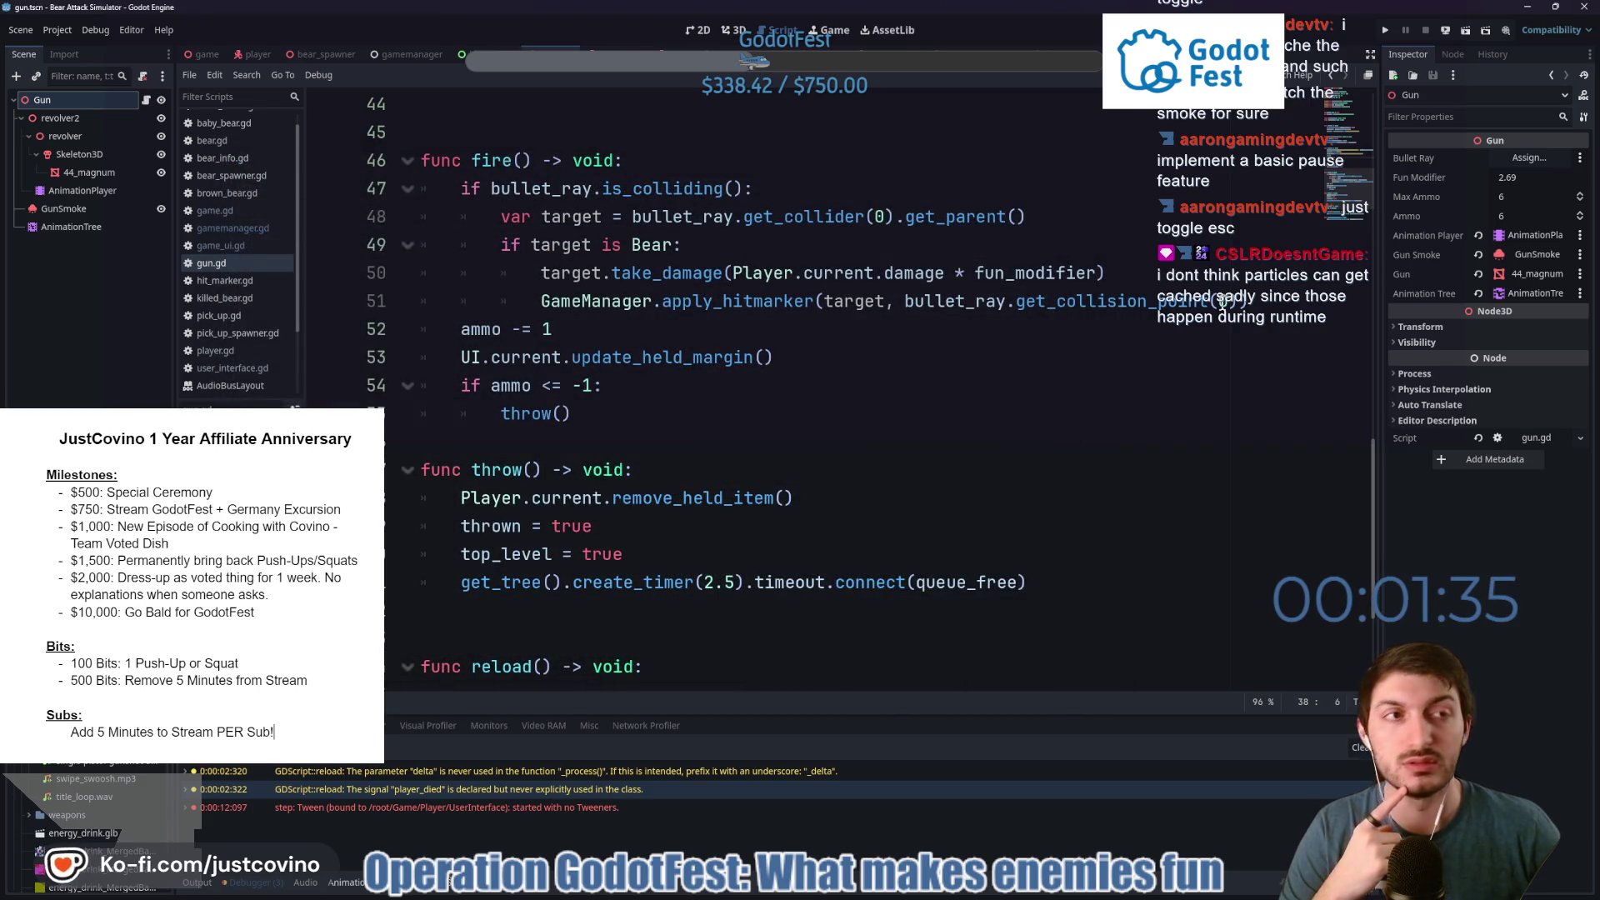
Minimize Godot, close both build folder windows, and drag an old BearAttack item to the Recycle Bin.
left_click(1525, 8)
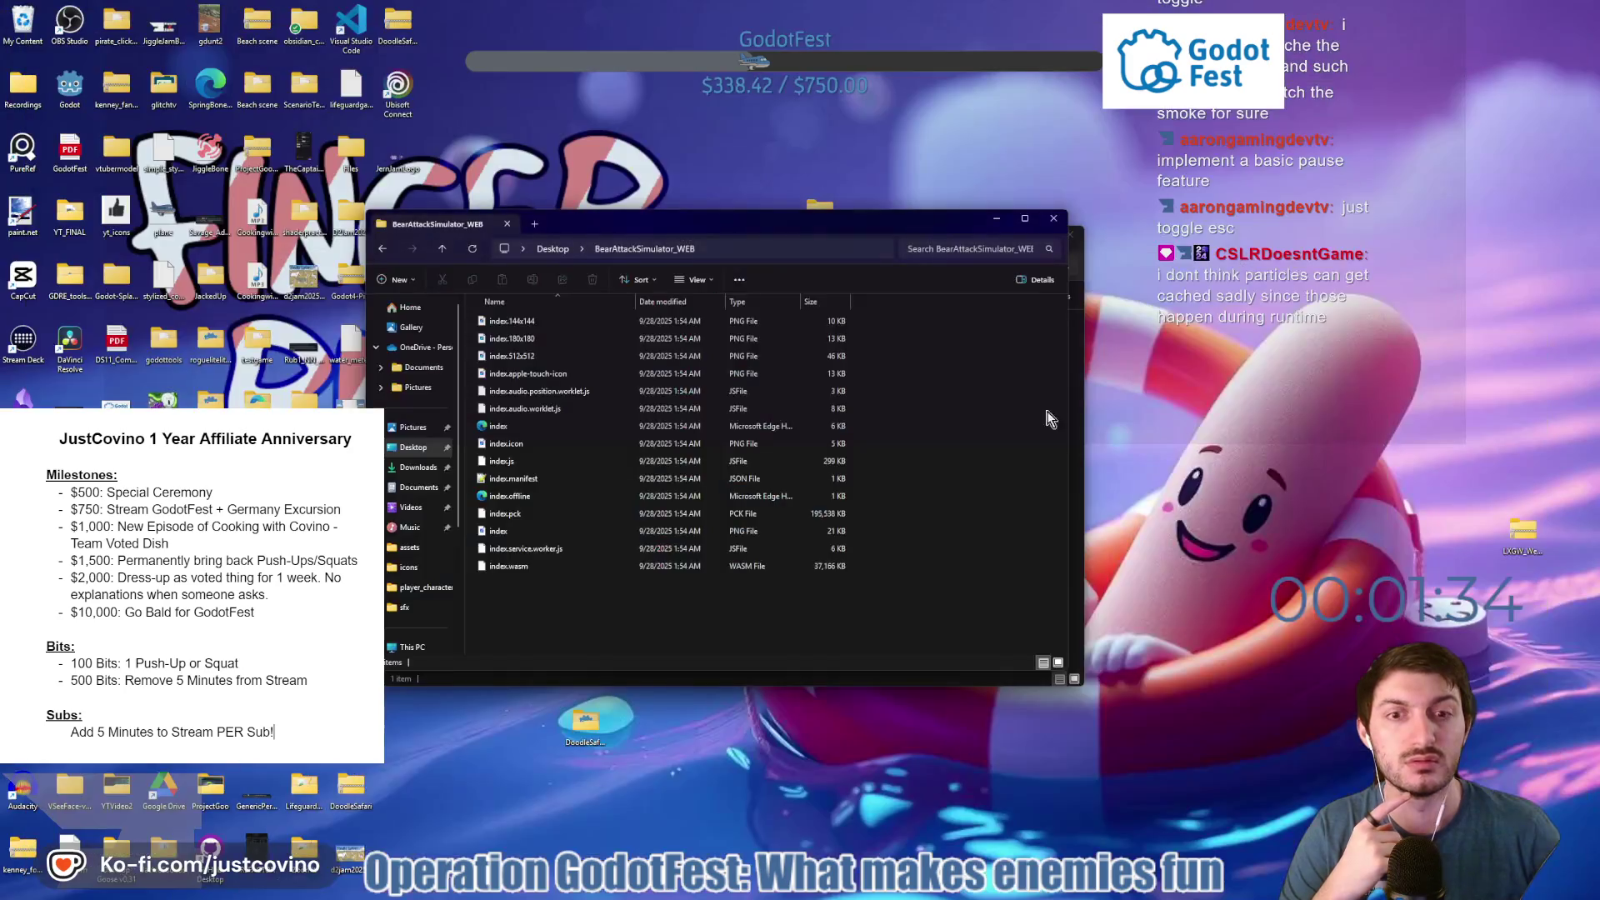
left_click(1054, 219)
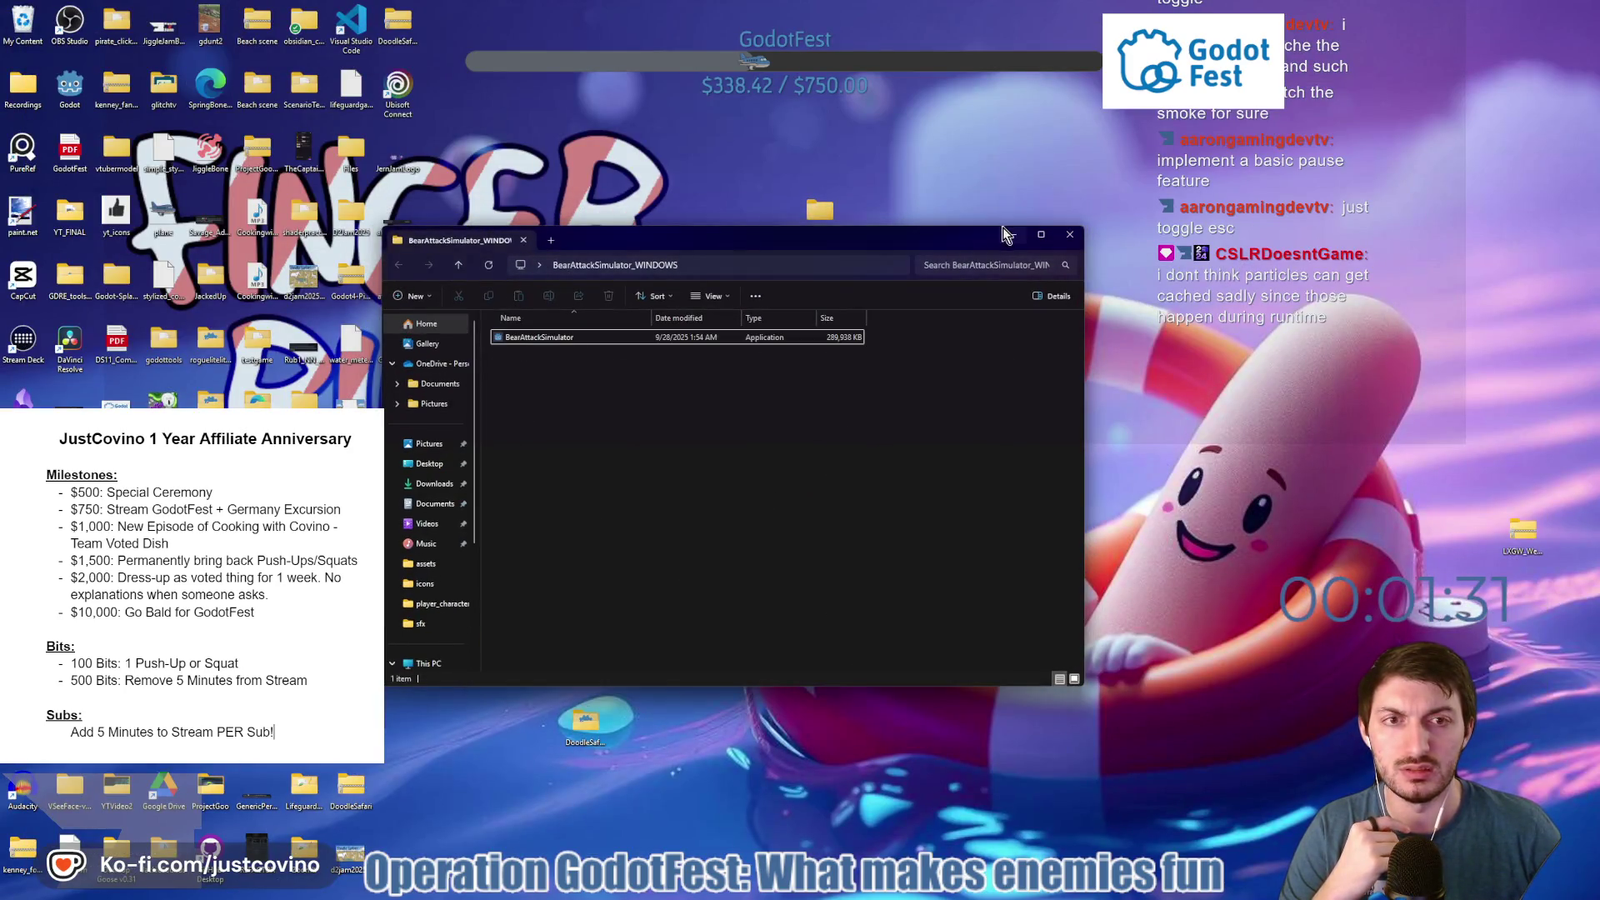
left_click(1011, 234)
mouse_move(858, 604)
left_mouse_down()
mouse_move(662, 400)
mouse_move(448, 360)
mouse_move(28, 43)
left_mouse_up()
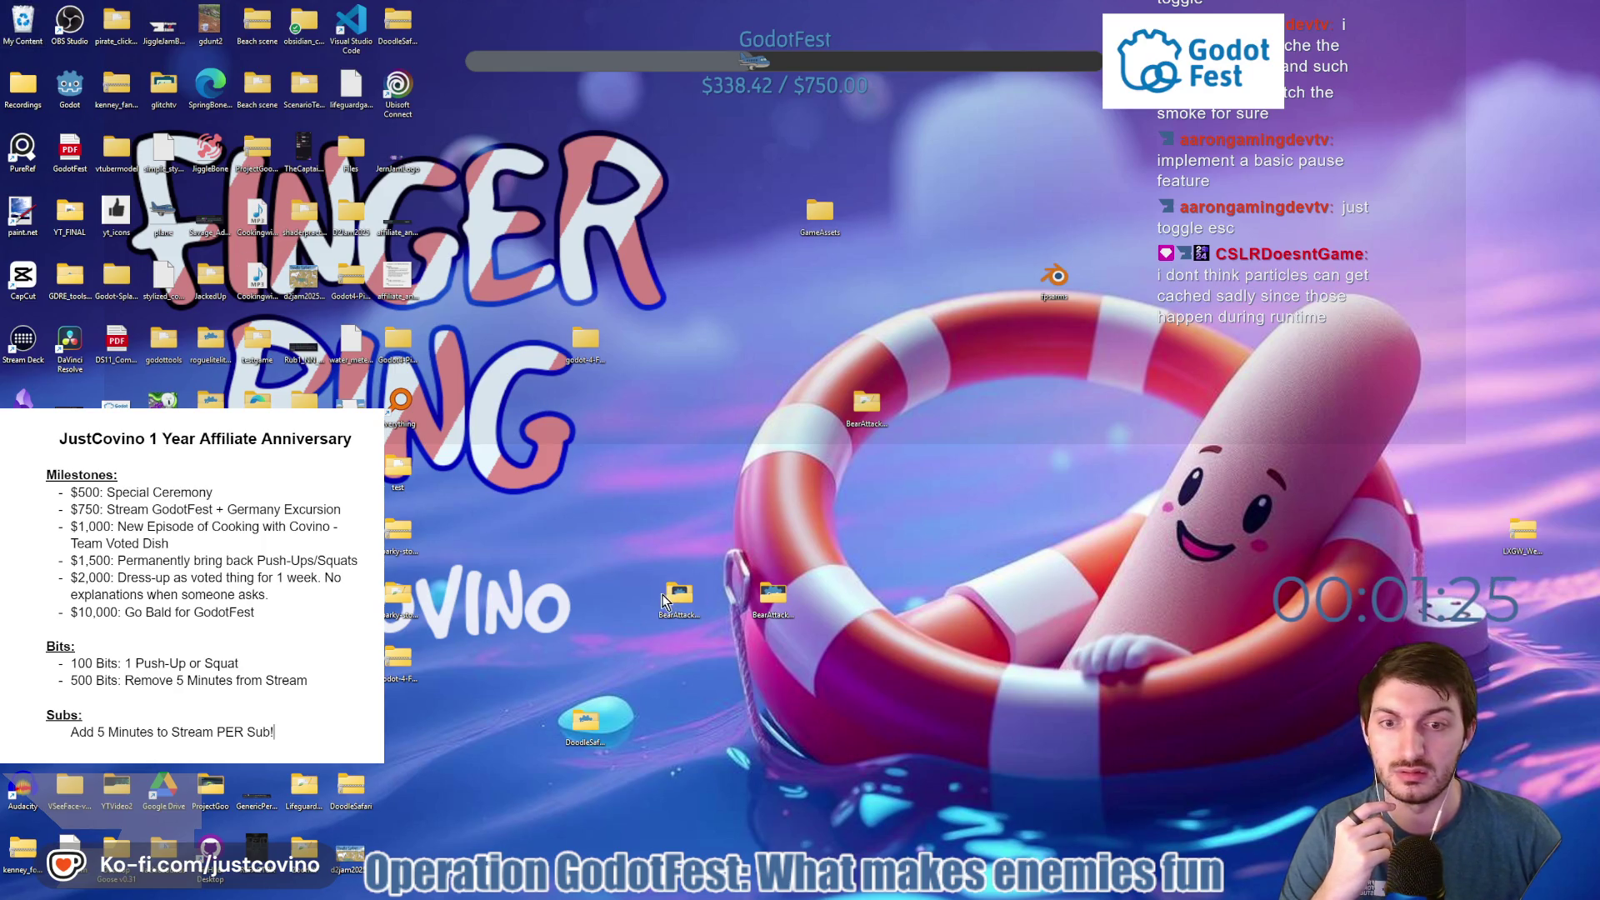
Compress the BearAttackSimulator_WEB folder into a ZIP and place it beside the BearAttack items.
mouse_move(673, 595)
left_click(773, 601)
right_click(774, 602)
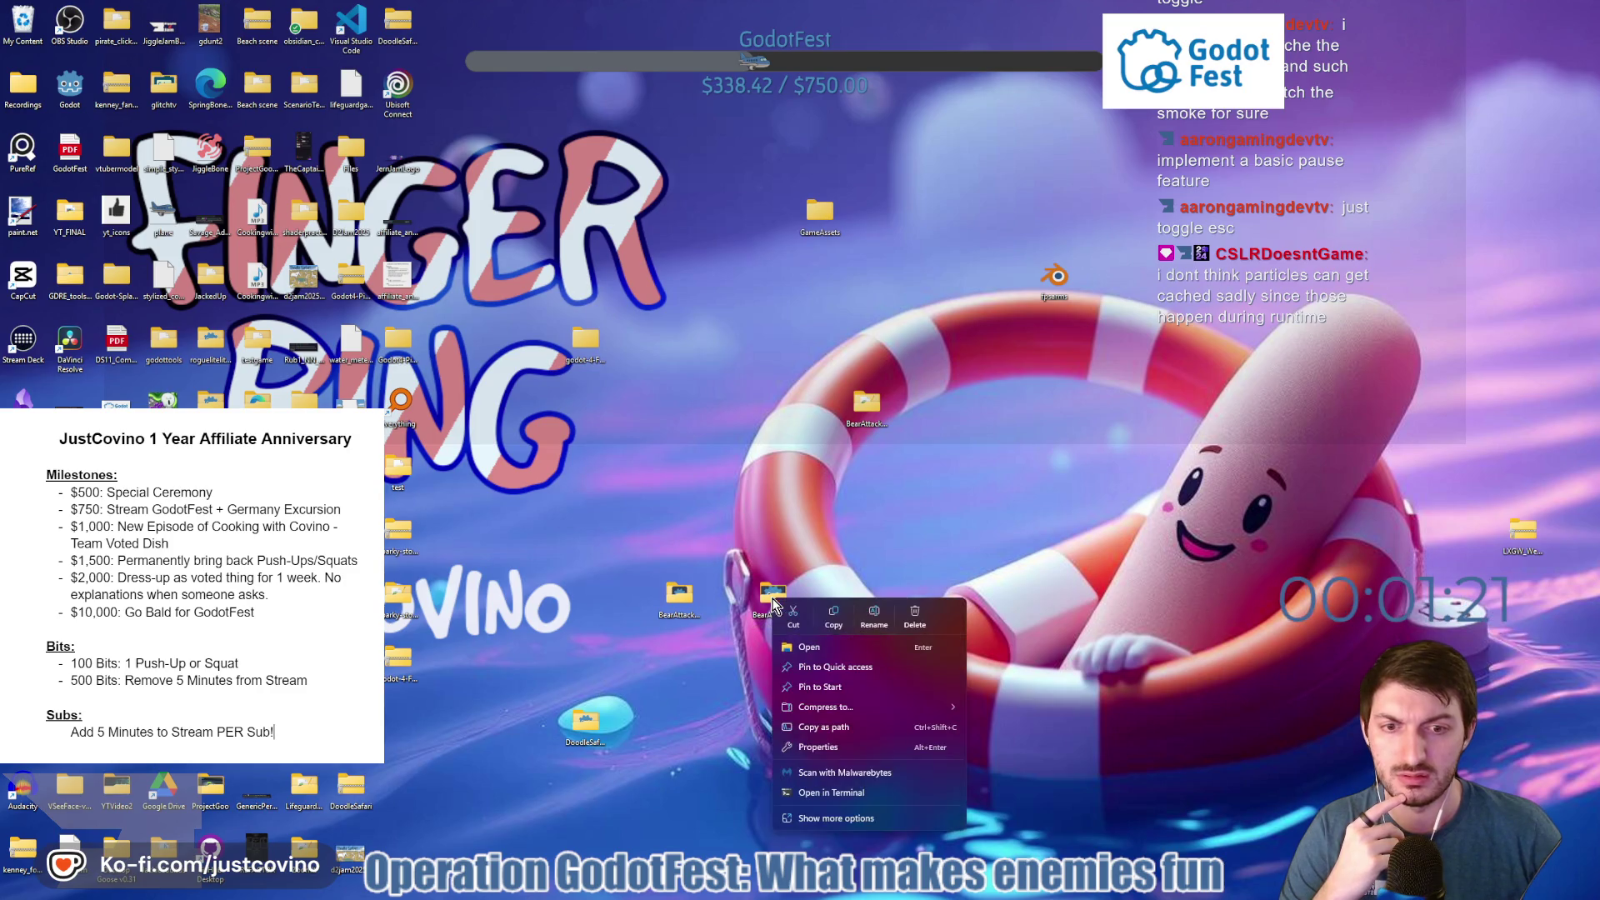
mouse_move(847, 711)
left_click(981, 709)
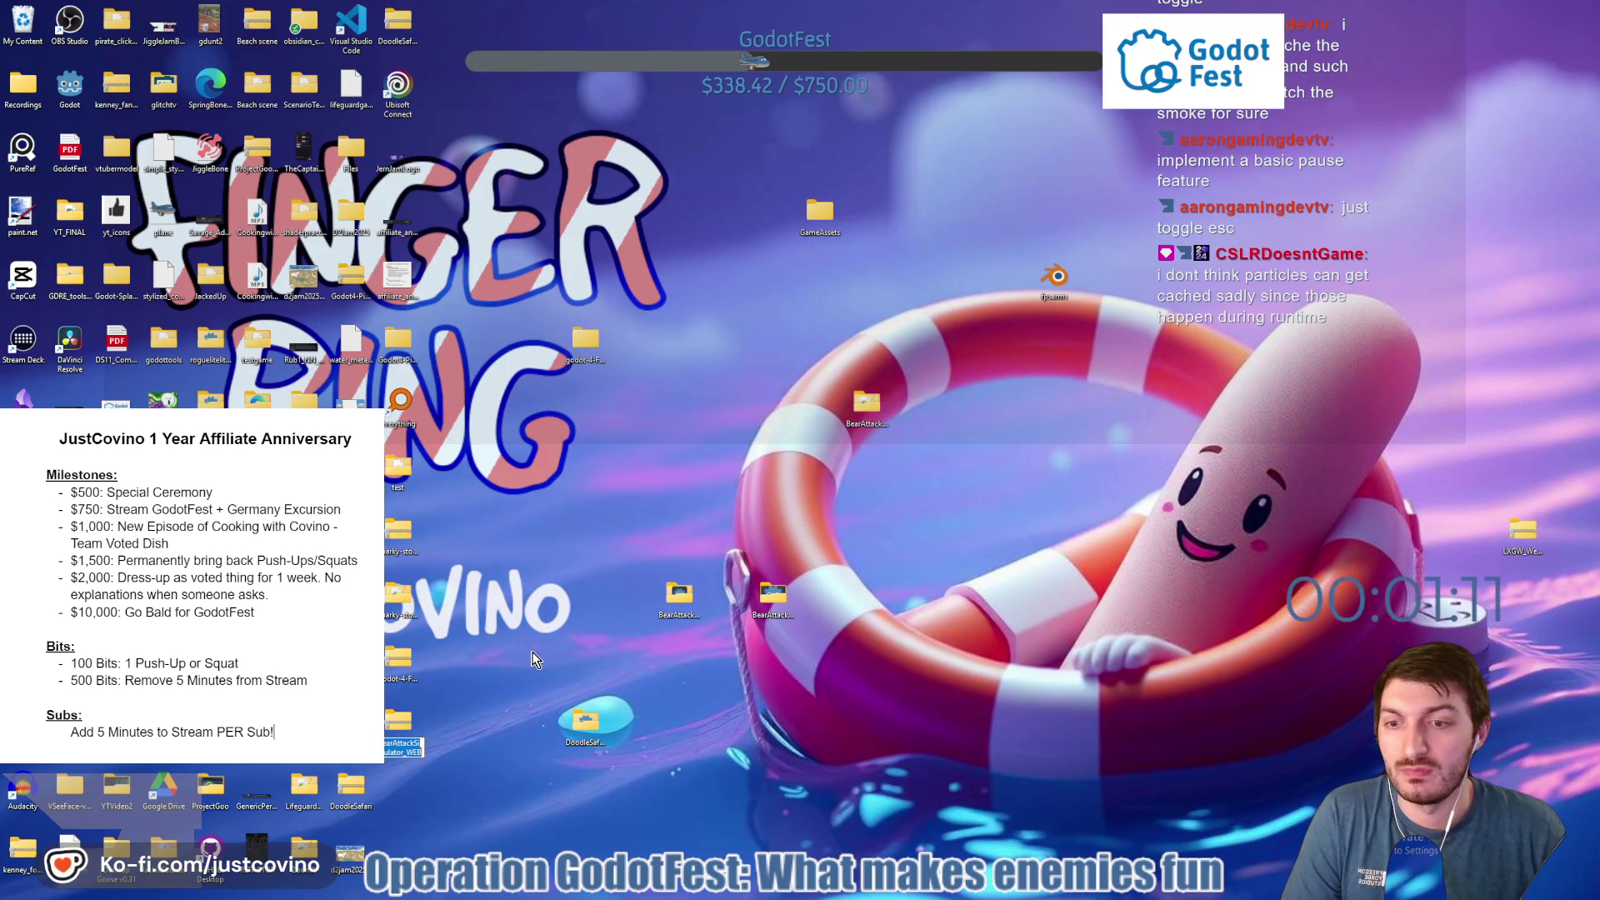
left_click_drag(409, 717, 854, 600)
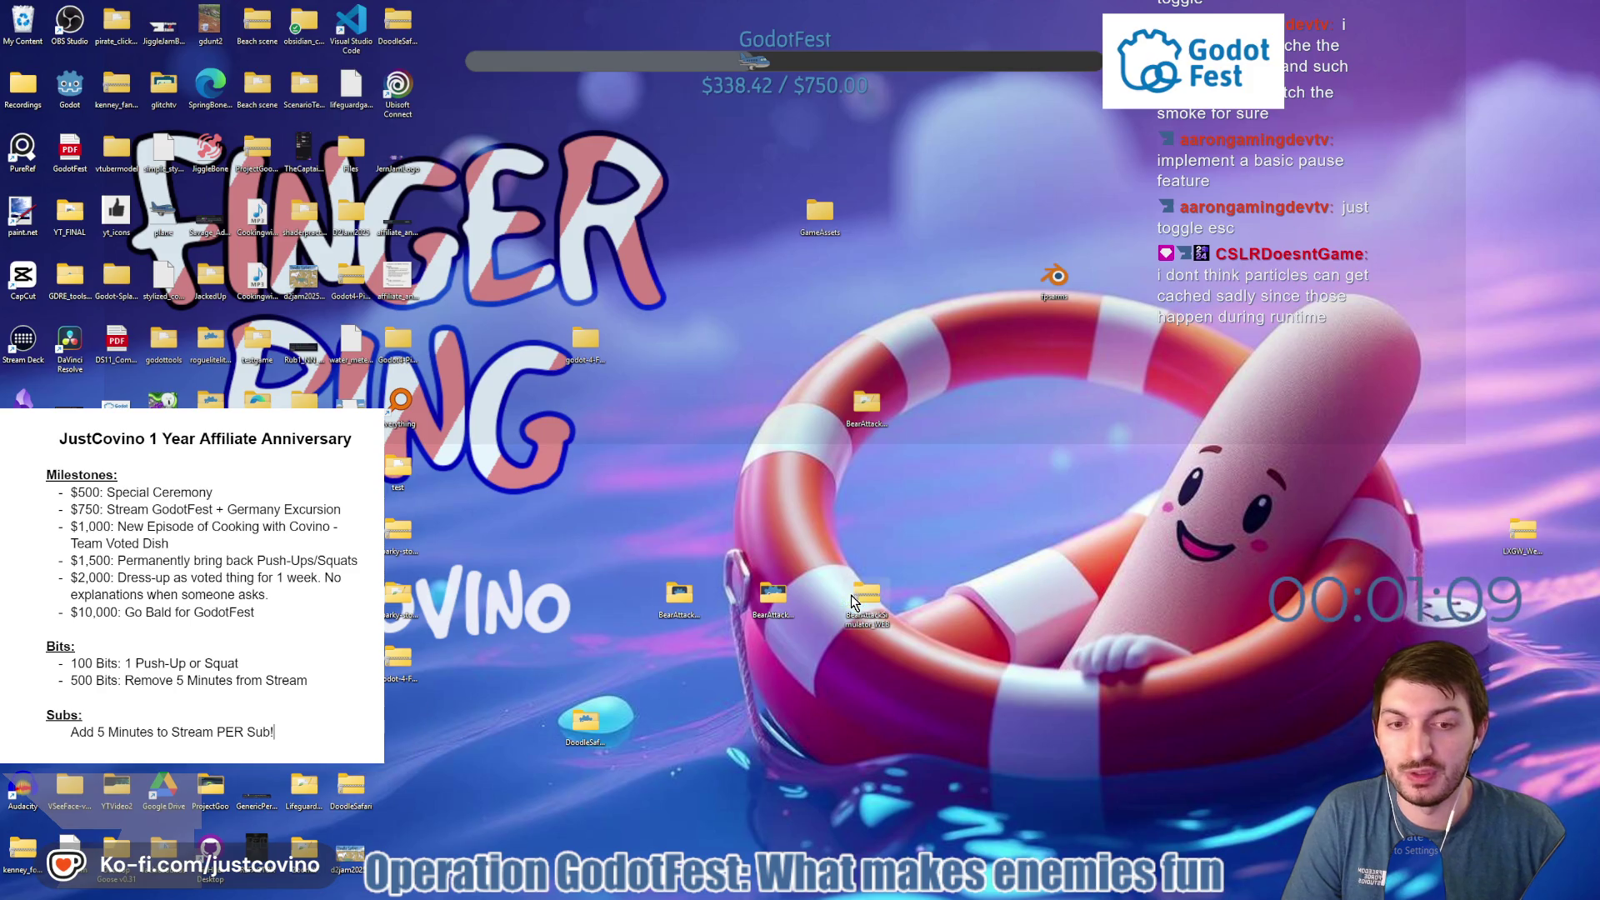
On the itch.io project page, delete the old BearAttackSimulator_WEB.zip upload after confirming.
left_click(870, 892)
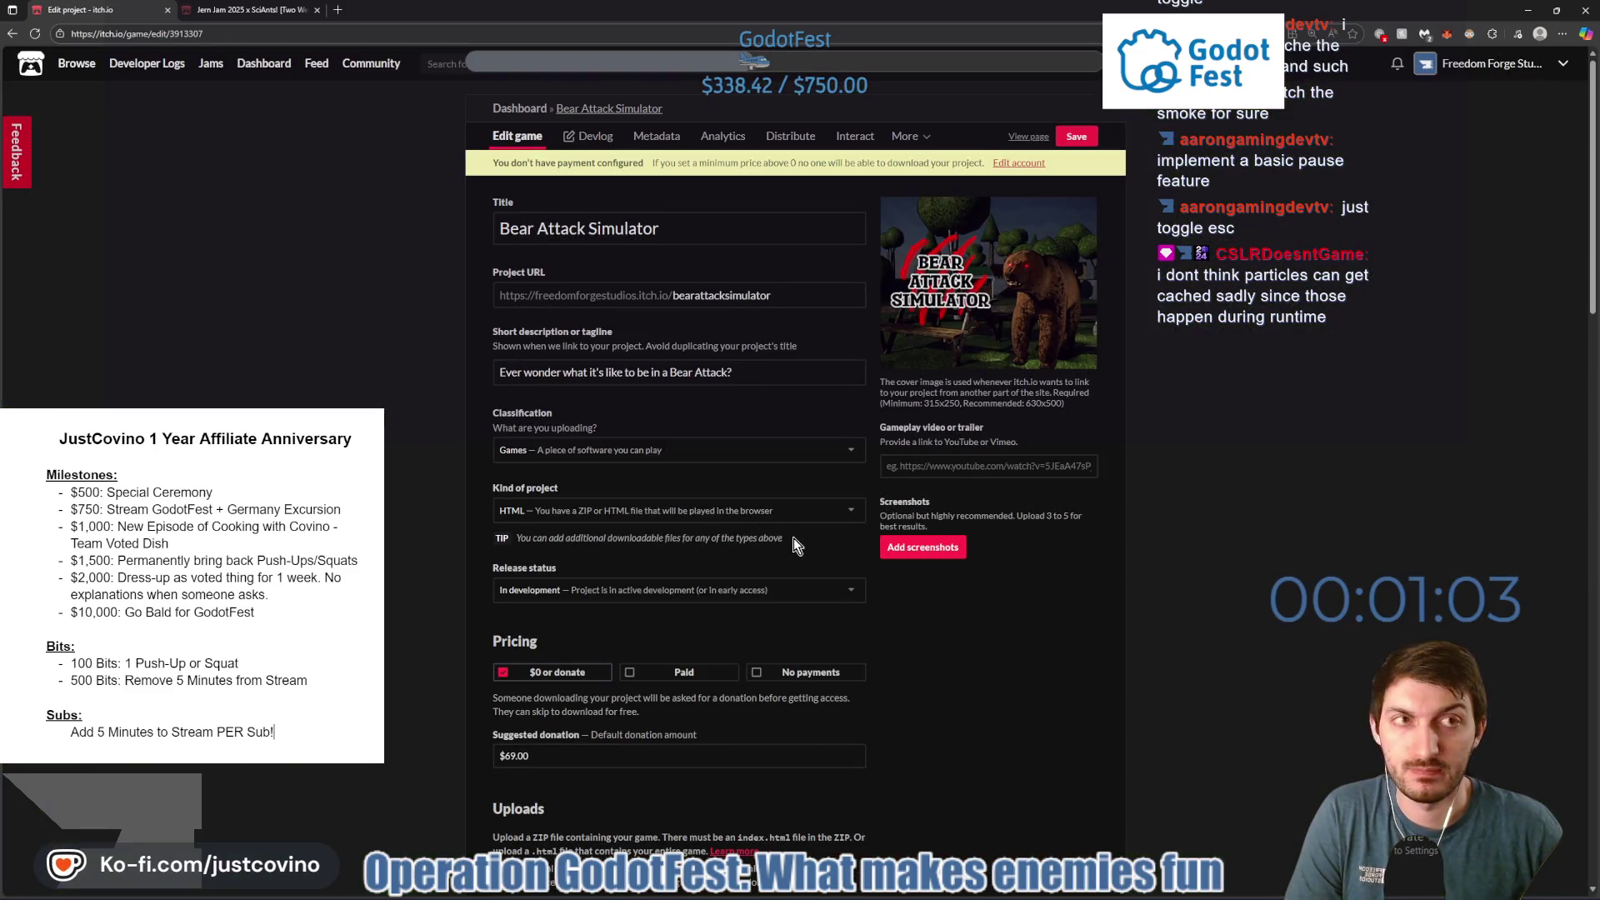
scroll(790, 544, "down", 2)
scroll(789, 550, "down", 2)
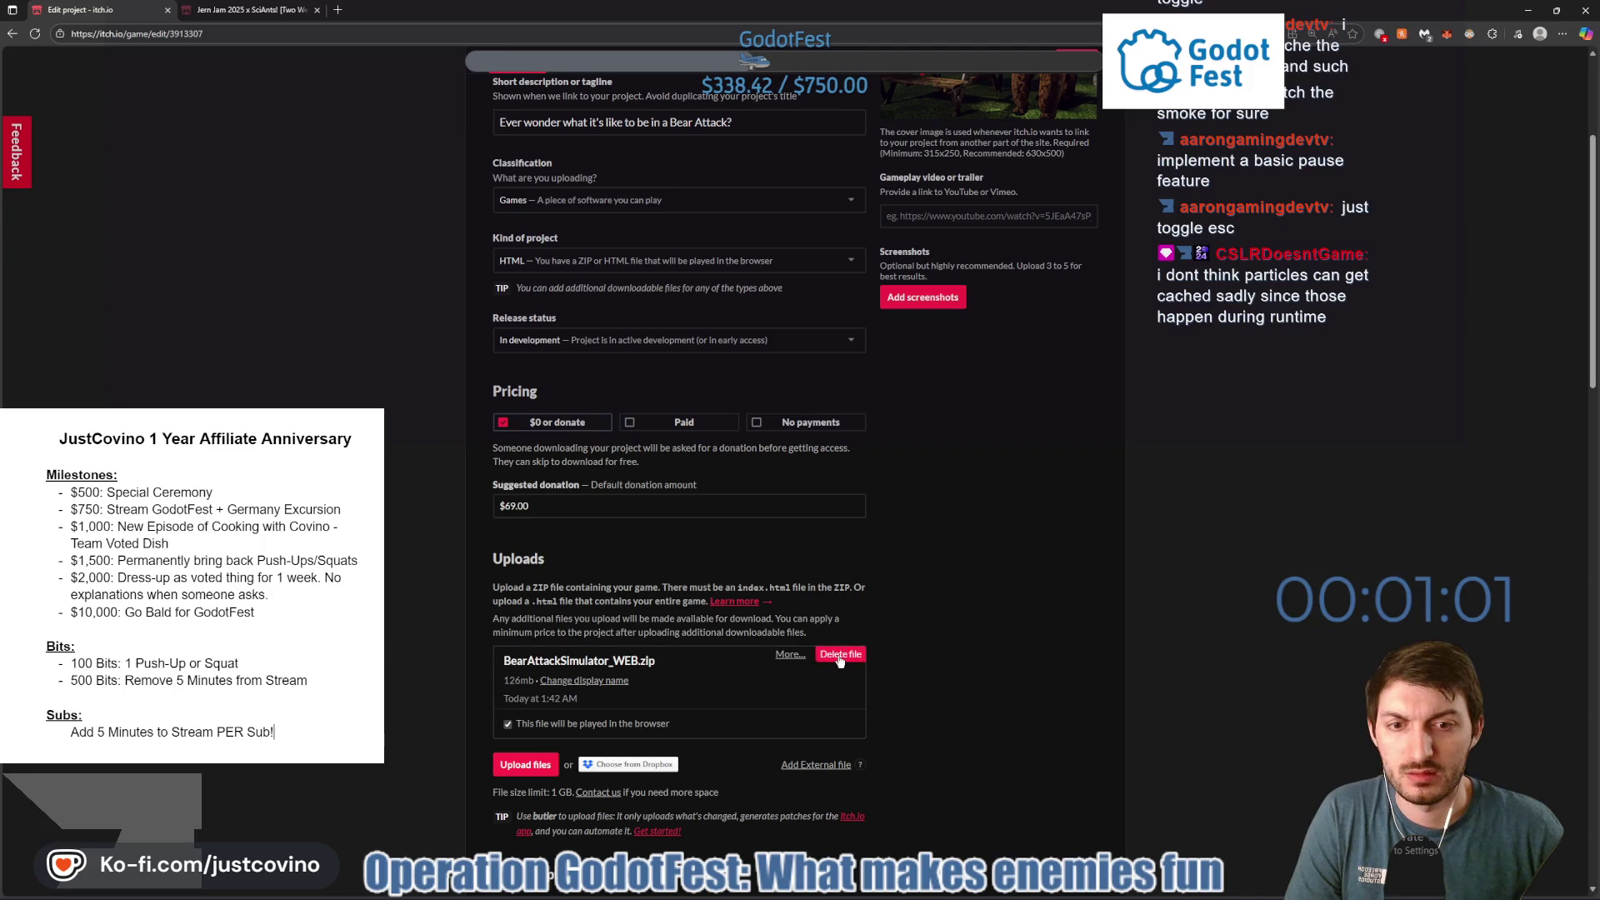
left_click(840, 655)
left_click(648, 216)
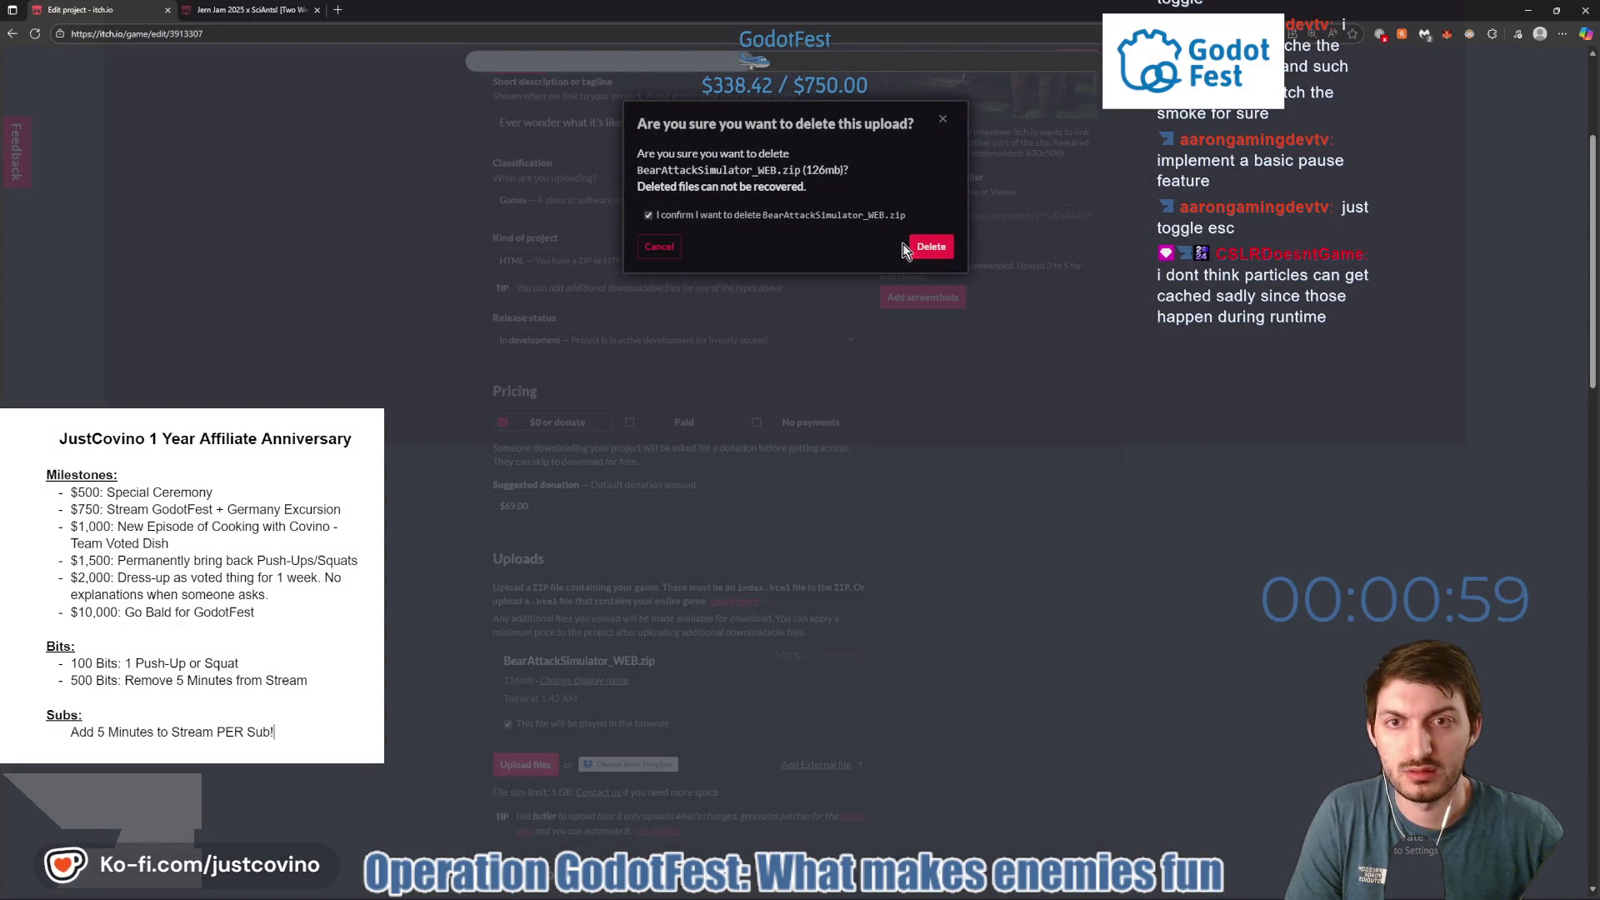
left_click(923, 250)
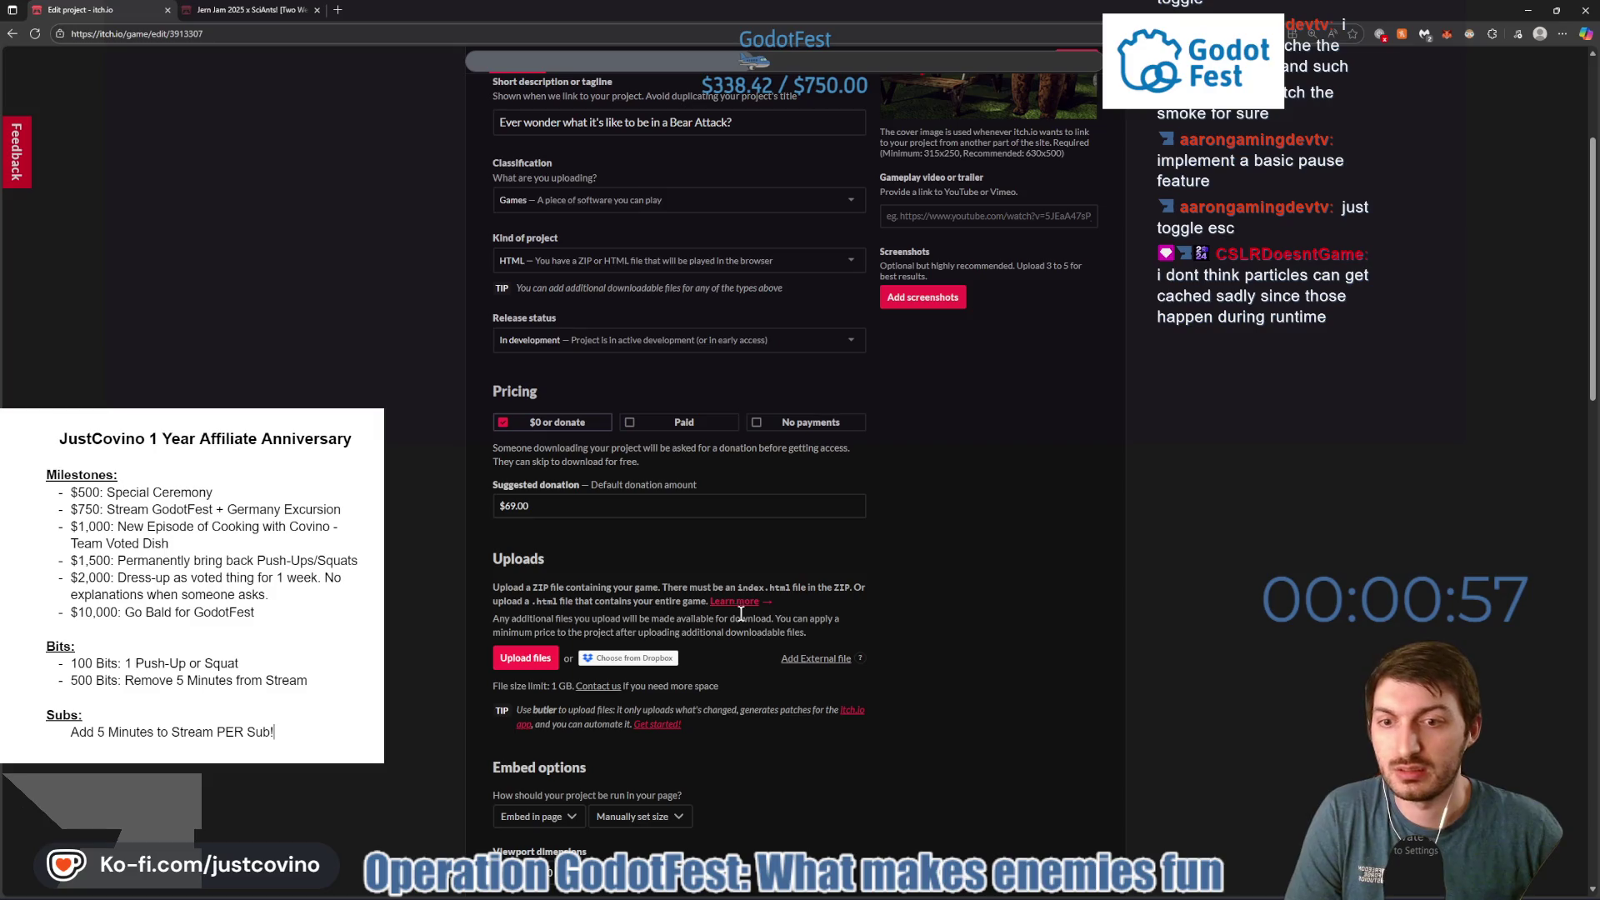
Upload the new BearAttackSimulator_WEB.zip and mark it to be played in the browser.
left_click(523, 660)
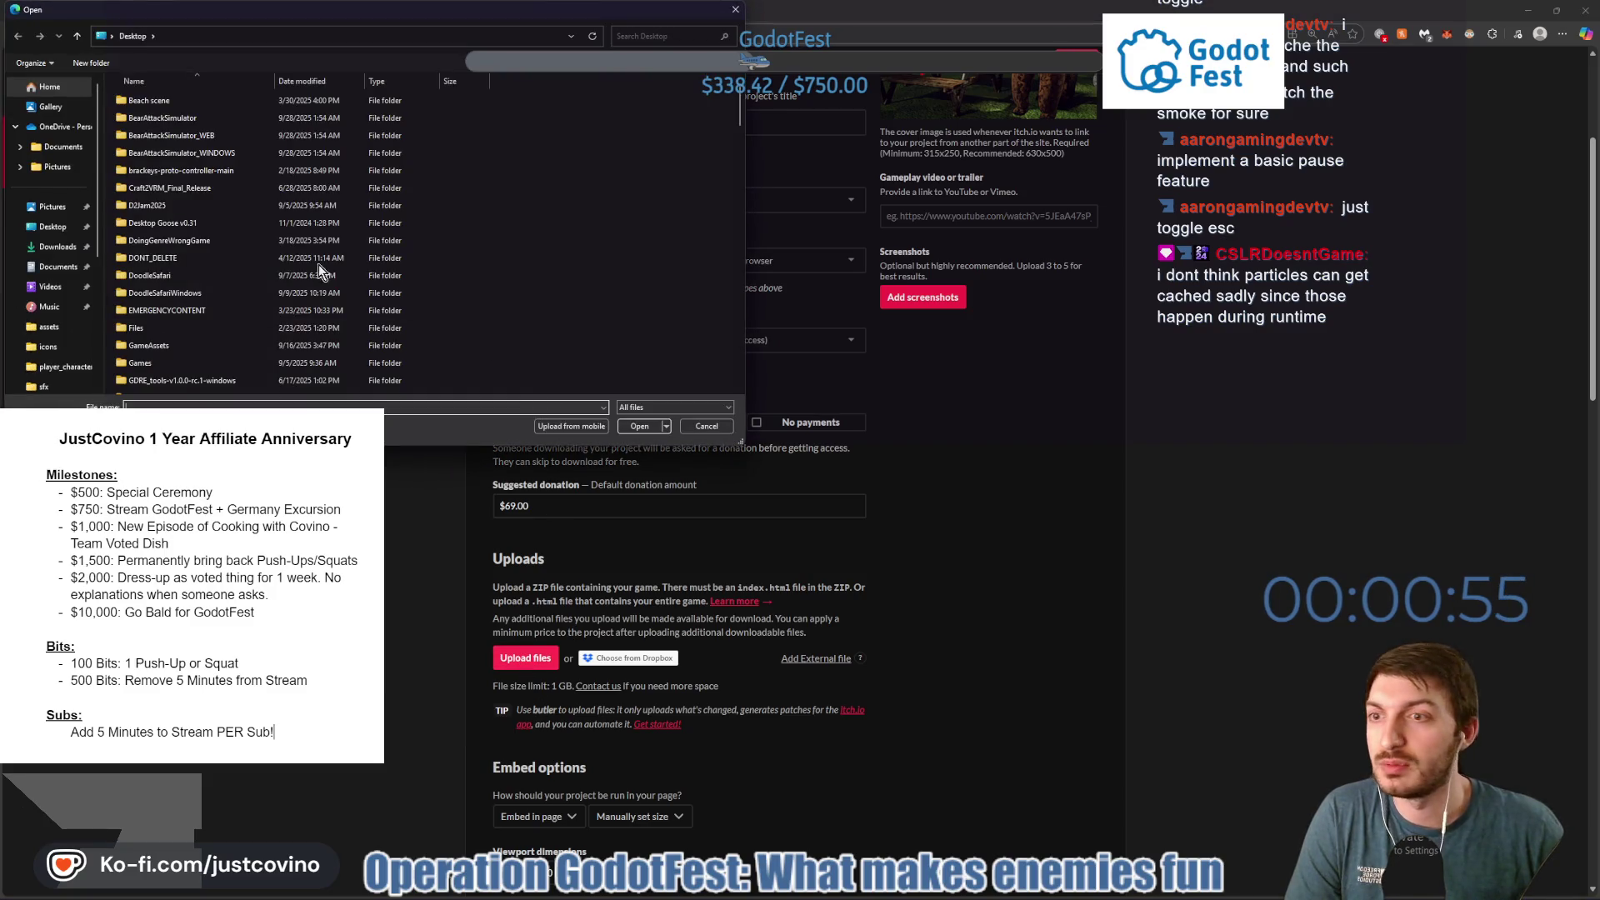
scroll(267, 300, "down", 10)
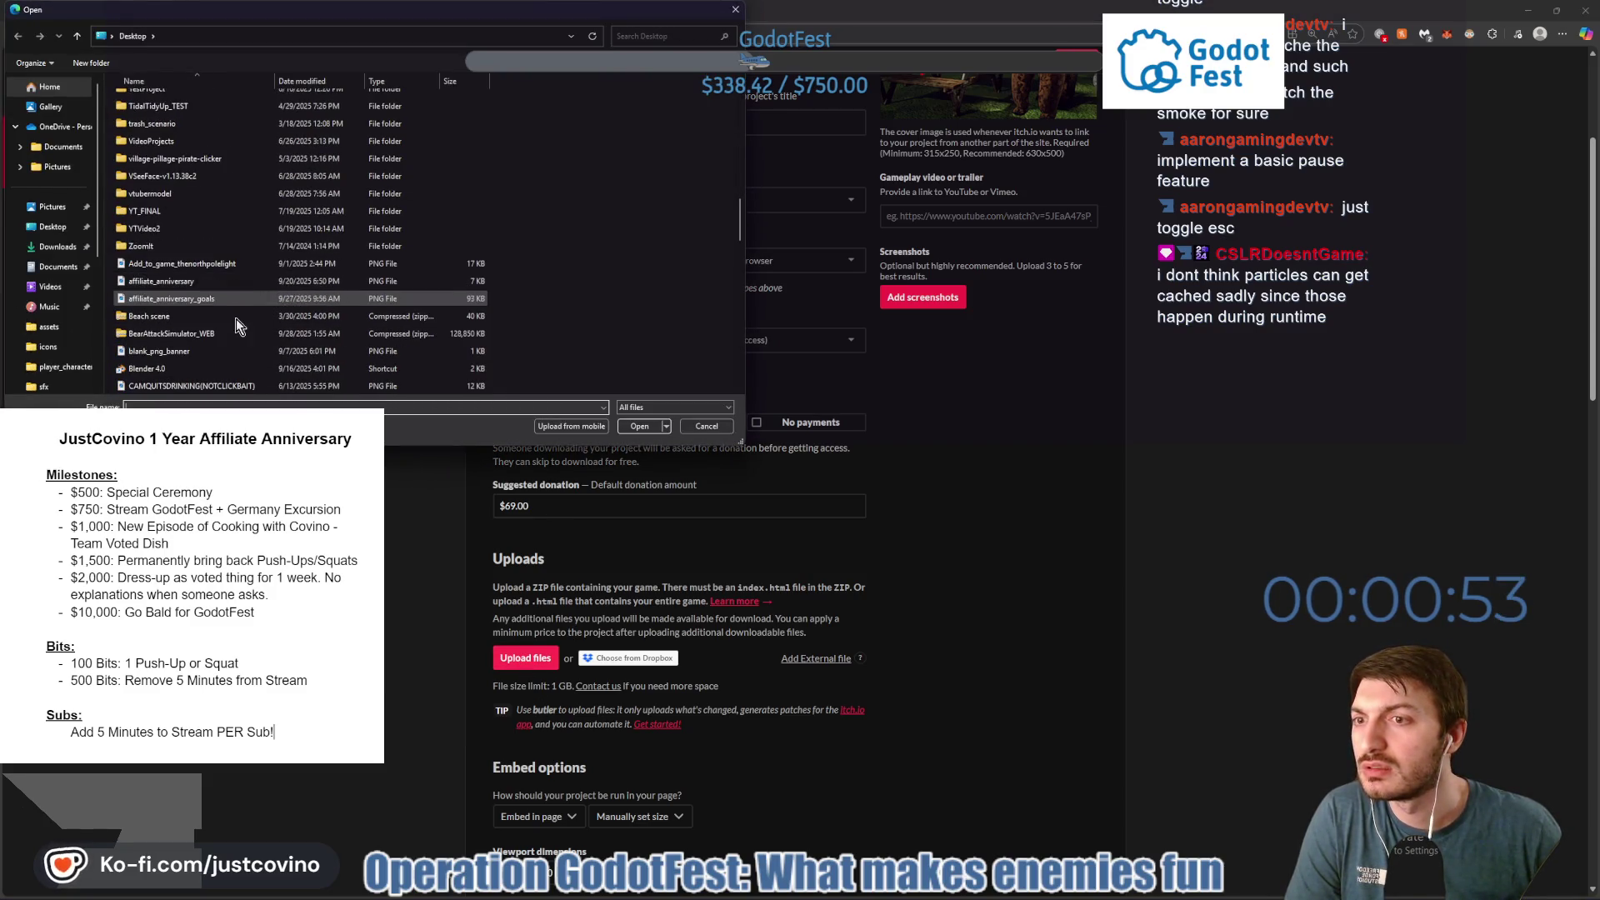
left_click(221, 334)
left_click(639, 427)
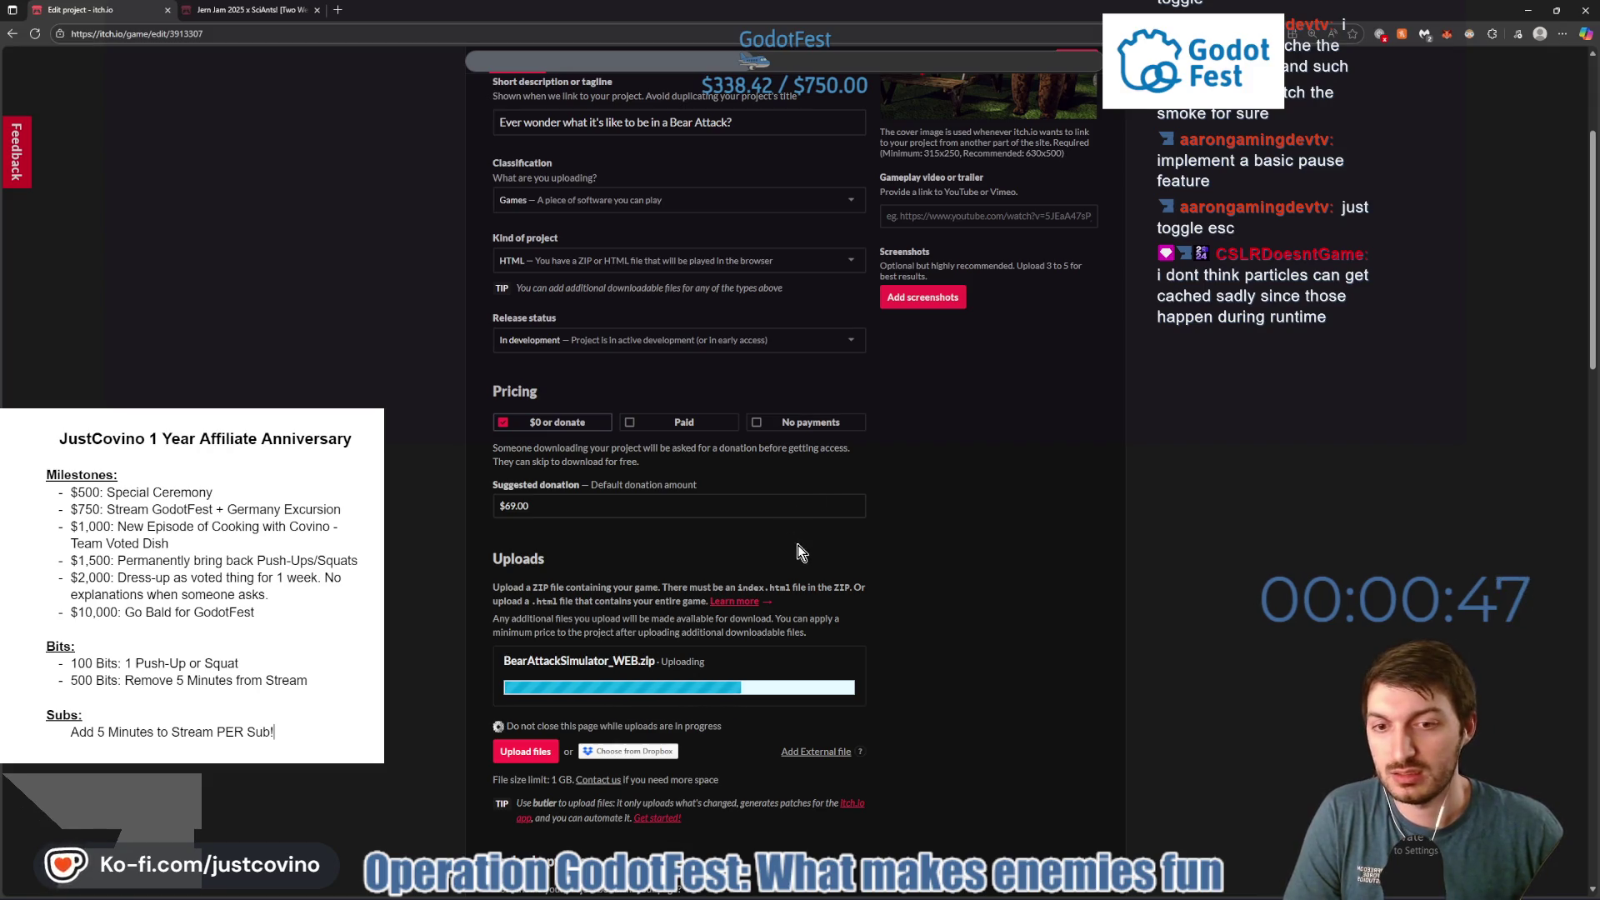
scroll(667, 600, "down", 1)
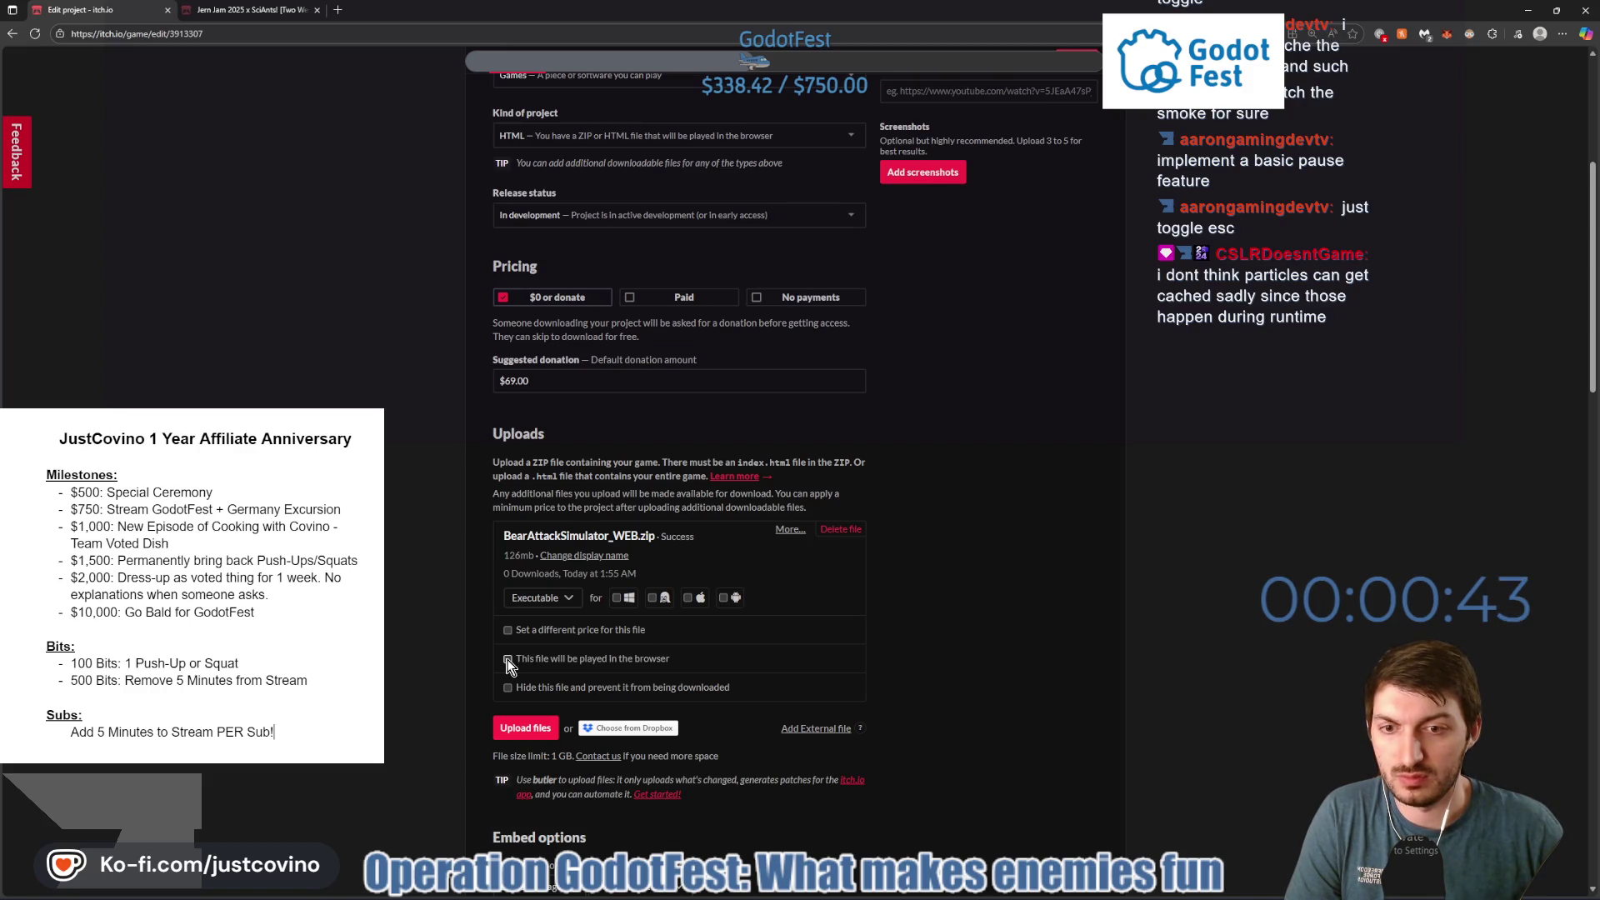
left_click(508, 659)
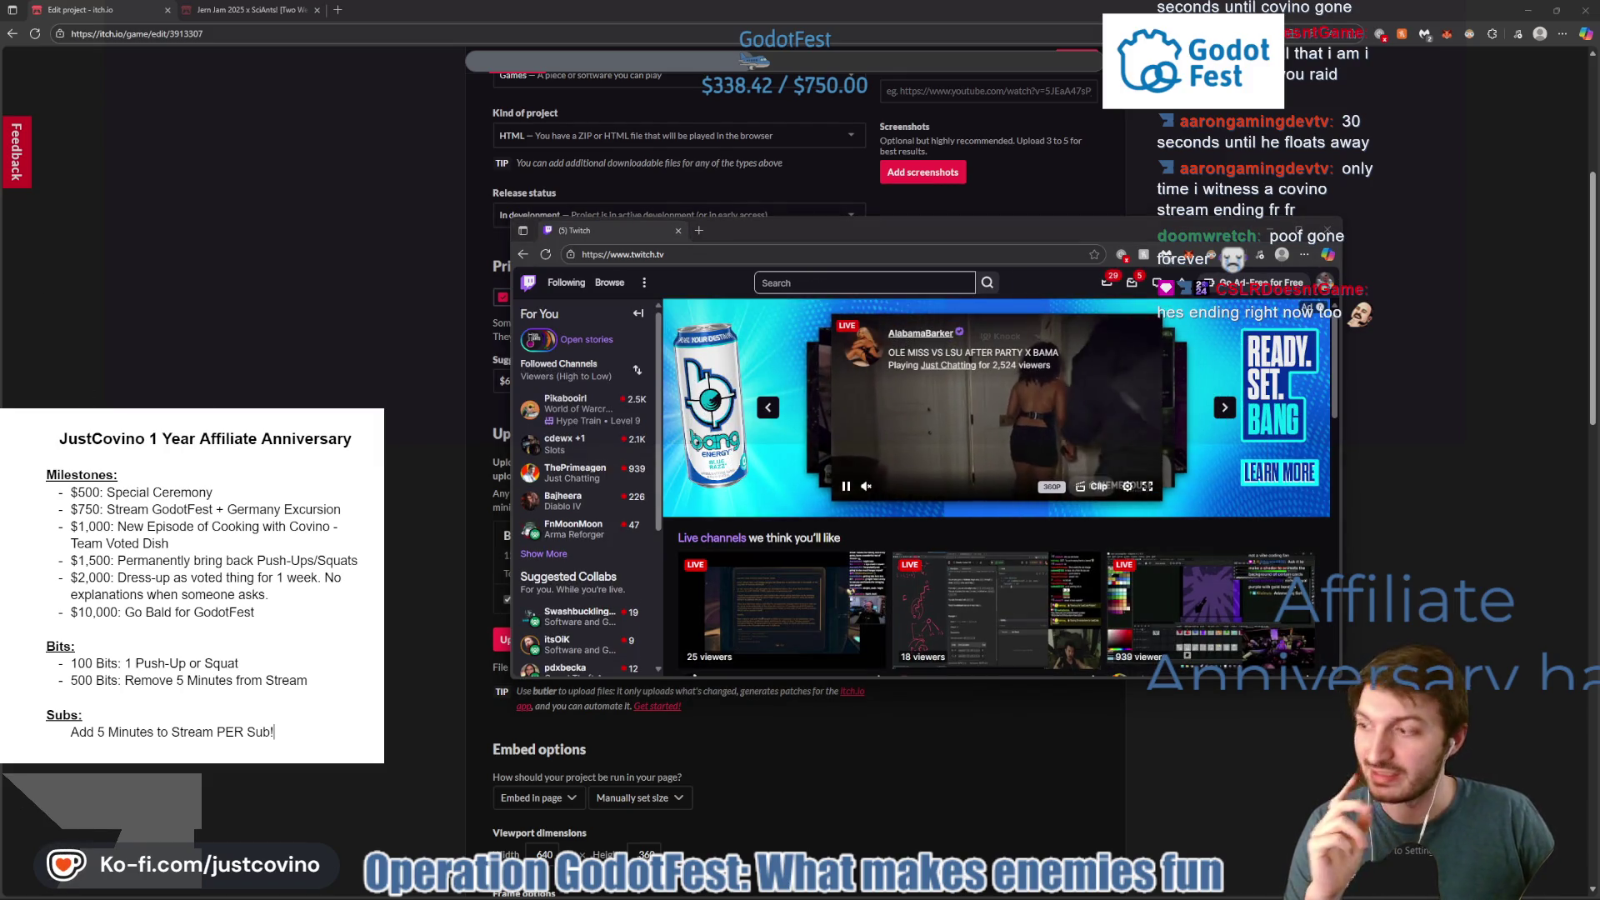
Expand Followed Channels and open a followed streamer's live Software and Game Development stream.
left_click(546, 553)
scroll(567, 540, "down", 5)
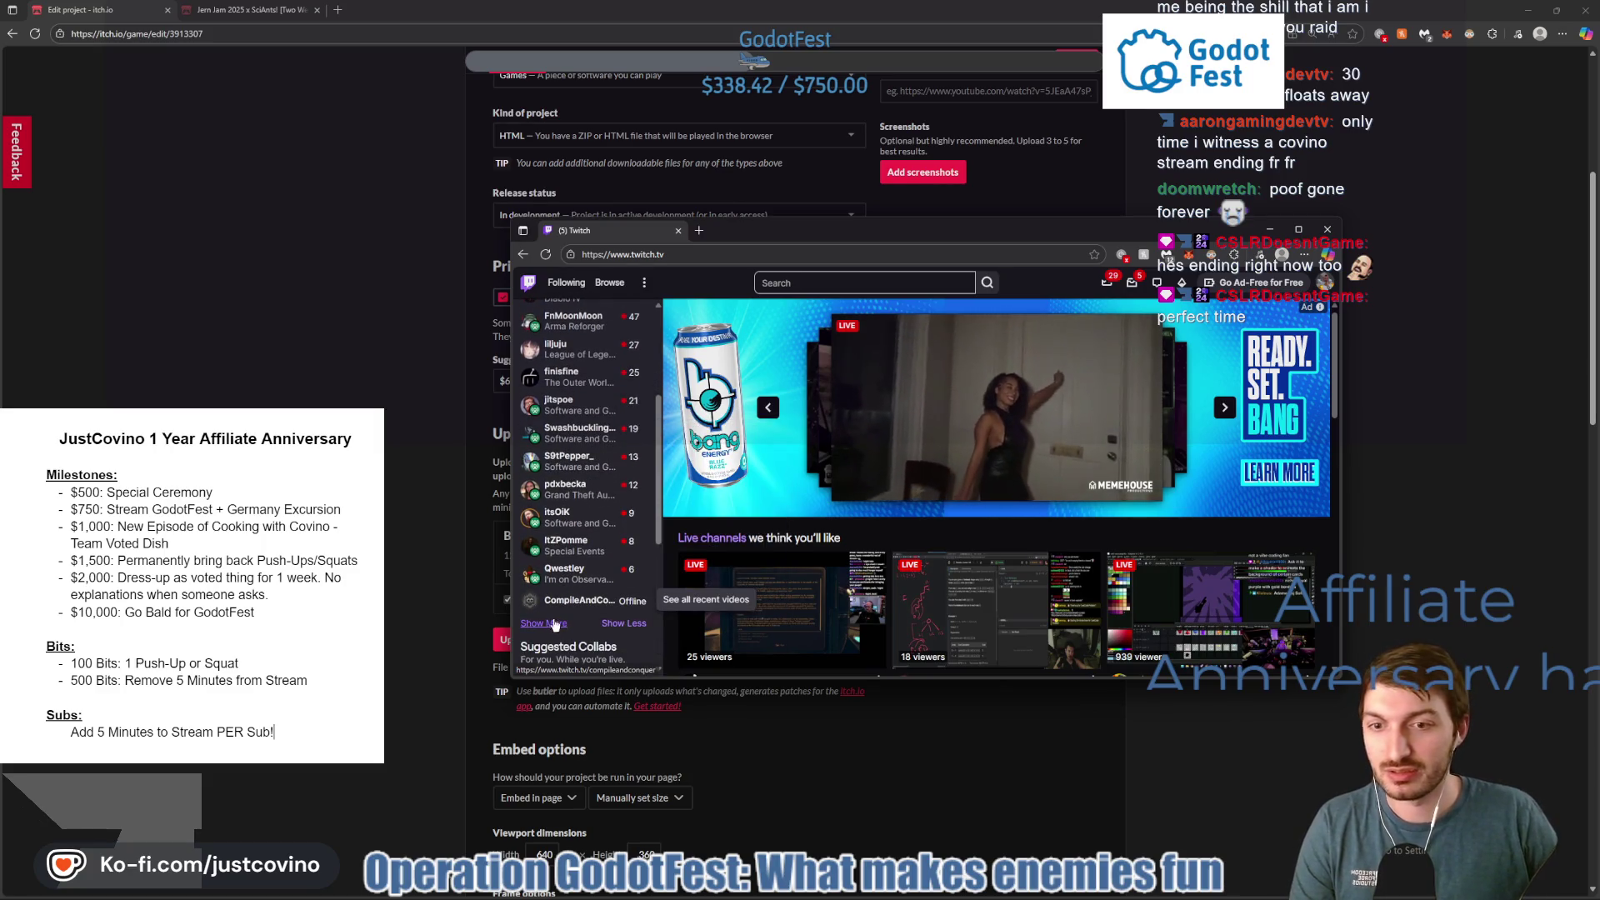
scroll(583, 517, "up", 3)
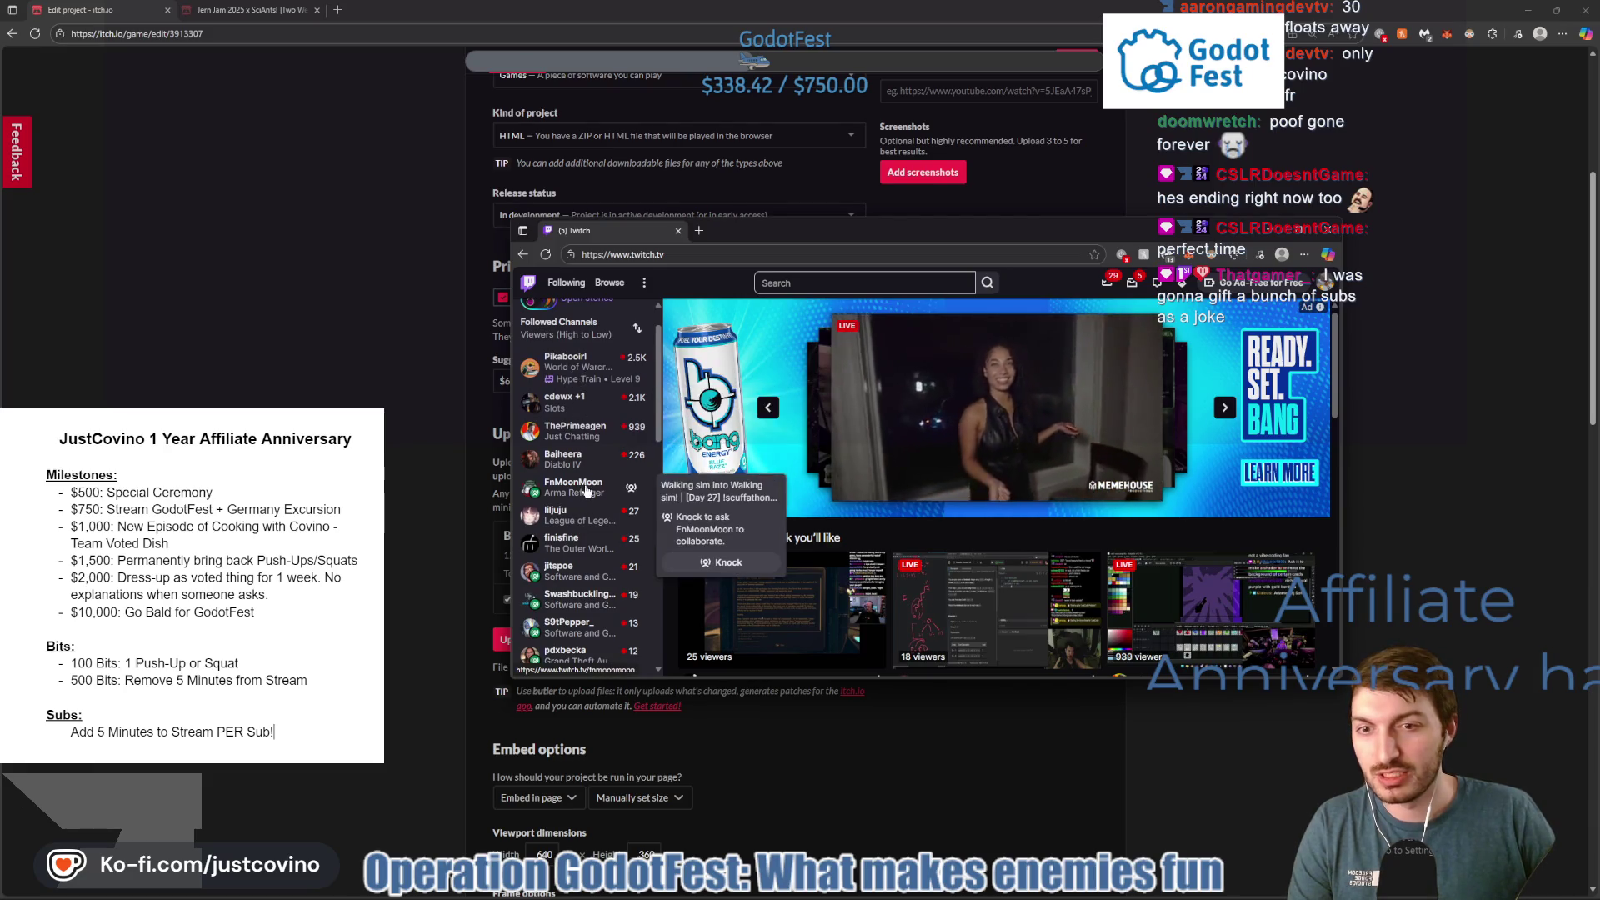
scroll(583, 517, "down", 1)
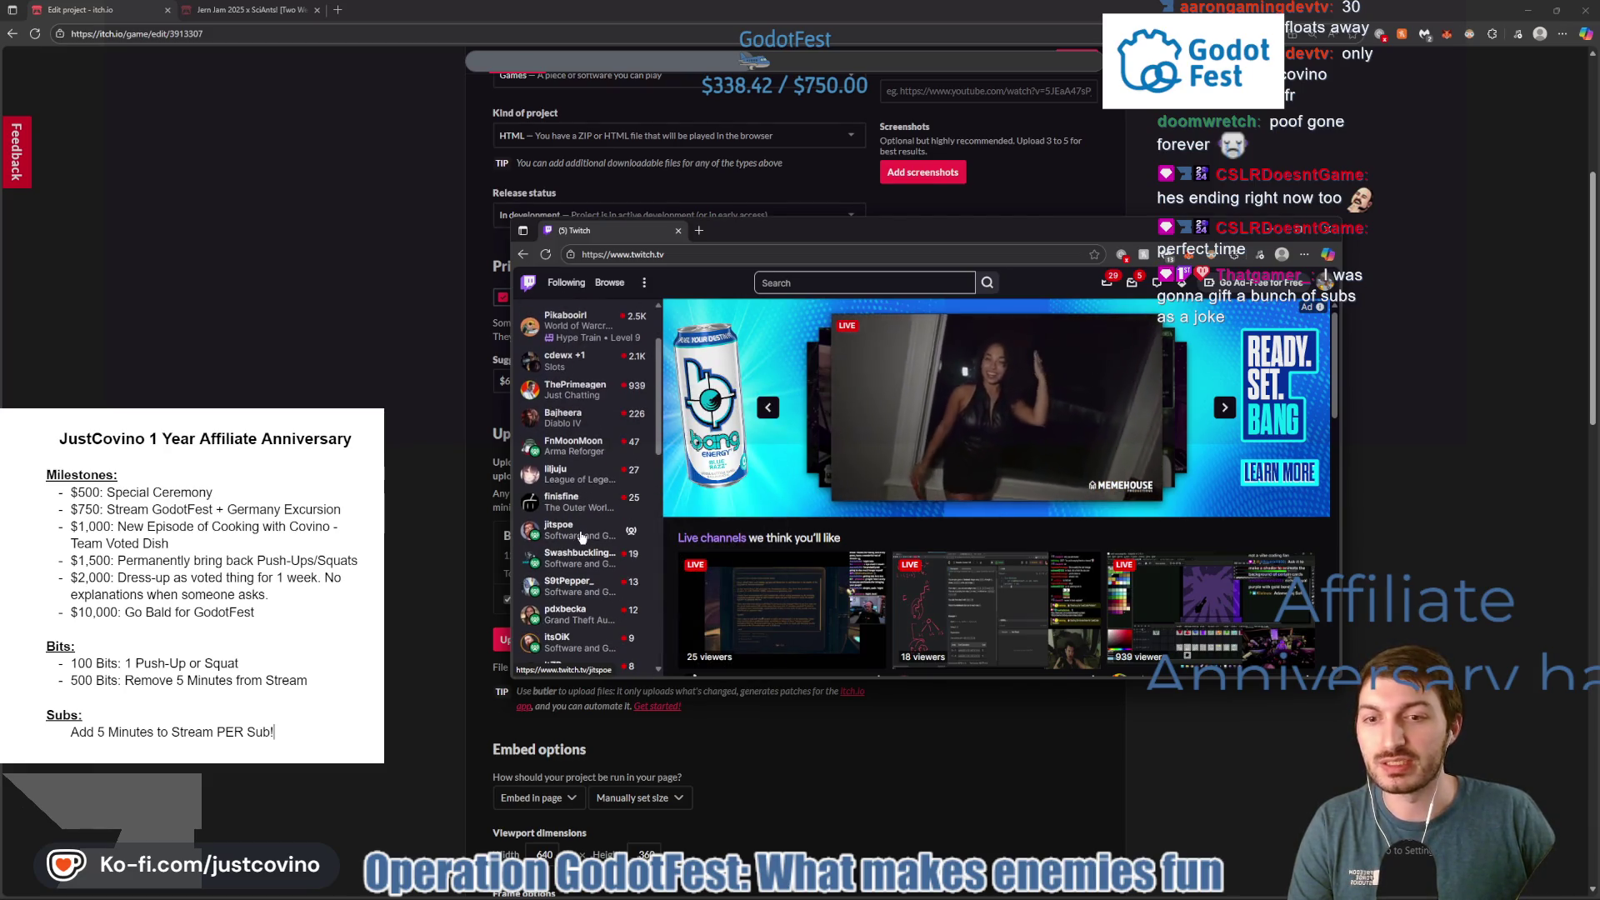
mouse_move(581, 560)
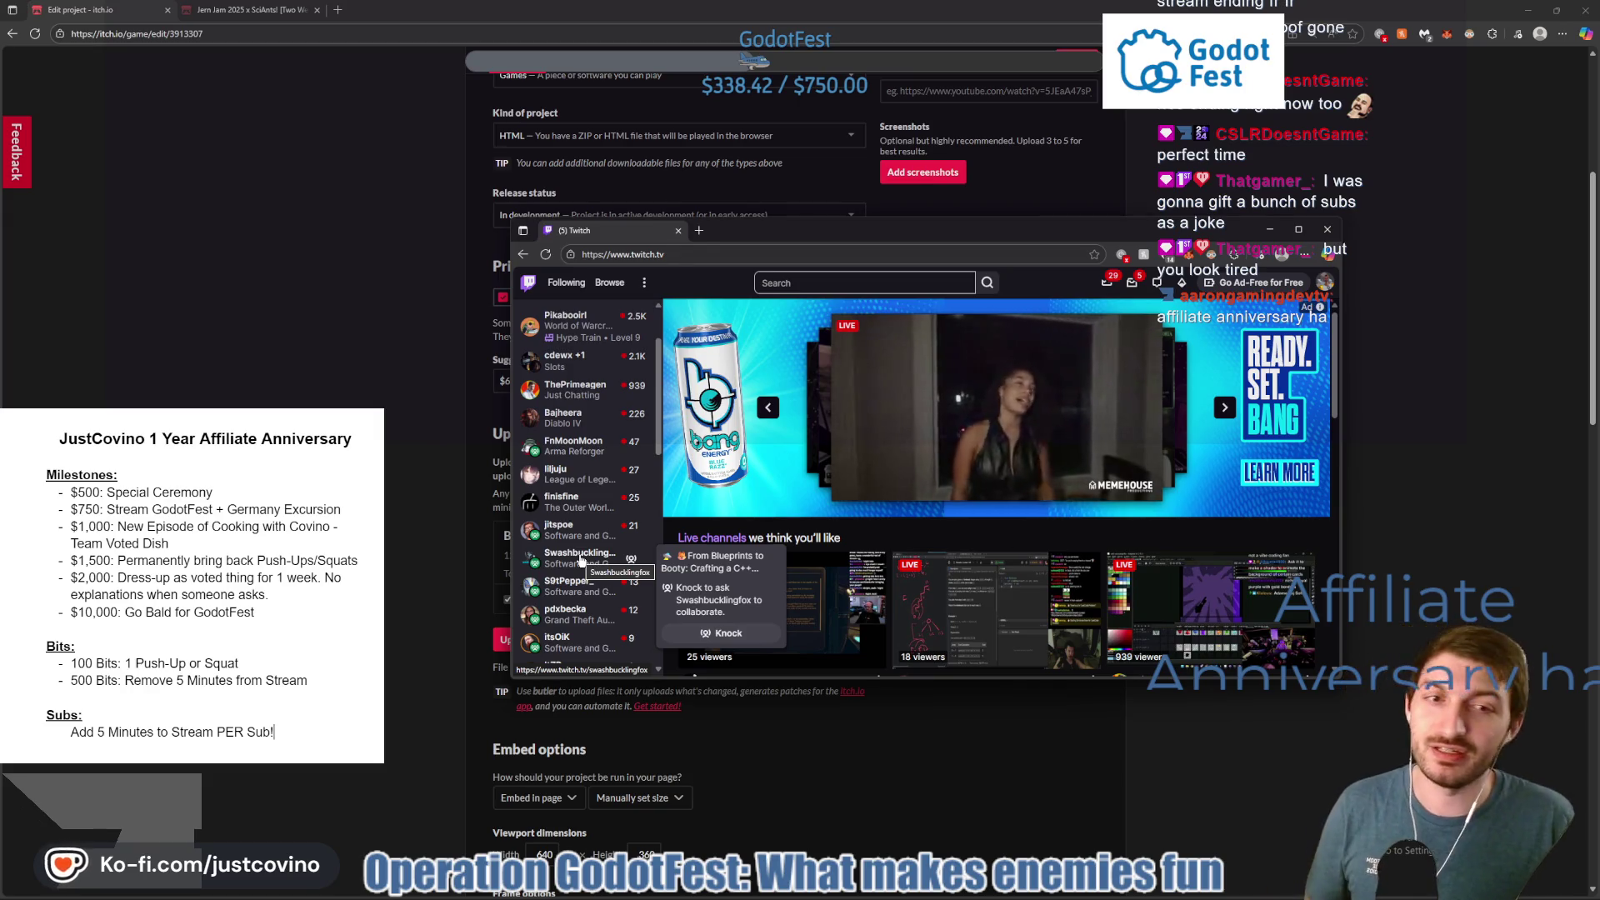
left_click(581, 560)
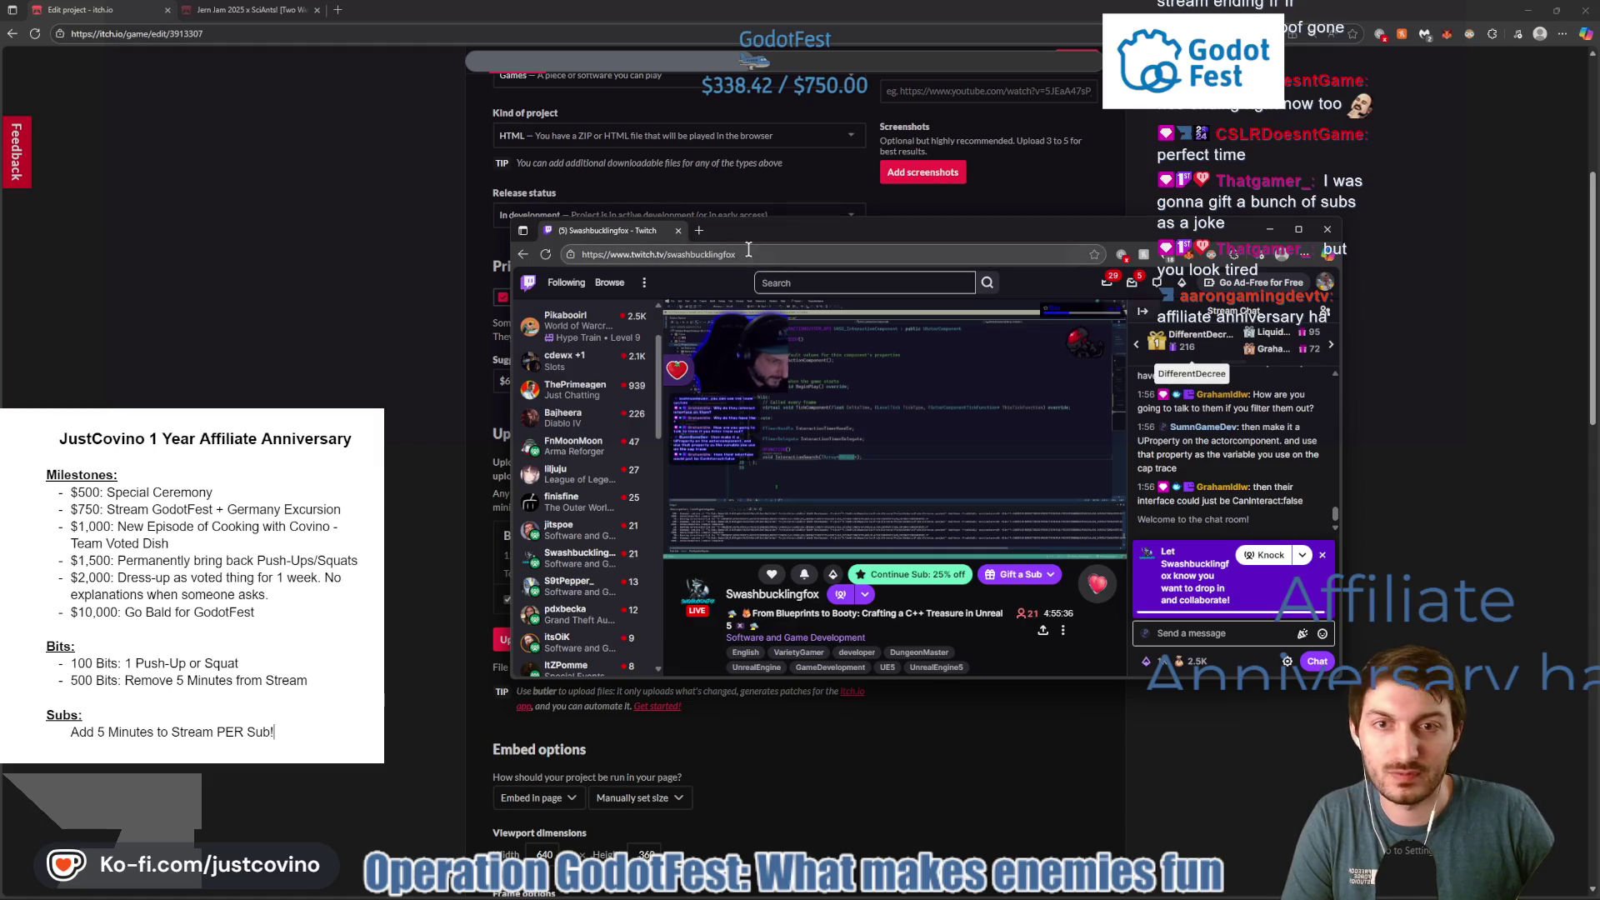
left_click(755, 253)
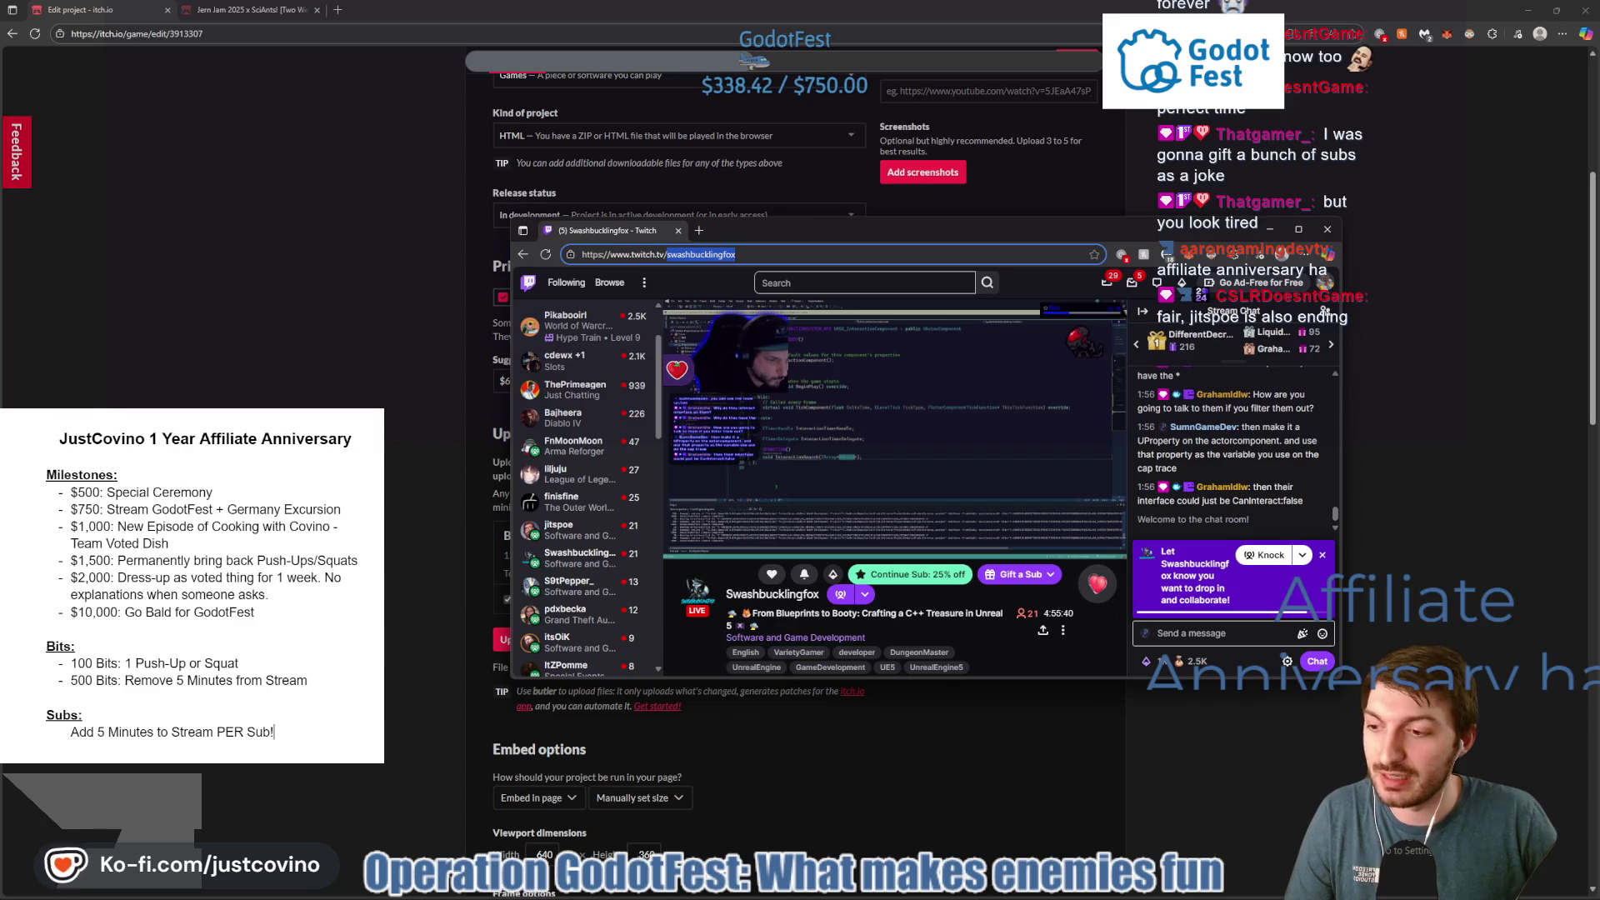
key("alt+Tab")
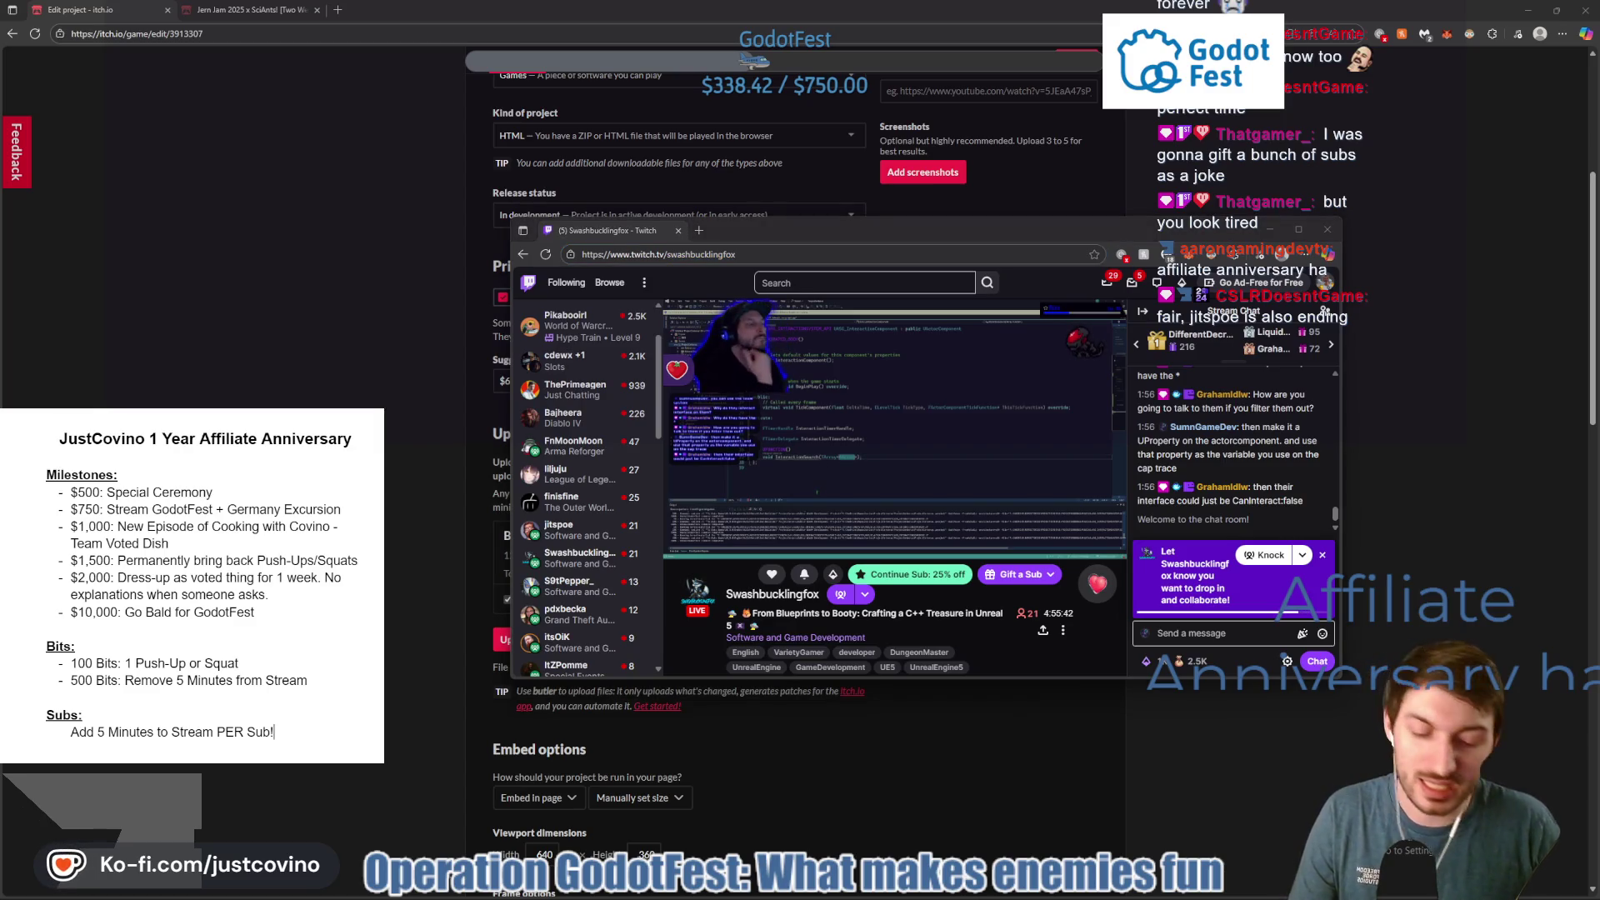